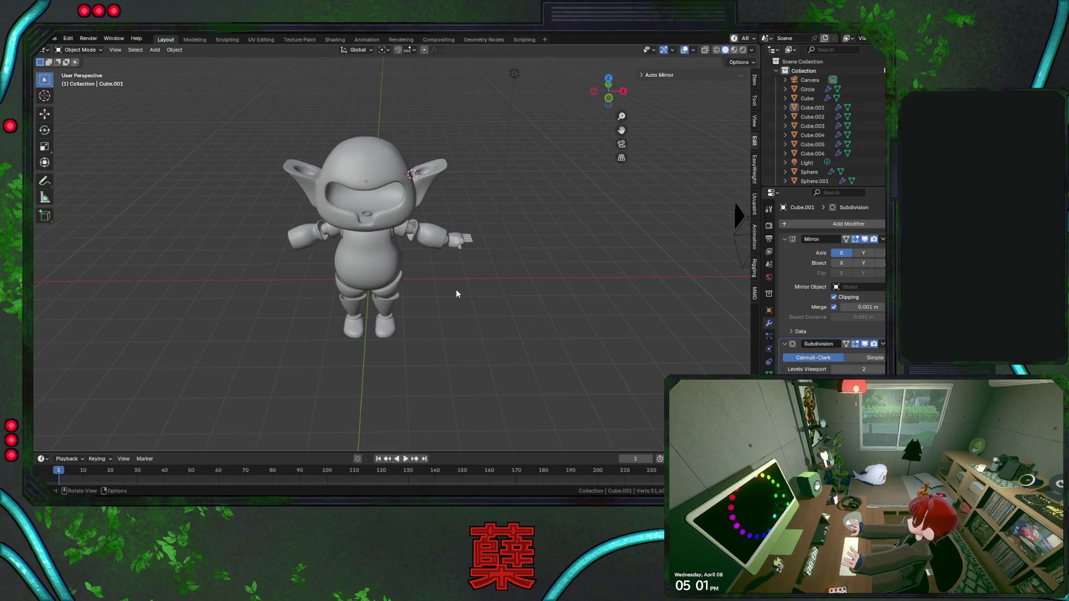
From the front view, edit the head mesh in see-through mode and nudge the ear-tip vertex.
middle_drag(456, 293, 321, 288)
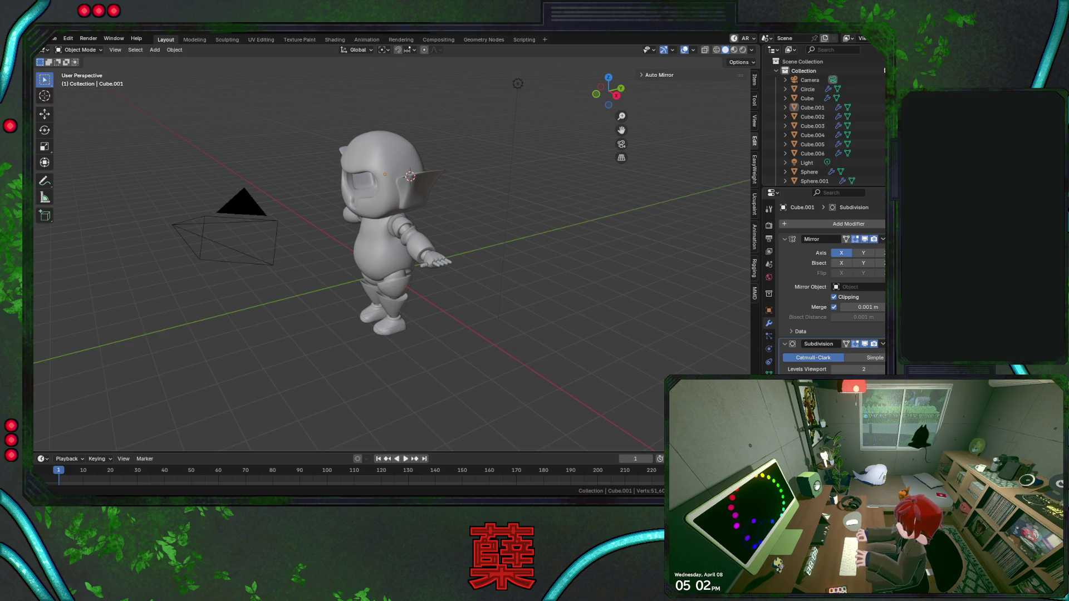
click(518, 84)
key(KP_1)
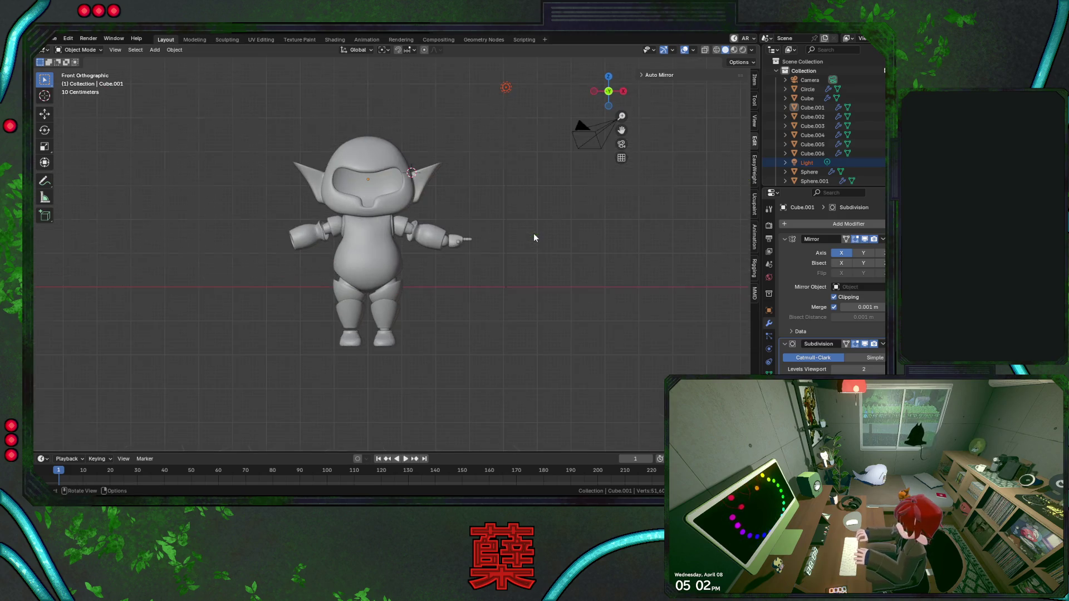
scroll(465, 171, up, 3)
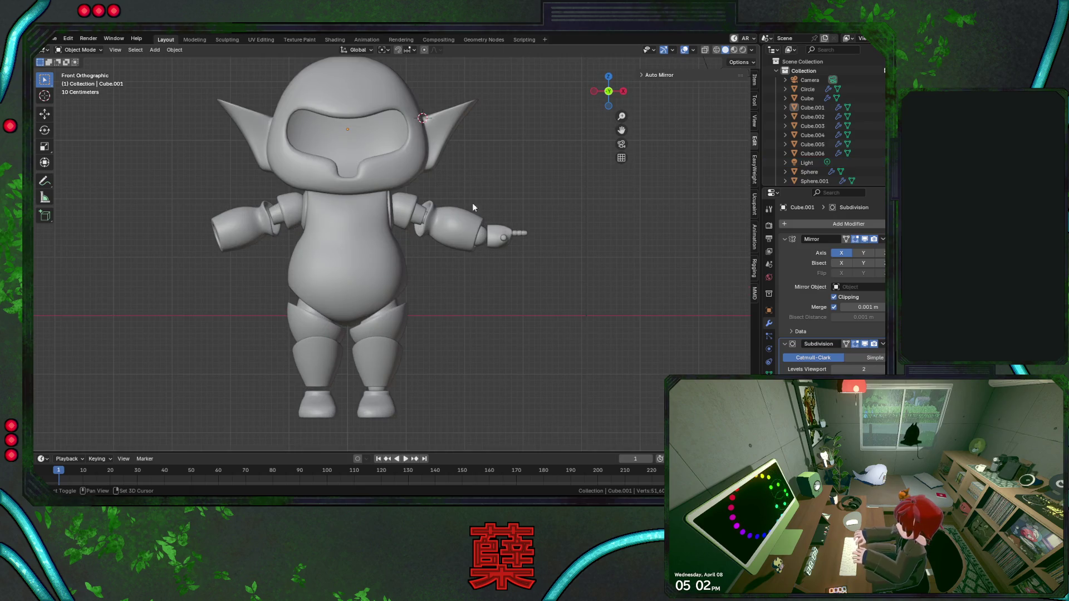
click(451, 121)
key(Tab)
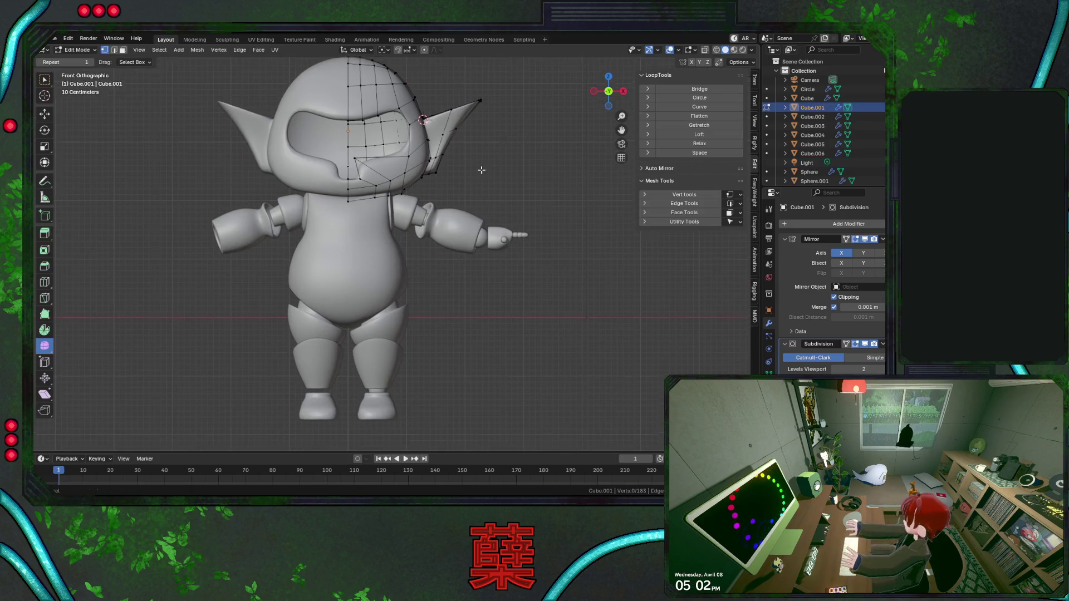
scroll(492, 205, up, 5)
key(shift+z)
click(492, 206)
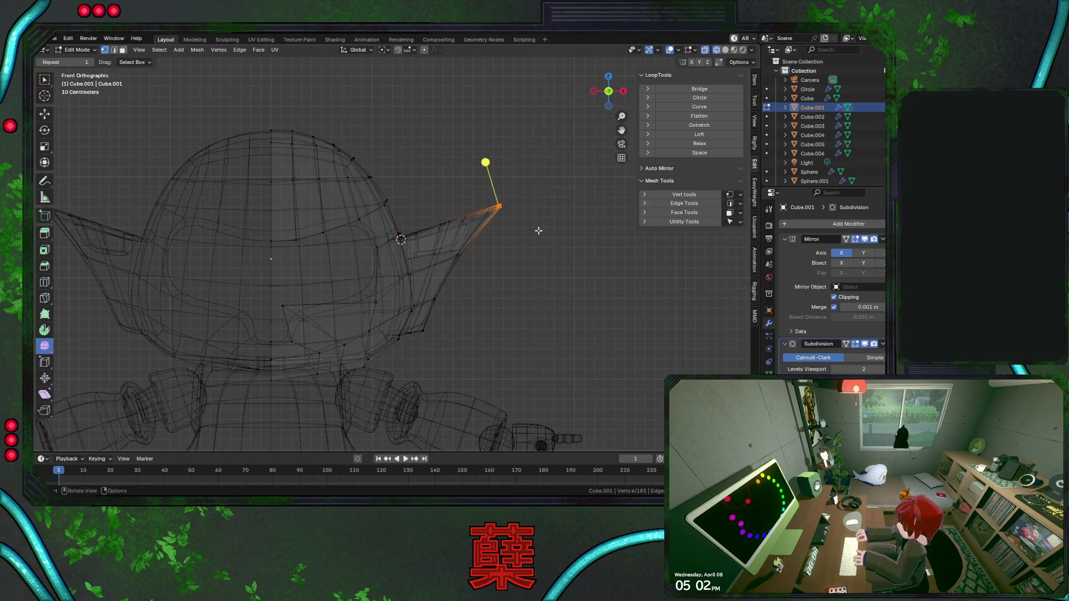
key(g)
click(522, 240)
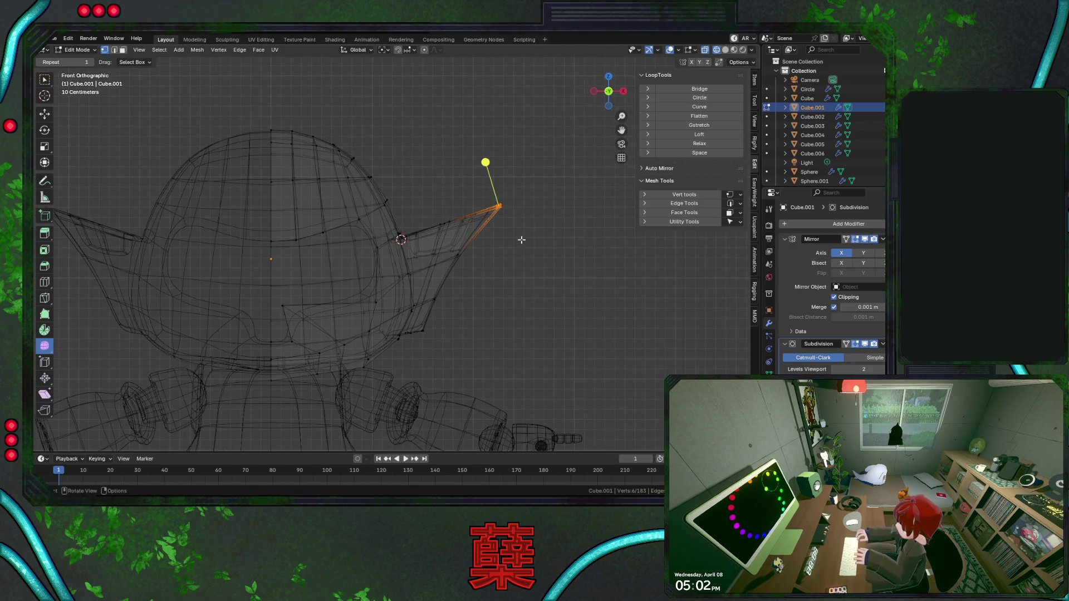
Select the ear faces, delete them, then delete the leftover ear vertices.
click(430, 252)
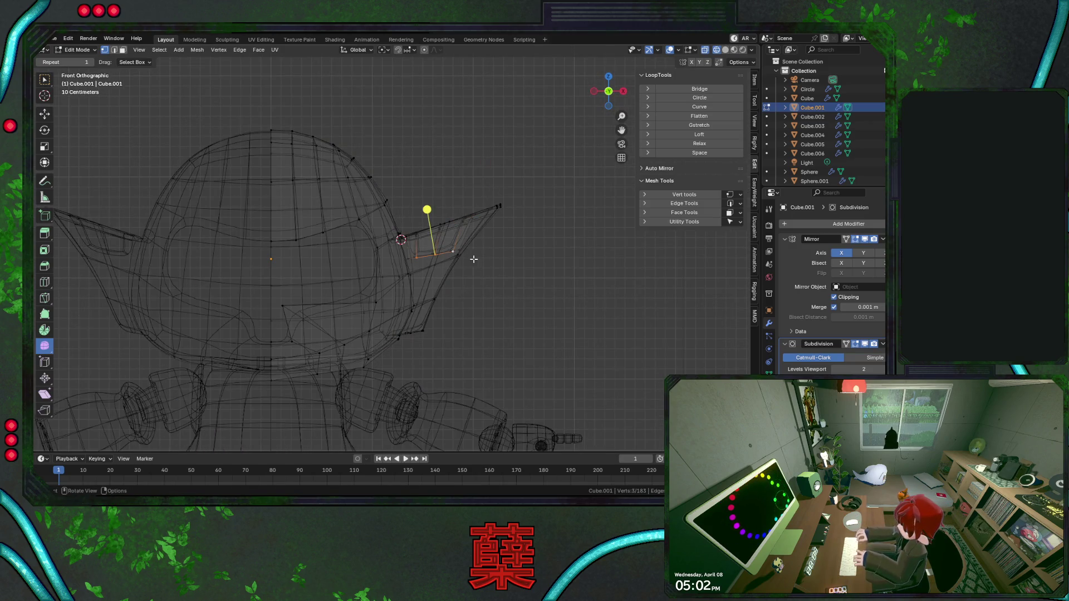
shift+click(415, 255)
drag(401, 254, 420, 258)
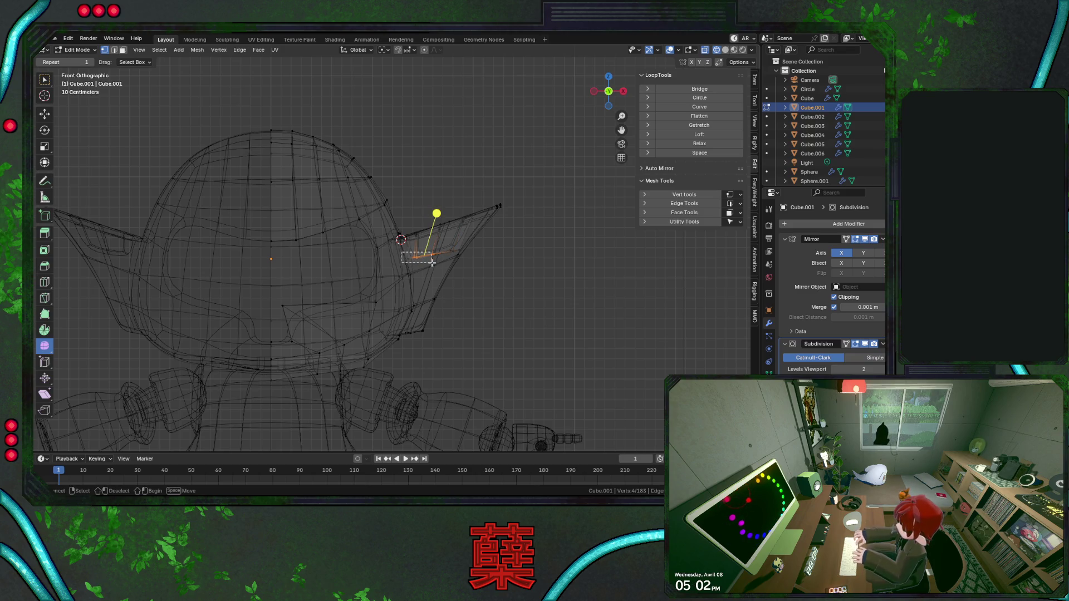
click(414, 255)
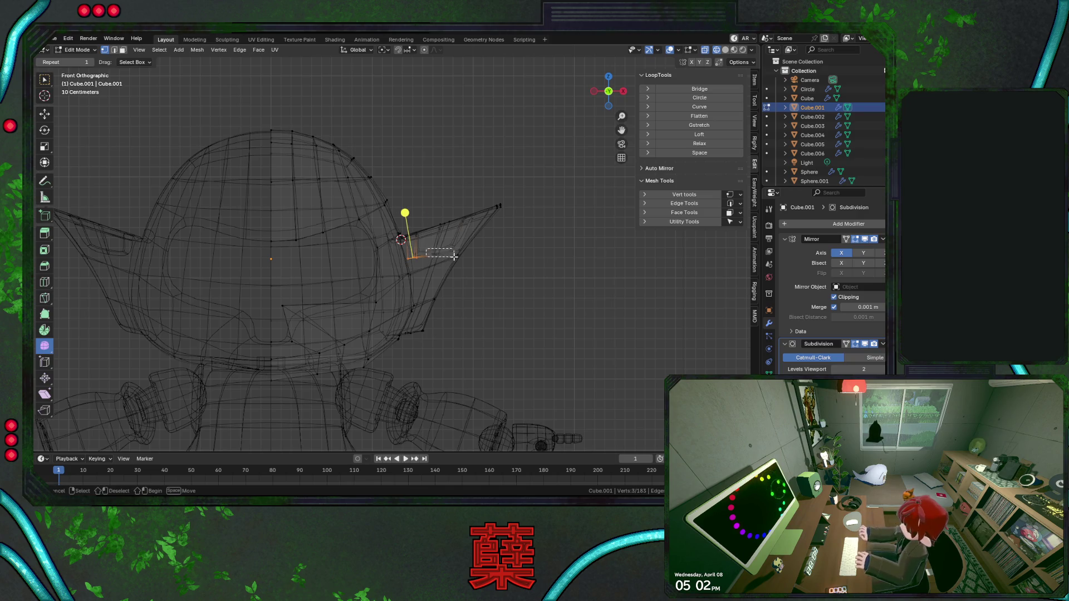
click(434, 251)
scroll(492, 256, down, 3)
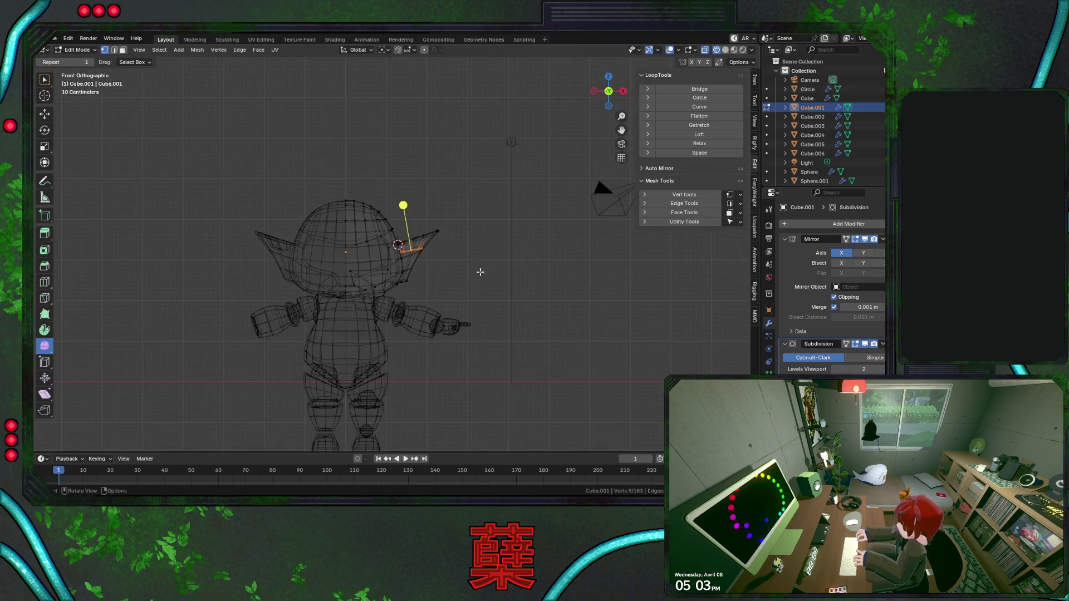
scroll(483, 269, up, 2)
key(ctrl+KP_Add)
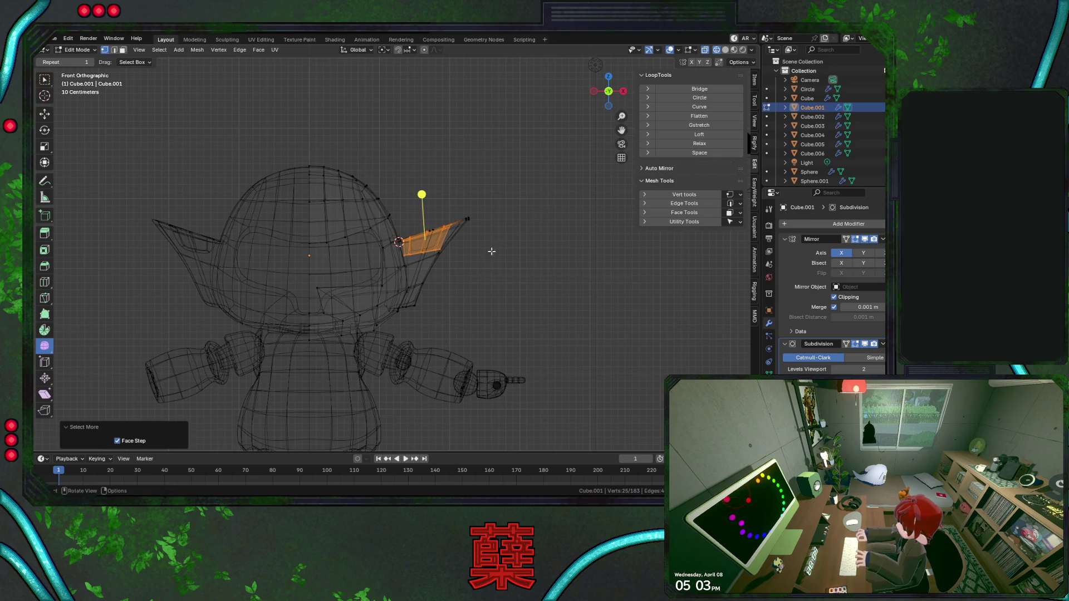
middle_drag(496, 273, 470, 310)
key(shift+z)
scroll(480, 312, up, 1)
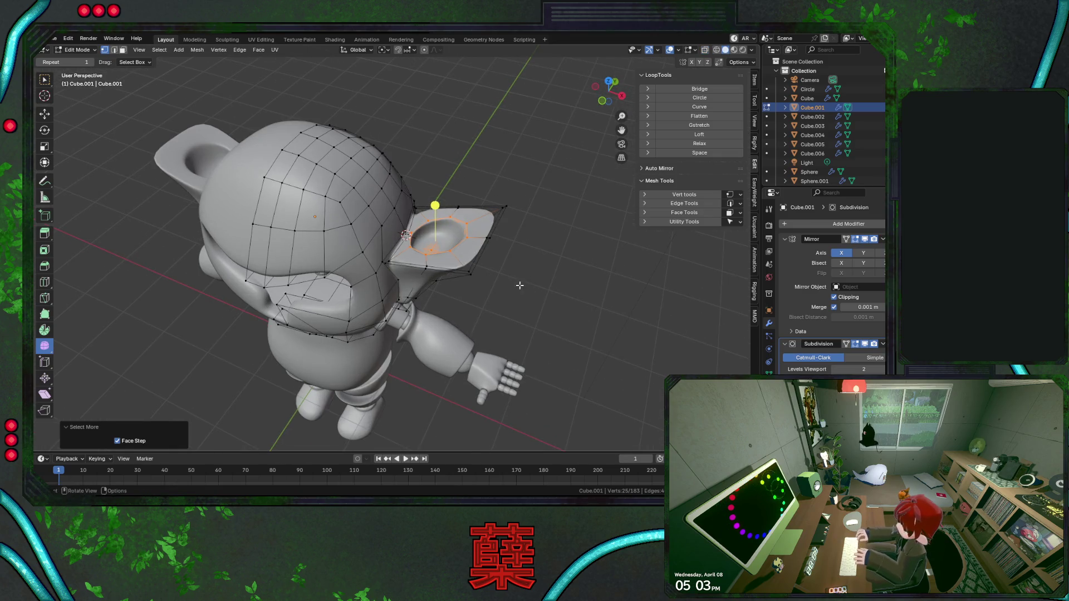
key(x)
click(521, 268)
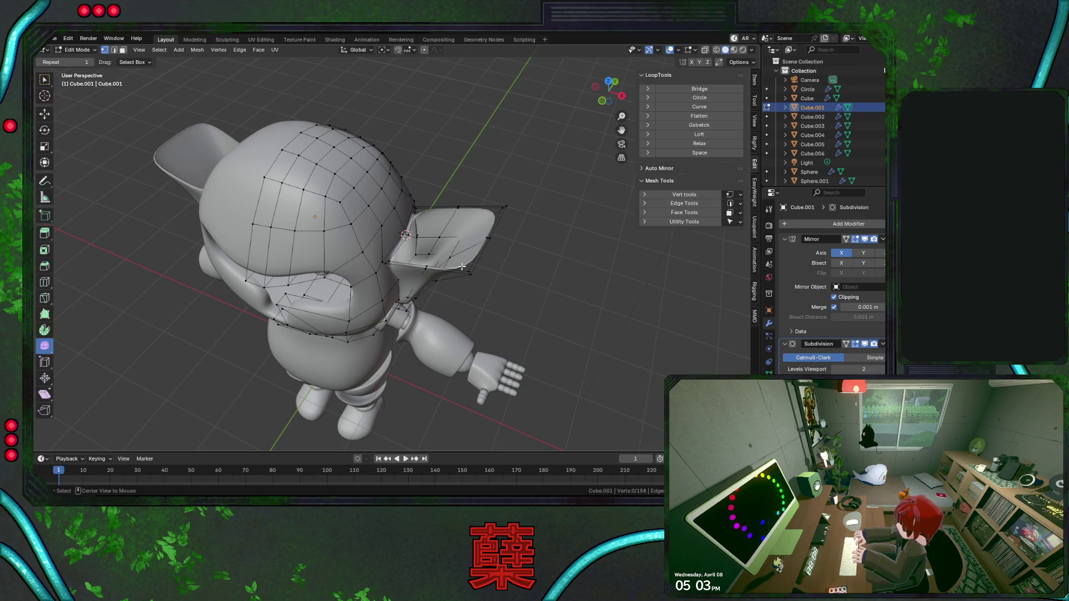
click(485, 266)
key(x)
Select the ear's remaining edge and scale it smaller.
key(l)
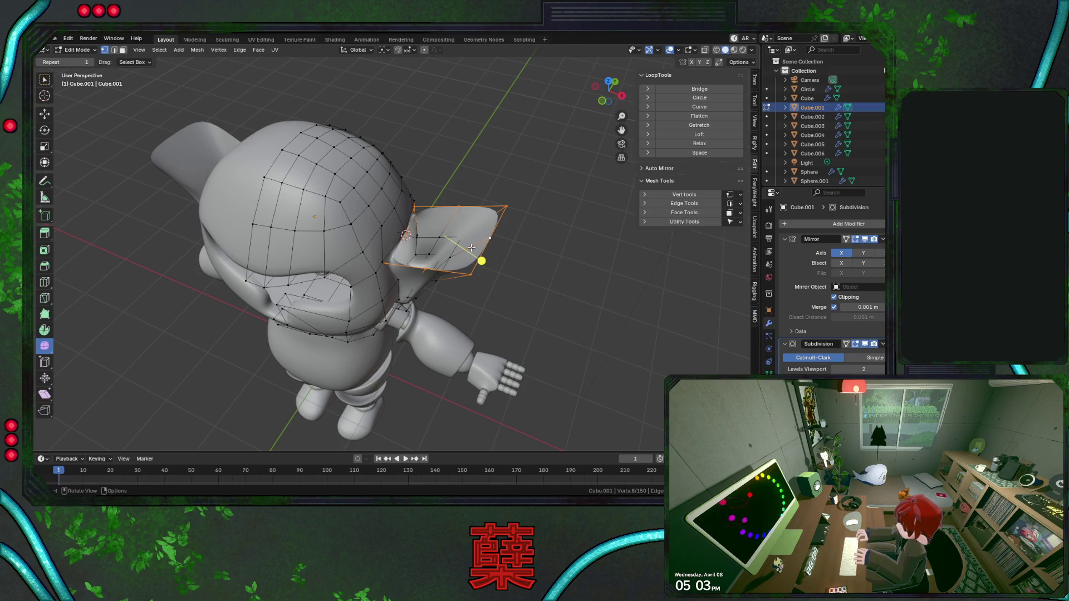
mouse_move(472, 248)
middle_down()
mouse_move(372, 265)
mouse_move(560, 250)
middle_up()
key(s)
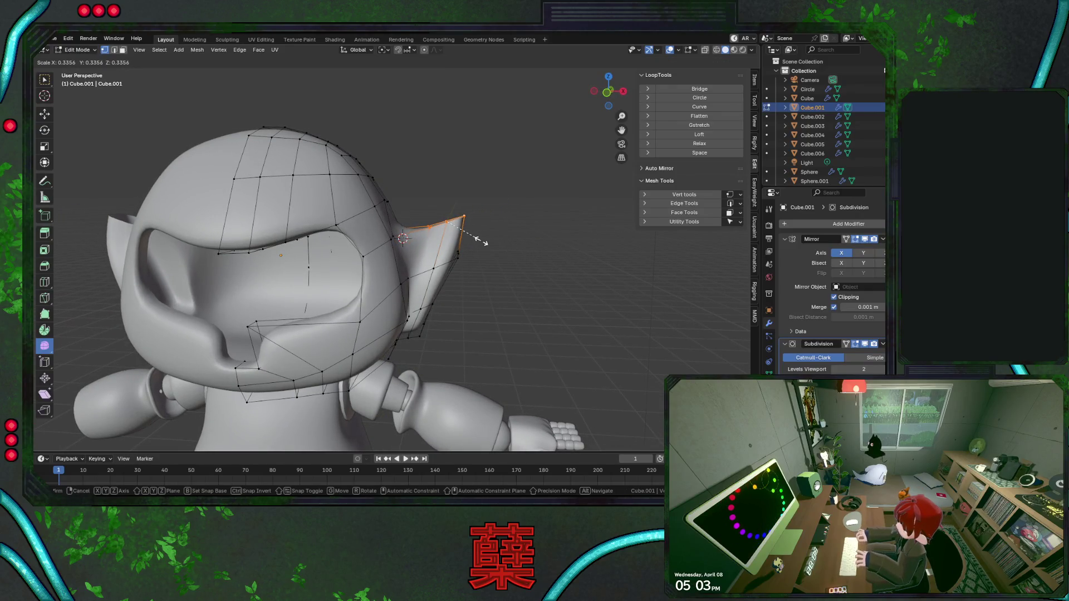
click(477, 240)
Slide the shrunken ear edge sideways along the X axis in two moves.
key(g)
key(x)
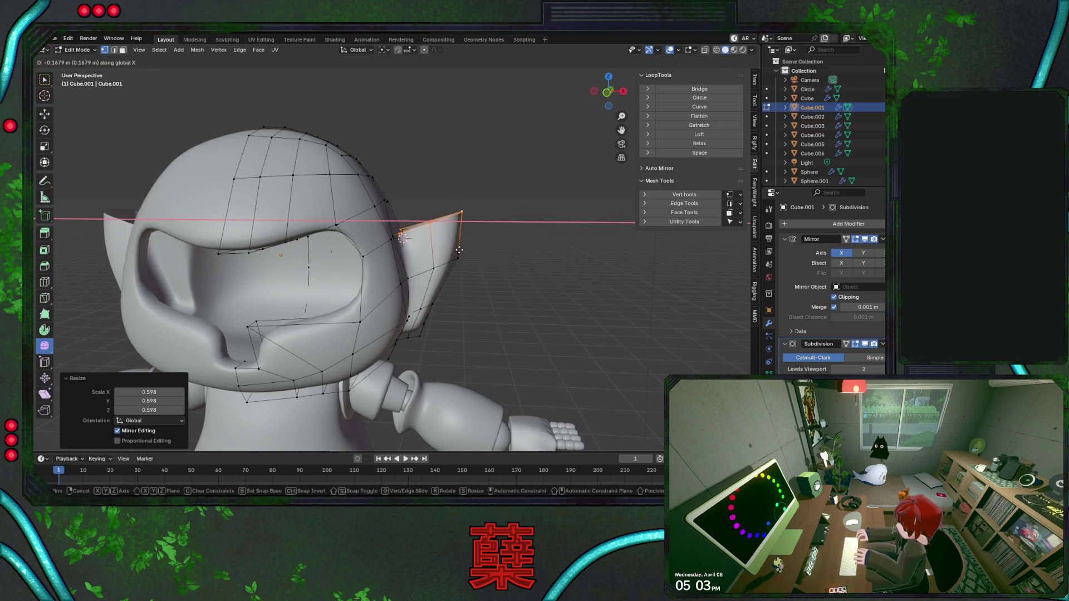
key(z)
key(x)
click(480, 267)
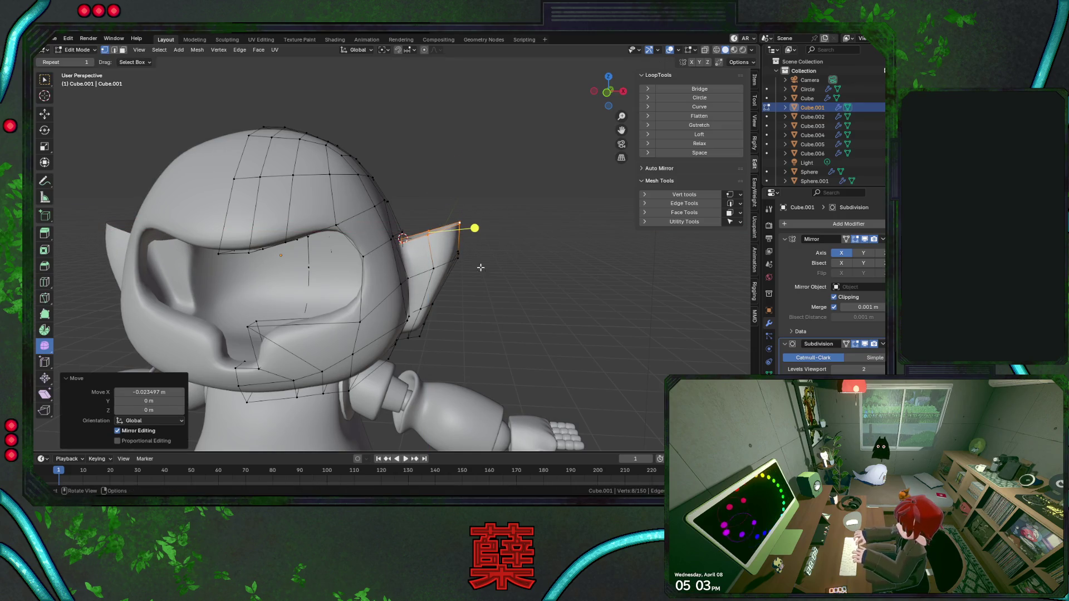
key(g)
key(x)
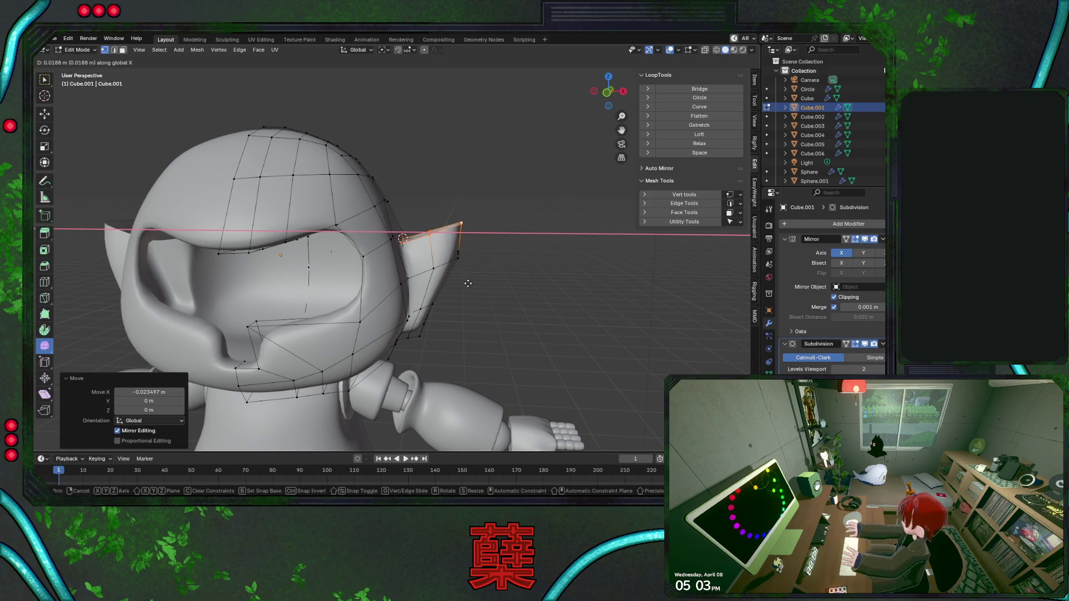
click(468, 276)
mouse_move(468, 276)
middle_down()
mouse_move(428, 298)
mouse_move(450, 269)
middle_up()
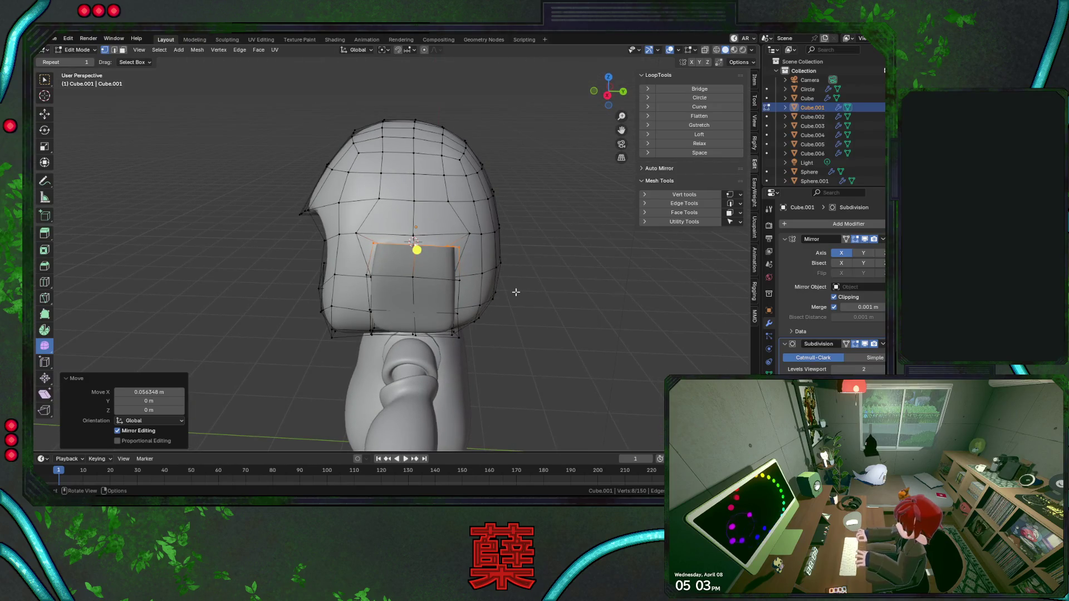
Clear the selection and return to object mode in the front view.
key(a)
key(alt+a)
key(KP_1)
key(Tab)
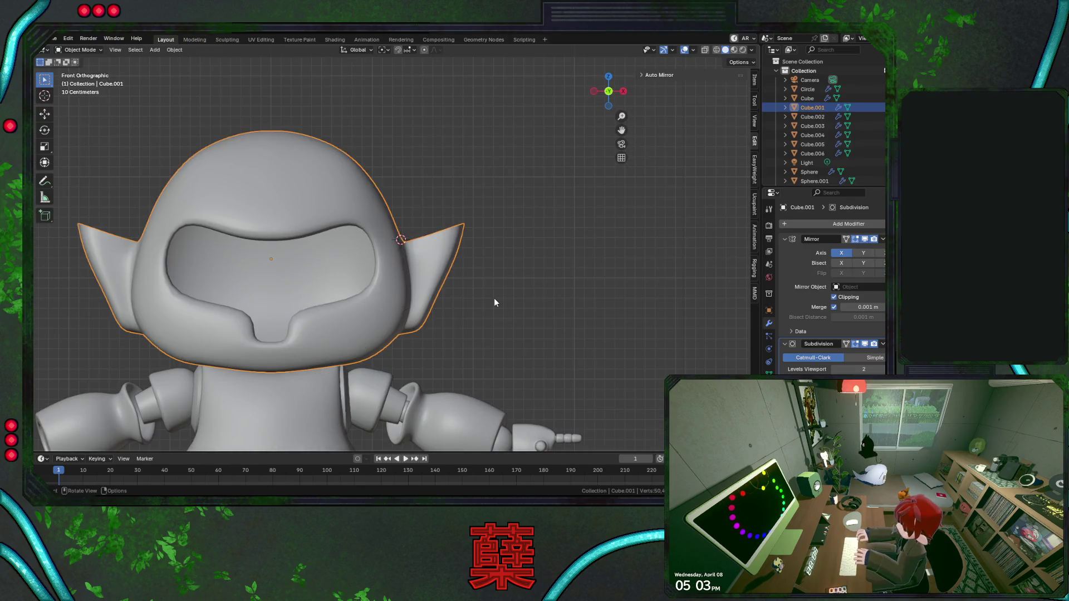
key(alt+a)
scroll(494, 299, down, 4)
scroll(478, 282, up, 2)
scroll(480, 280, up, 3)
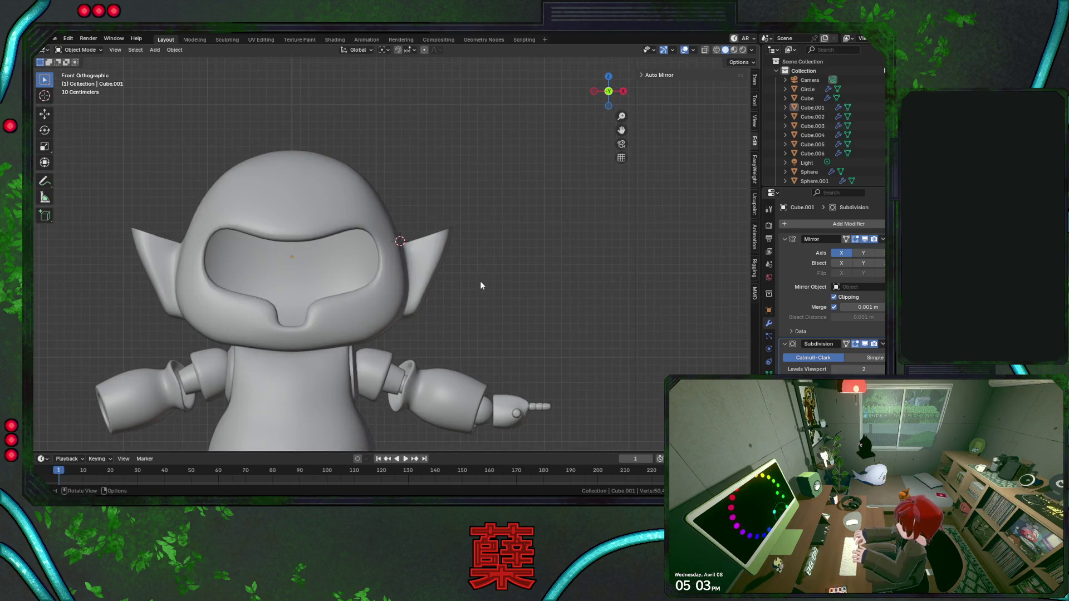
scroll(480, 281, up, 3)
Re-enter the head mesh and grow a selection covering all the ear faces.
click(455, 251)
key(Tab)
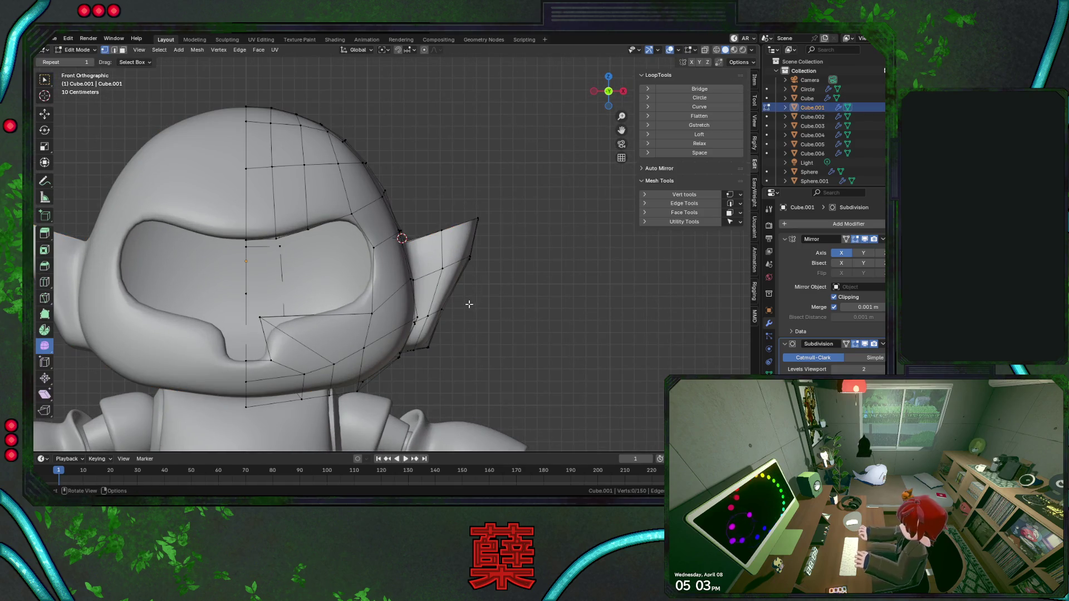
key(shift+z)
click(472, 241)
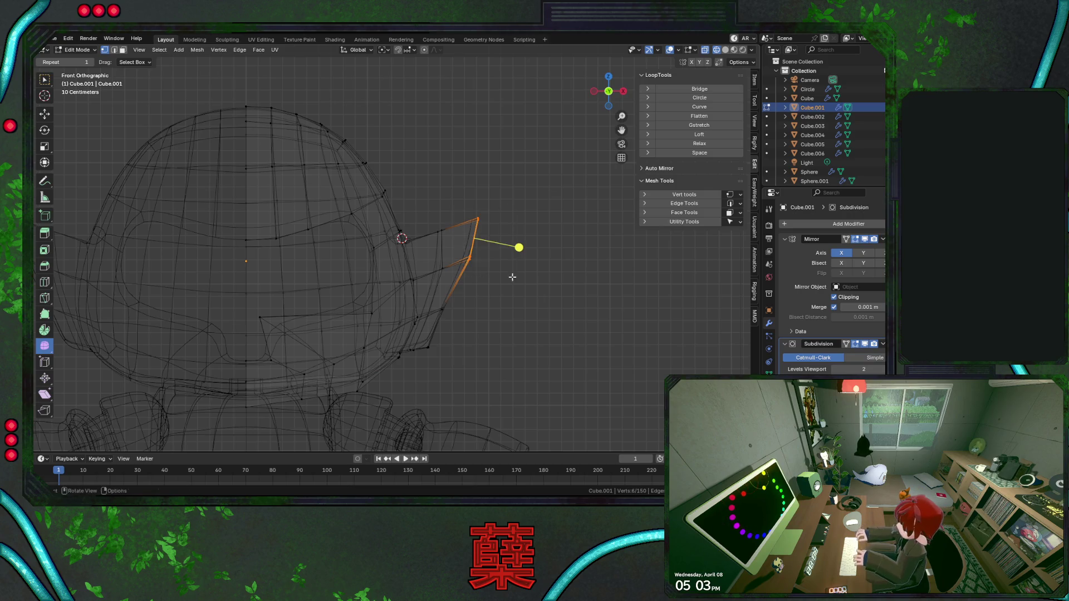
shift+click(443, 321)
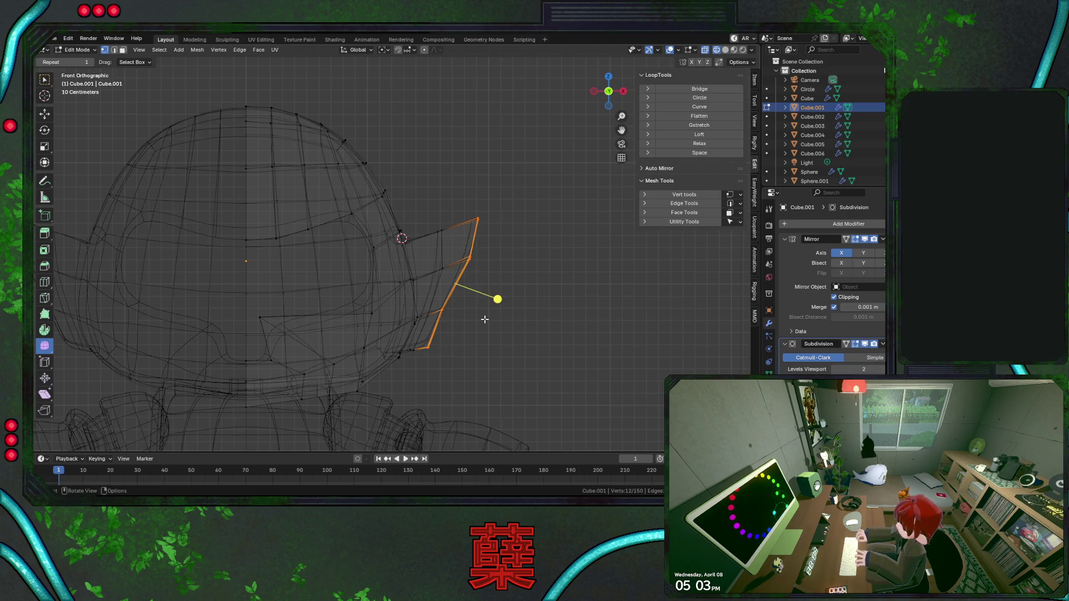
key(ctrl+KP_Add)
mouse_move(485, 318)
middle_down()
mouse_move(457, 292)
mouse_move(451, 258)
mouse_move(375, 256)
mouse_move(478, 216)
mouse_move(417, 241)
middle_up()
key(shift+z)
Delete the ear faces and shrink the edge loop around the resulting opening.
key(x)
click(415, 244)
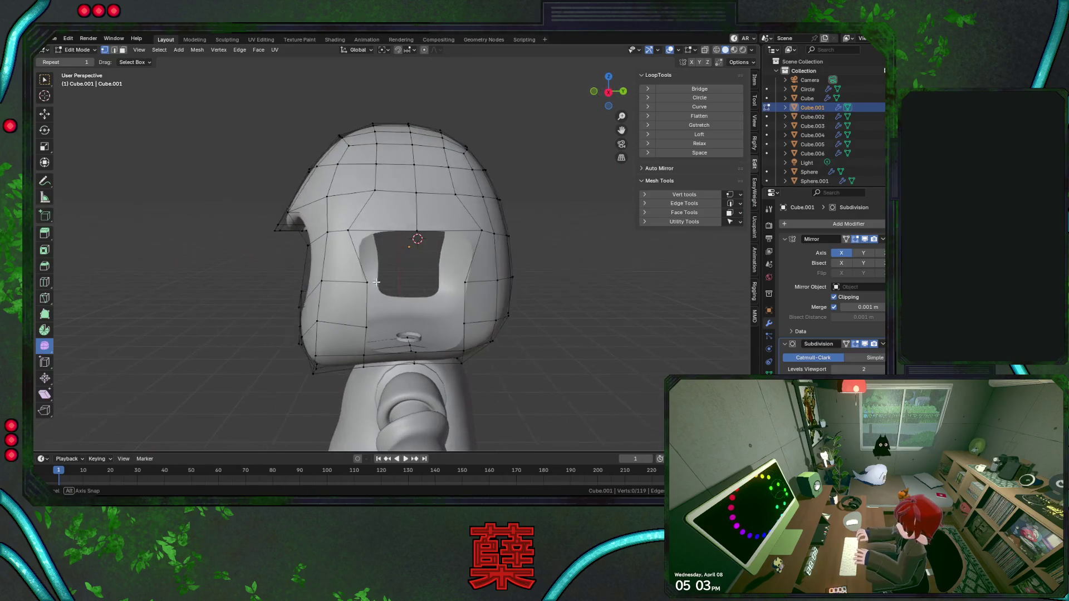
click(339, 216)
alt+click(483, 231)
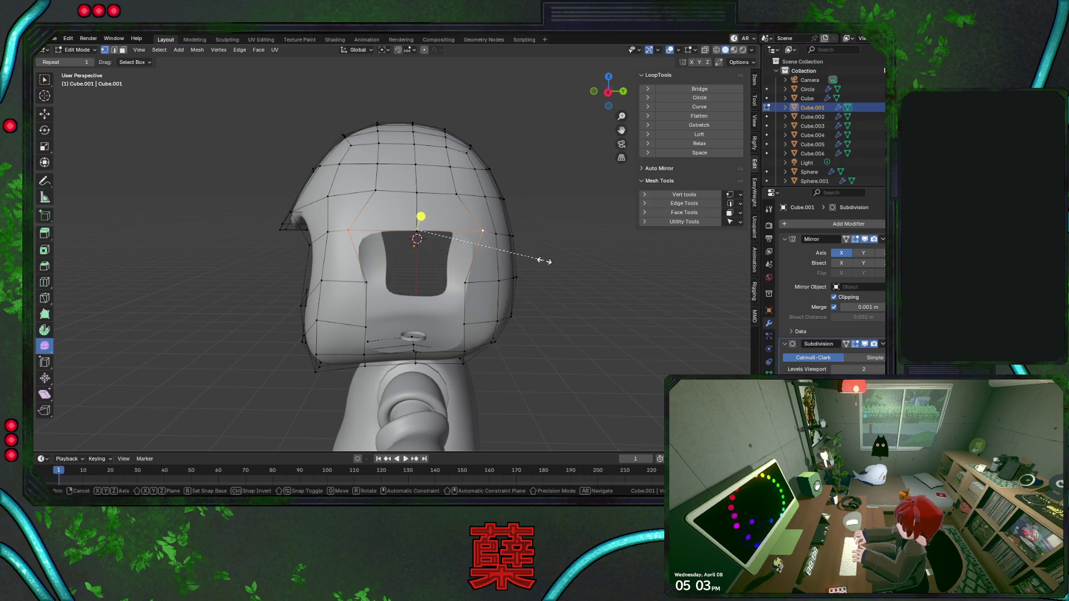
key(s)
click(504, 251)
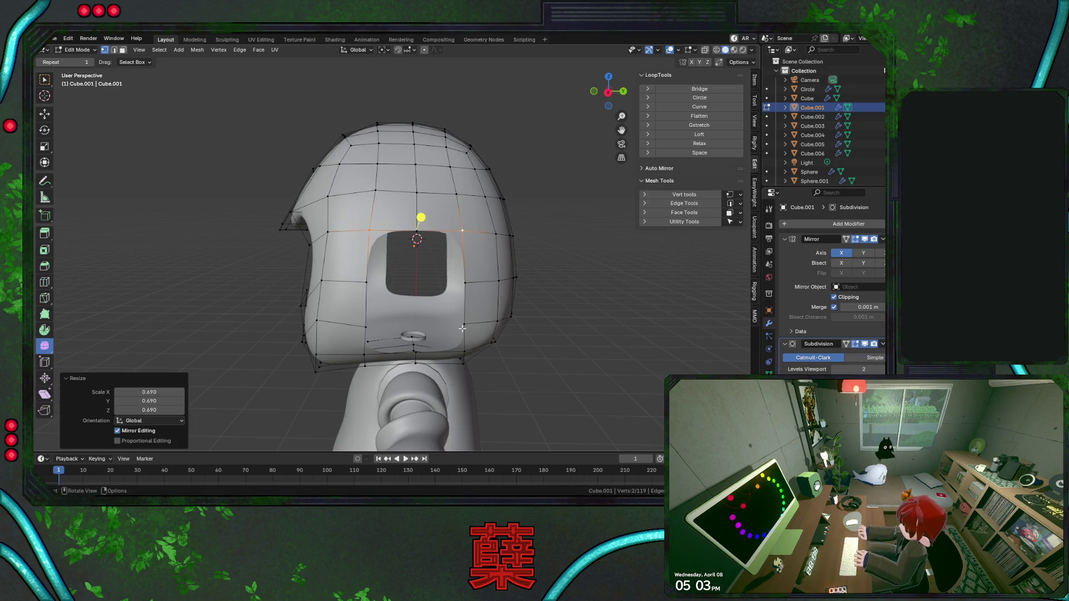
middle_drag(462, 328, 468, 280)
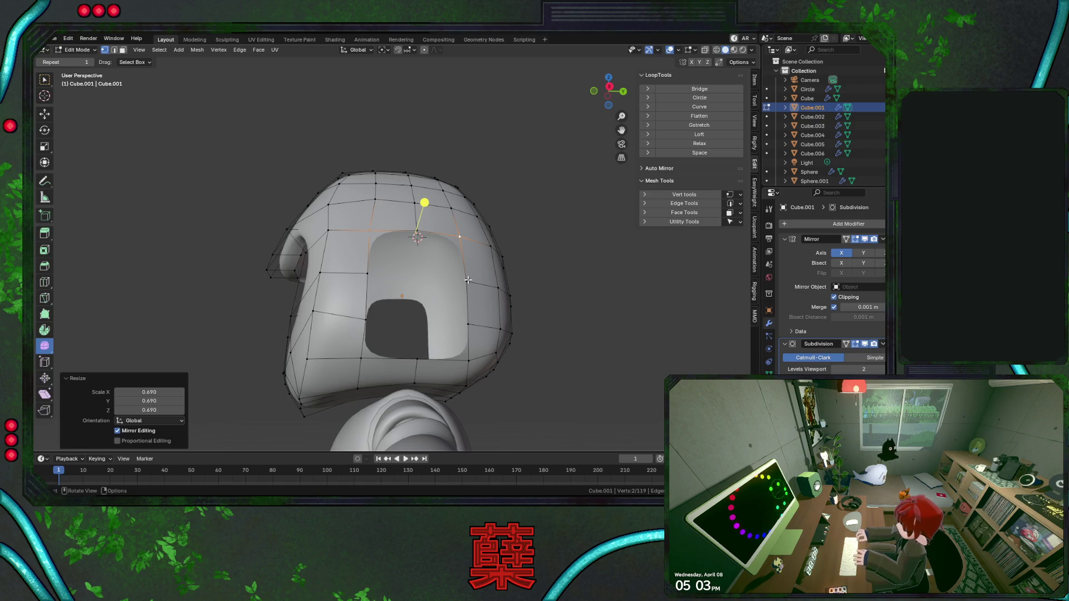
Subdivide the edges around the side opening and add an edge spanning it.
click(420, 234)
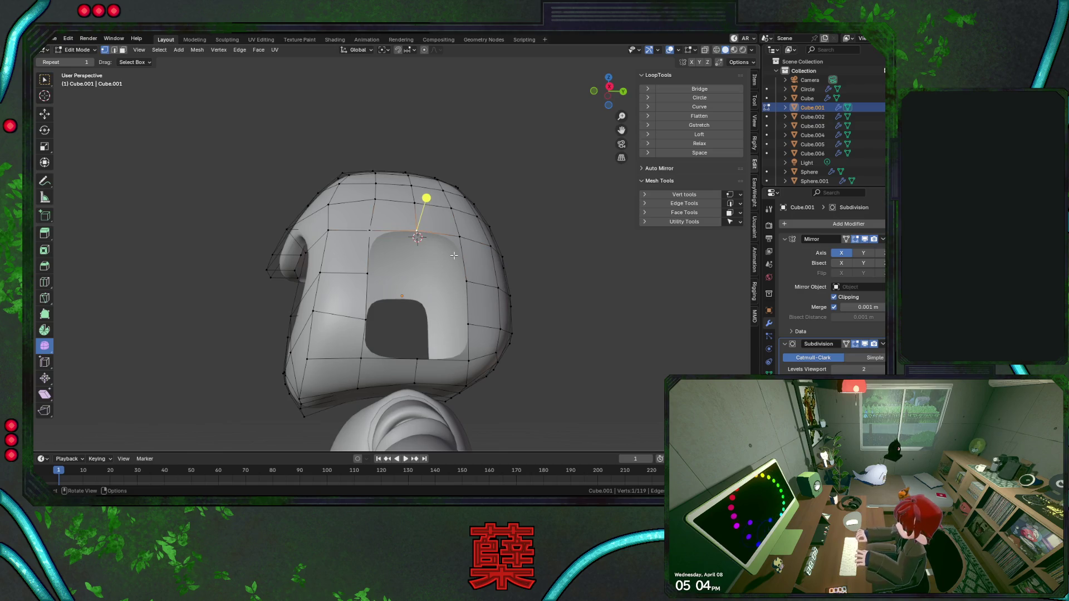
alt+middle_drag(454, 254, 441, 255)
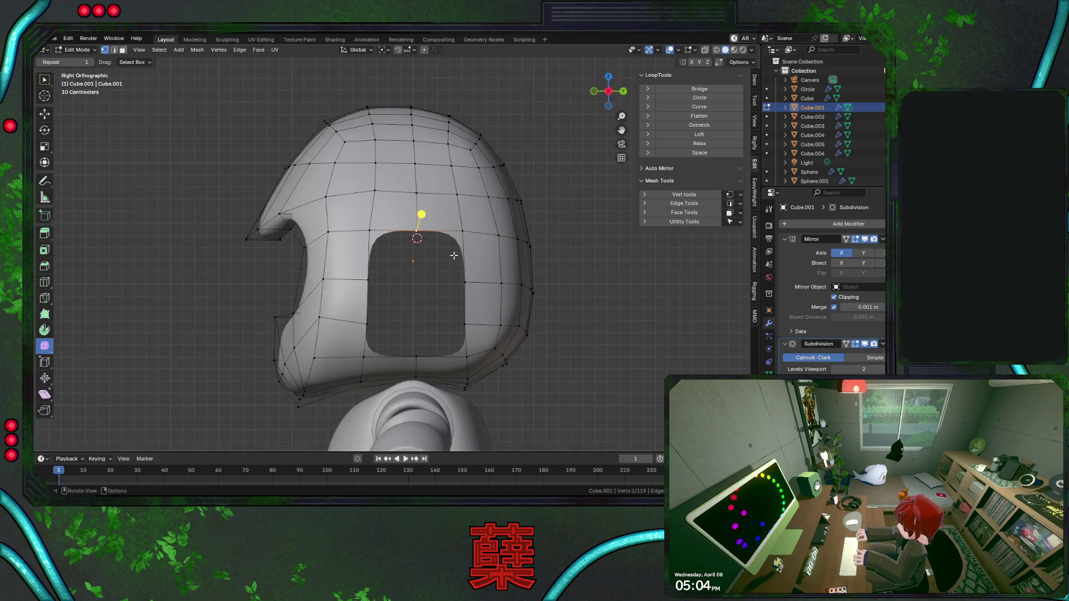
alt+click(380, 286)
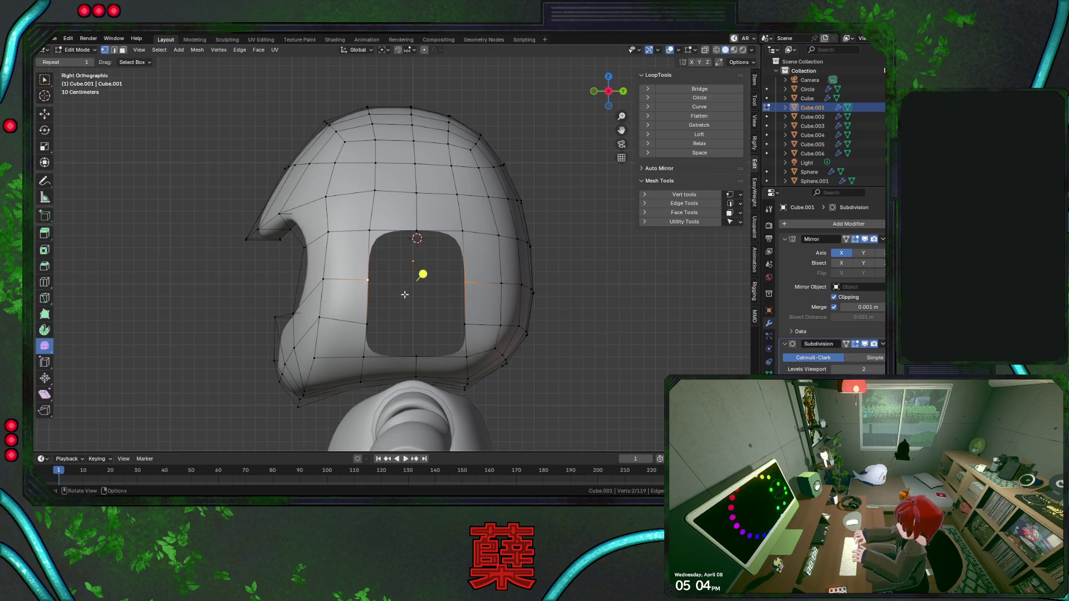
right_click(404, 294)
click(376, 279)
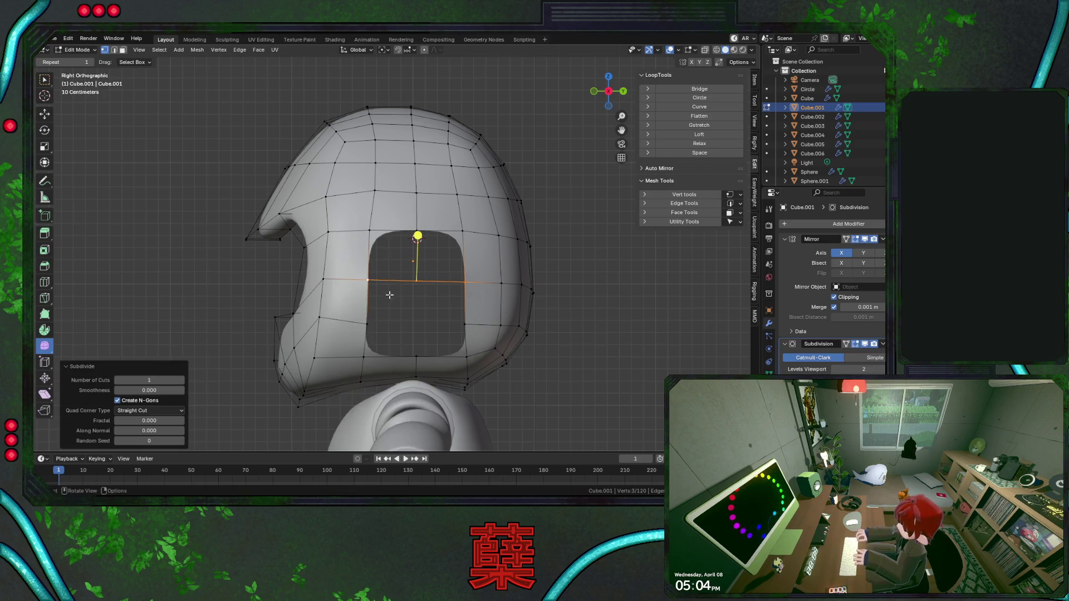
right_click(425, 321)
click(393, 273)
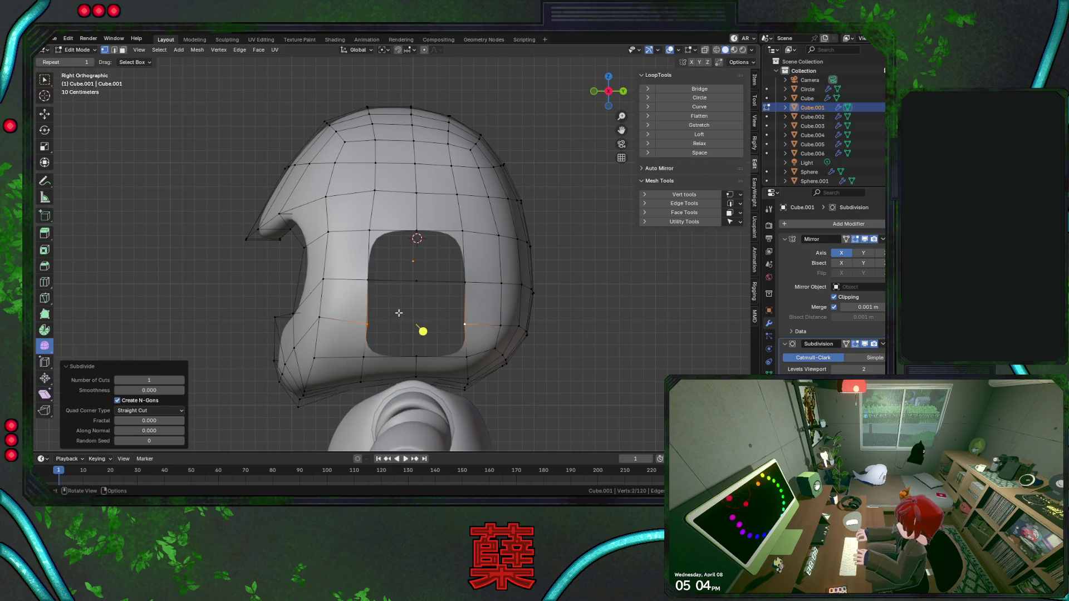
right_click(389, 282)
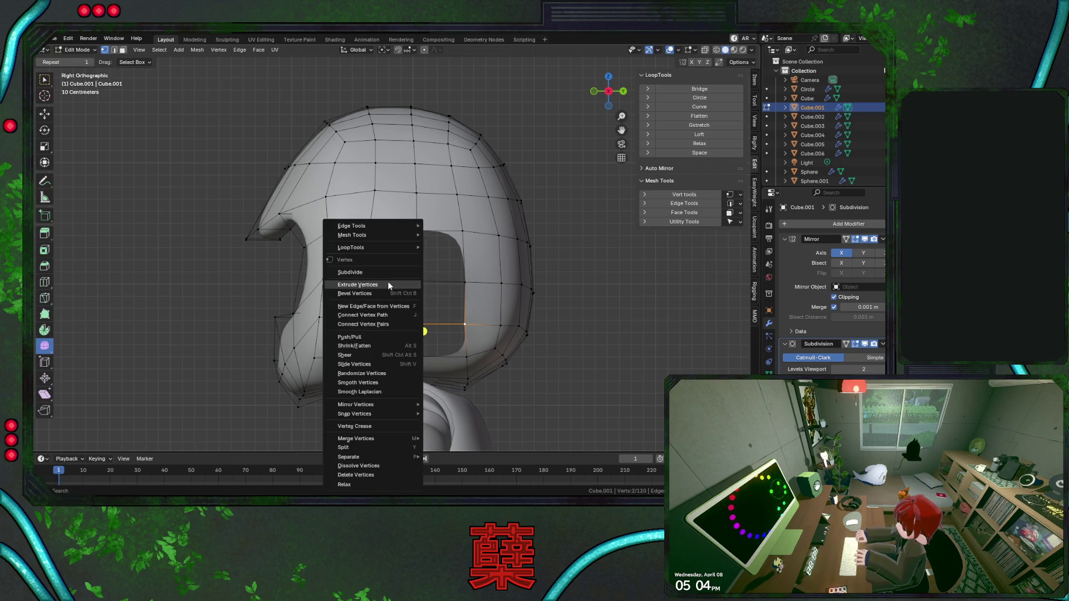
click(384, 275)
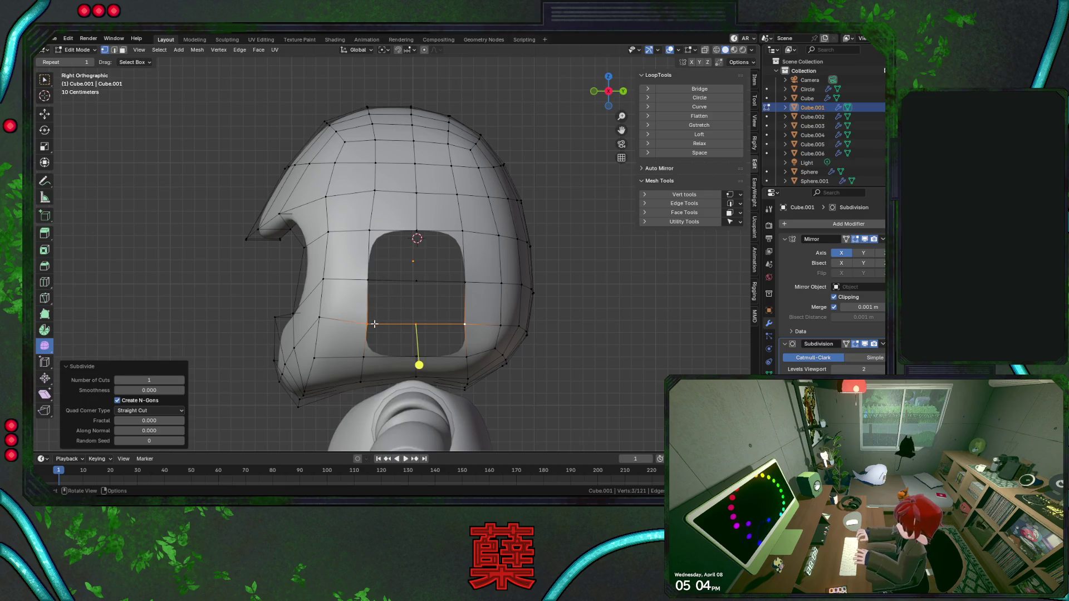
Fill the opening corner by corner with new faces, closing the last round gap.
click(415, 323)
ctrl+click(415, 361)
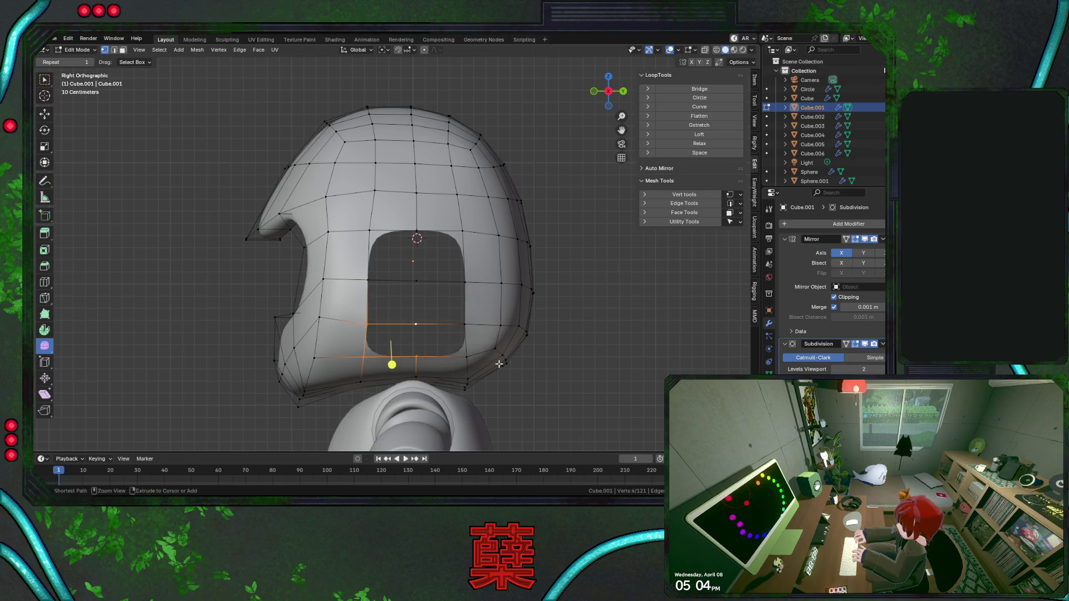
click(434, 325)
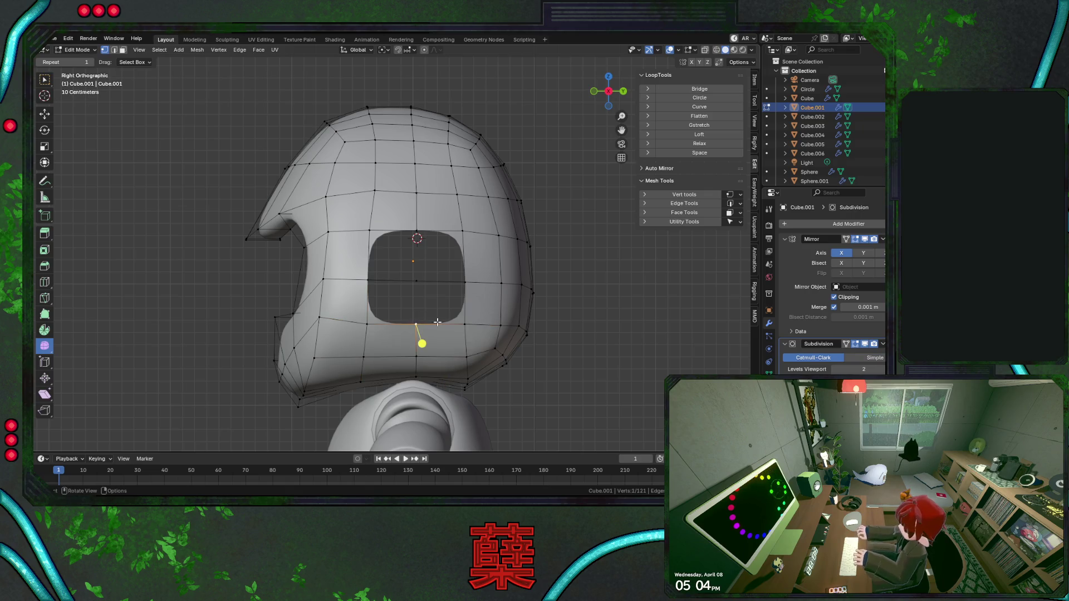
key(f)
shift+click(367, 323)
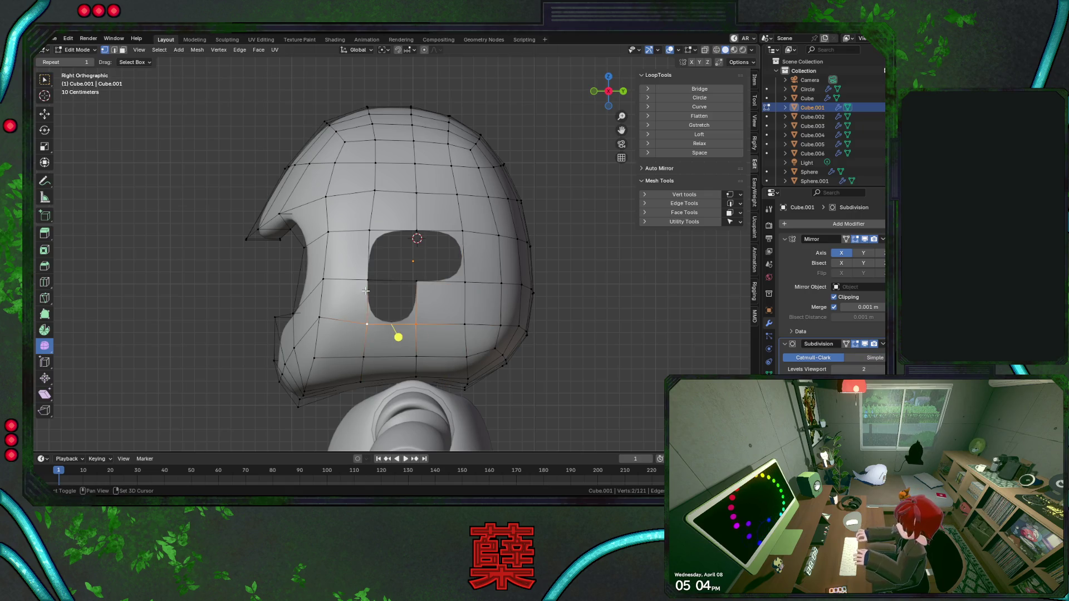
key(f)
click(457, 240)
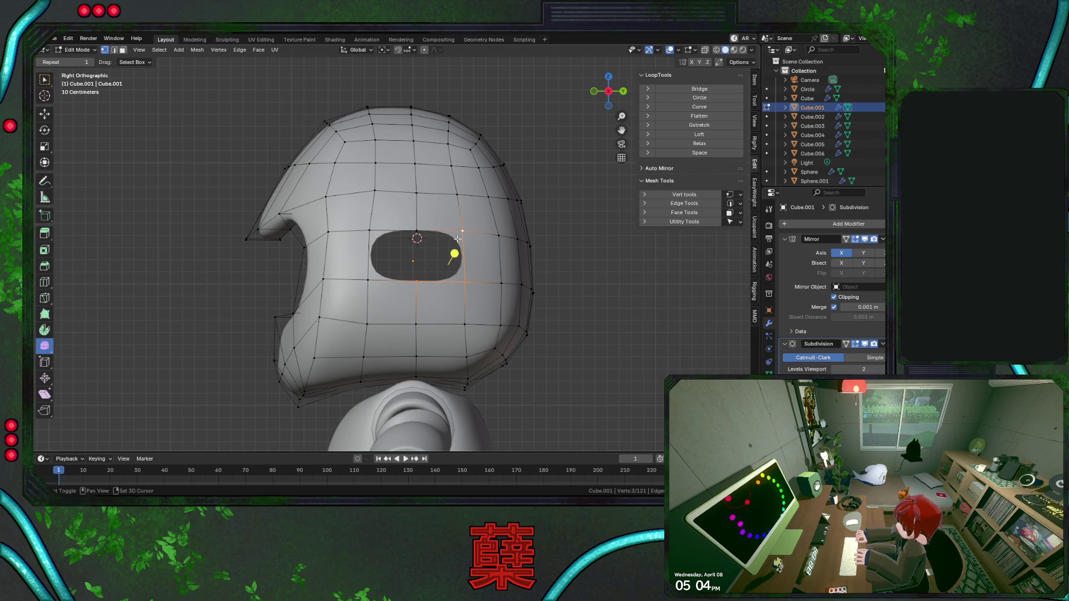
key(f)
alt+click(423, 255)
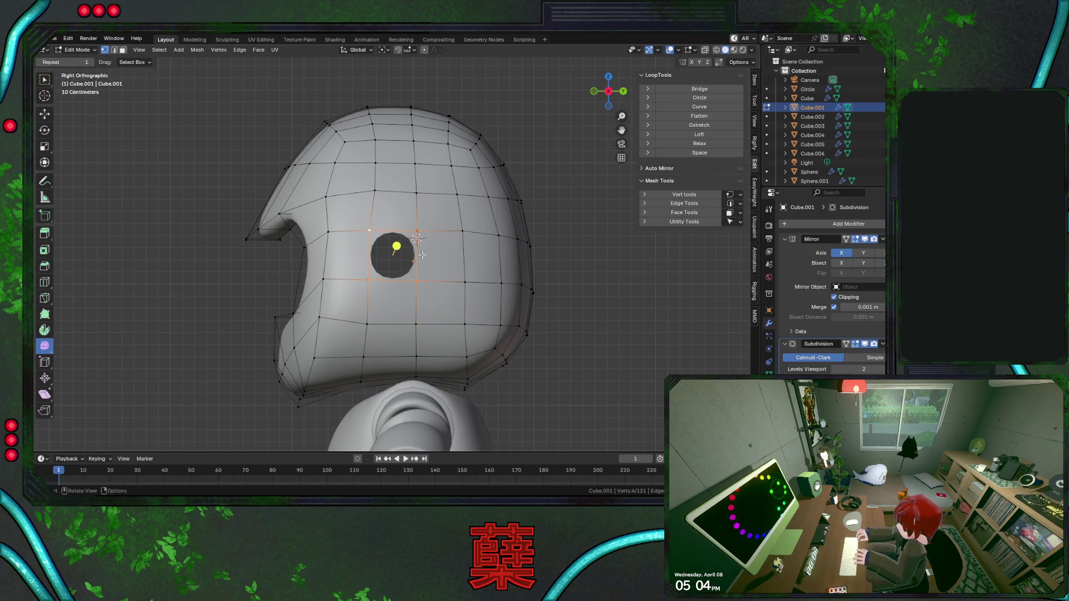
key(f)
key(alt+a)
Leave edit mode and save the robot as BaseRobot.blend.
key(Tab)
key(KP_1)
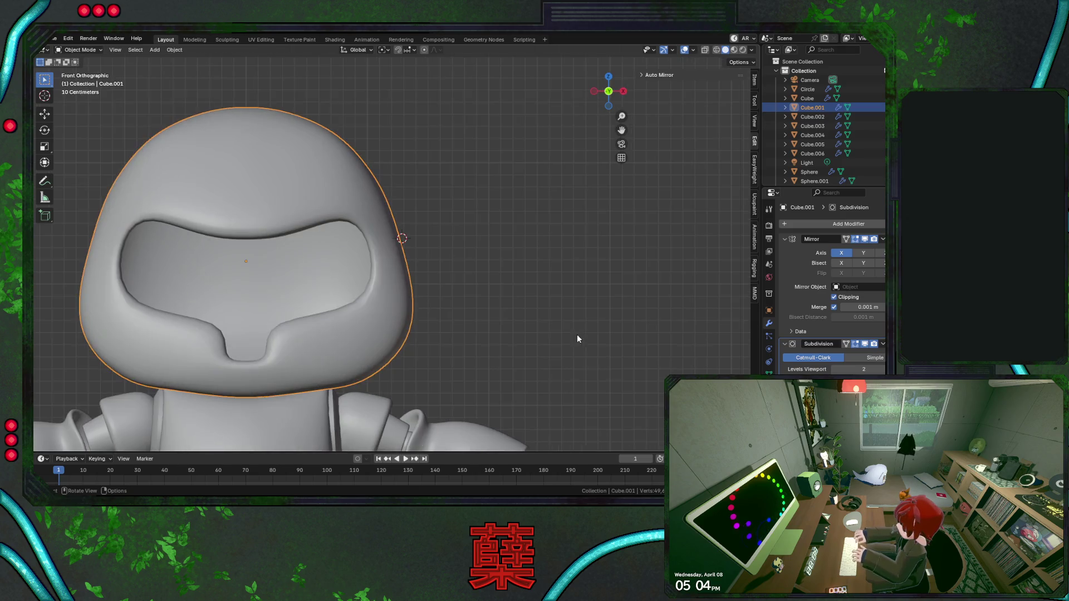
scroll(577, 334, down, 3)
scroll(535, 326, down, 2)
key(alt+a)
key(ctrl+s)
scroll(510, 317, down, 2)
scroll(493, 319, down, 2)
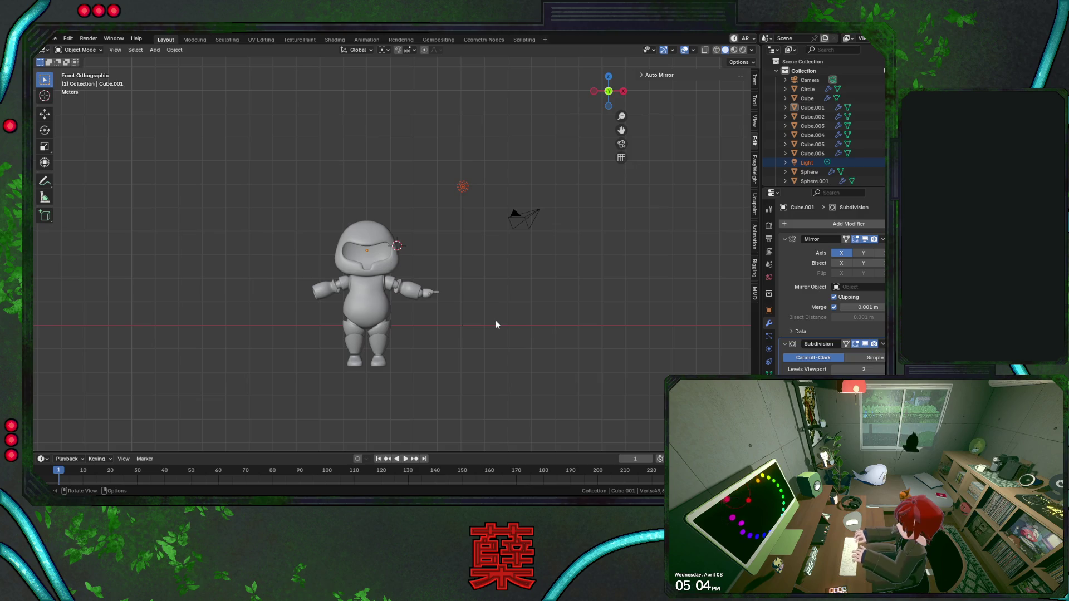
scroll(459, 296, up, 3)
scroll(460, 285, up, 4)
middle_drag(461, 285, 363, 275)
Edit the head mesh and select the block of side faces for the ear pad.
click(362, 276)
key(Tab)
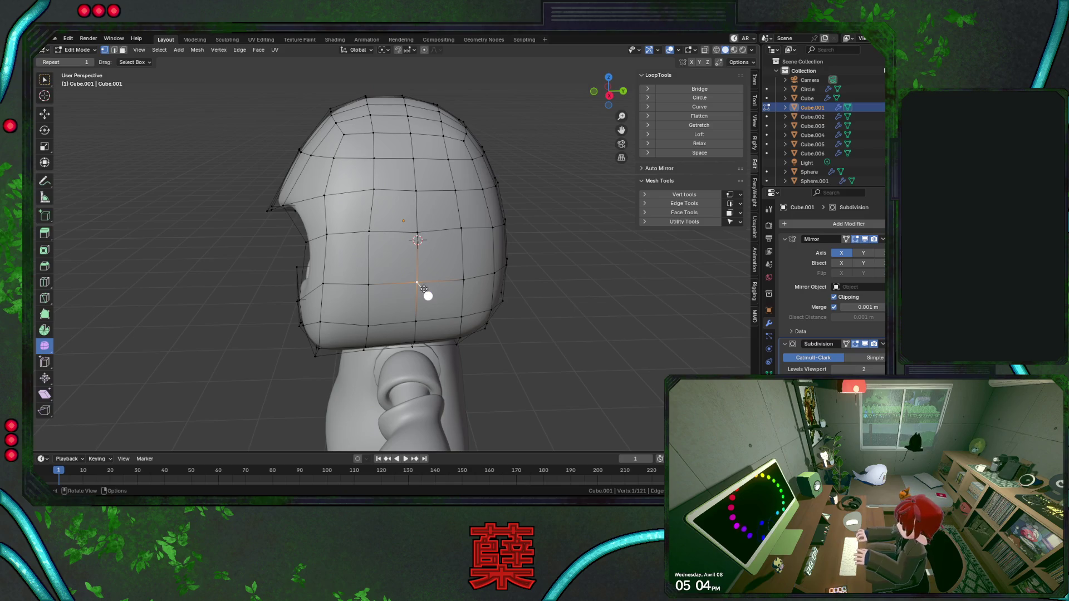
click(425, 293)
key(ctrl+KP_Add)
mouse_move(425, 291)
middle_down()
mouse_move(416, 236)
mouse_move(391, 338)
mouse_move(404, 305)
mouse_move(477, 319)
mouse_move(366, 338)
mouse_move(500, 328)
middle_up()
shift+click(391, 338)
shift+click(443, 338)
Extrude the side faces along normals, puff them outward and shrink them slightly.
key(alt+e)
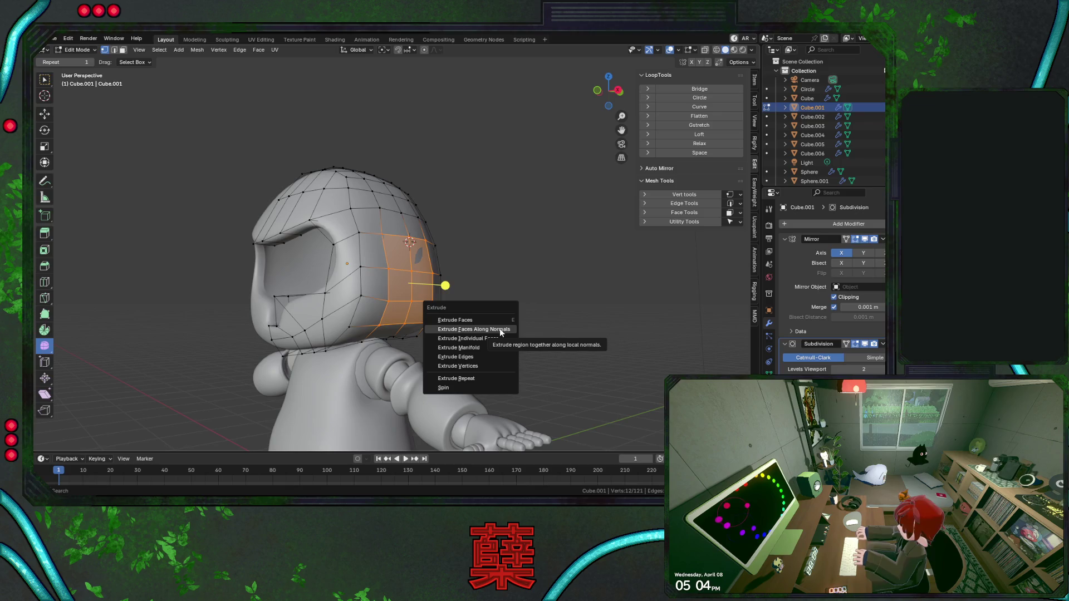
click(500, 328)
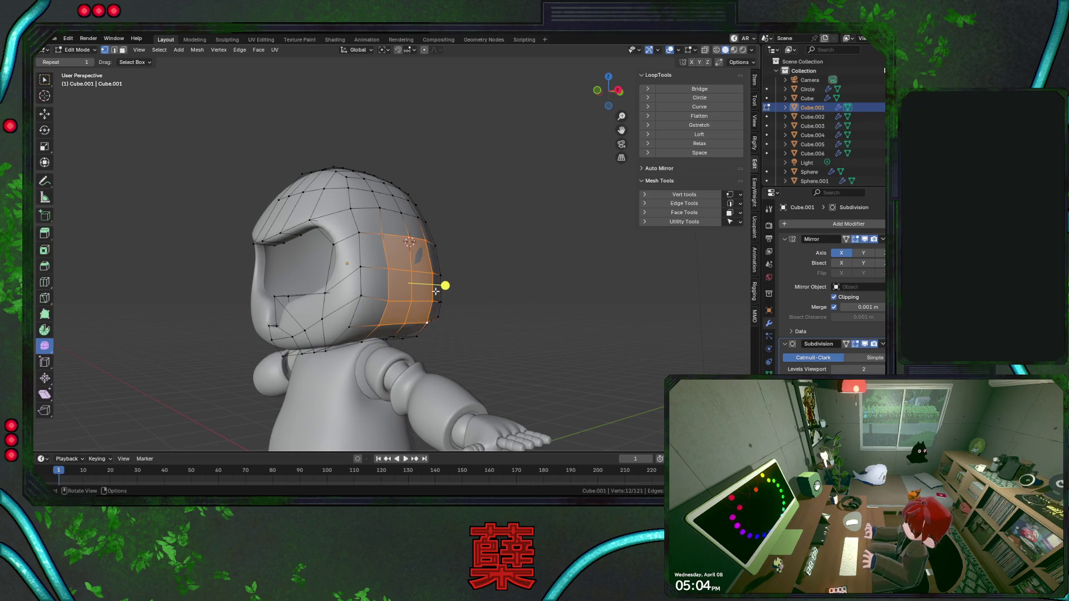
right_click(519, 318)
key(s)
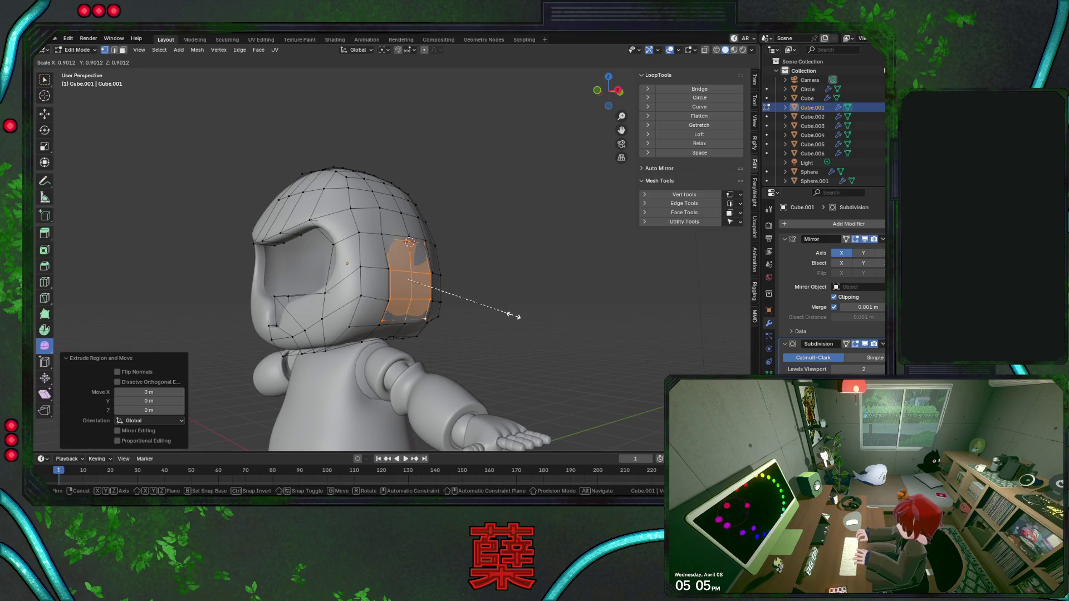
right_click(513, 316)
key(alt+s)
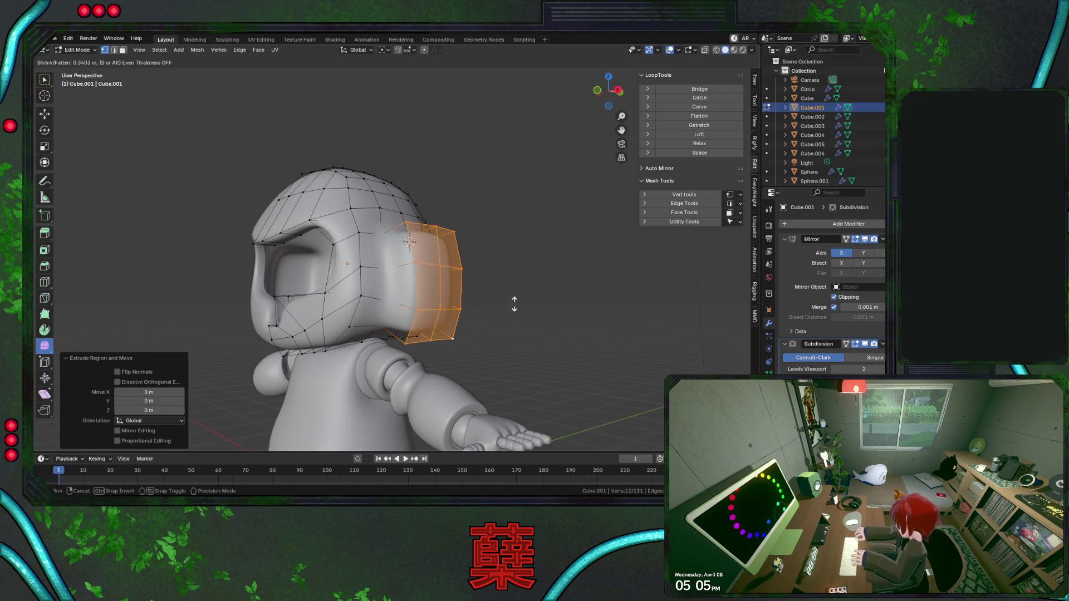
click(515, 305)
key(s)
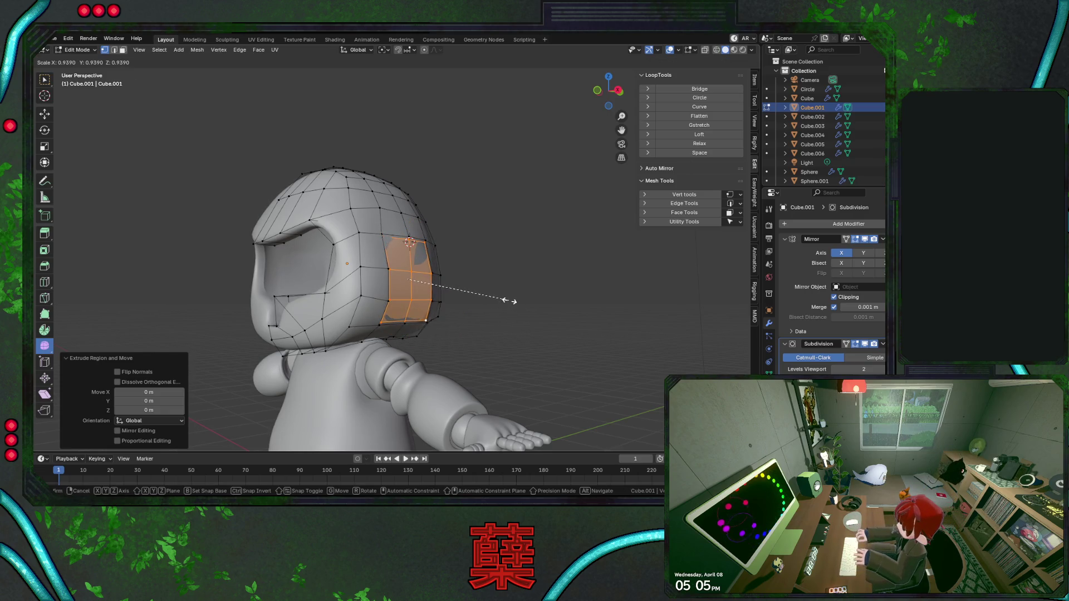
click(508, 302)
Extrude the ear pads outward a second time and return to object mode.
key(alt+e)
click(508, 306)
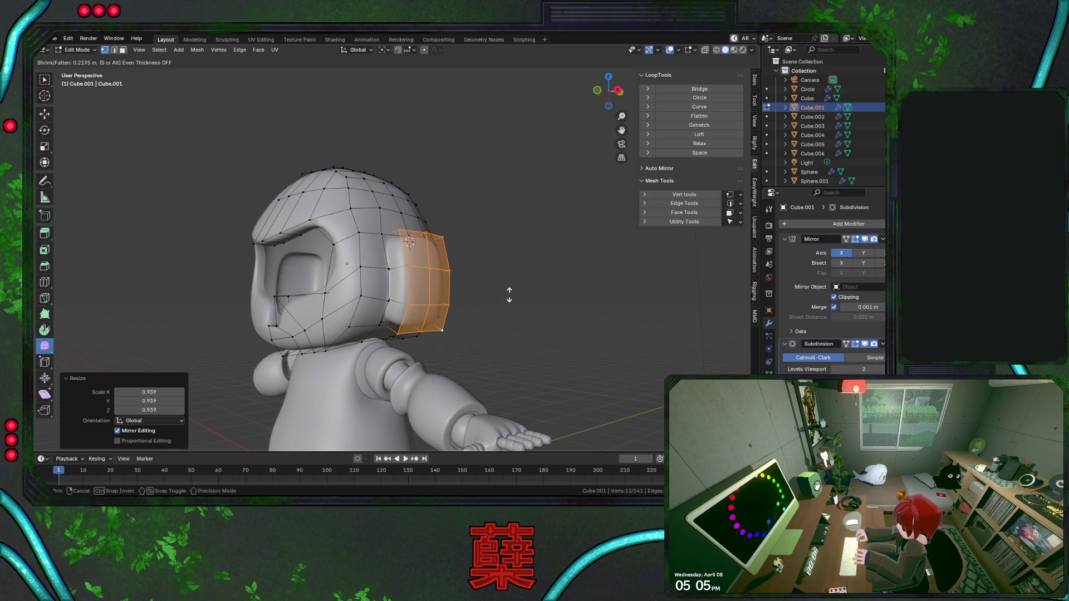
click(509, 294)
key(KP_1)
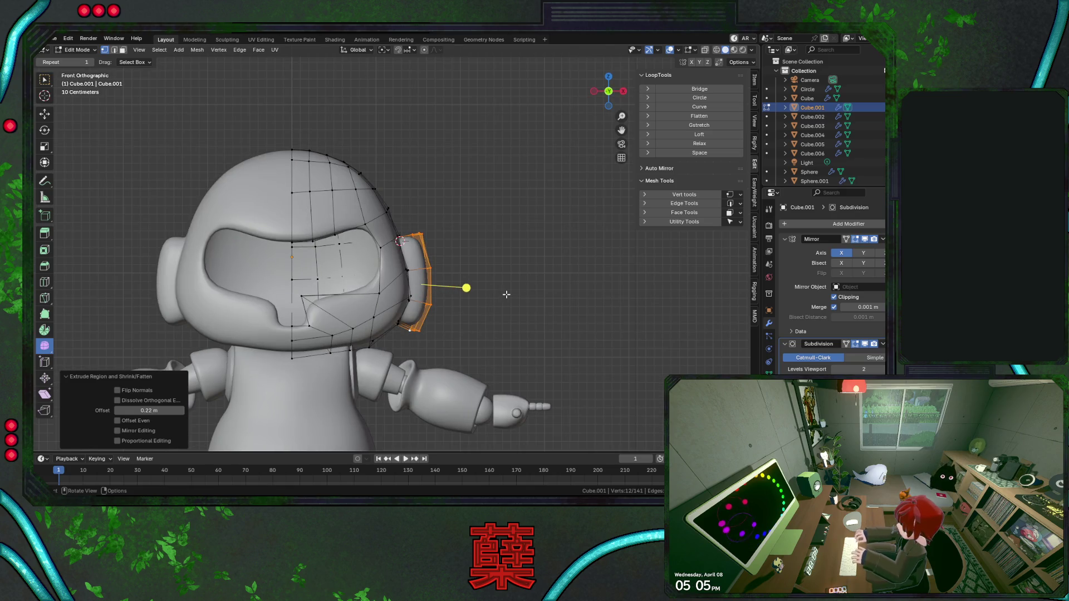
scroll(506, 294, down, 3)
scroll(507, 294, up, 2)
key(alt+s)
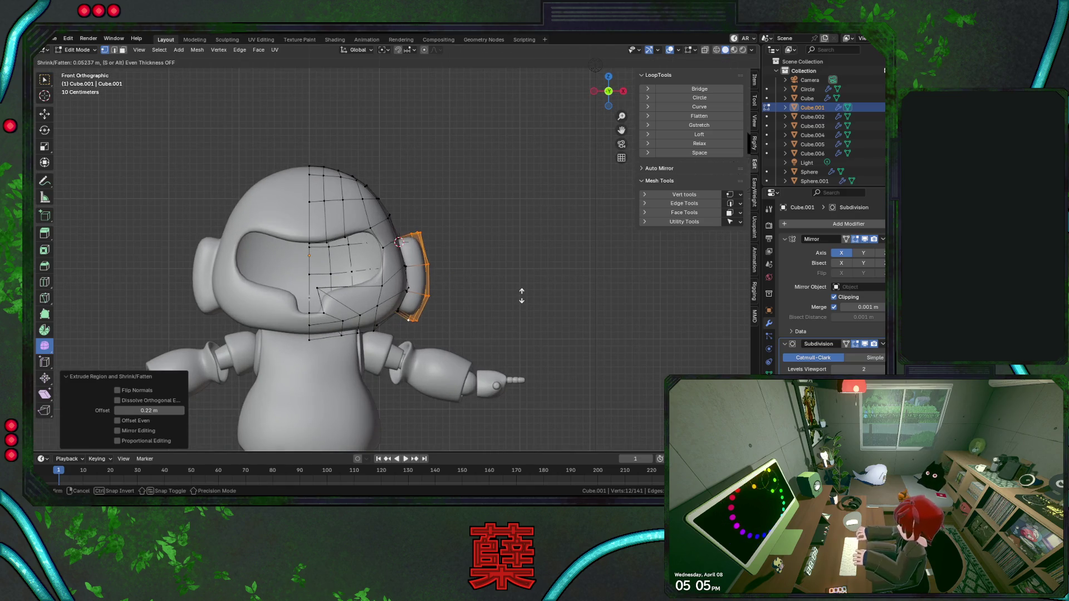
right_click(524, 294)
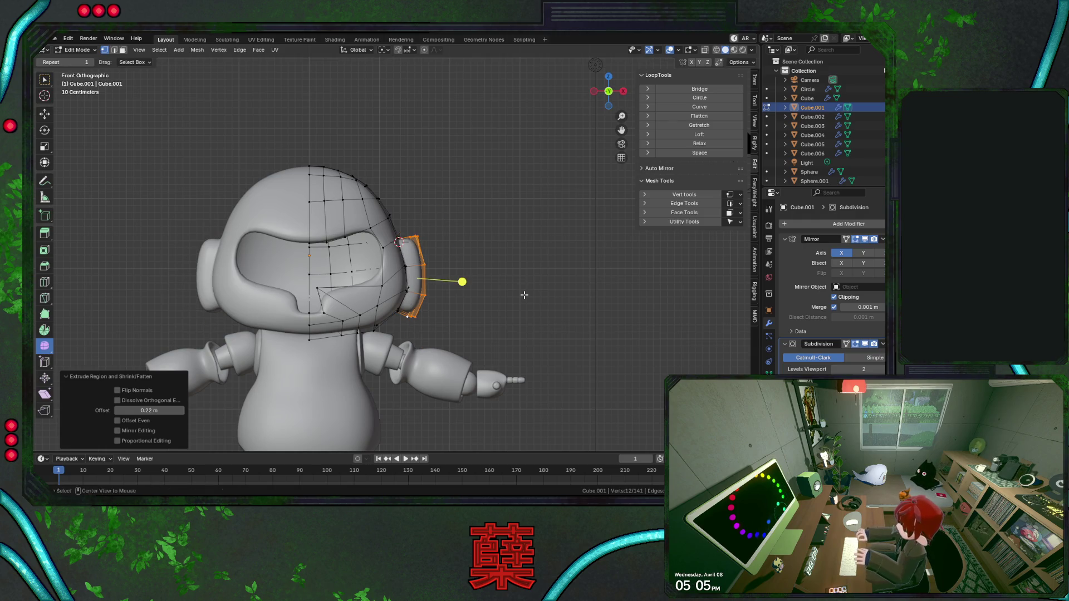
key(alt+s)
right_click(524, 294)
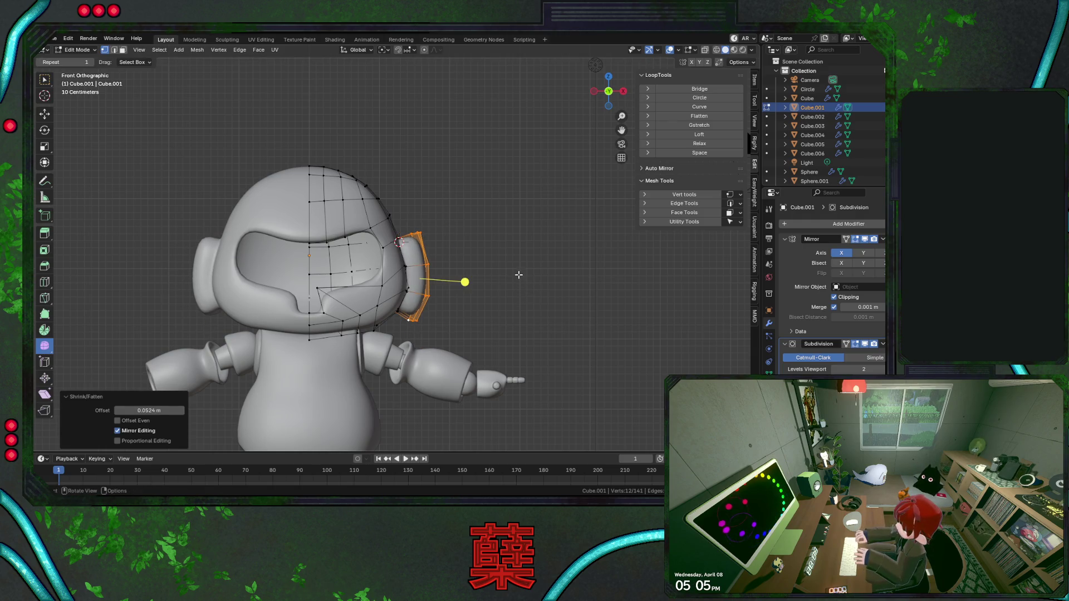
key(Tab)
click(515, 268)
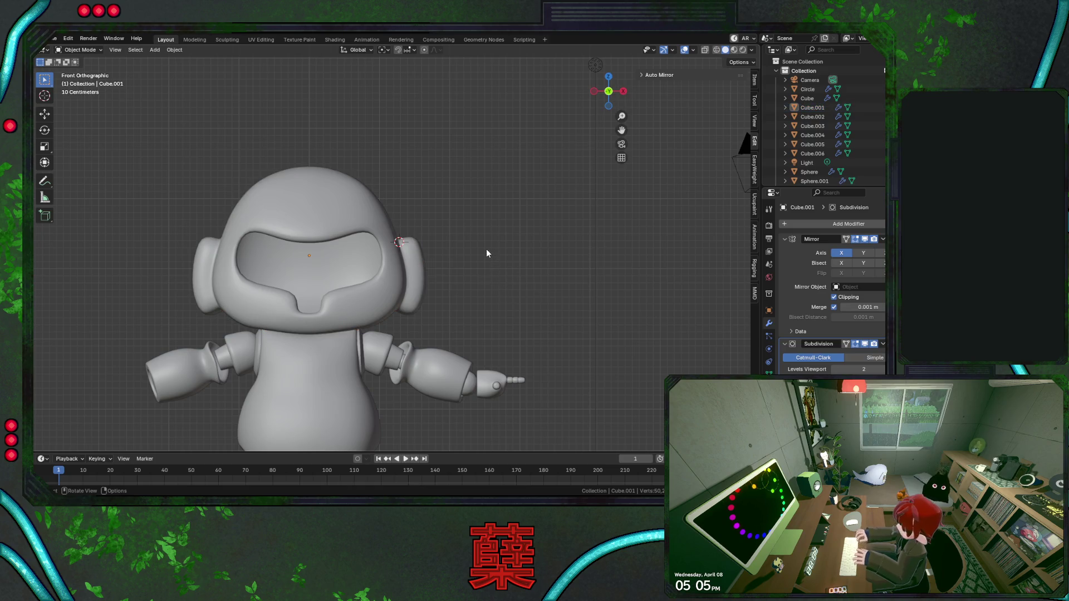
Save the robot file while checking the head from several angles.
mouse_move(468, 243)
middle_down()
mouse_move(441, 266)
mouse_move(411, 270)
mouse_move(474, 241)
middle_up()
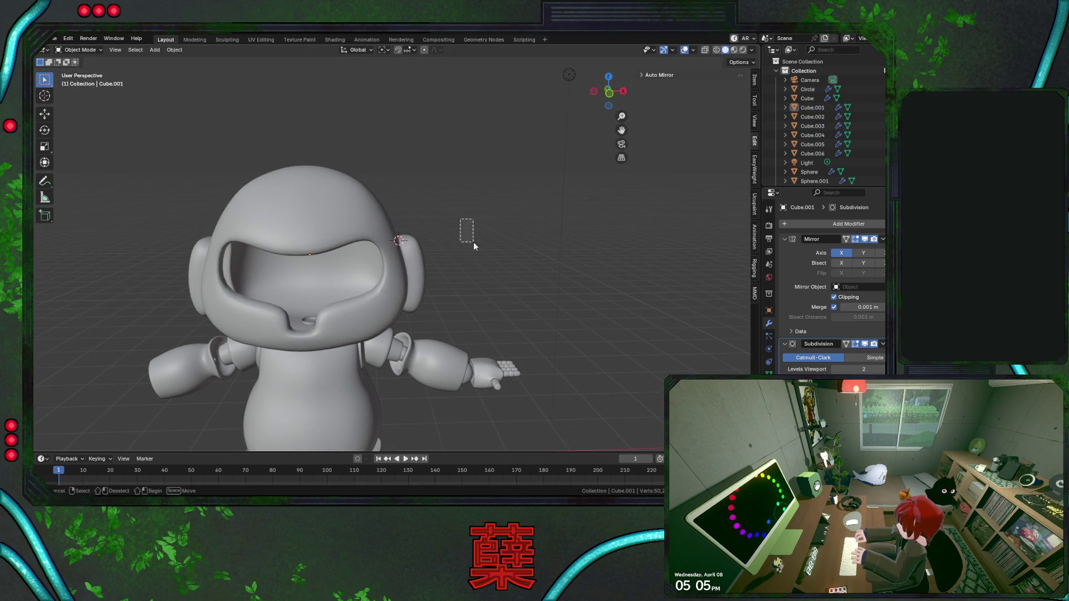
mouse_move(423, 264)
middle_down()
mouse_move(409, 295)
mouse_move(434, 314)
mouse_move(341, 309)
mouse_move(355, 323)
middle_up()
key(ctrl+s)
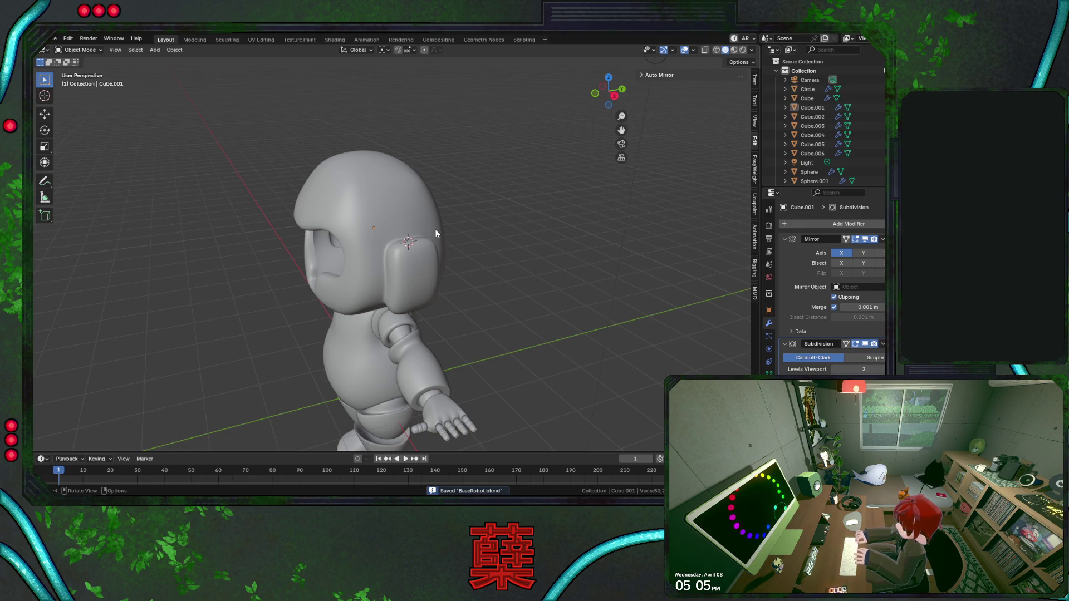
key(KP_1)
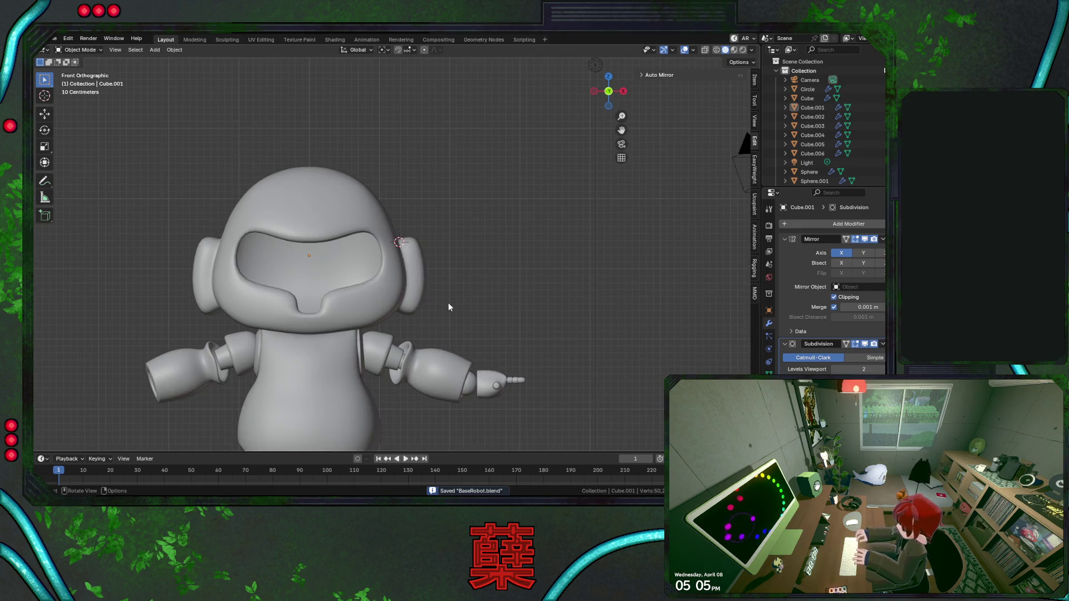
mouse_move(382, 309)
middle_down()
mouse_move(436, 288)
mouse_move(377, 336)
mouse_move(459, 318)
middle_up()
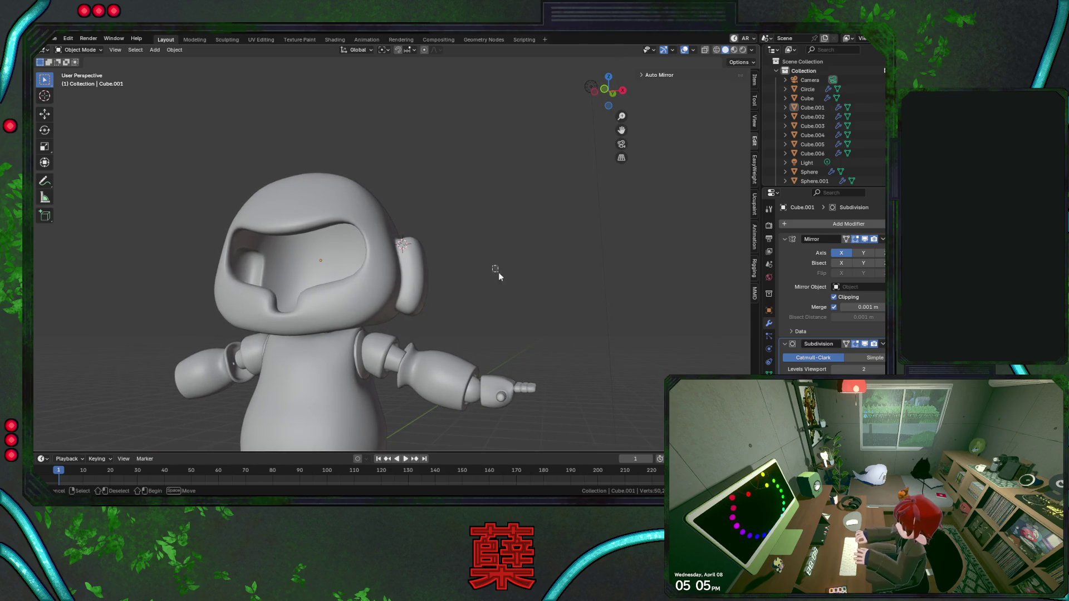
key(ctrl+s)
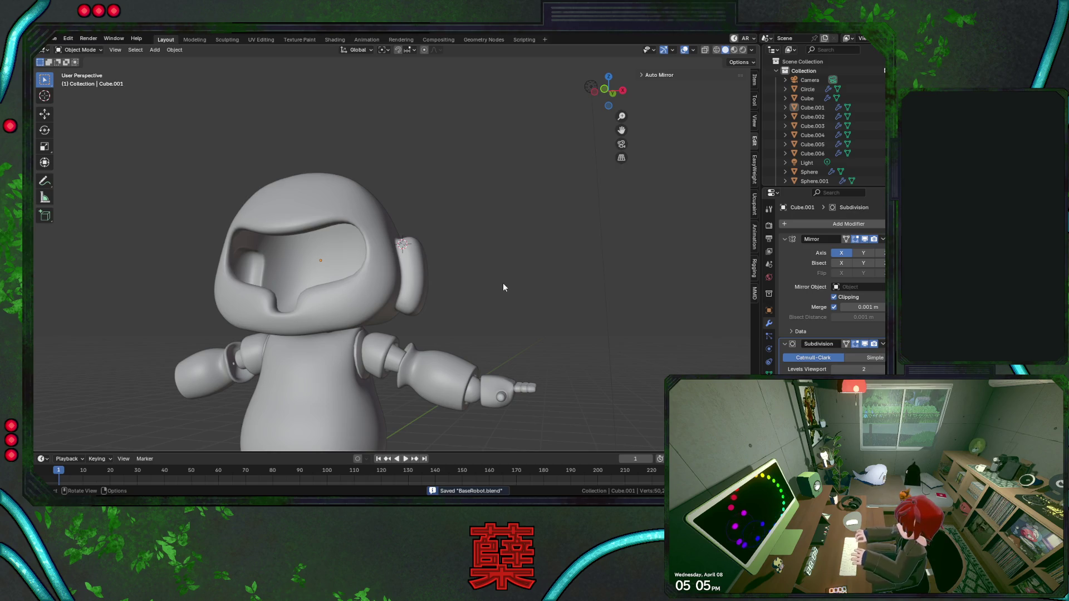
Frame the whole robot in the front view and select its body.
key(KP_1)
scroll(502, 287, down, 2)
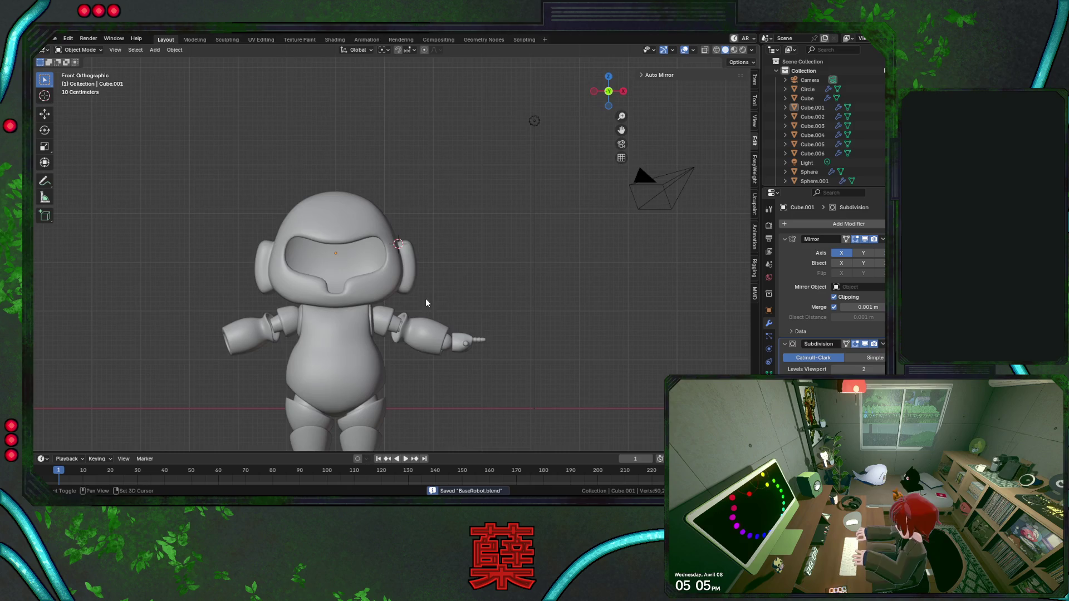
shift+middle_drag(425, 298, 469, 193)
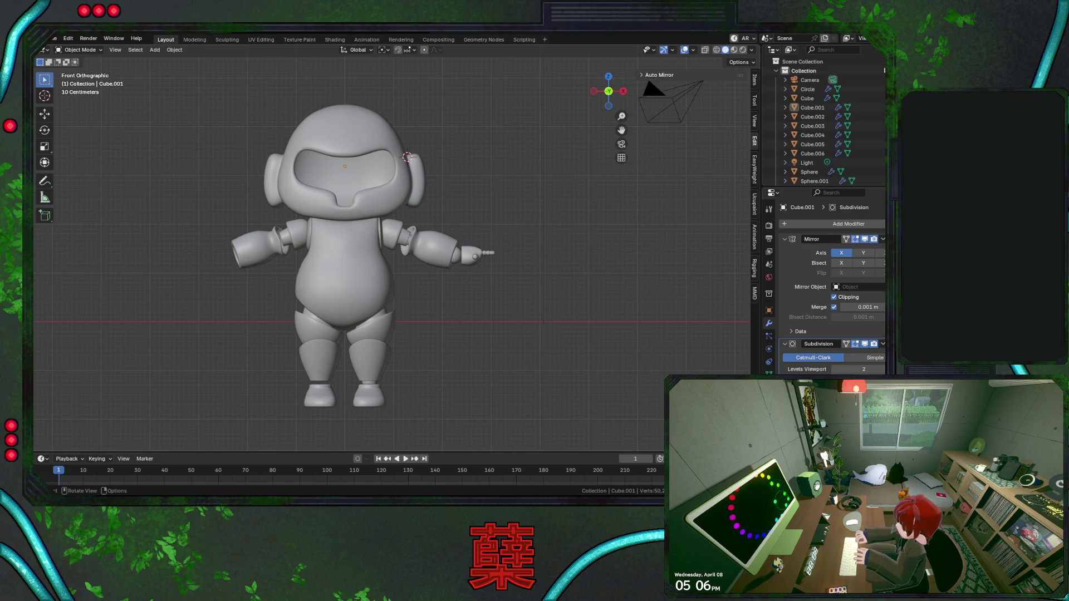
click(360, 306)
scroll(327, 256, up, 3)
Enter edit mode on the body's mirrored half-mesh.
key(Tab)
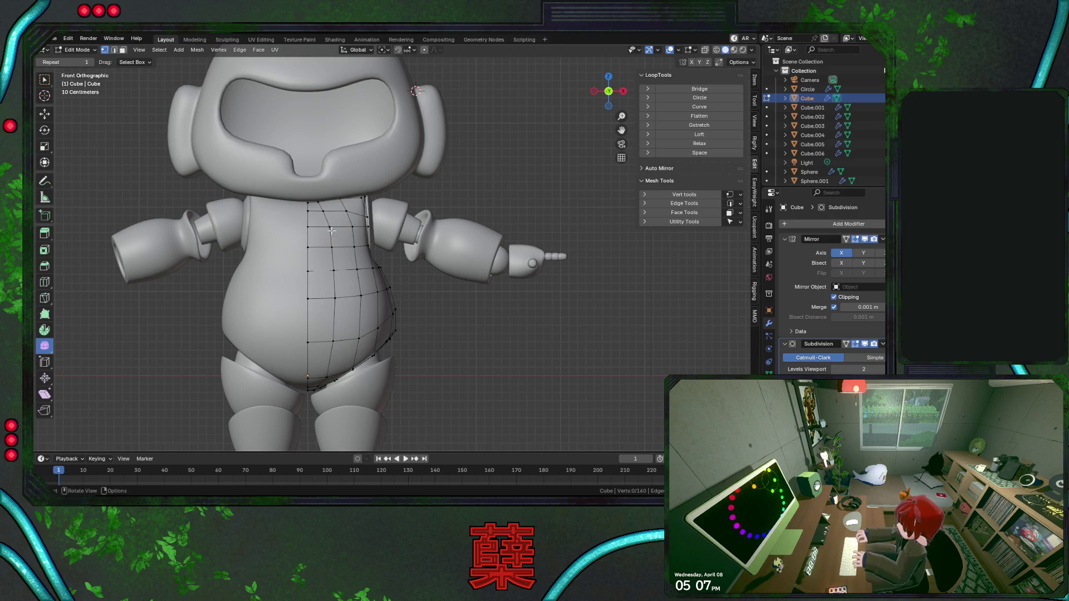
Slide a first batch of upper-torso vertices along their edges to even out the chest grid lines.
key(Tab)
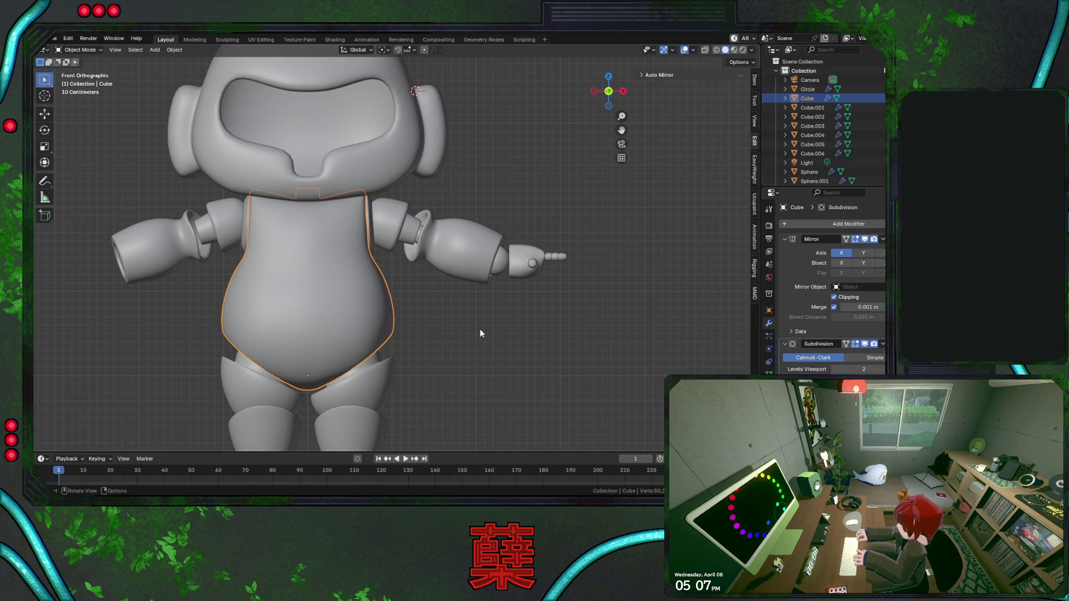
key(Tab)
key(KP_3)
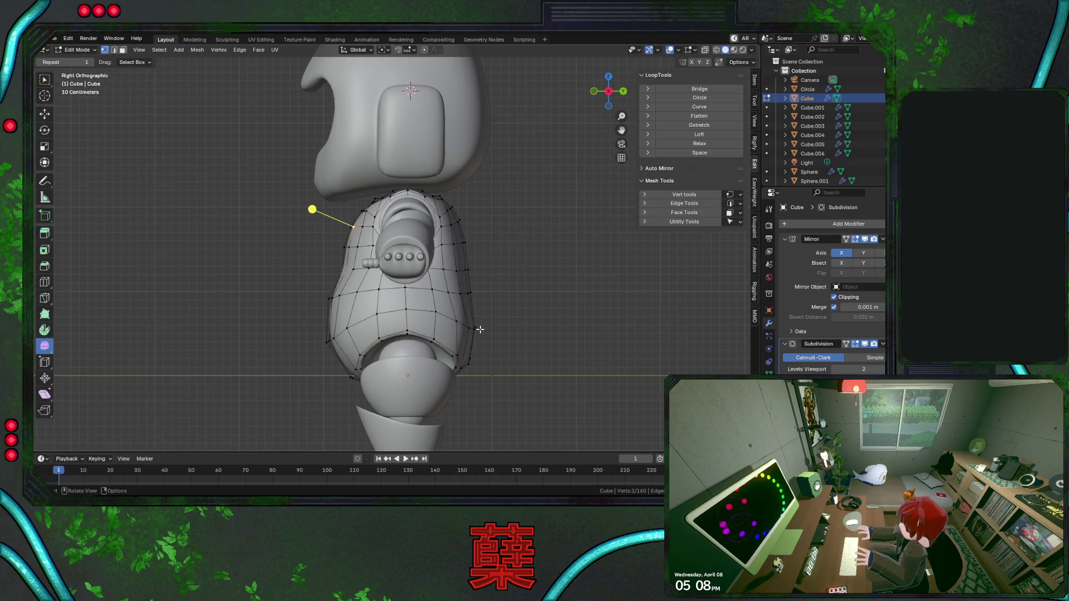
key(KP_1)
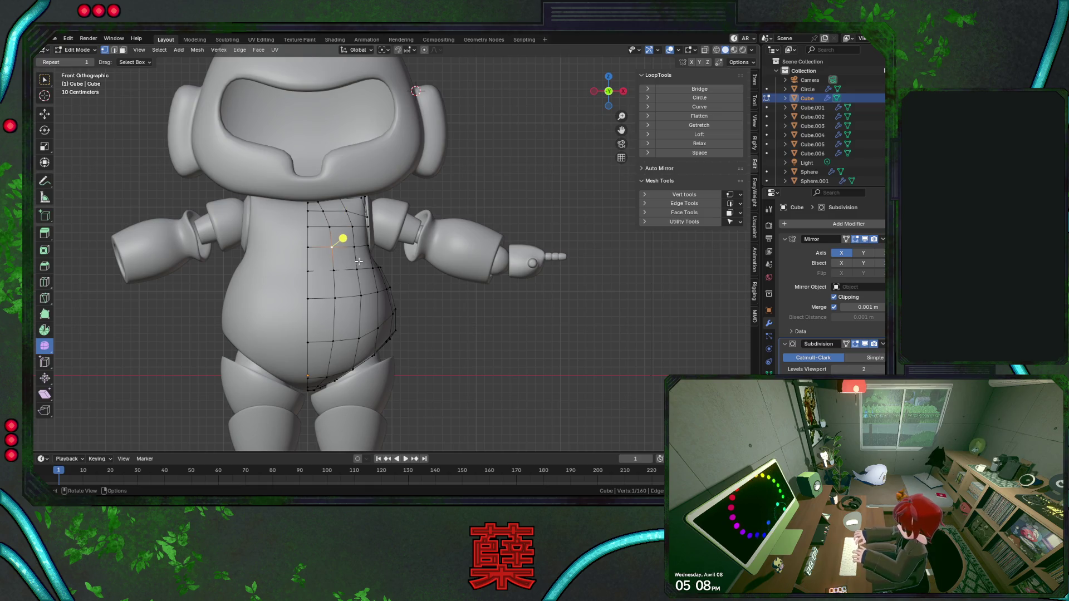
scroll(335, 238, up, 1)
key(shift+v)
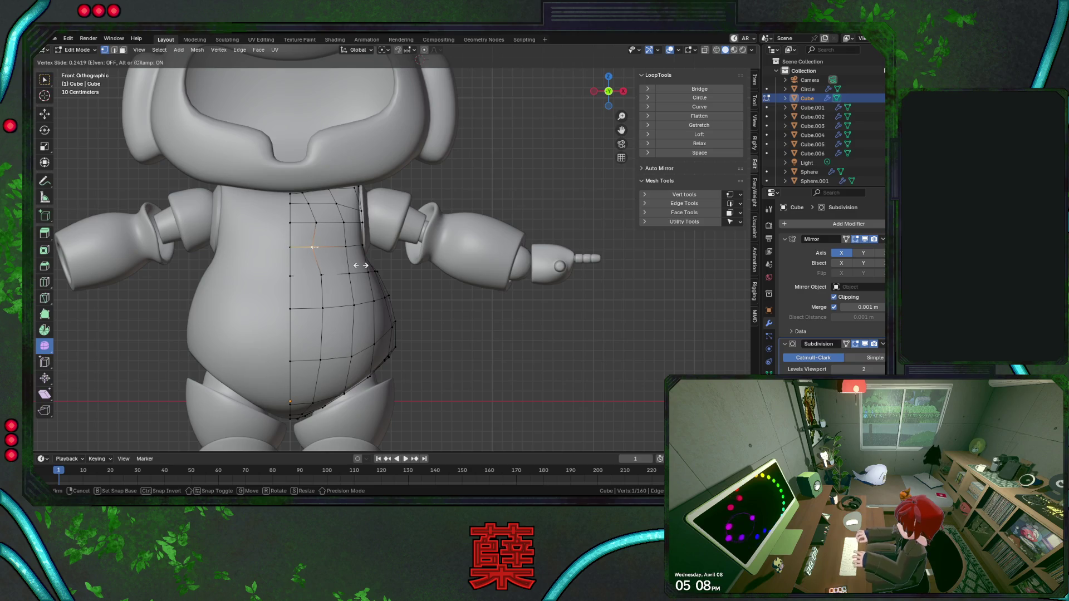
click(351, 255)
click(312, 202)
key(shift+v)
click(347, 221)
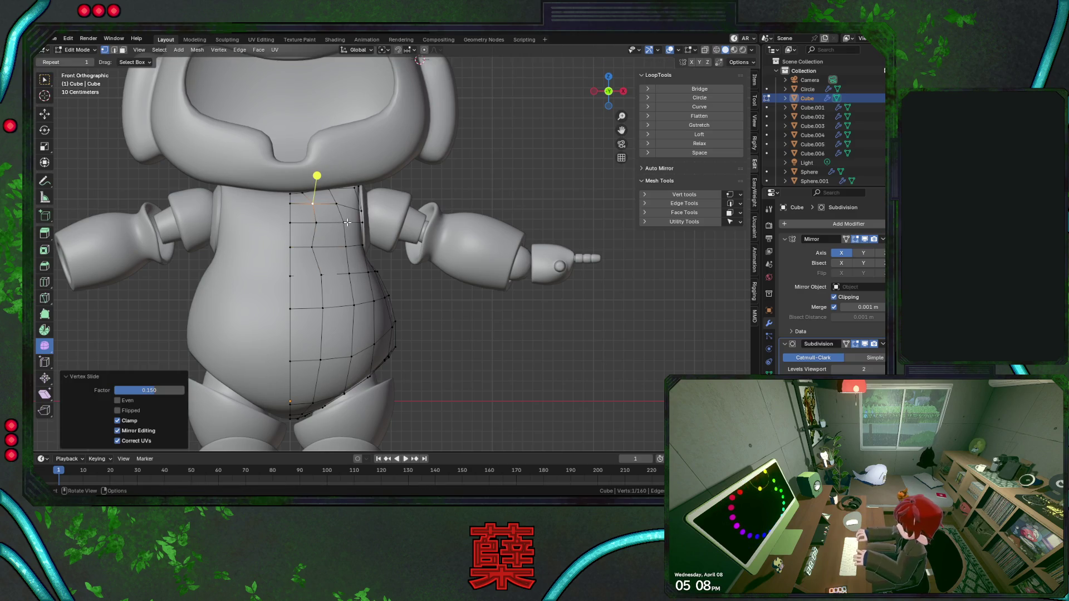
click(315, 248)
key(g)
key(x)
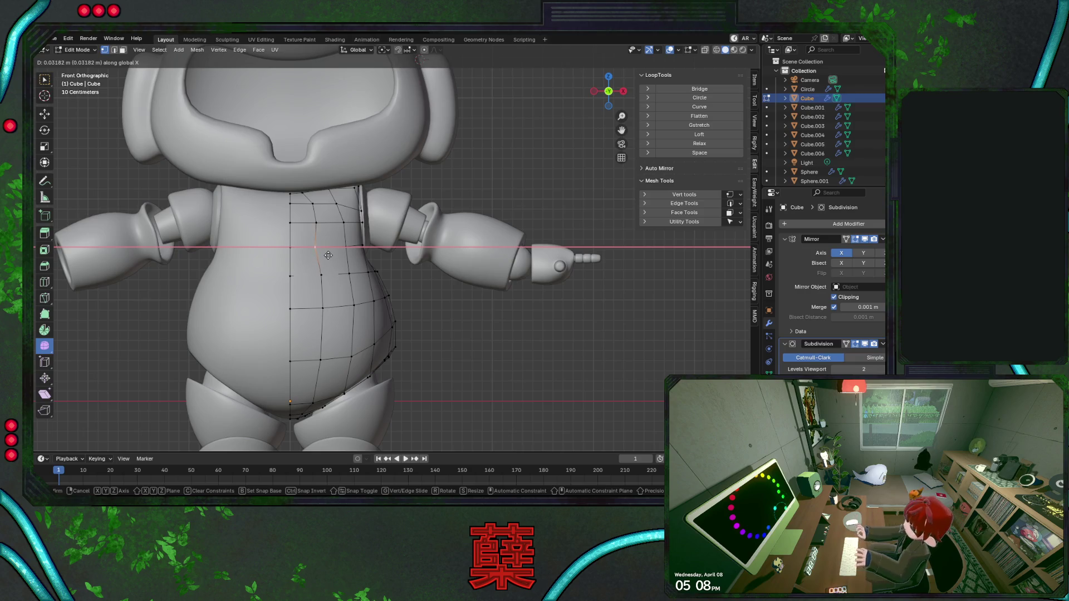
click(330, 260)
key(shift+v)
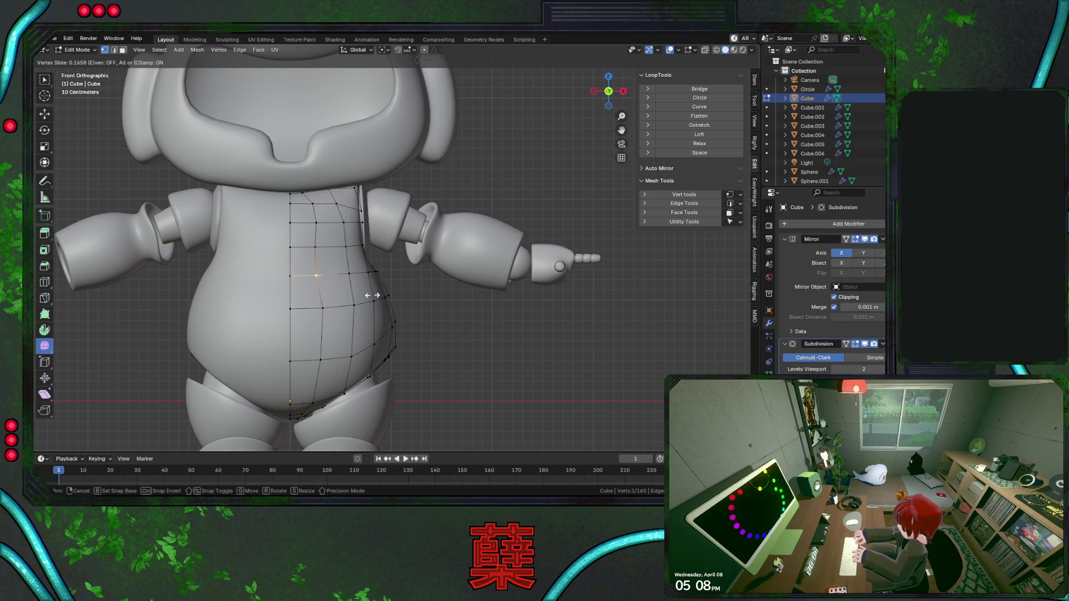
click(323, 263)
click(329, 298)
key(shift+v)
click(363, 316)
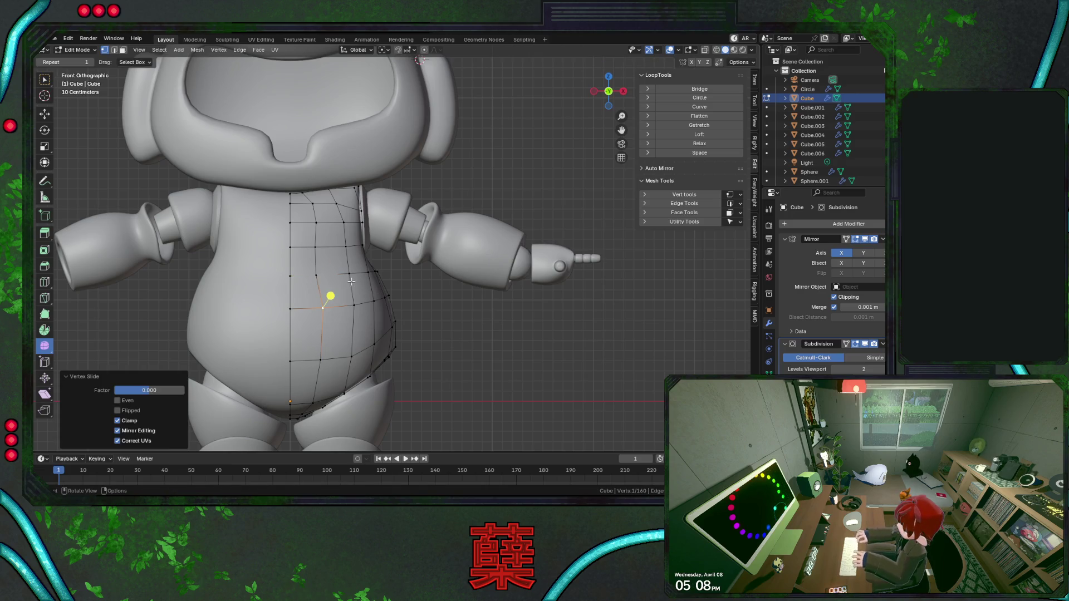
Slide the remaining chest vertices into line, then grow the selection to the upper chest face.
key(alt+a)
click(358, 242)
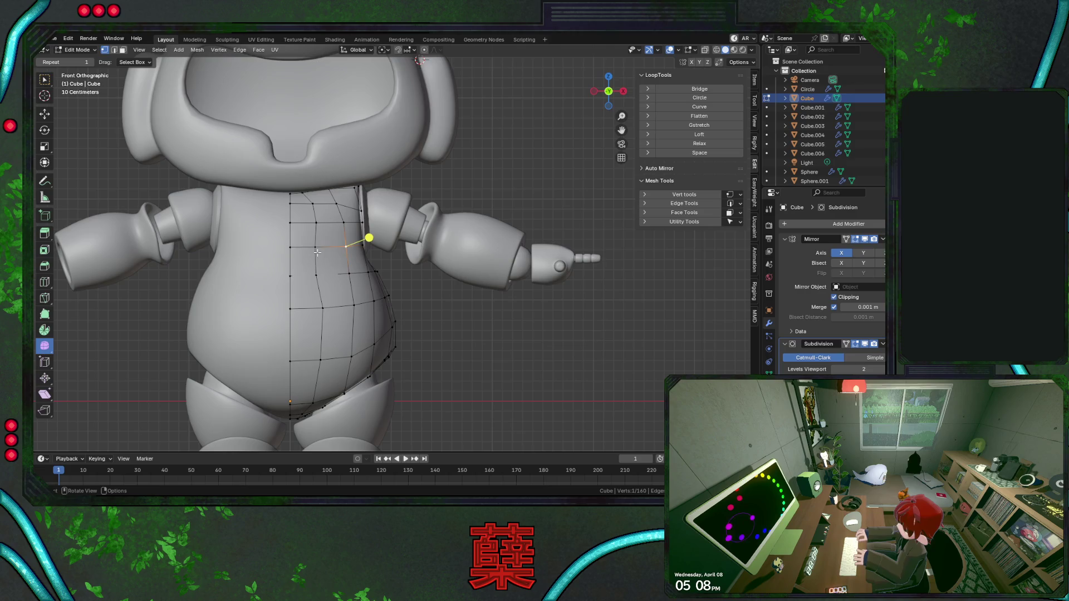
key(shift+v)
click(352, 278)
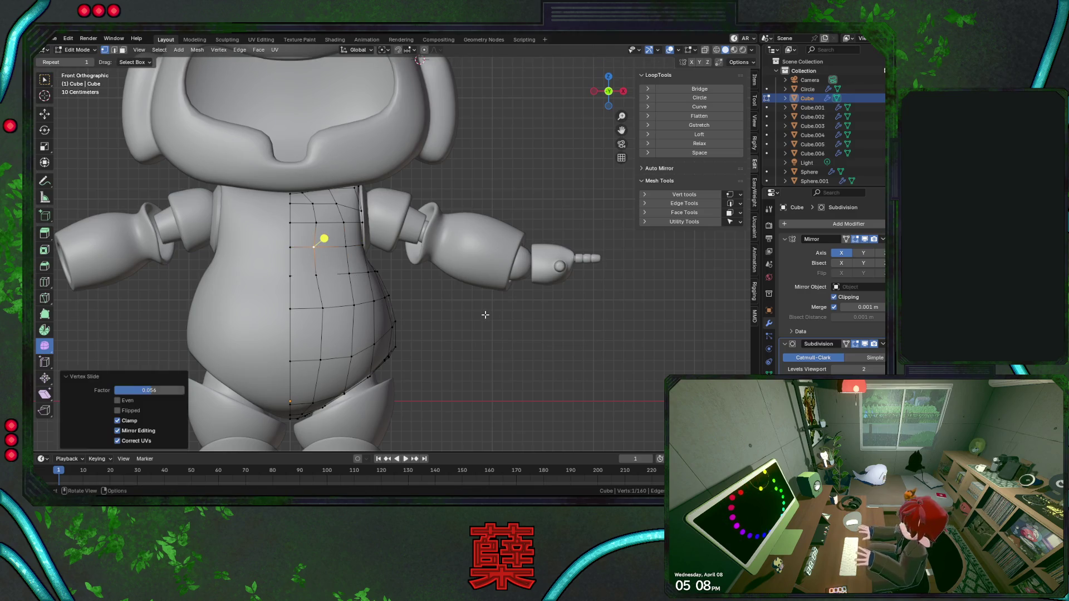
key(alt+a)
click(315, 201)
key(shift+v)
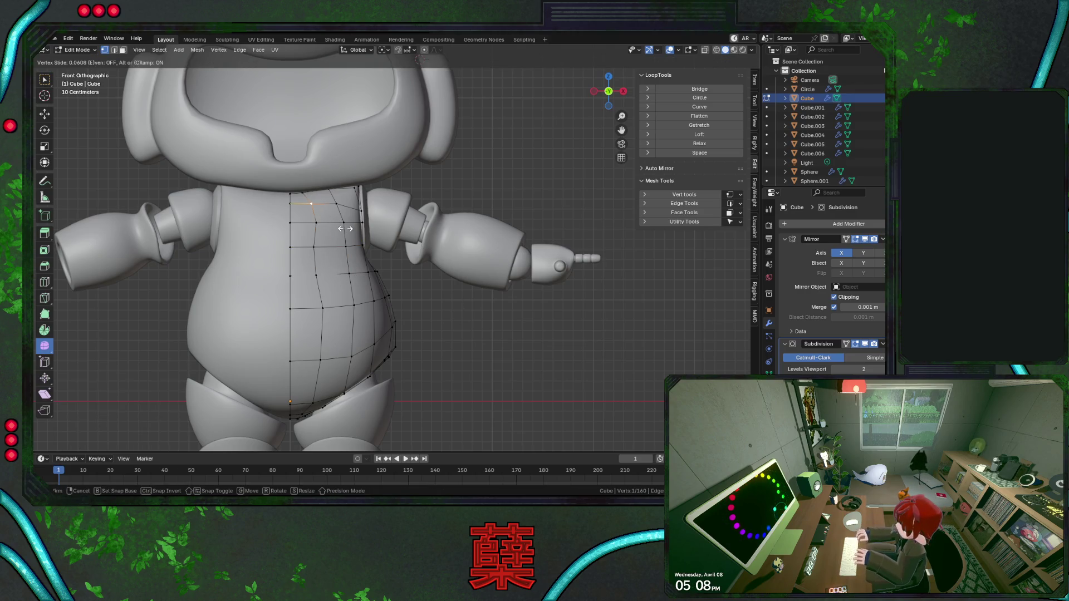
click(347, 227)
key(alt+a)
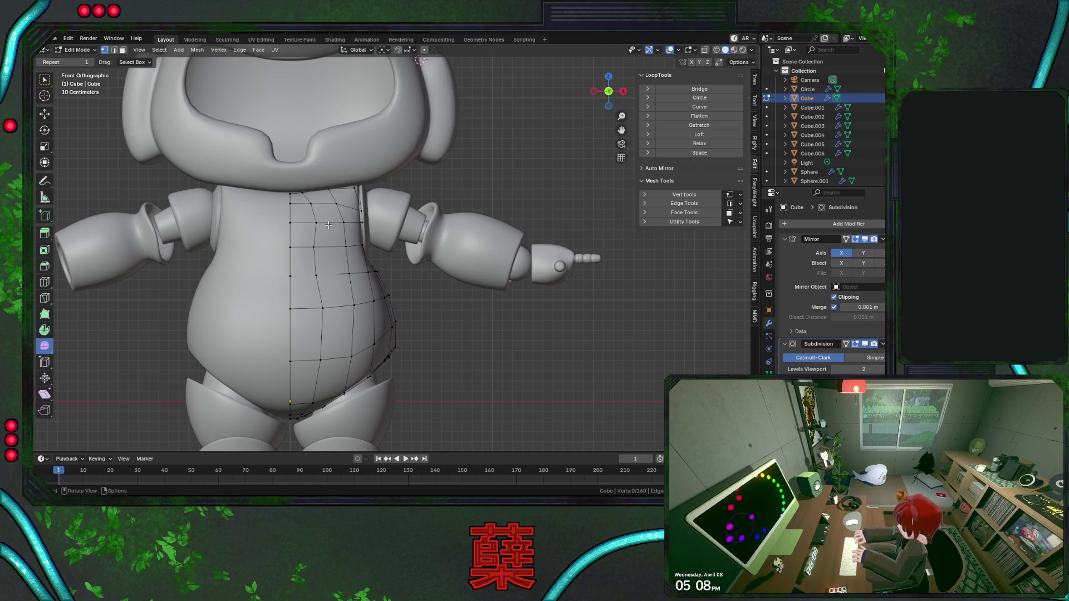
click(292, 222)
key(shift+v)
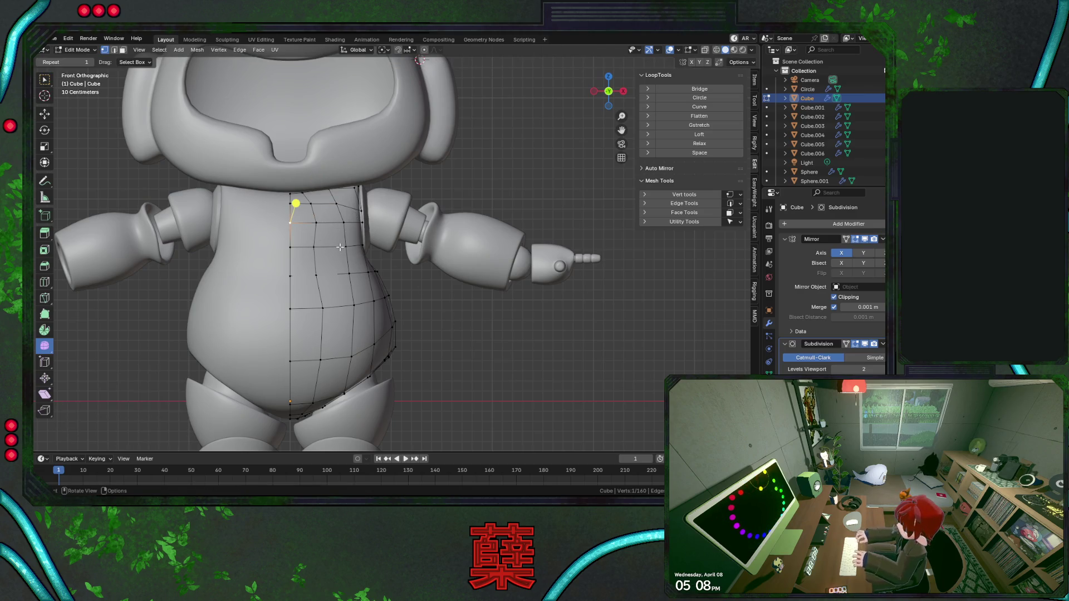
key(ctrl+KP_Add)
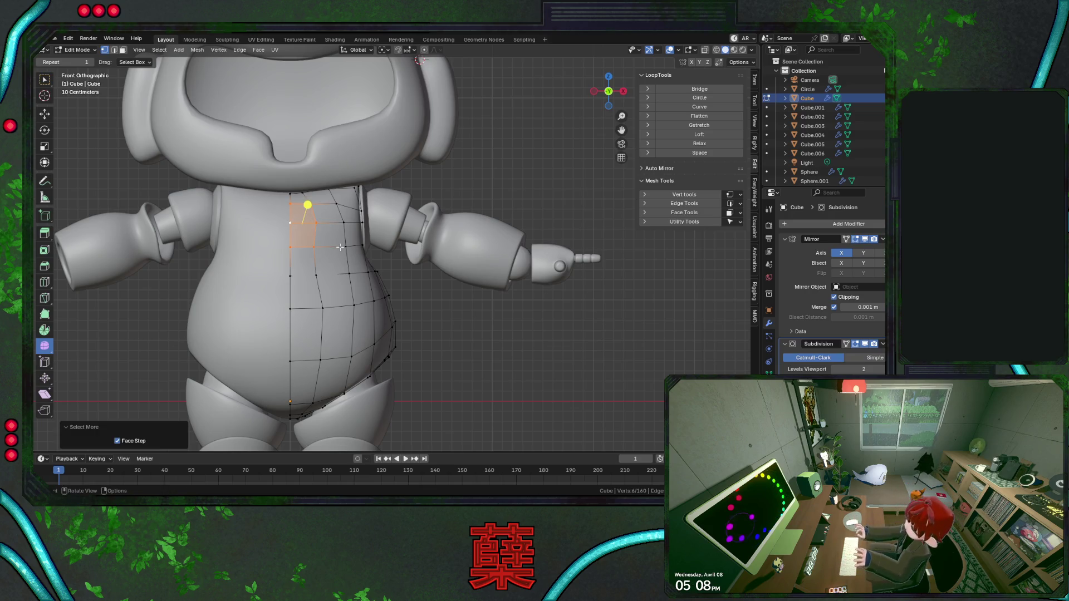
scroll(340, 246, up, 1)
scroll(326, 246, up, 1)
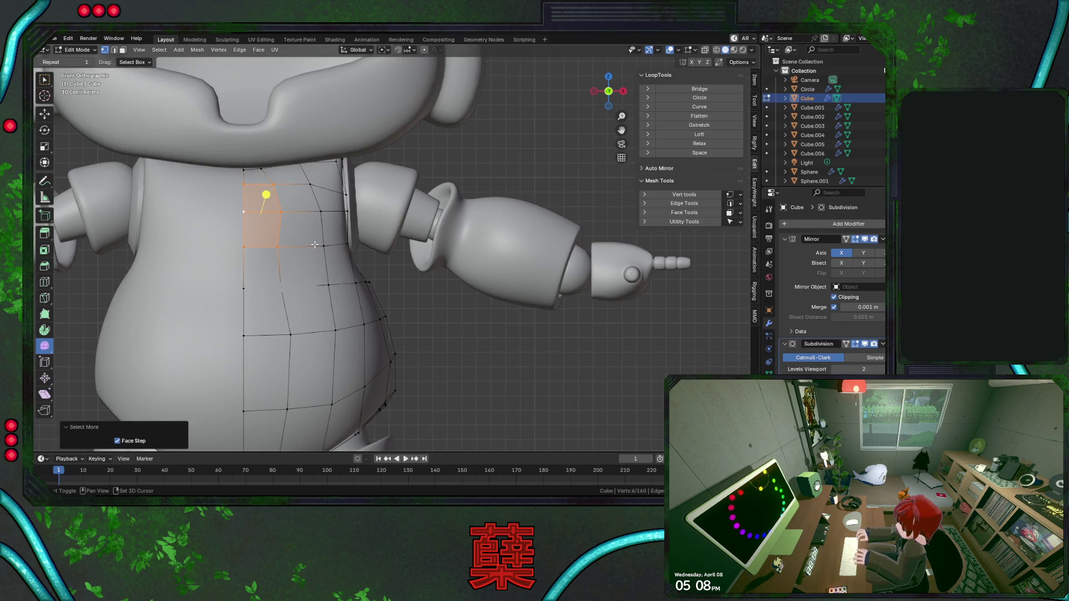
scroll(411, 270, up, 1)
scroll(389, 290, up, 1)
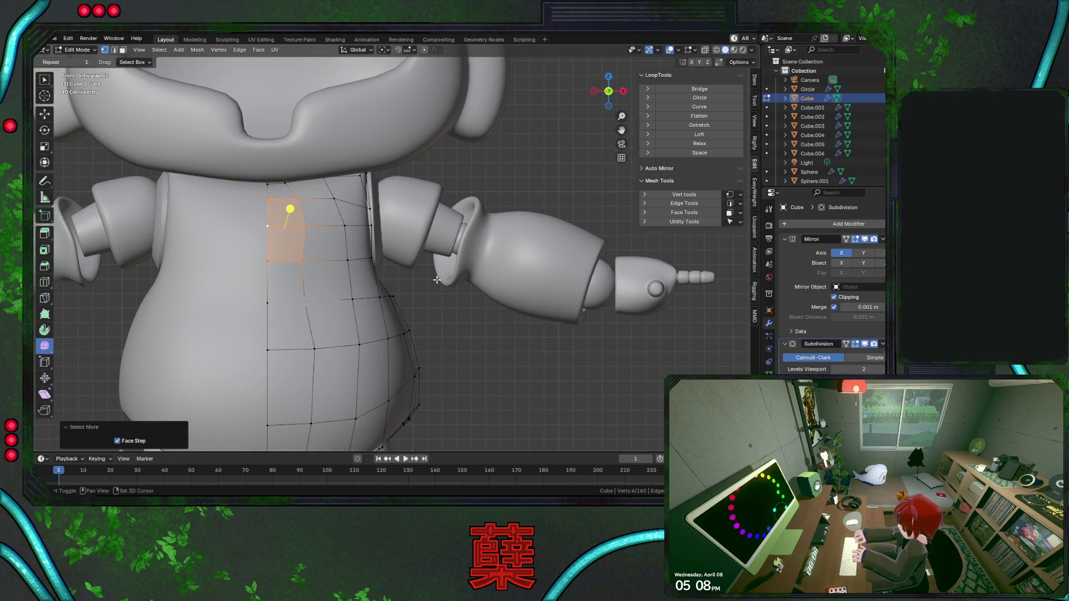
scroll(335, 266, up, 1)
scroll(335, 266, up, 1)
Inset the chest face to about 0.733 size and extrude it inward along normals as a recessed panel.
key(e)
right_click(336, 266)
key(s)
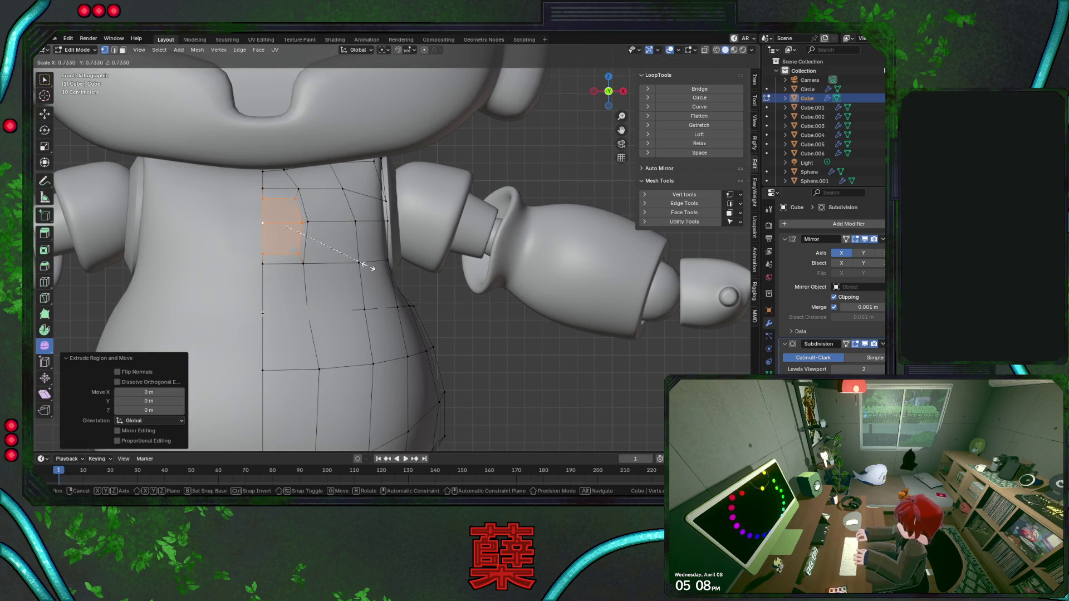
click(365, 266)
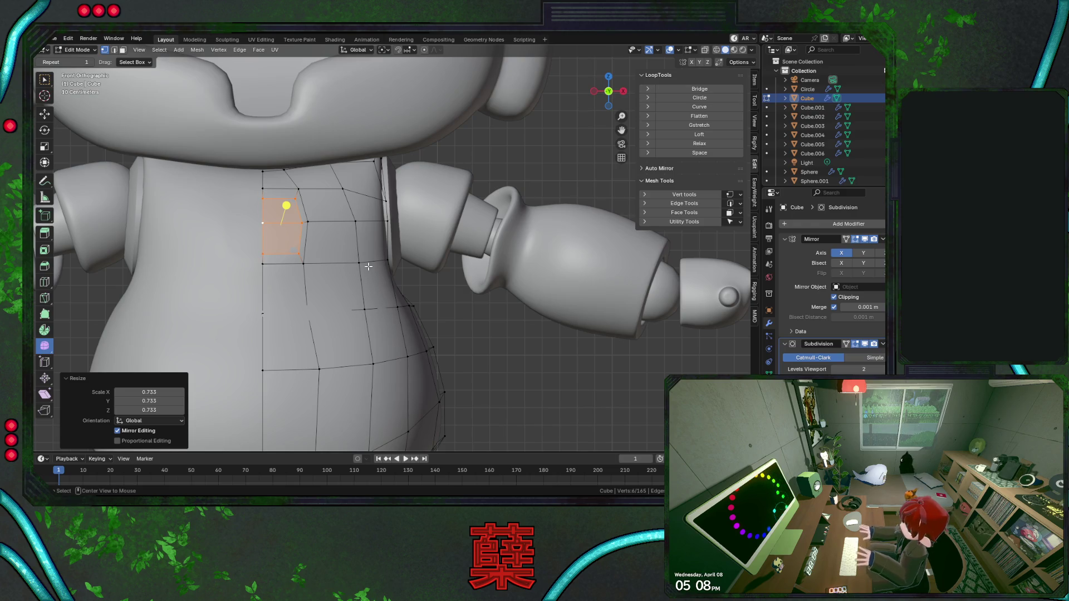
key(alt+e)
click(368, 265)
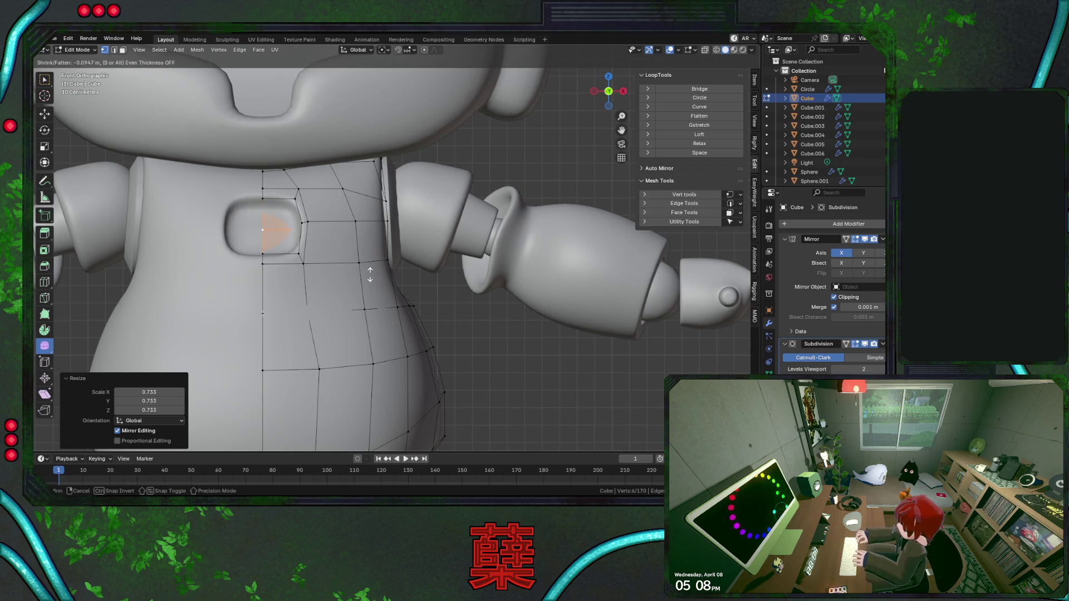
click(370, 272)
scroll(434, 301, down, 3)
scroll(492, 318, down, 3)
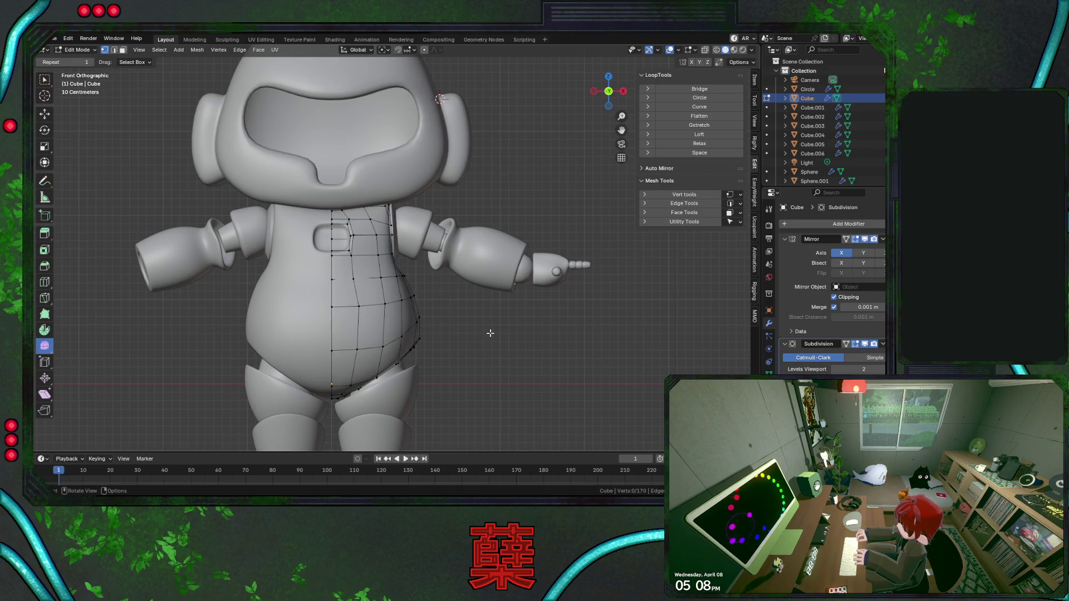
Leave mesh editing and orbit around the robot to check the new chest panel.
key(Tab)
mouse_move(403, 273)
middle_down()
mouse_move(367, 305)
mouse_move(295, 309)
middle_up()
mouse_move(401, 300)
middle_down()
mouse_move(352, 284)
mouse_move(488, 280)
mouse_move(418, 289)
middle_up()
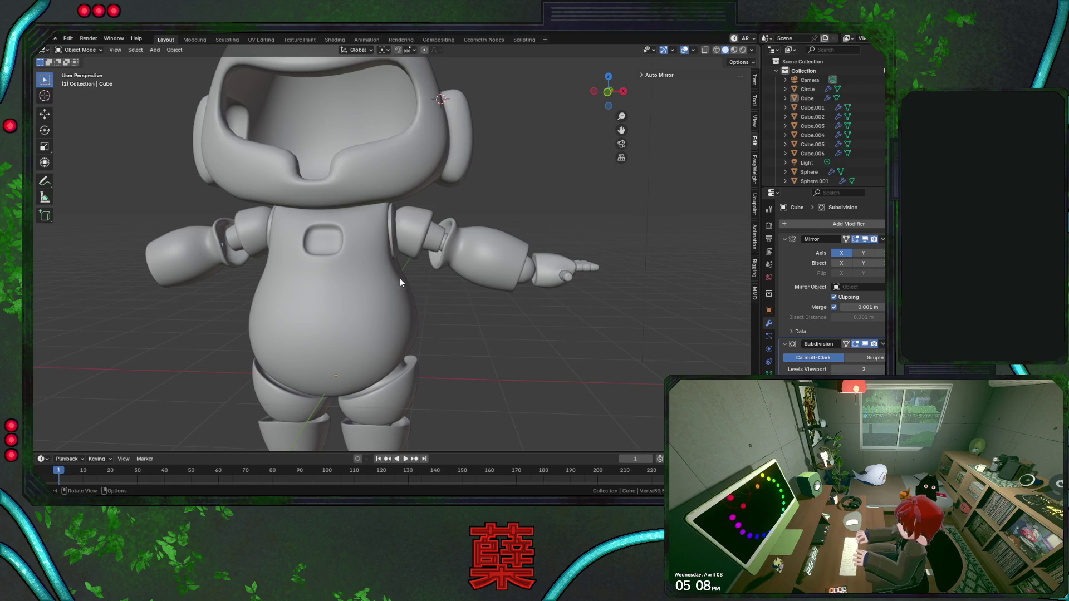
scroll(341, 289, up, 2)
Select two chest faces beside the panel and try extruding and shrinking them, adjusting the pivot and undoing.
key(Tab)
scroll(325, 271, up, 1)
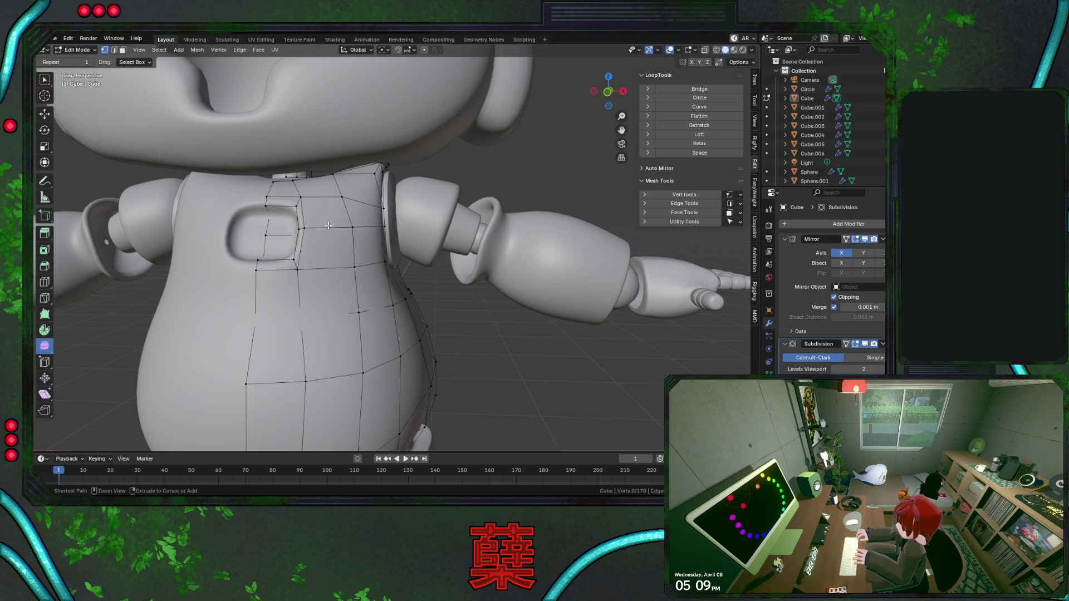
click(328, 205)
shift+click(327, 243)
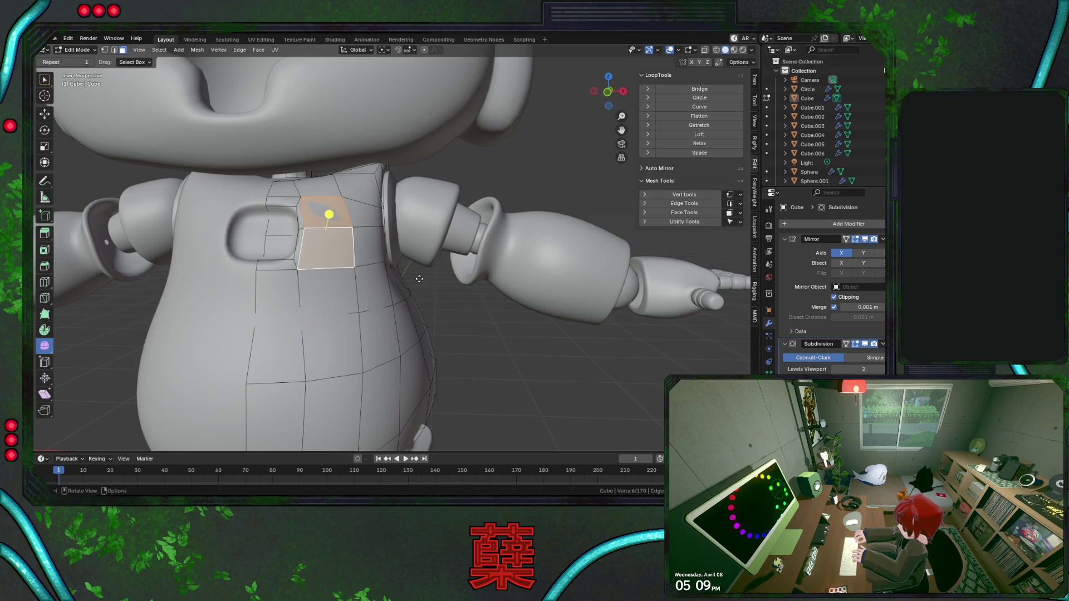
key(e)
key(Escape)
key(s)
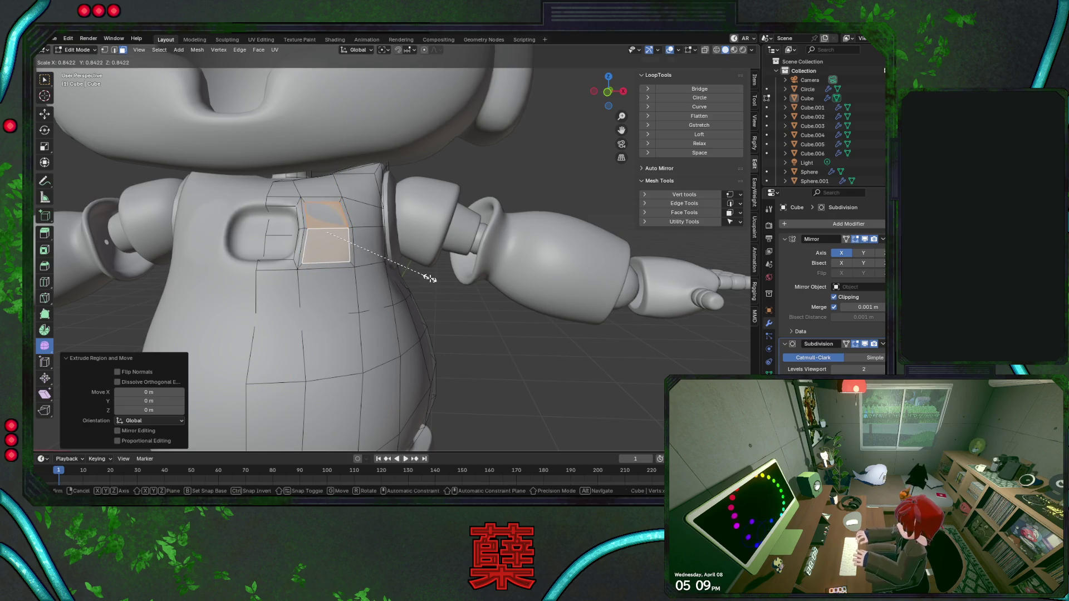
key(Escape)
click(384, 50)
click(410, 95)
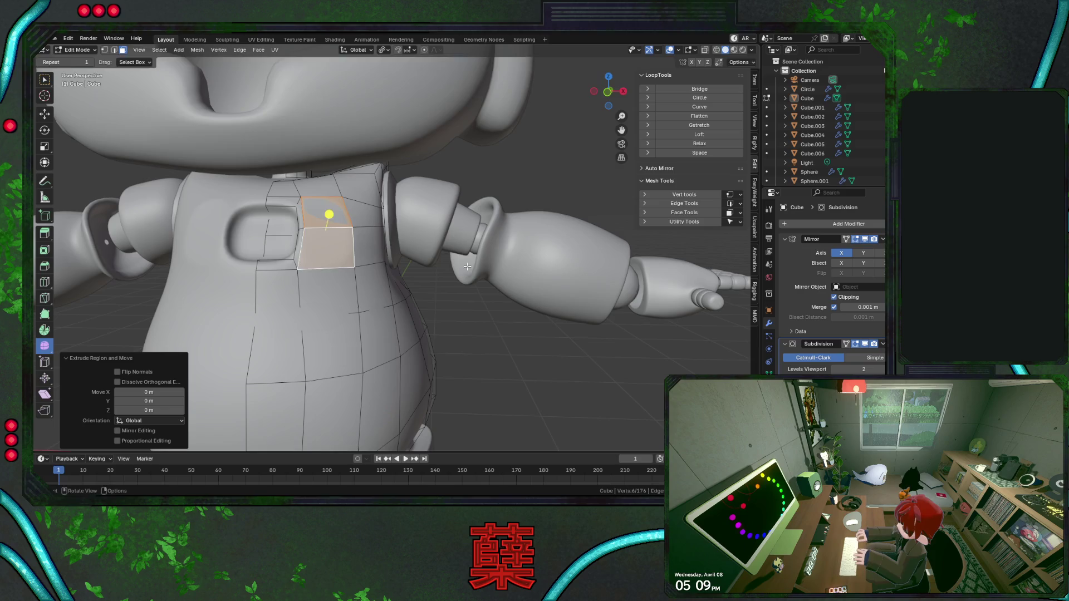
key(s)
key(Escape)
key(ctrl+z)
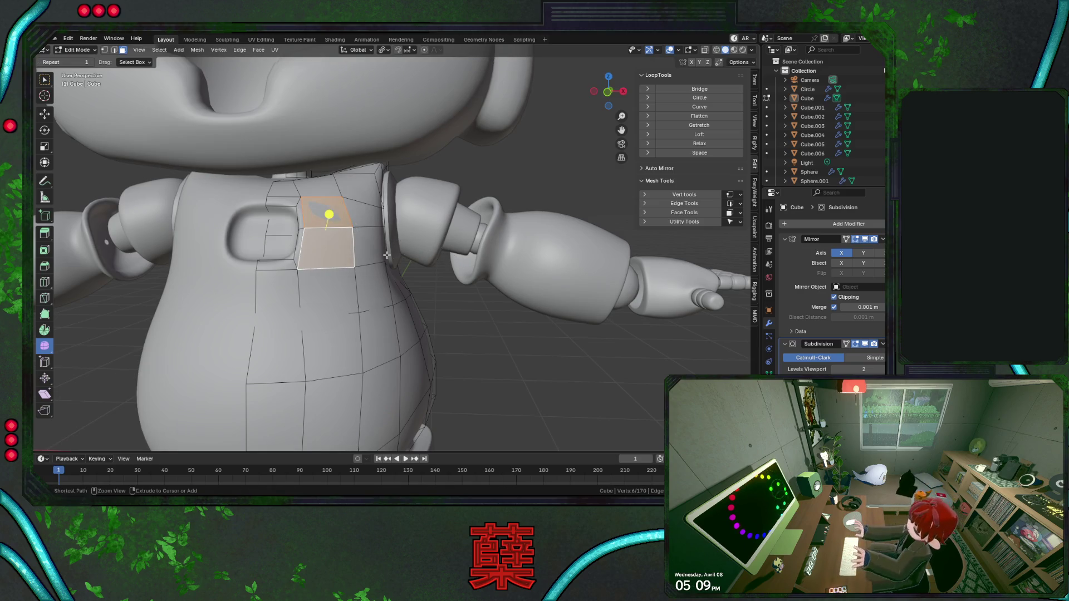
key(s)
key(Escape)
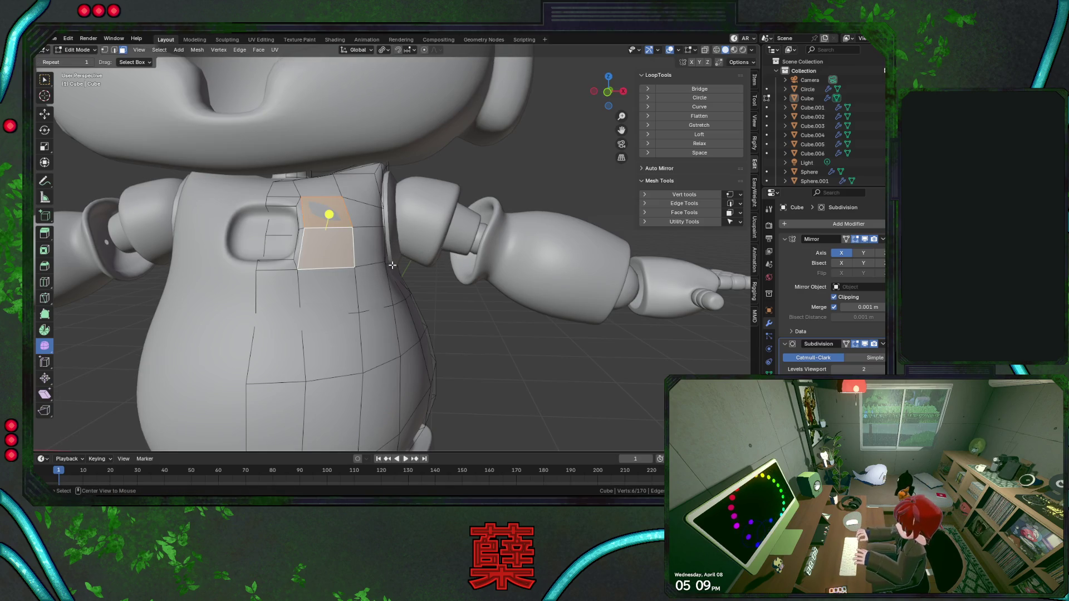
Extrude the two faces individually, shrink them to about three quarters and sink them into the chest as buttons.
key(alt+e)
click(401, 273)
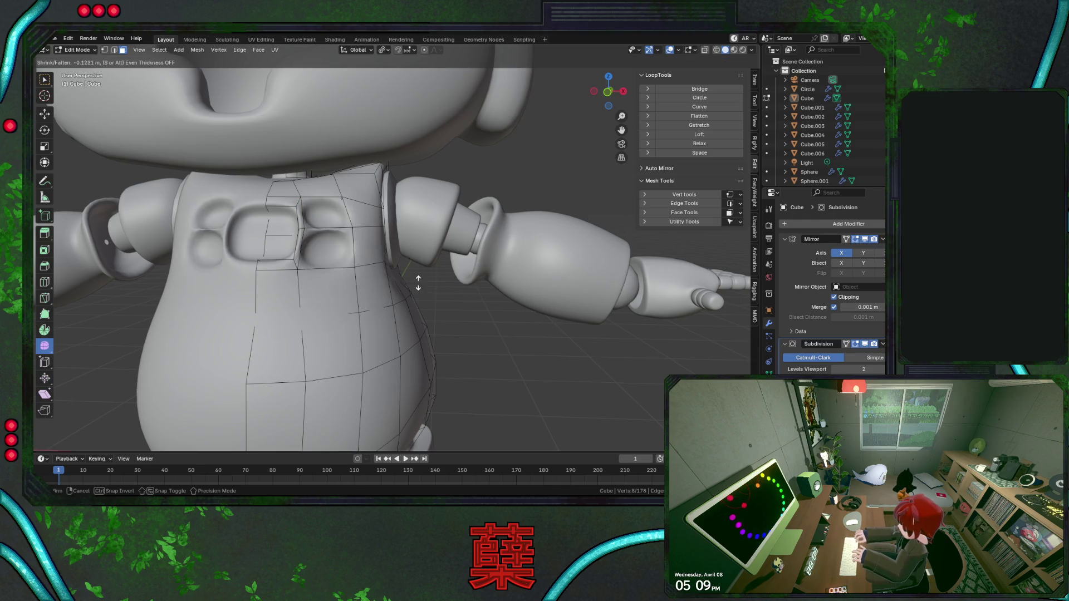
key(Escape)
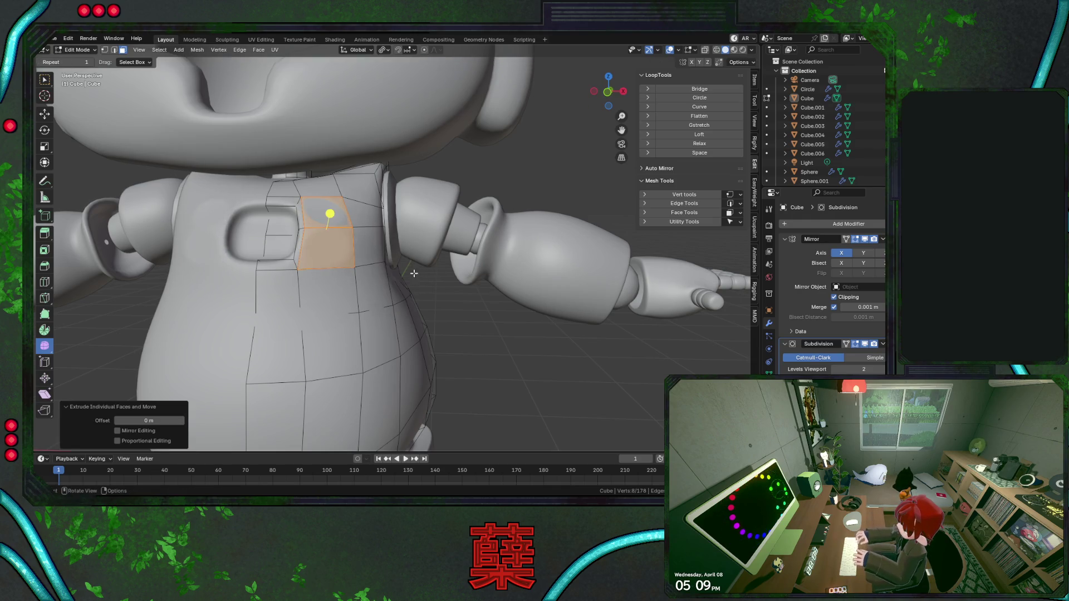
key(s)
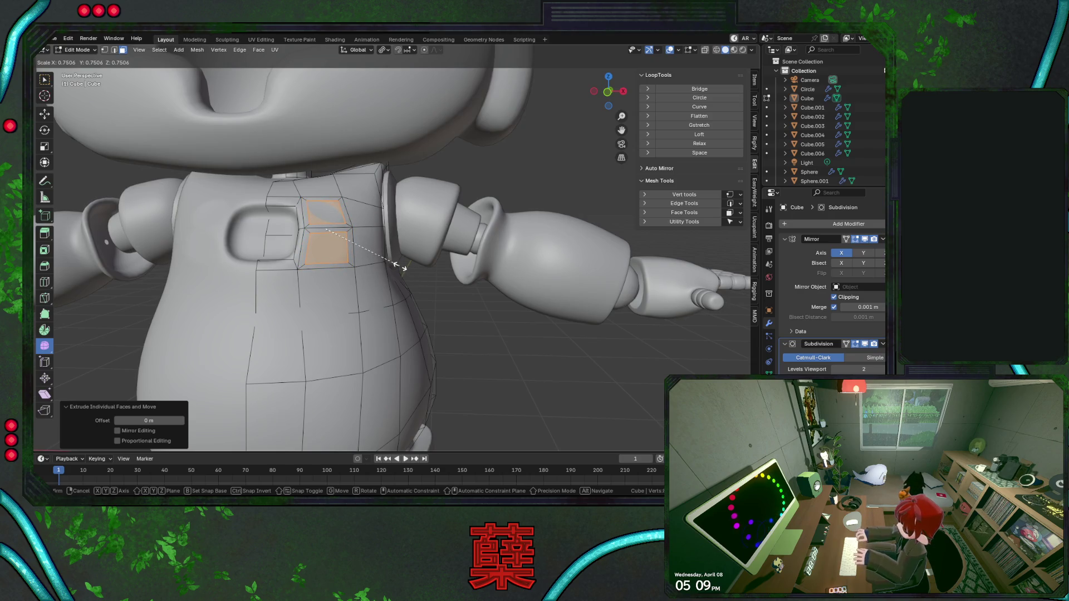
click(402, 265)
key(alt+e)
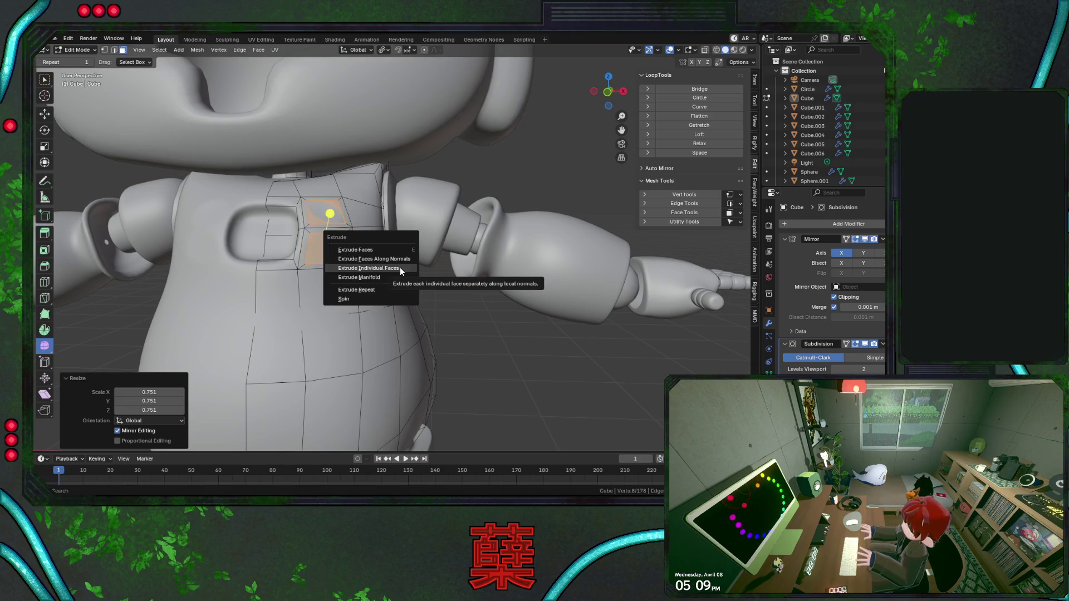
click(400, 267)
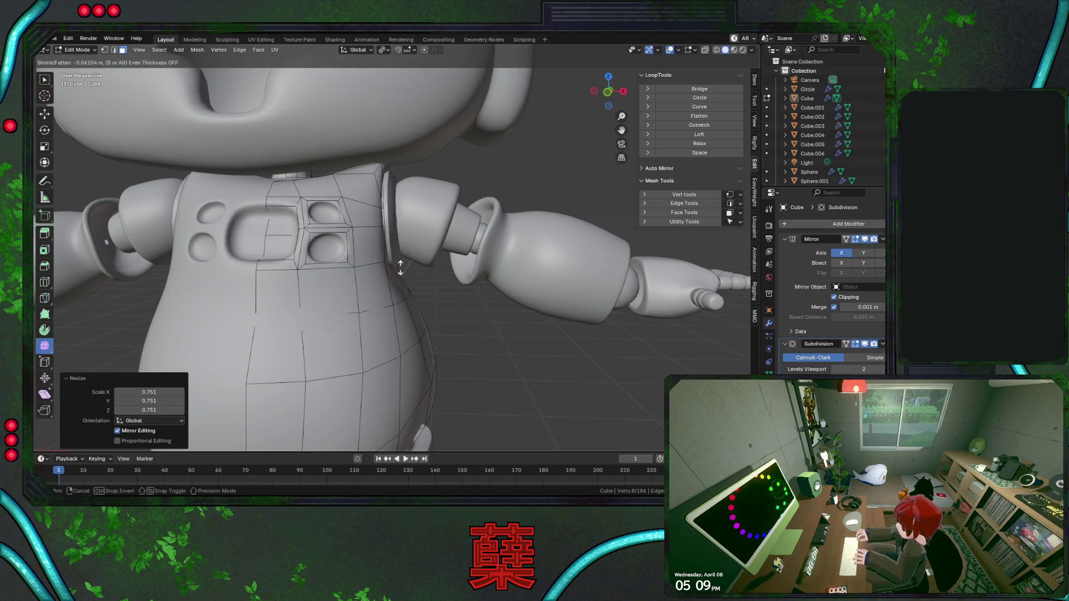
click(401, 268)
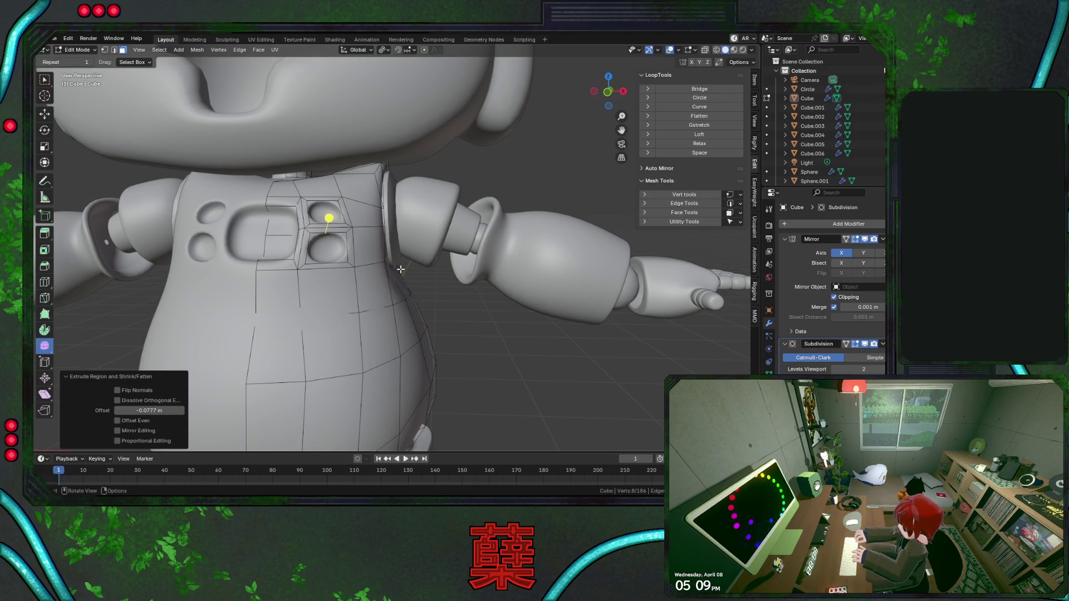
Inspect the buttons from object mode, save the file and return to editing from a straight back view.
key(l)
key(Tab)
scroll(517, 331, down, 5)
mouse_move(494, 320)
middle_down()
mouse_move(324, 261)
mouse_move(378, 254)
middle_up()
scroll(381, 268, up, 3)
scroll(375, 270, up, 3)
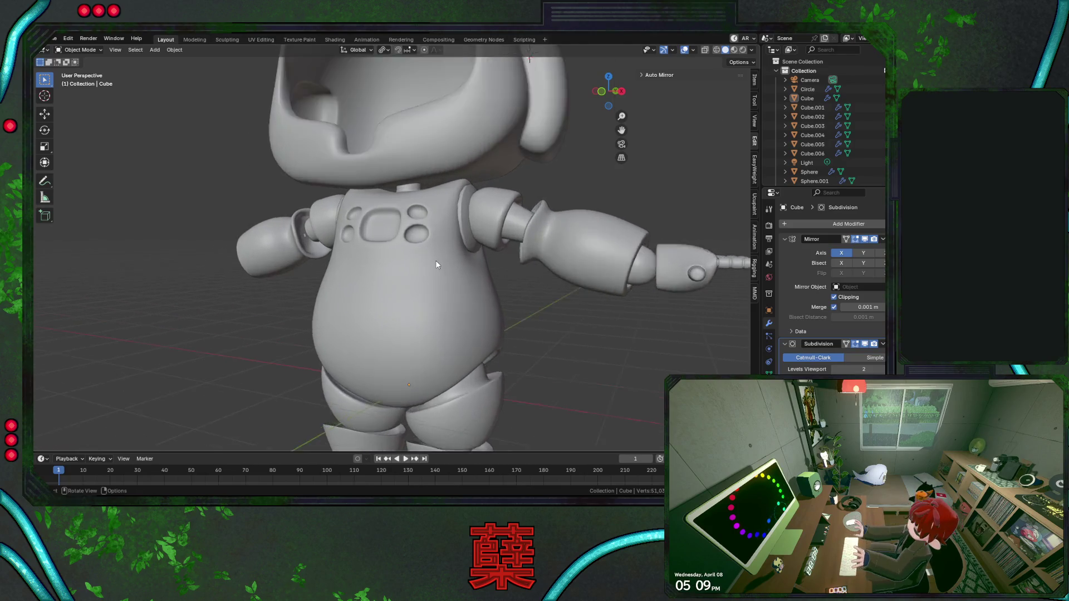
scroll(435, 260, up, 2)
mouse_move(446, 247)
middle_down()
mouse_move(387, 266)
mouse_move(444, 236)
mouse_move(428, 241)
mouse_move(455, 246)
middle_up()
key(Tab)
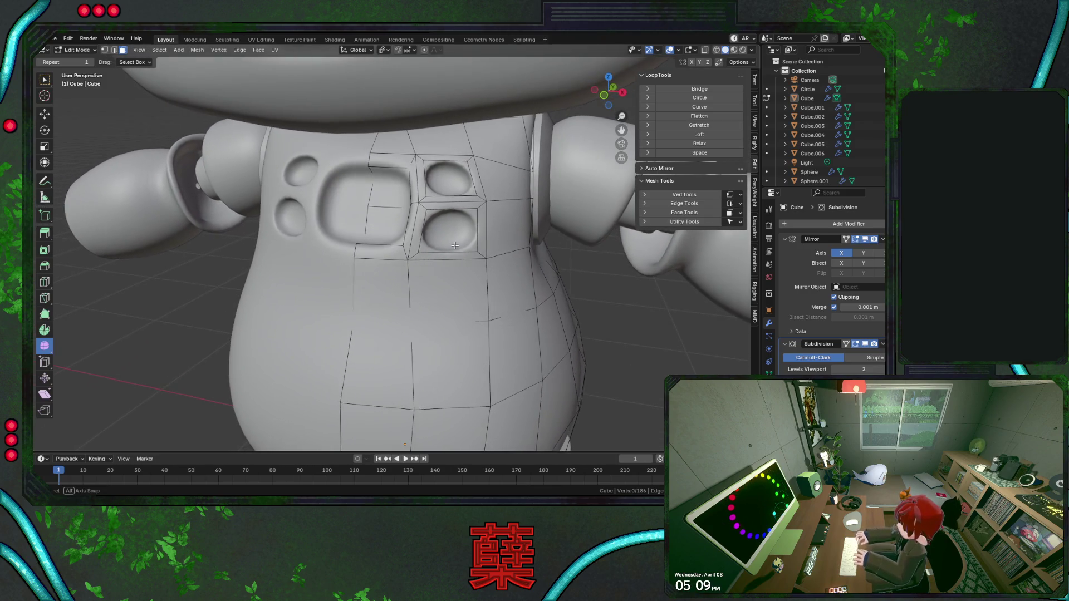
scroll(455, 246, down, 2)
key(KP_1)
key(Tab)
scroll(450, 244, down, 5)
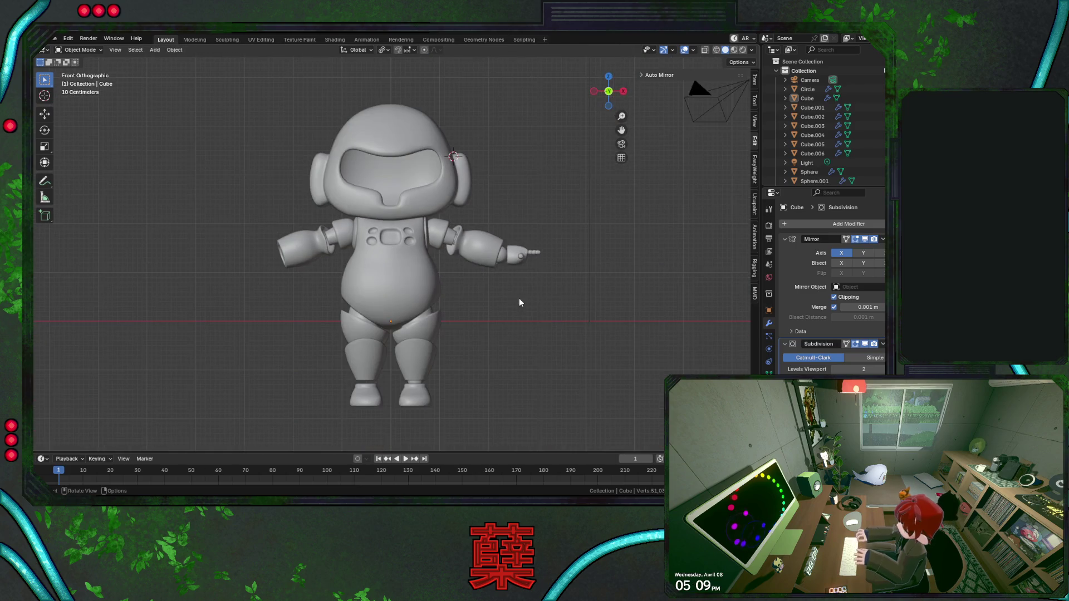
key(ctrl+s)
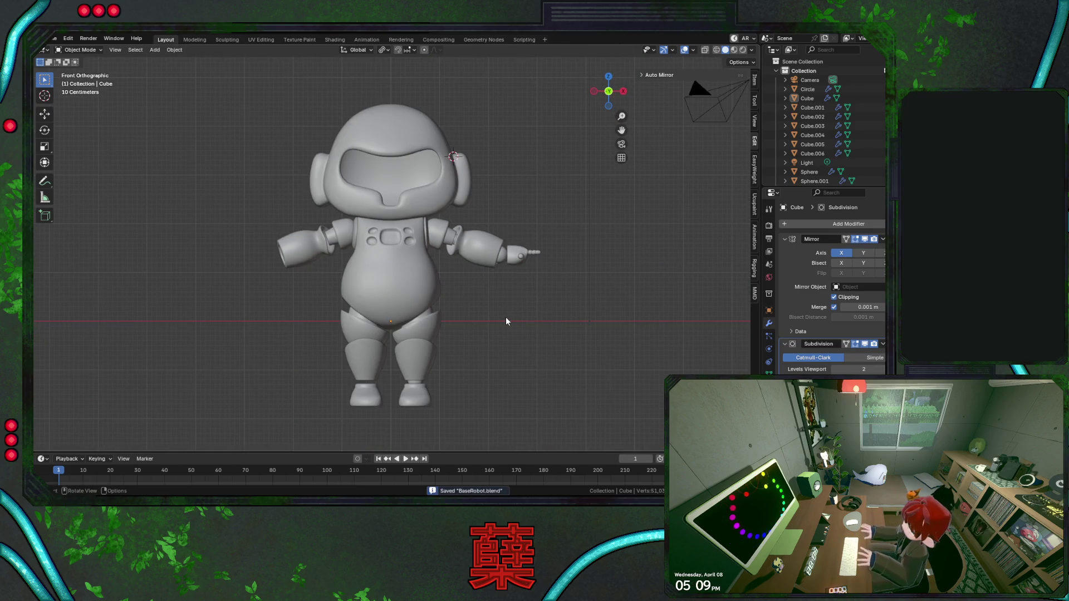
key(ctrl+KP_1)
scroll(413, 274, up, 4)
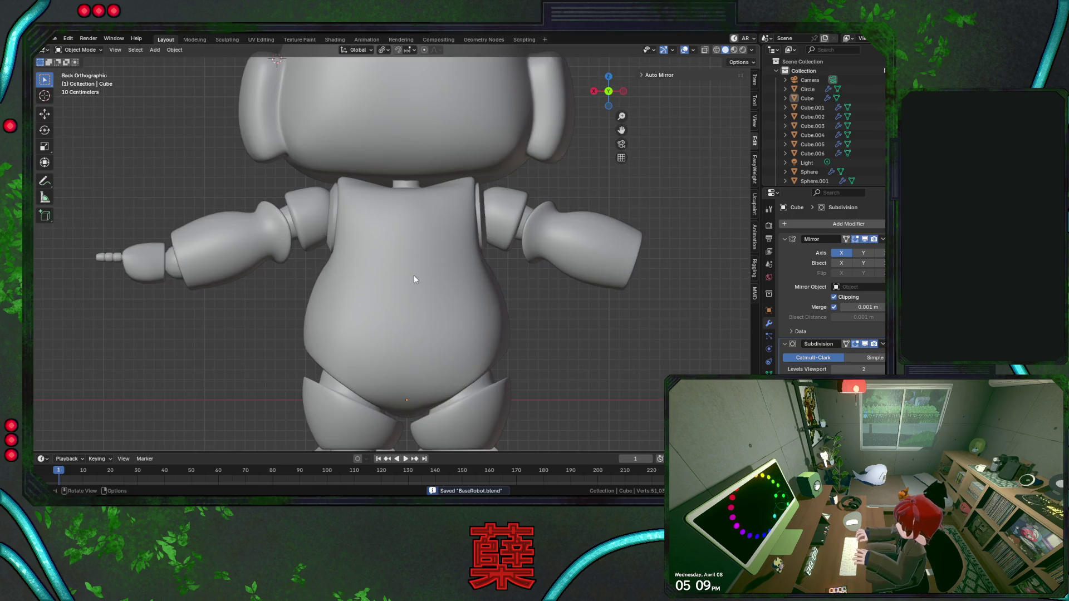
key(Tab)
scroll(401, 240, up, 1)
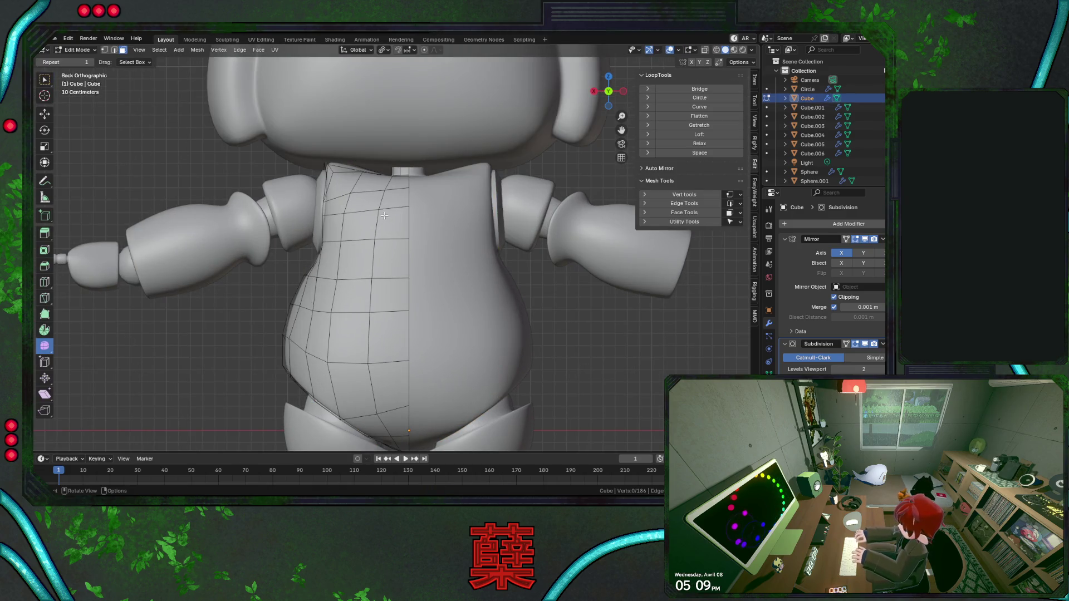
Extrude the selected upper-back faces in place, shrink them slightly and raise them outward as a back panel.
click(346, 219)
click(388, 215)
mouse_move(361, 226)
middle_down()
mouse_move(482, 311)
mouse_move(481, 276)
mouse_move(494, 291)
mouse_move(486, 304)
mouse_move(497, 305)
mouse_move(477, 303)
mouse_move(487, 303)
middle_up()
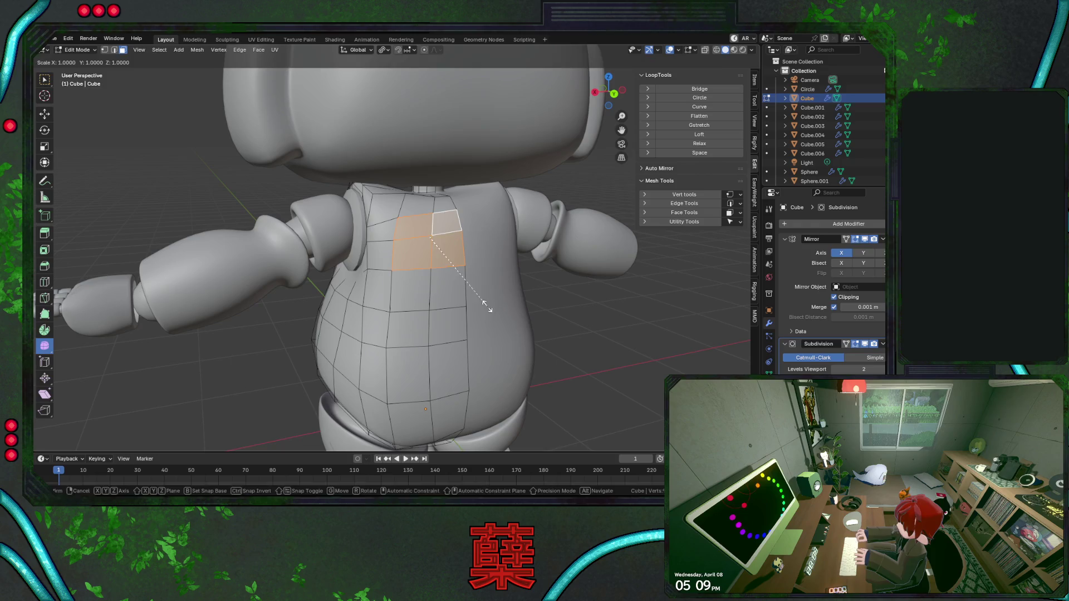
key(e)
right_click(505, 312)
key(s)
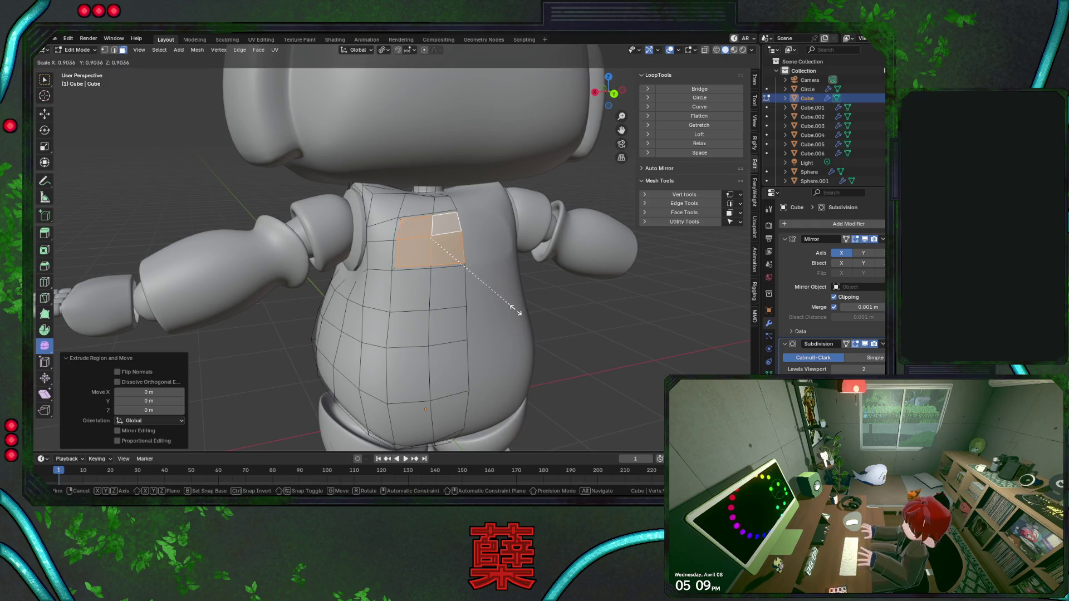
click(510, 308)
key(alt+e)
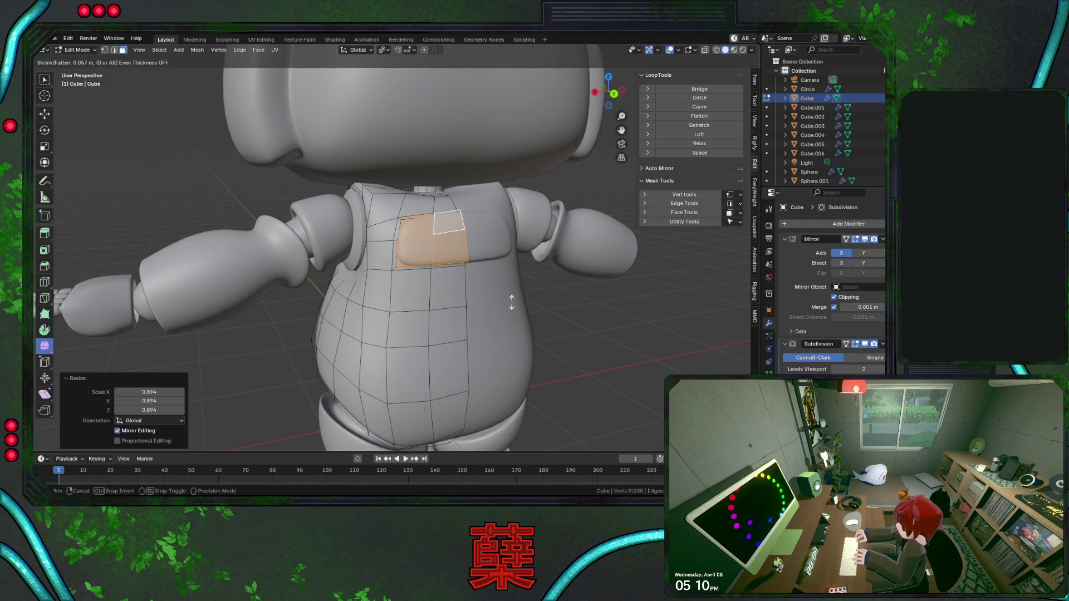
click(513, 302)
key(Tab)
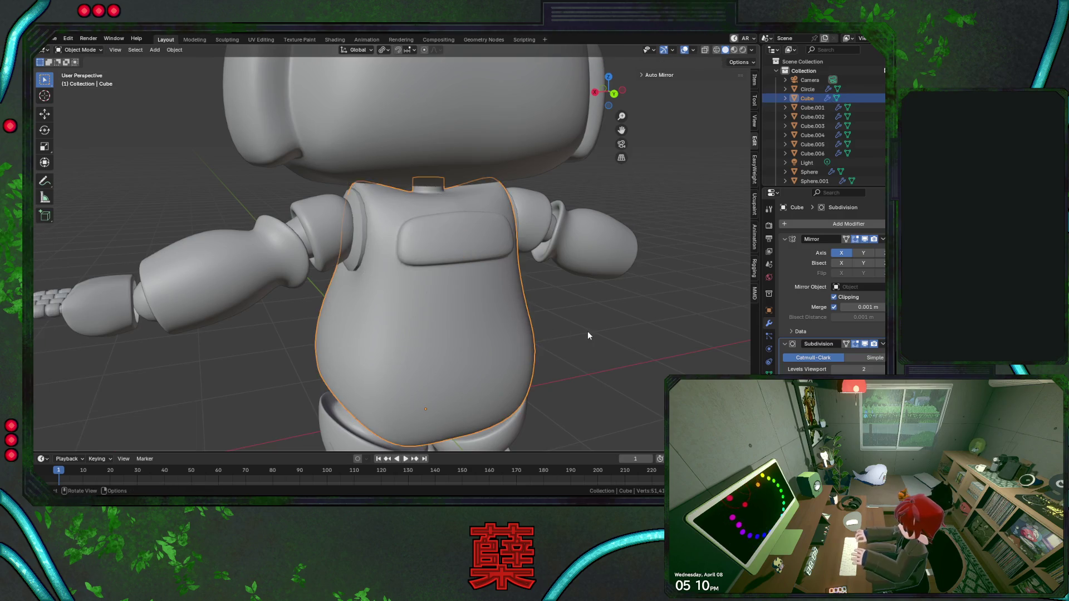
scroll(587, 332, down, 4)
mouse_move(534, 310)
middle_down()
mouse_move(347, 308)
mouse_move(593, 297)
mouse_move(231, 303)
middle_up()
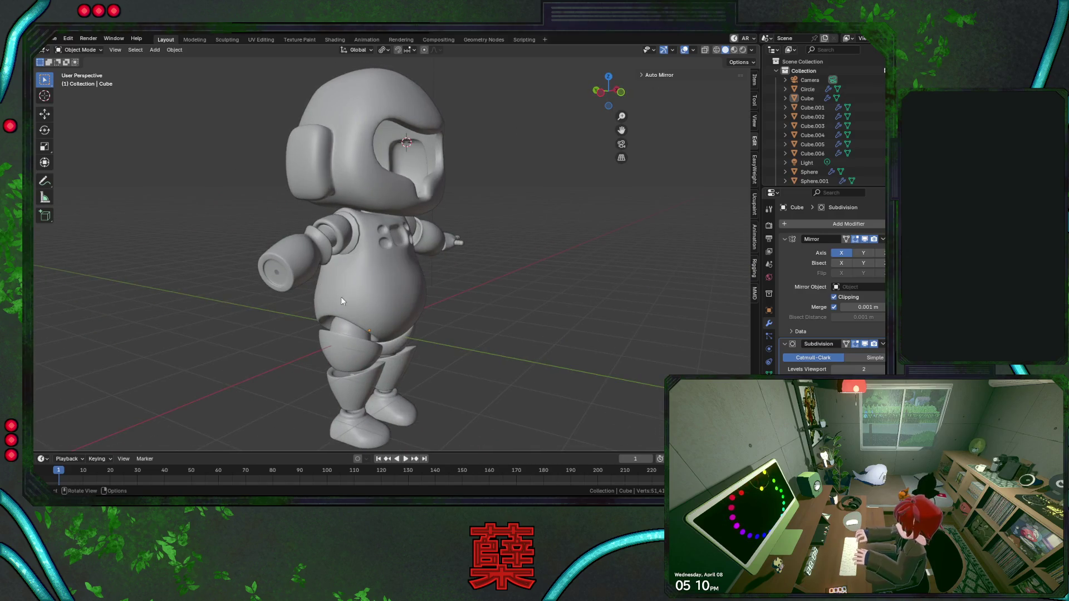
mouse_move(341, 297)
middle_down()
mouse_move(383, 280)
mouse_move(380, 258)
middle_up()
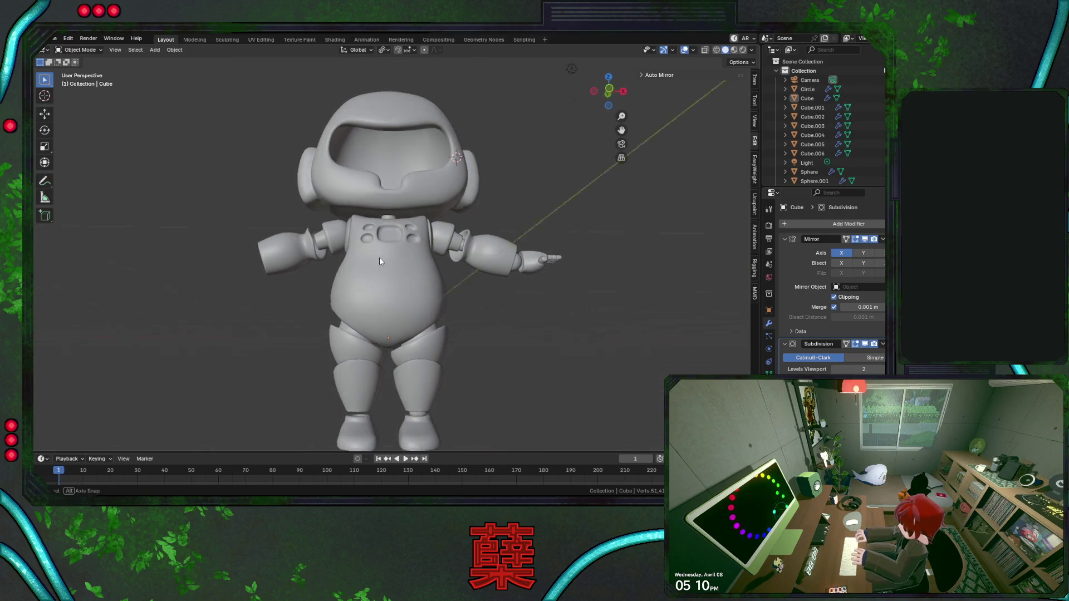
scroll(377, 270, down, 2)
key(ctrl+s)
key(KP_1)
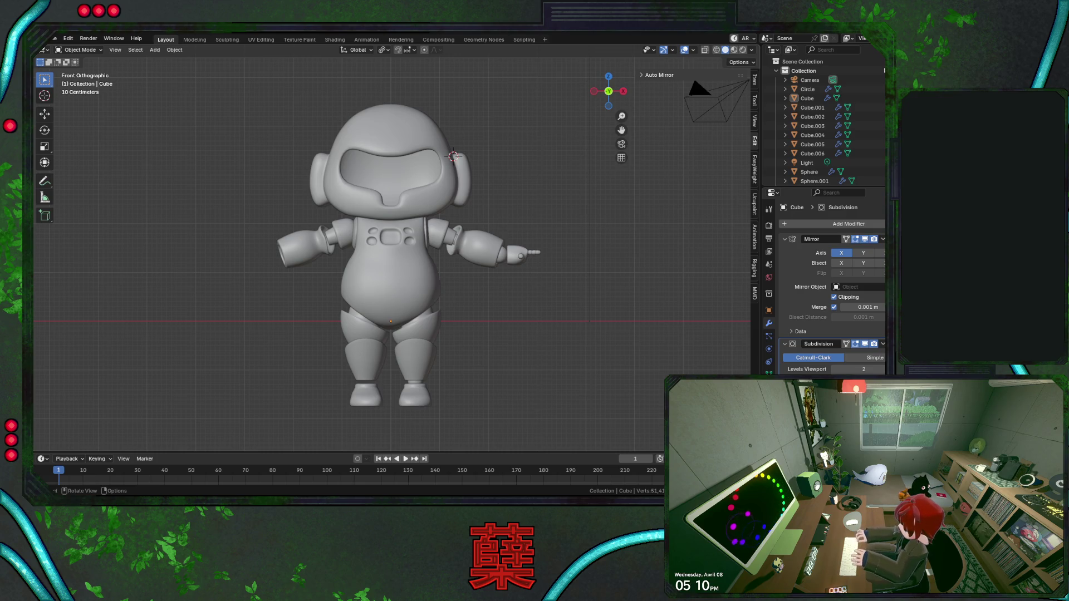
scroll(511, 251, up, 3)
middle_drag(542, 194, 448, 206)
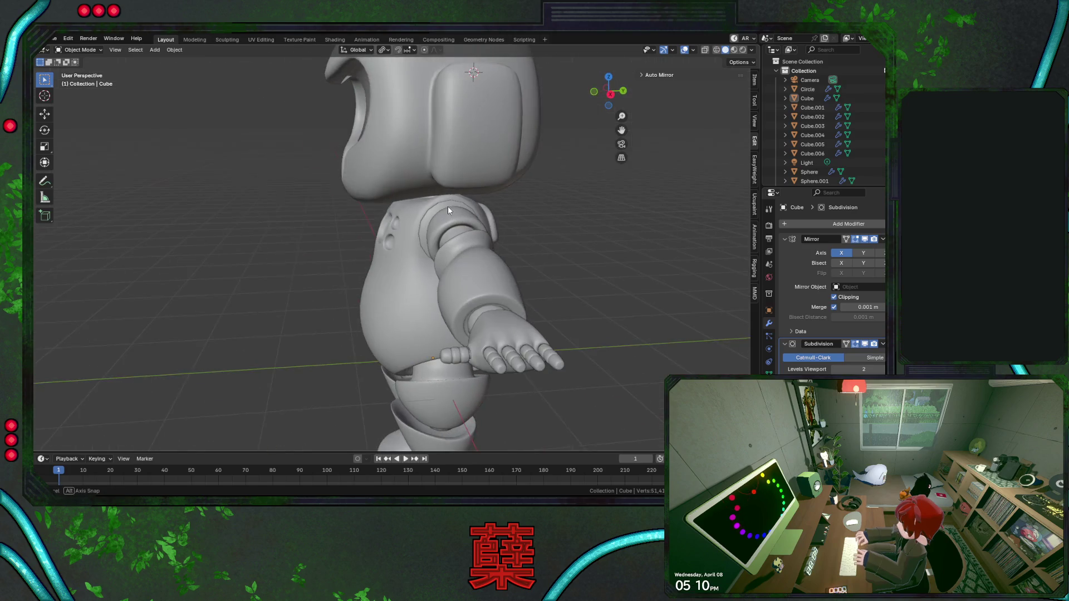
mouse_move(561, 219)
middle_down()
mouse_move(536, 192)
mouse_move(442, 187)
mouse_move(407, 199)
mouse_move(420, 210)
mouse_move(412, 211)
middle_up()
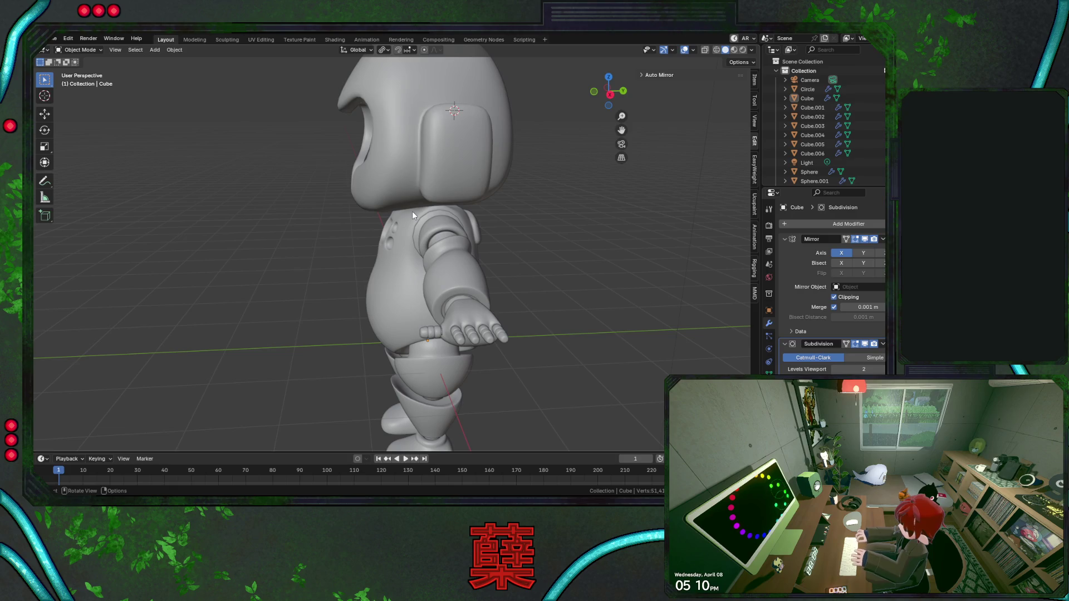
middle_drag(410, 211, 491, 206)
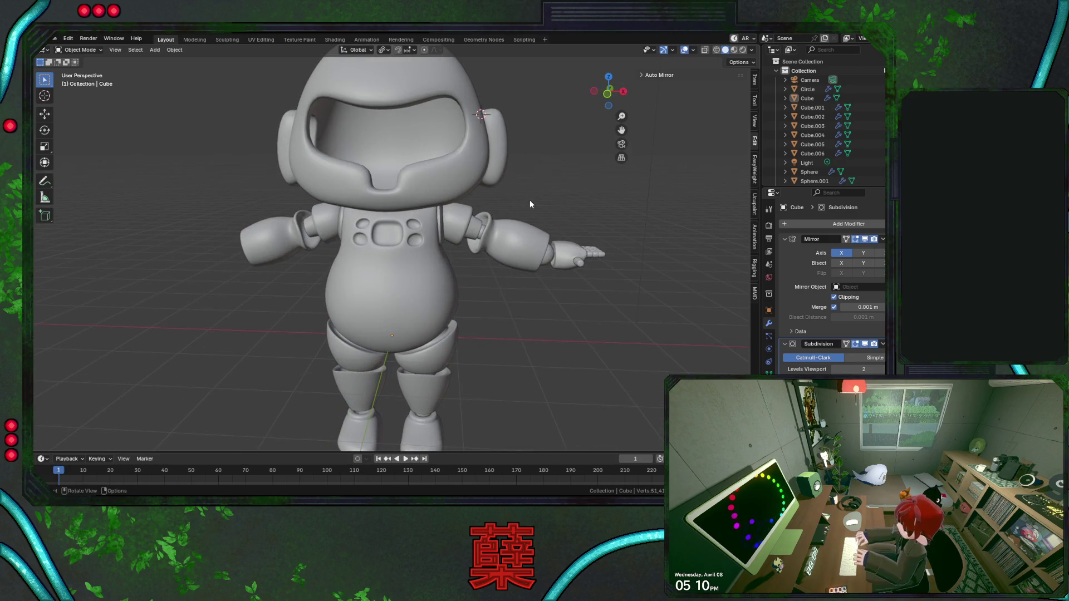
key(ctrl+s)
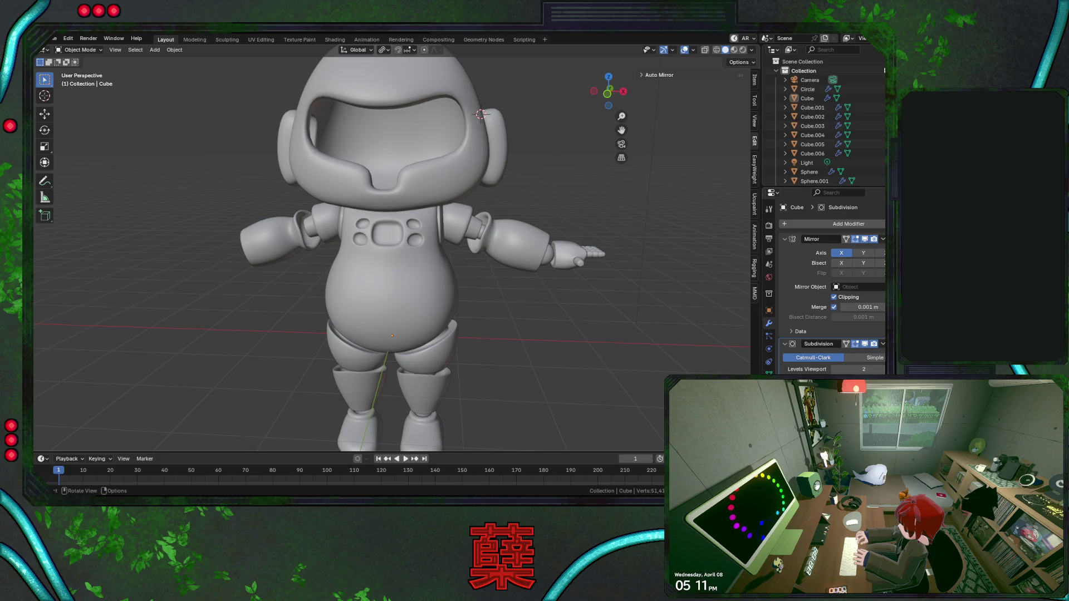
Check the robot in front and side views and save the file.
key(KP_1)
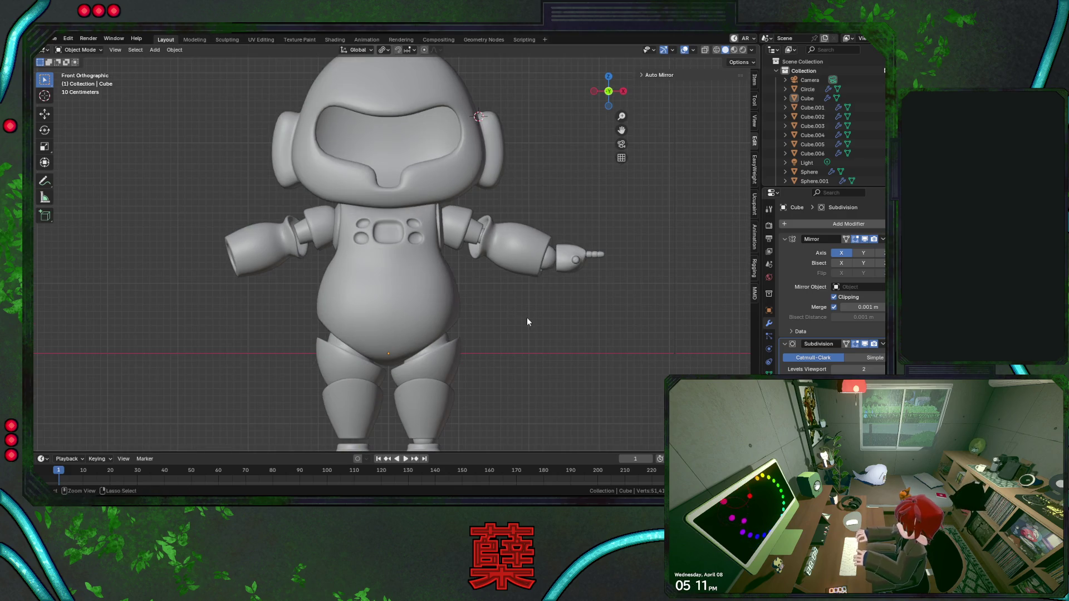
key(ctrl+s)
scroll(528, 318, down, 2)
scroll(469, 273, up, 2)
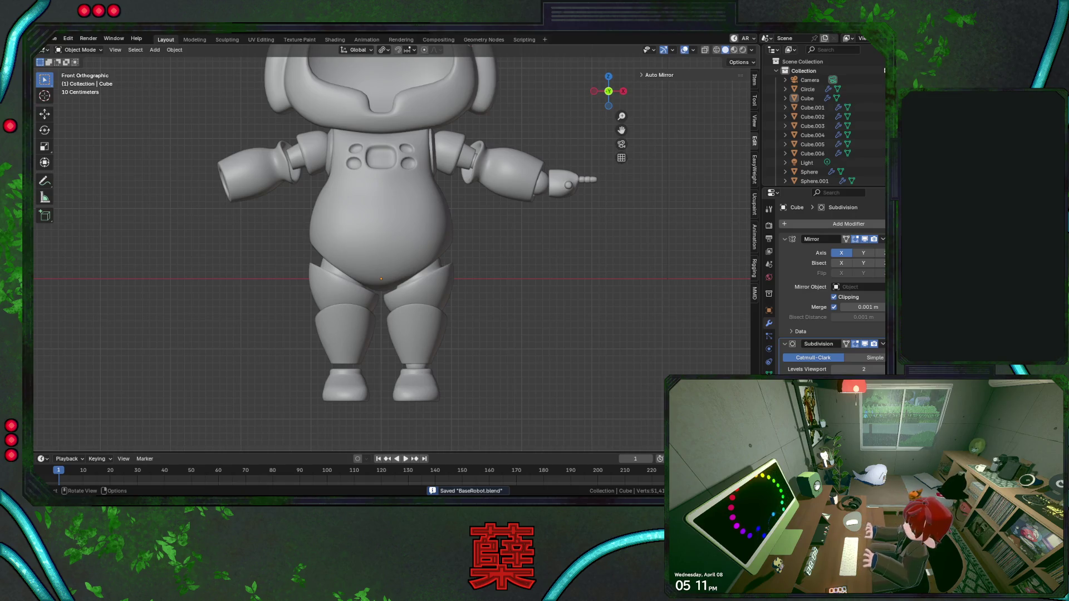
key(KP_3)
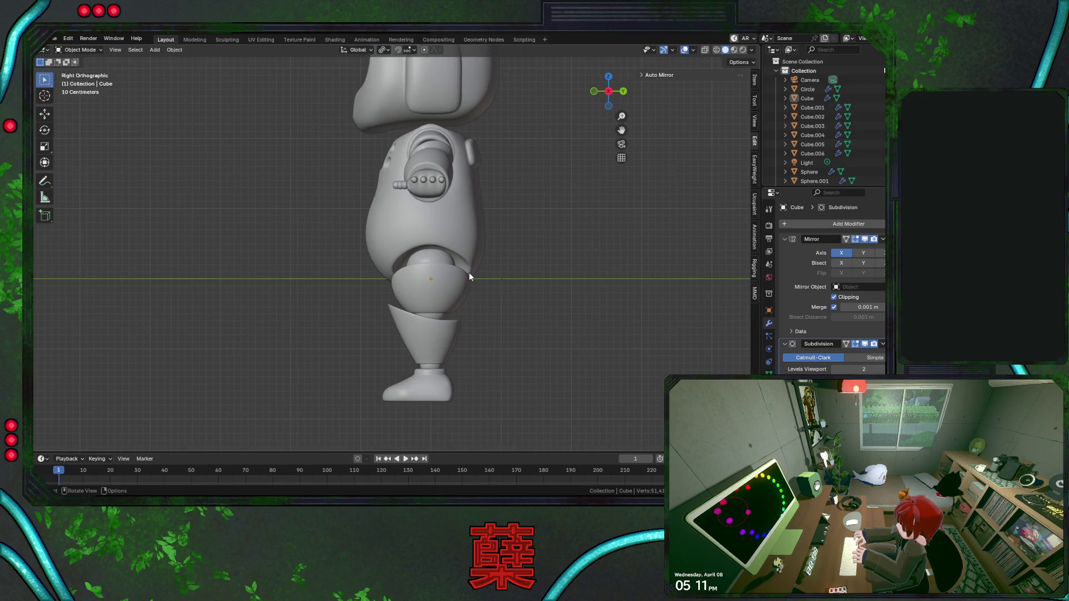
key(KP_1)
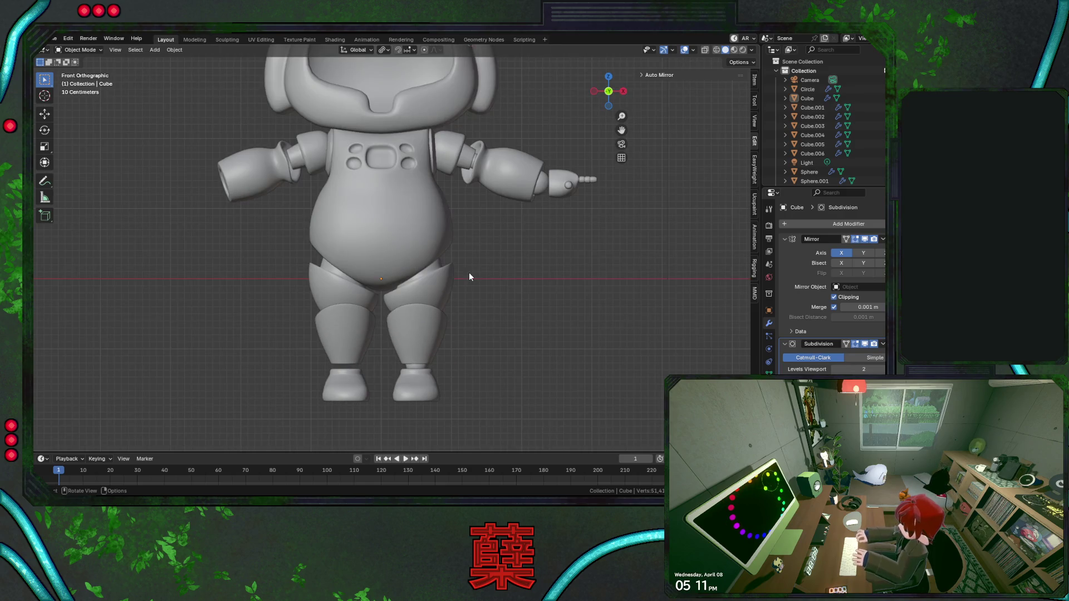
key(ctrl+s)
scroll(509, 250, down, 5)
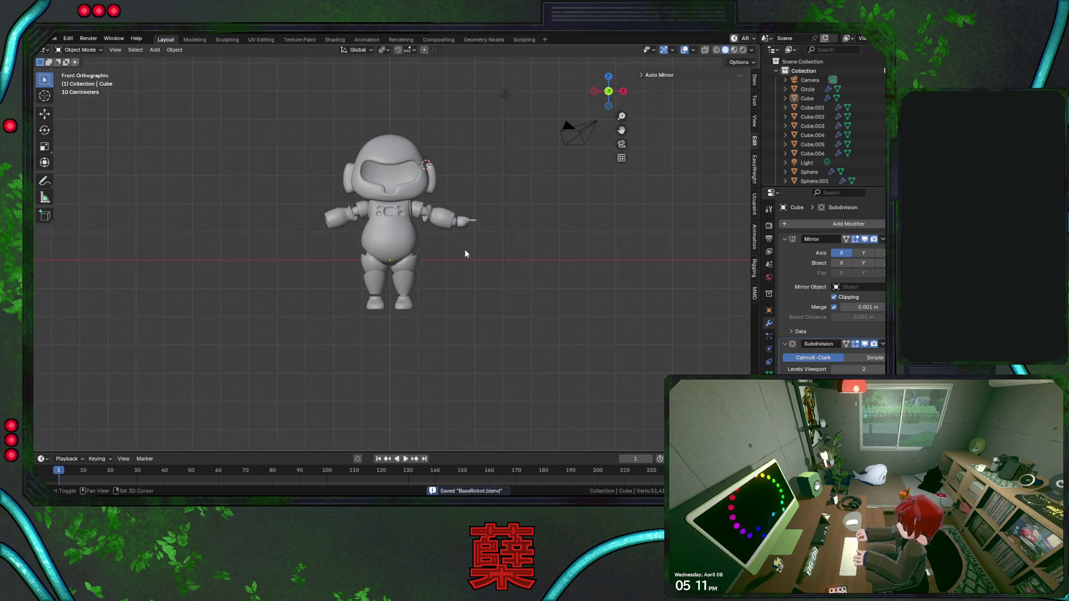
scroll(469, 281, up, 2)
scroll(452, 273, up, 2)
scroll(458, 309, up, 3)
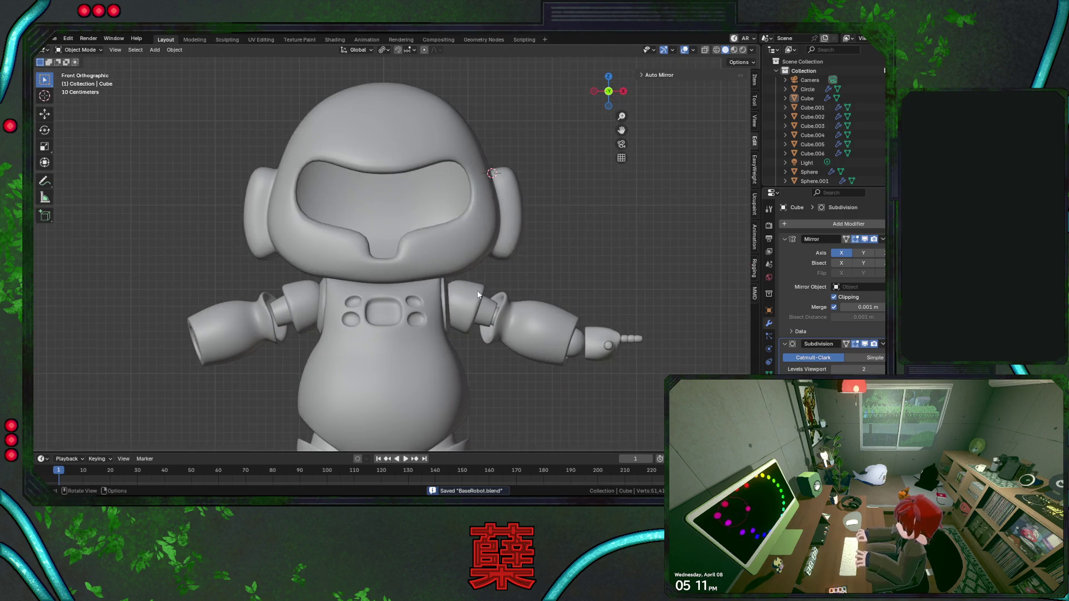
Open the Cube.001 helmet head for editing and select the ring of faces around the ear.
click(511, 239)
key(Tab)
mouse_move(530, 209)
middle_down()
mouse_move(400, 242)
mouse_move(394, 275)
mouse_move(340, 274)
mouse_move(497, 258)
middle_up()
alt+click(477, 198)
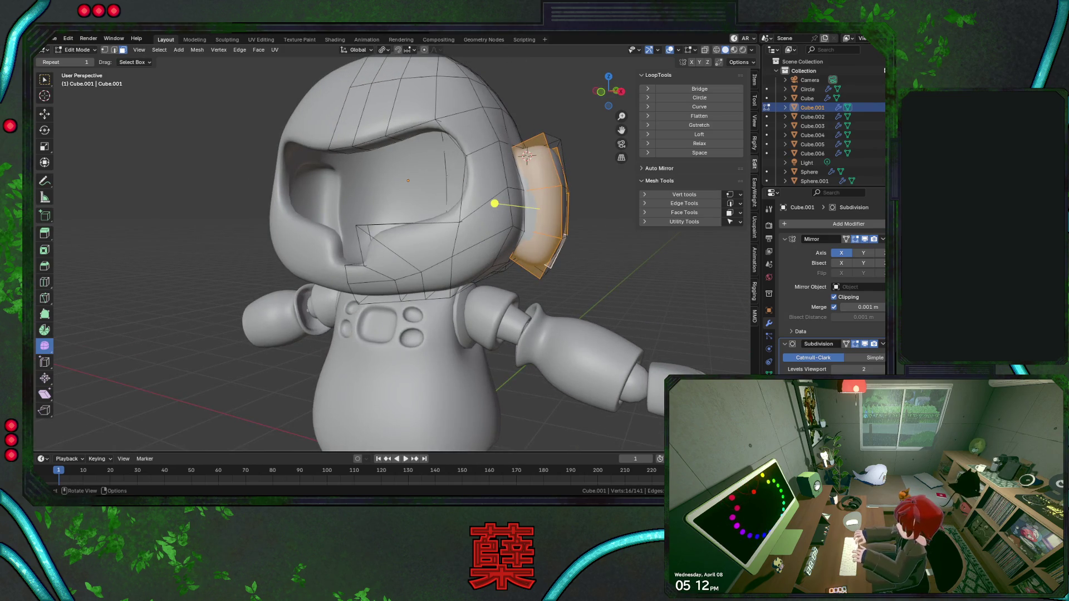
Move the helmet's upper and lower vertices vertically along Z to refine the head shape.
middle_drag(511, 247, 385, 309)
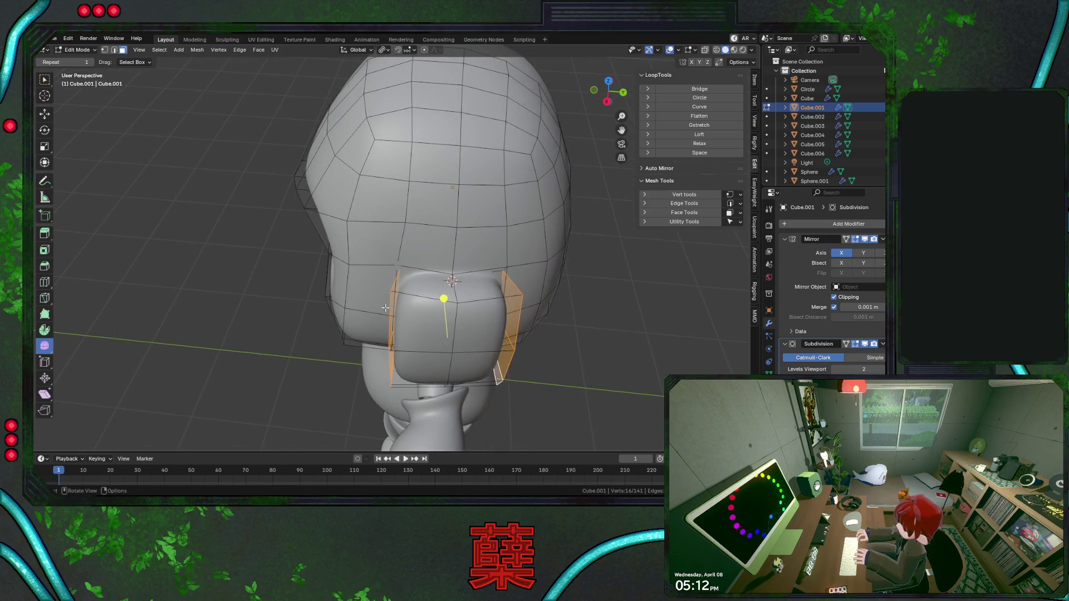
click(463, 299)
middle_drag(463, 298, 481, 131)
key(g)
key(z)
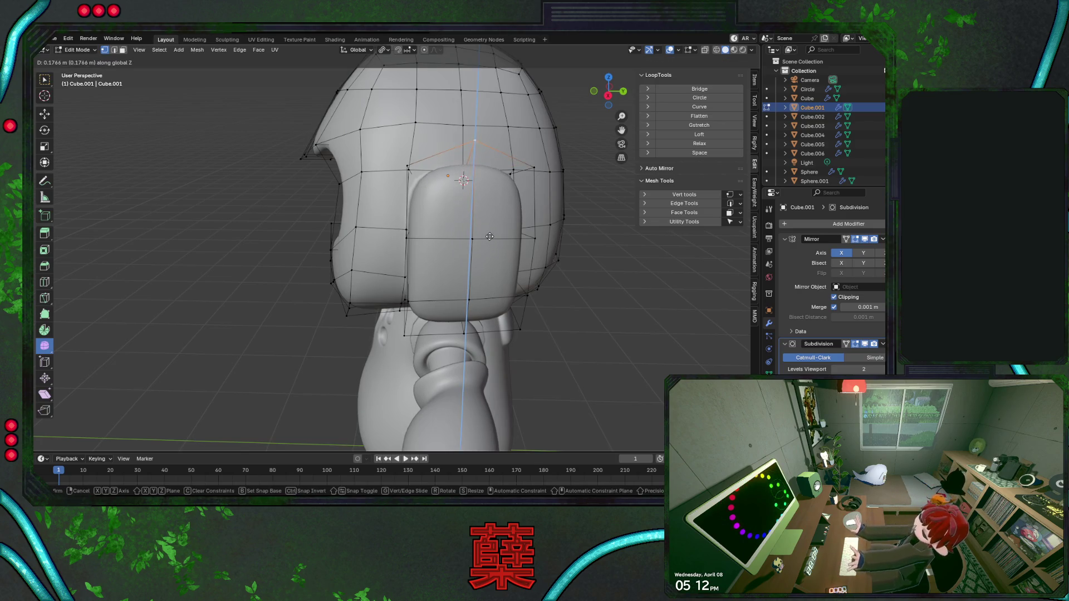
click(487, 278)
middle_drag(488, 255, 491, 192)
click(489, 247)
key(g)
key(z)
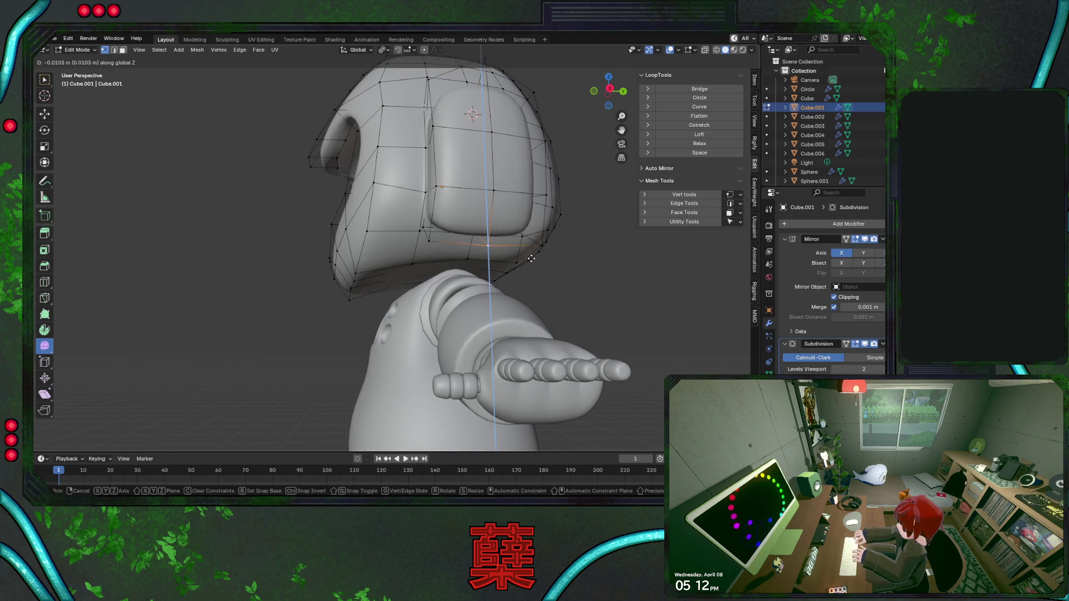
click(531, 277)
Save the file, then pull the head's right-side edge loop inward along X beside the ear and exit to object mode.
key(Tab)
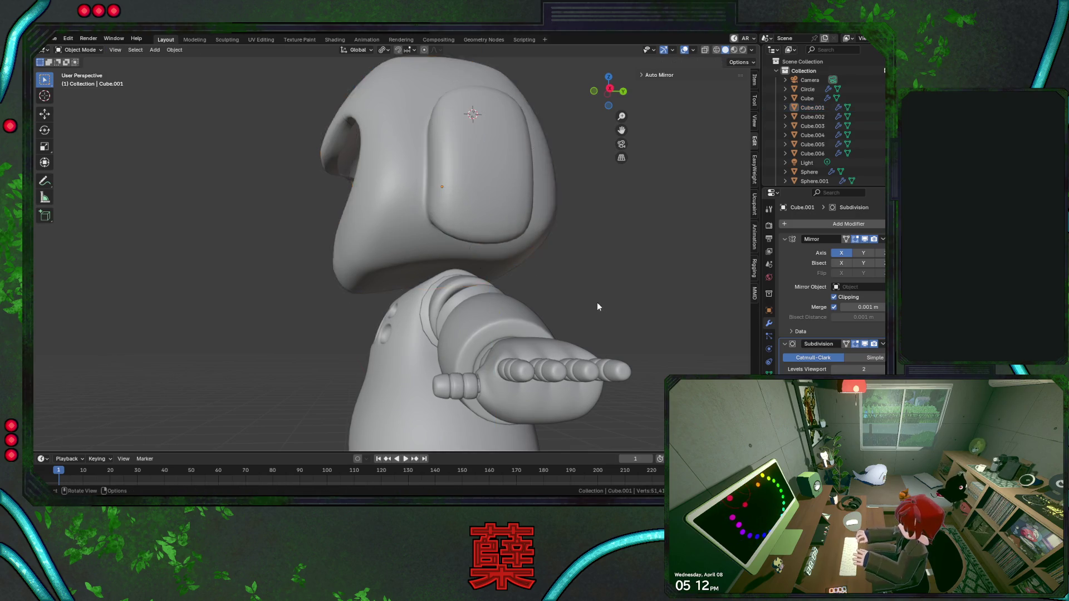
alt+middle_drag(597, 303, 590, 307)
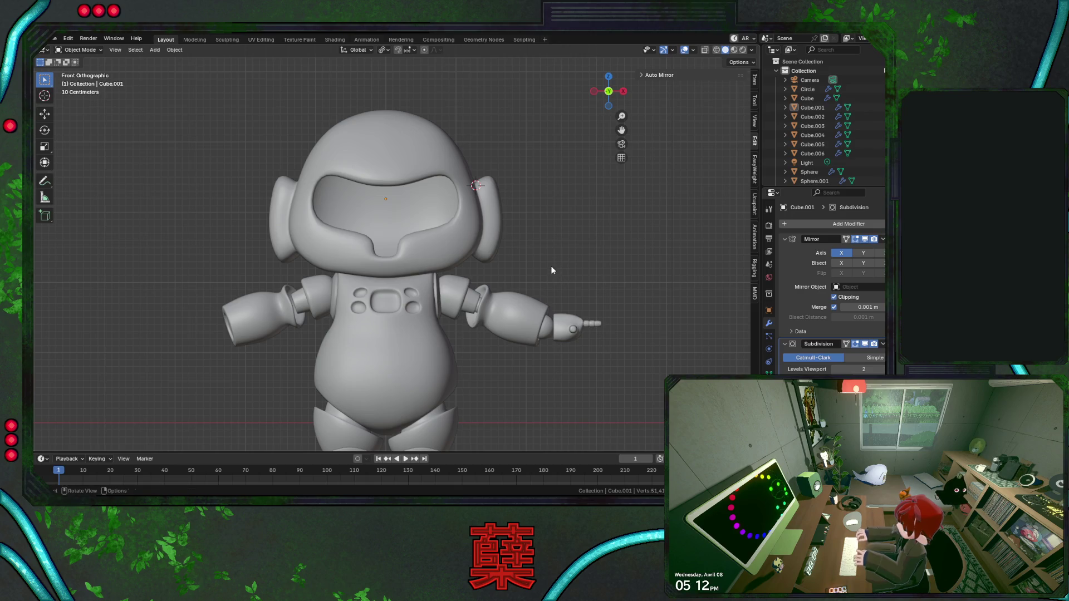
key(ctrl+s)
key(Tab)
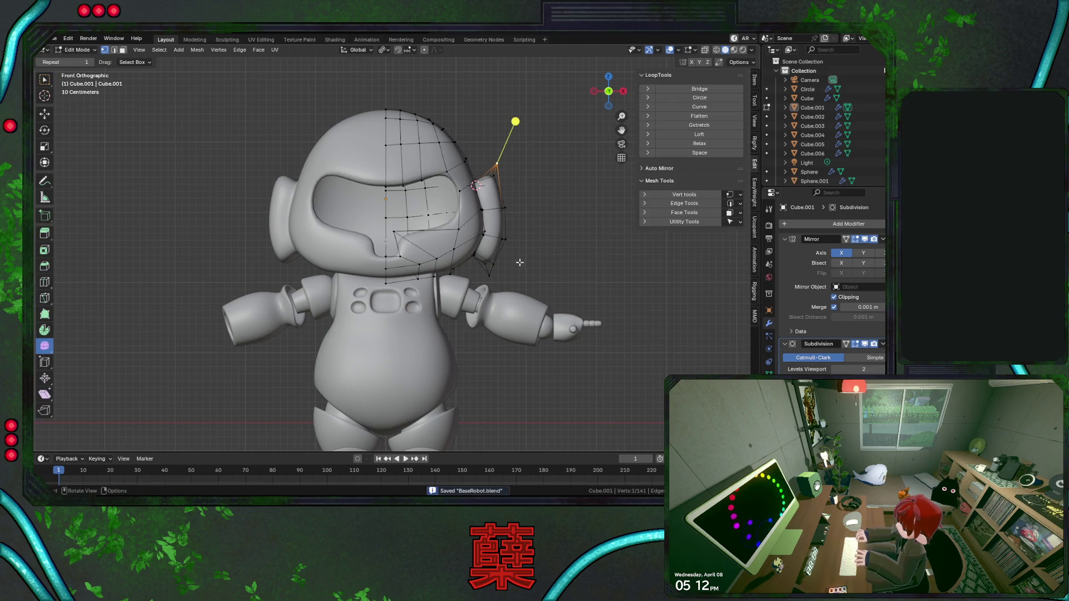
alt+click(519, 263)
key(ctrl+z)
alt+click(562, 271)
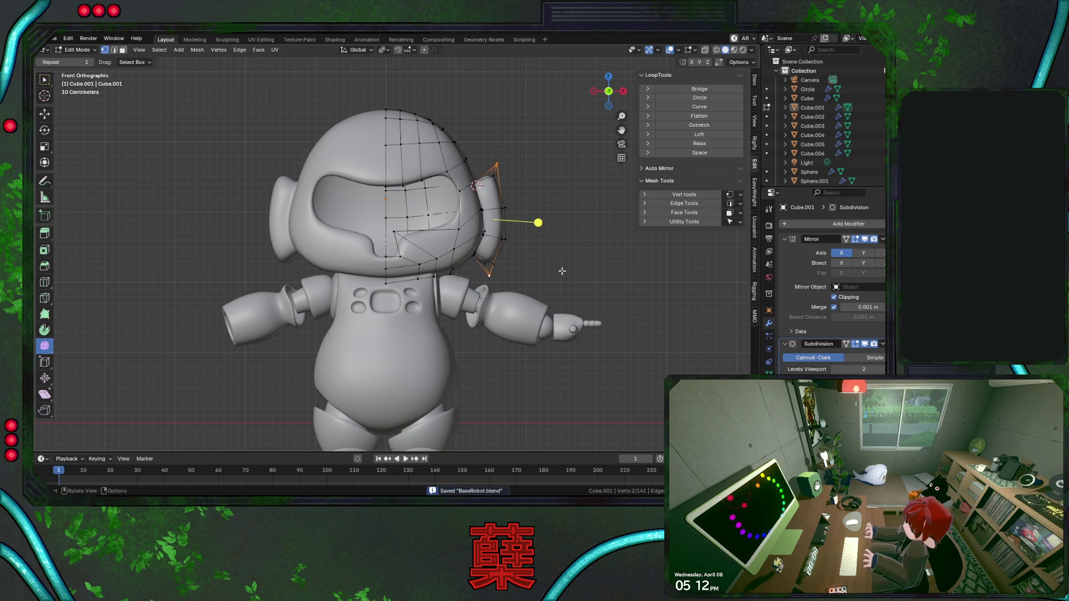
key(g)
key(x)
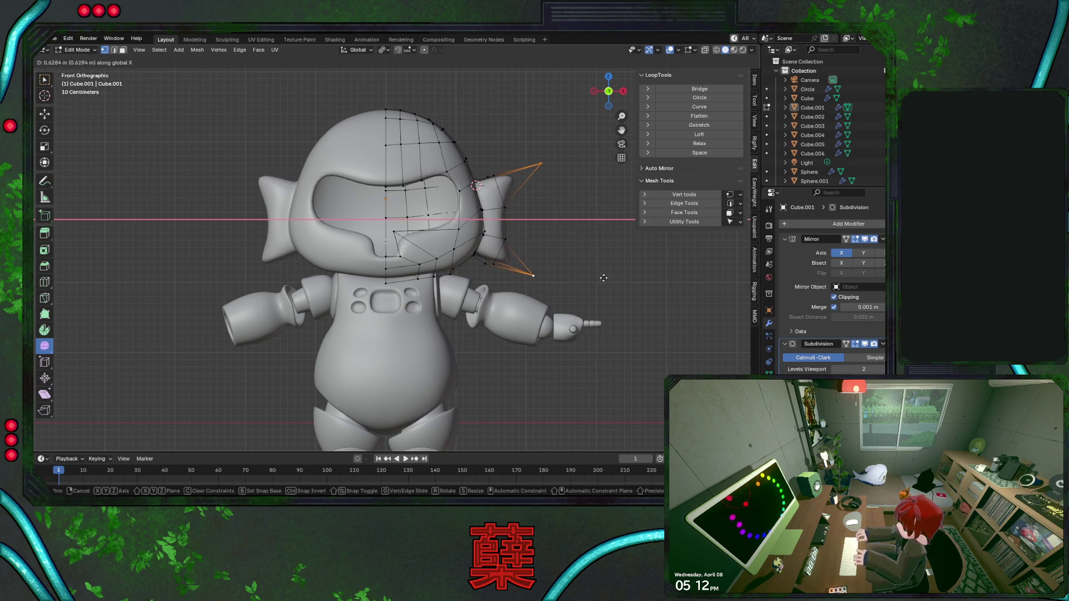
click(567, 275)
mouse_move(501, 222)
middle_down()
mouse_move(520, 247)
mouse_move(318, 234)
middle_up()
key(a)
key(Tab)
Save the file and slide the head's bottom edge loop front-to-back in right side view.
key(KP_3)
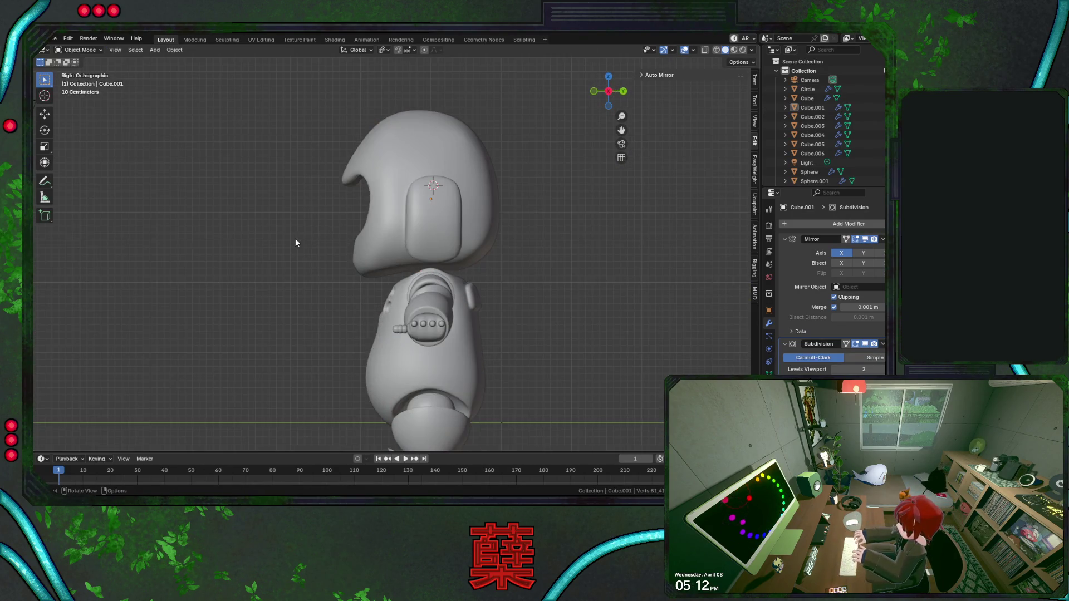
scroll(298, 240, down, 2)
scroll(401, 260, up, 2)
key(ctrl+s)
scroll(439, 261, up, 1)
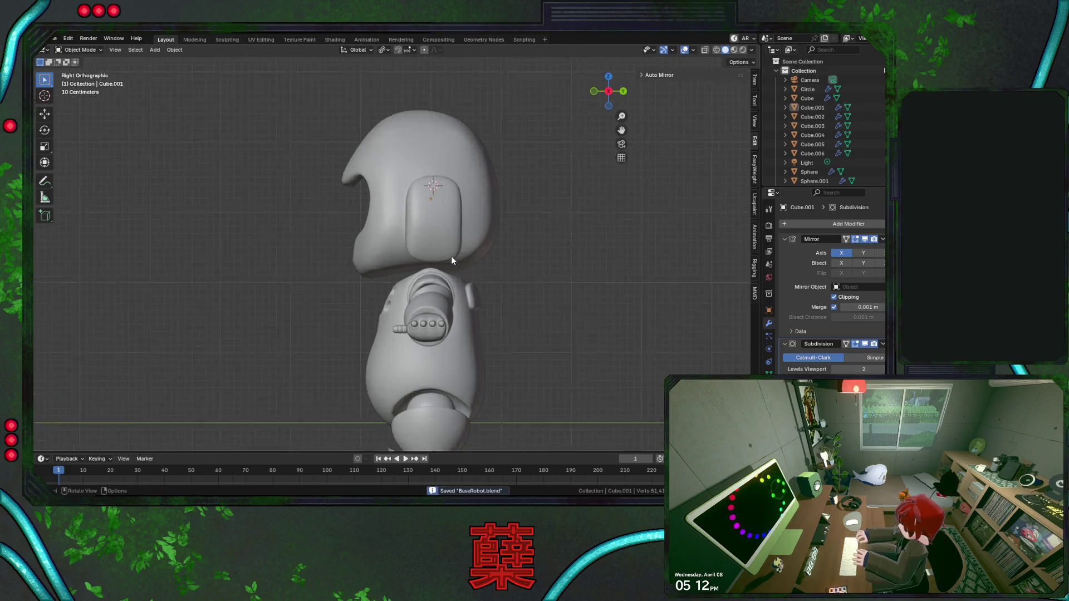
scroll(453, 253, up, 2)
key(Tab)
alt+click(435, 271)
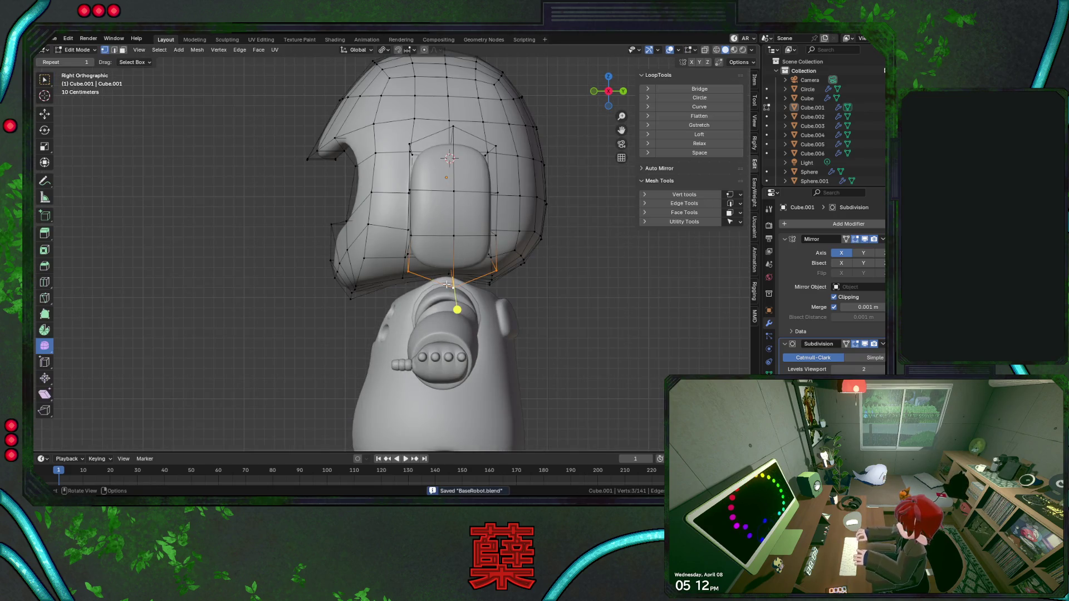
key(g)
key(y)
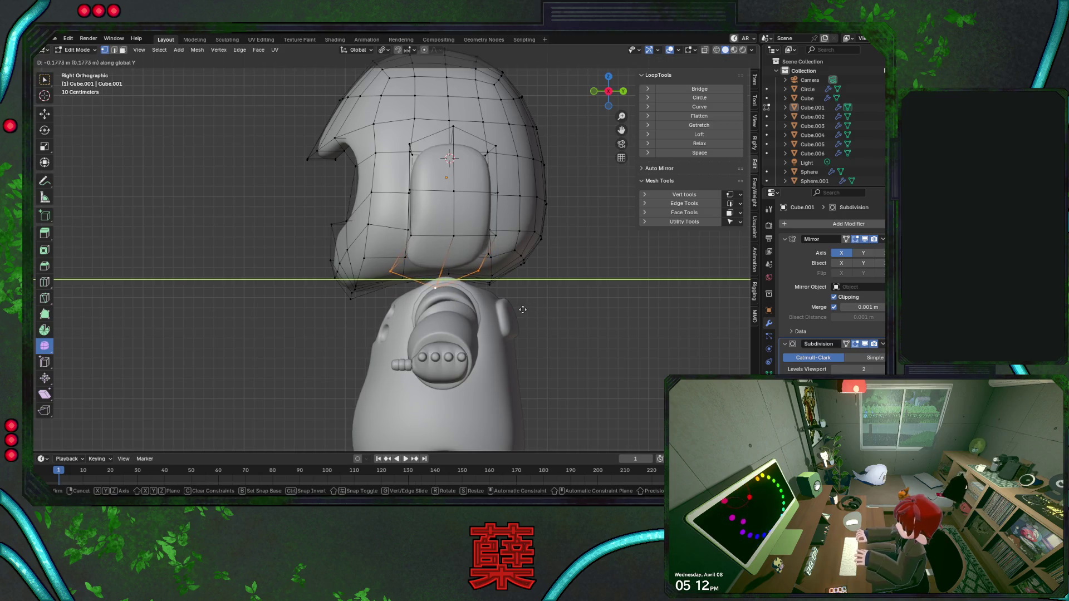
click(517, 310)
Try rotating the grown ear face selection about X several times, cancelling every attempt.
click(455, 229)
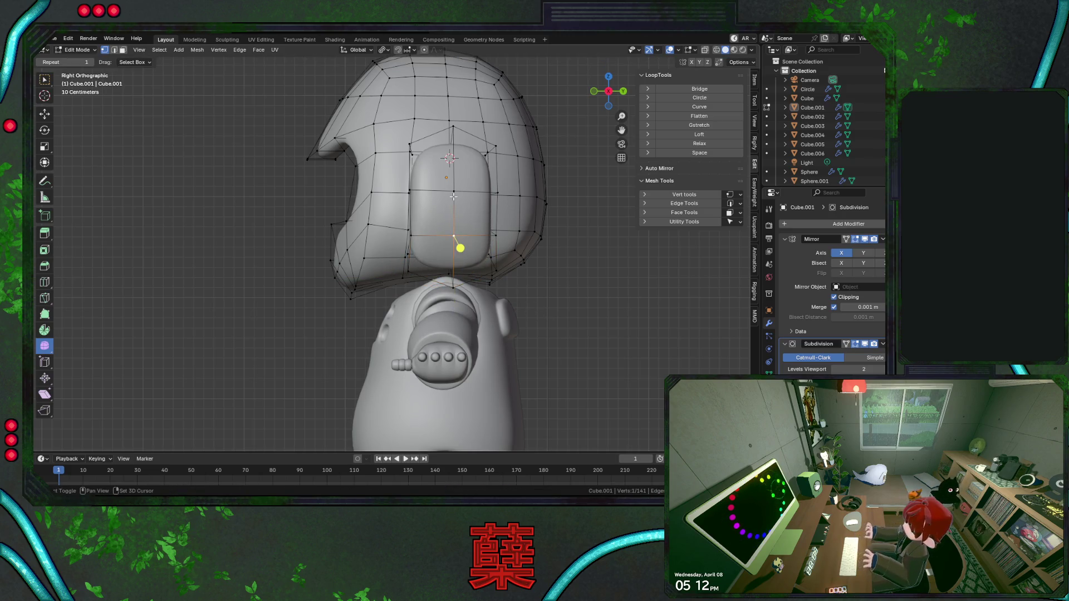
key(ctrl+KP_Add)
key(r)
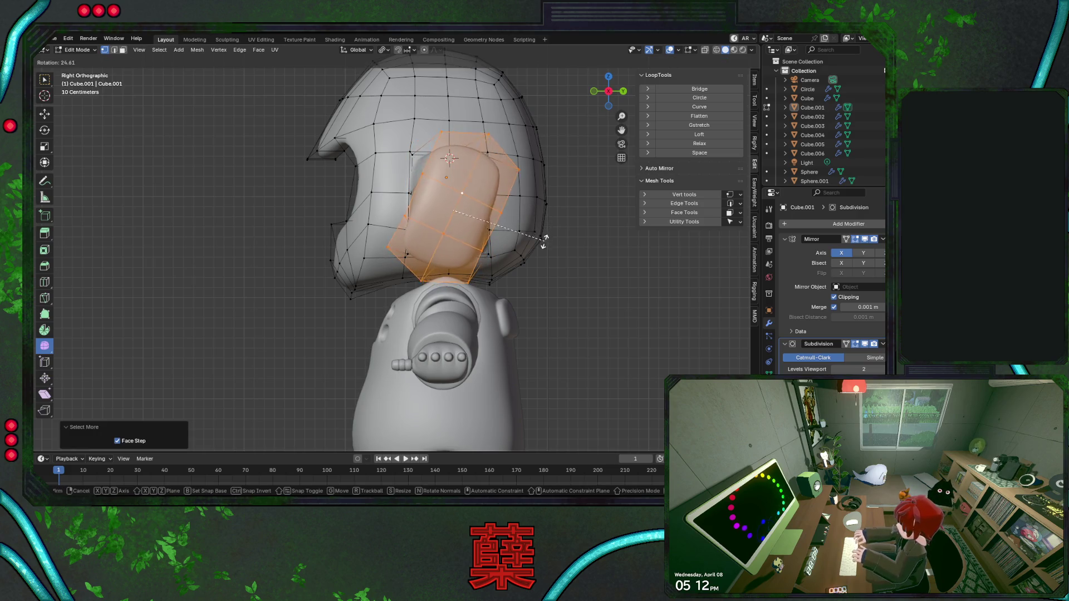
right_click(543, 251)
middle_drag(543, 250, 550, 250)
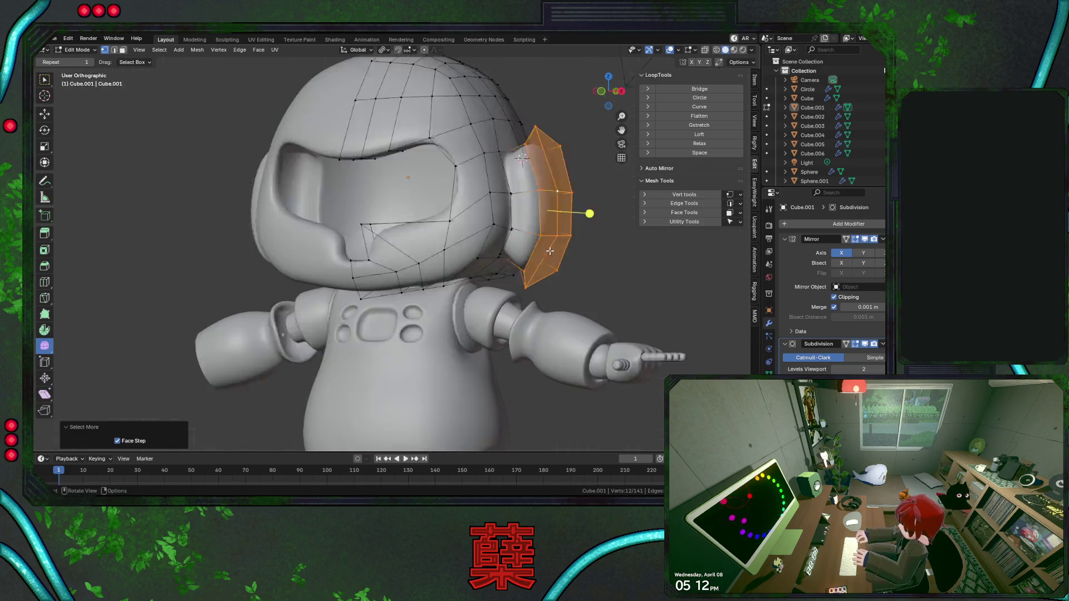
right_click(573, 199)
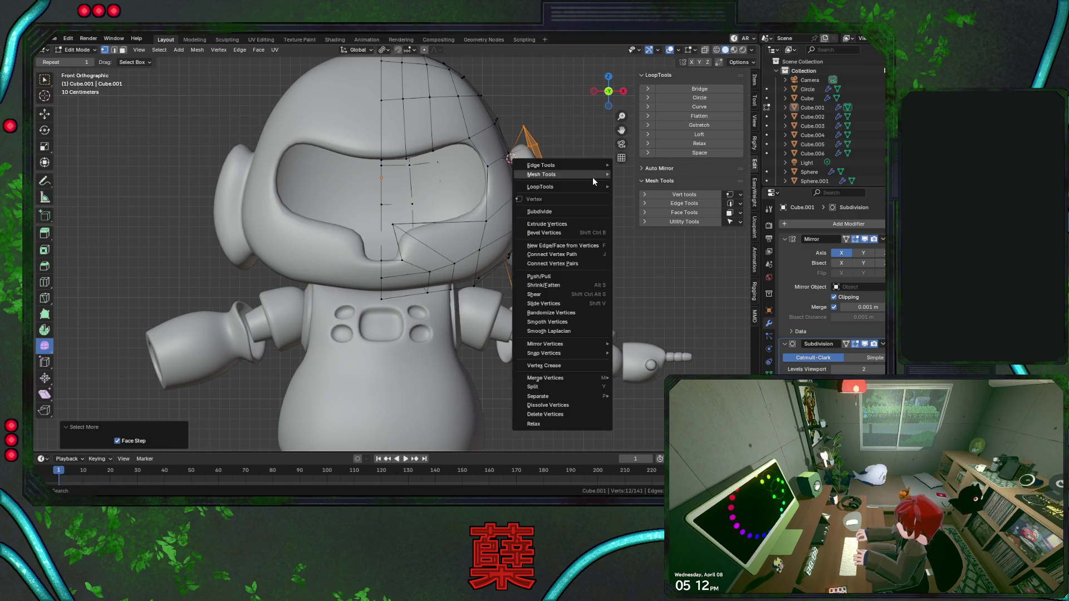
key(Escape)
key(r)
key(x)
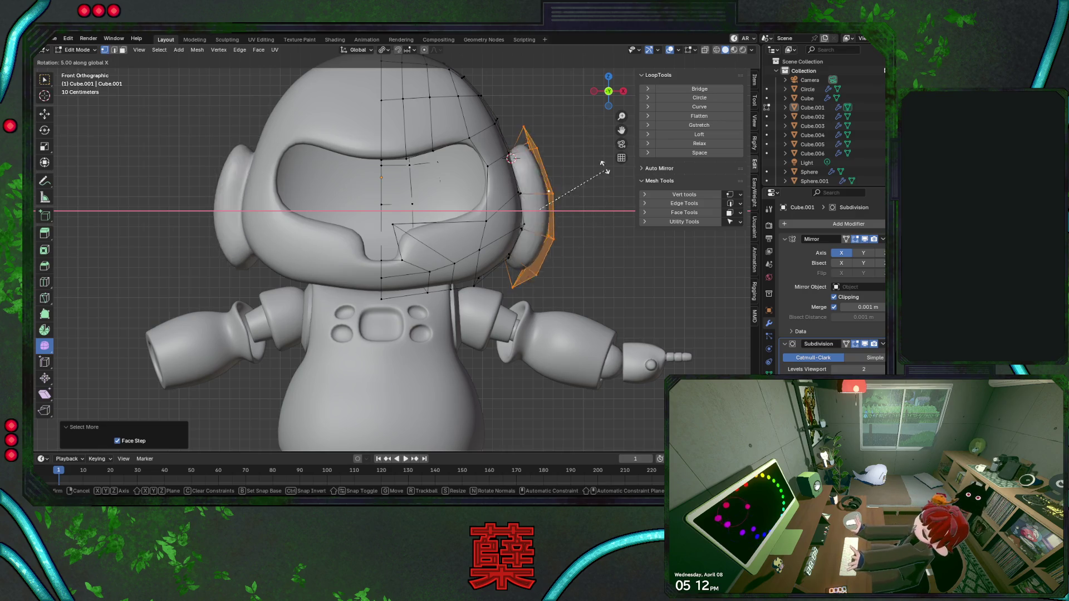
key(Escape)
key(Escape)
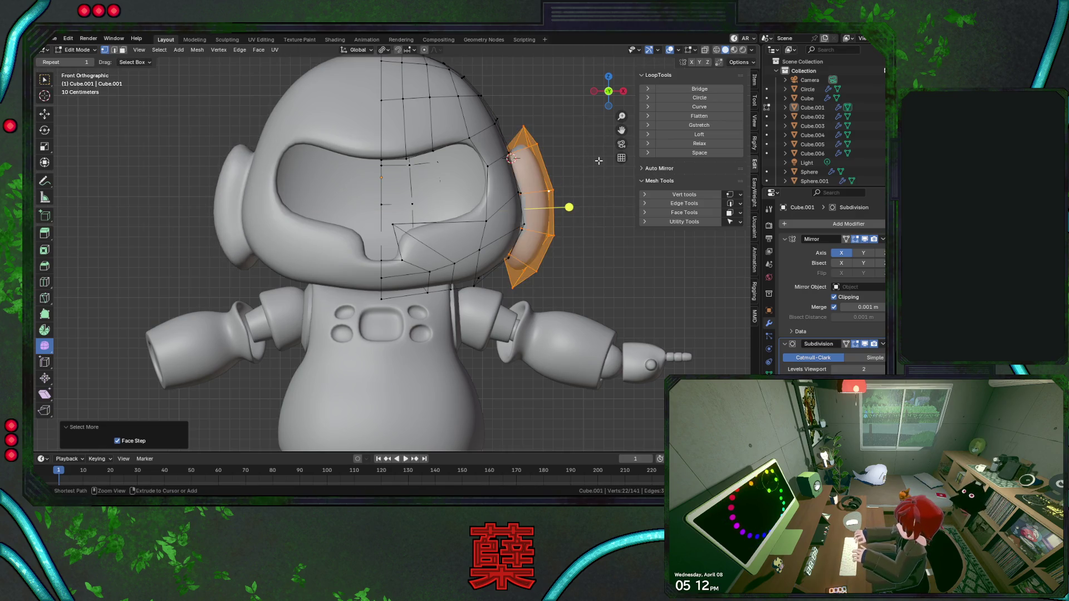
key(x)
key(Escape)
key(r)
key(x)
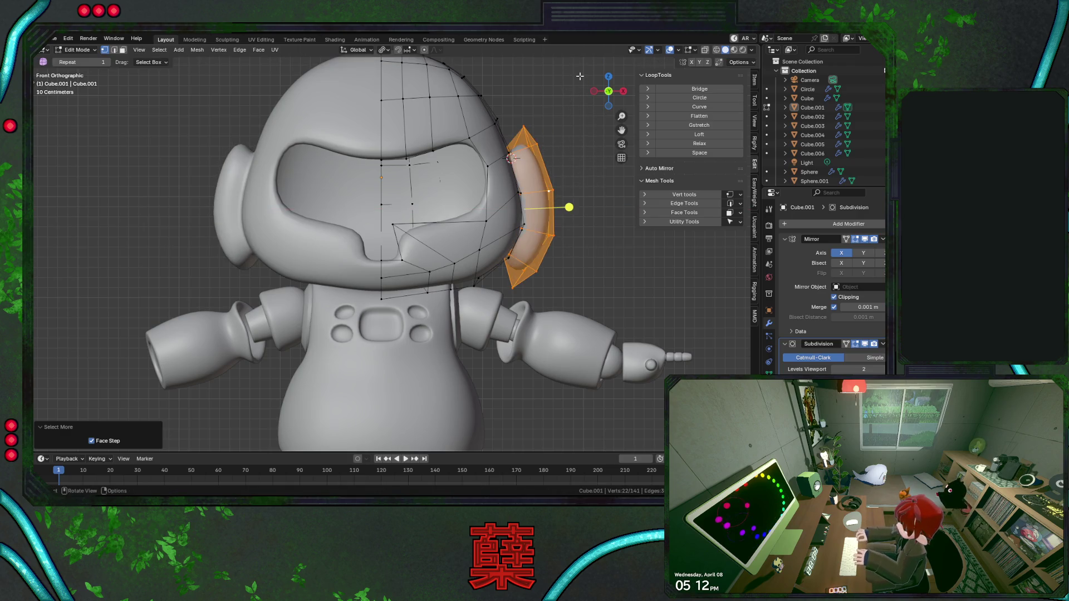
key(Escape)
key(KP_3)
key(r)
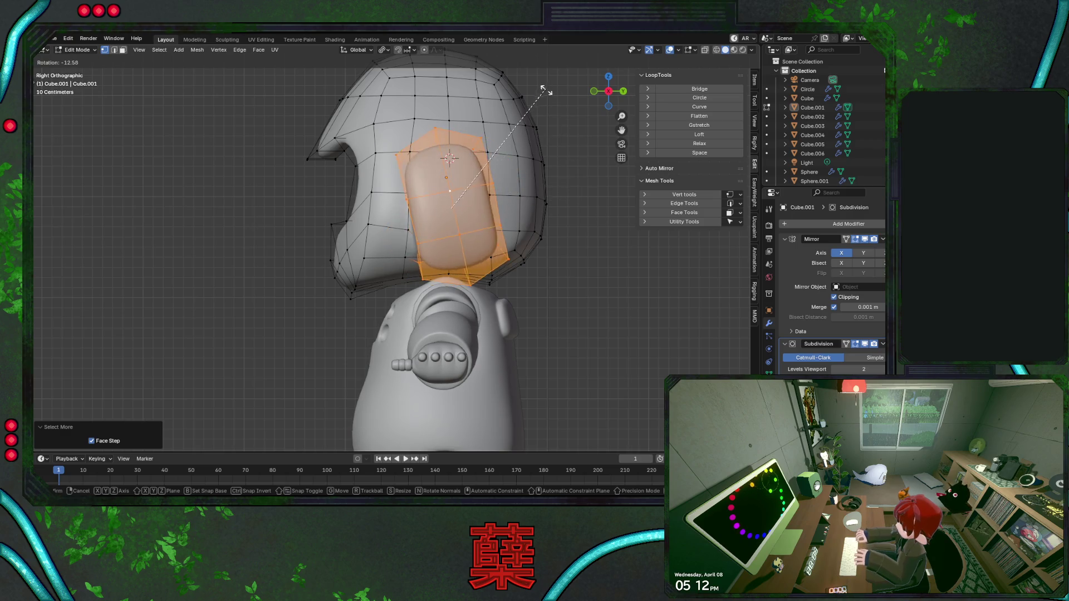
key(Escape)
key(r)
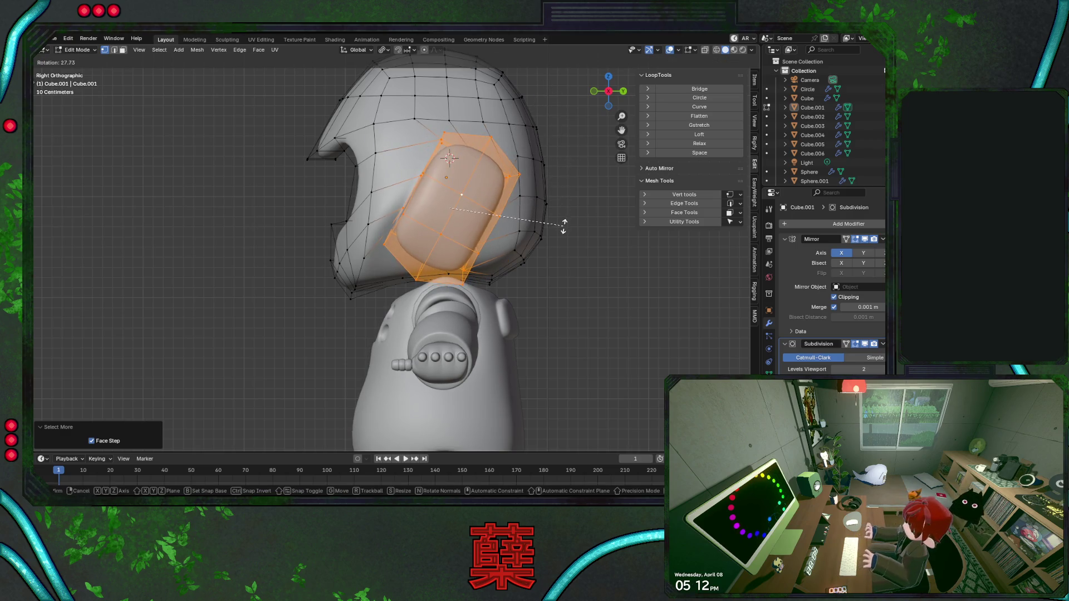
key(Escape)
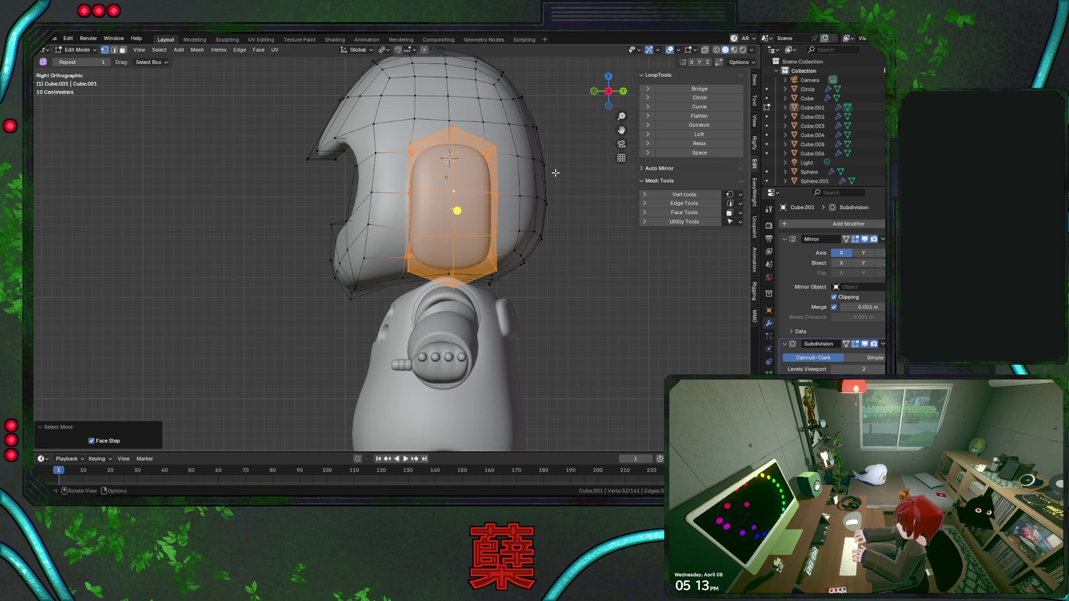
With proportional editing on, softly pull the head's bottom vertices front-to-back.
alt+click(471, 283)
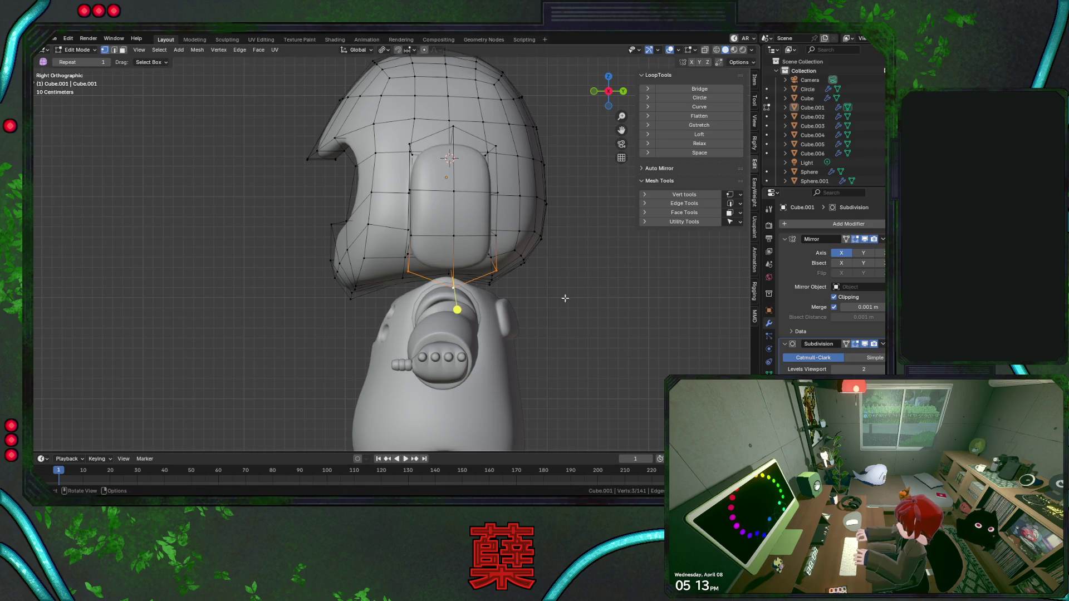
key(o)
key(h)
right_click(590, 313)
click(596, 308)
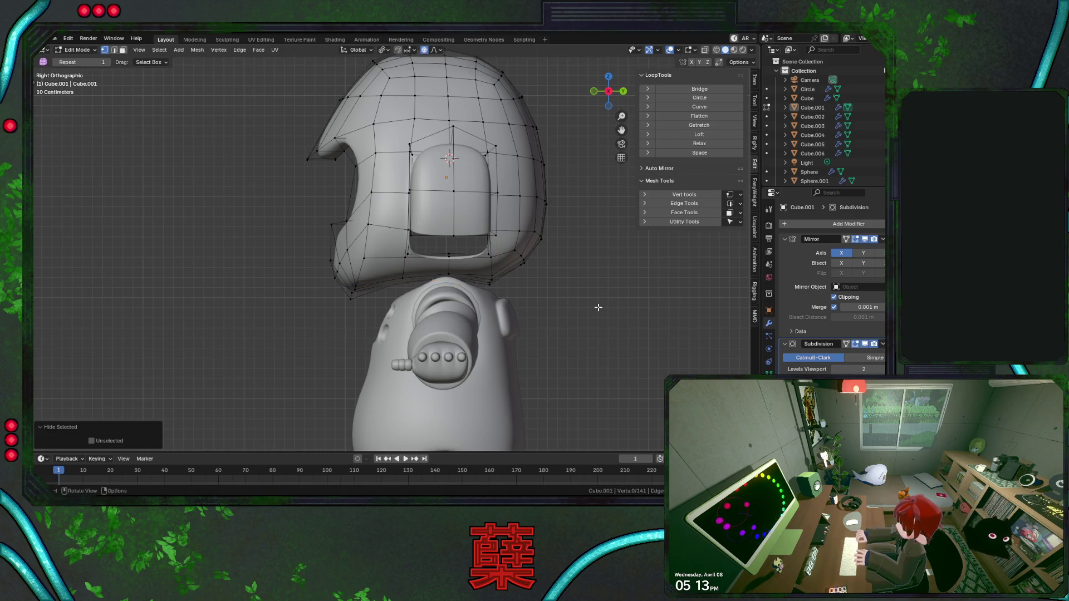
key(g)
key(y)
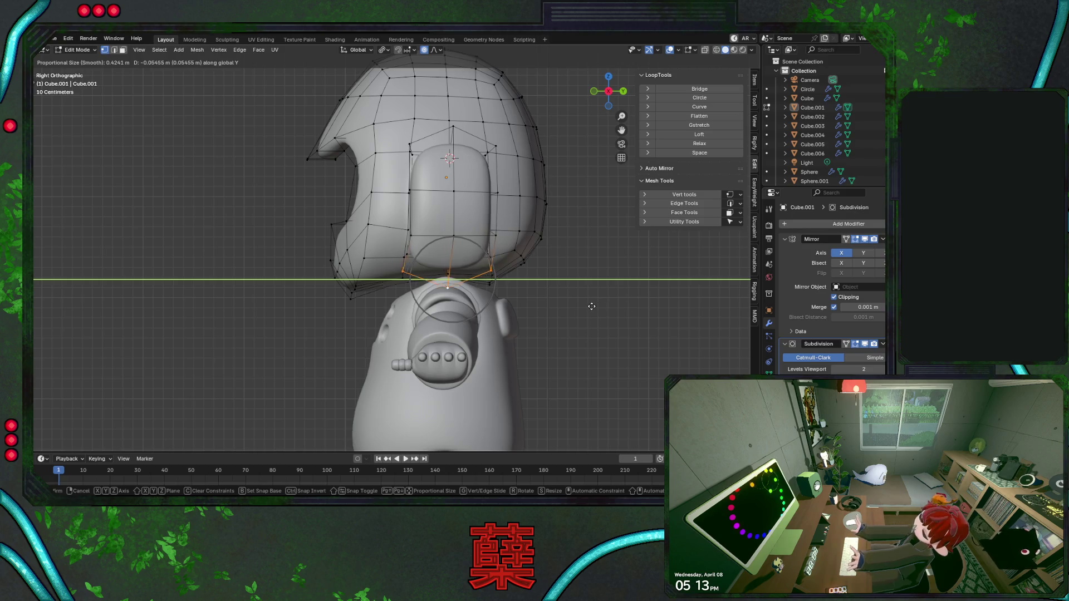
scroll(573, 309, down, 5)
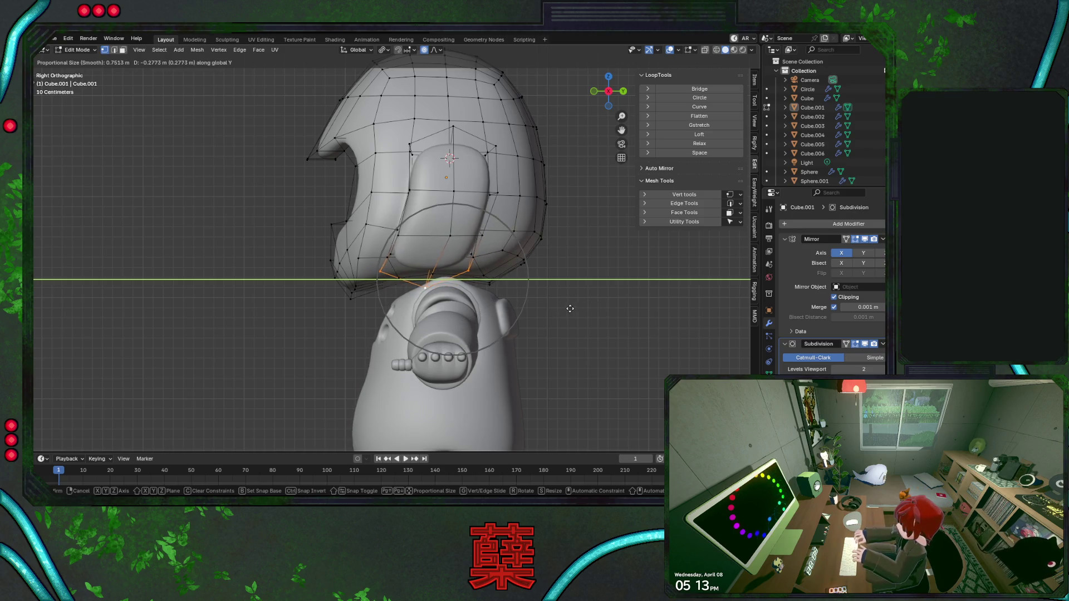
scroll(568, 310, down, 4)
key(y)
key(y)
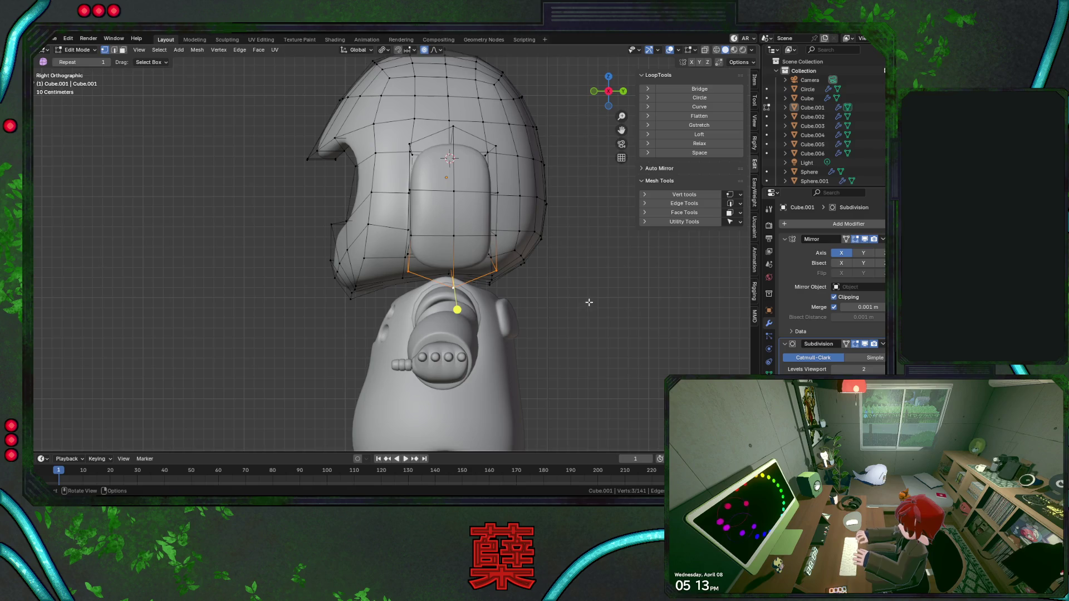
key(y)
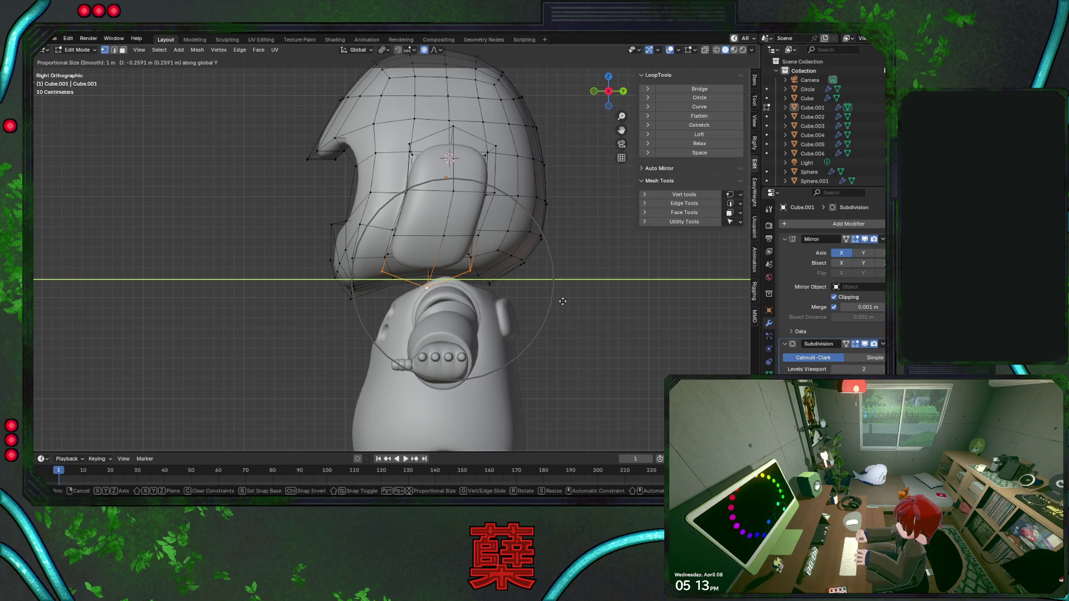
click(496, 184)
Nudge a top, a side and an underside vertex front-to-back to smooth the side silhouette.
click(430, 135)
key(g)
key(y)
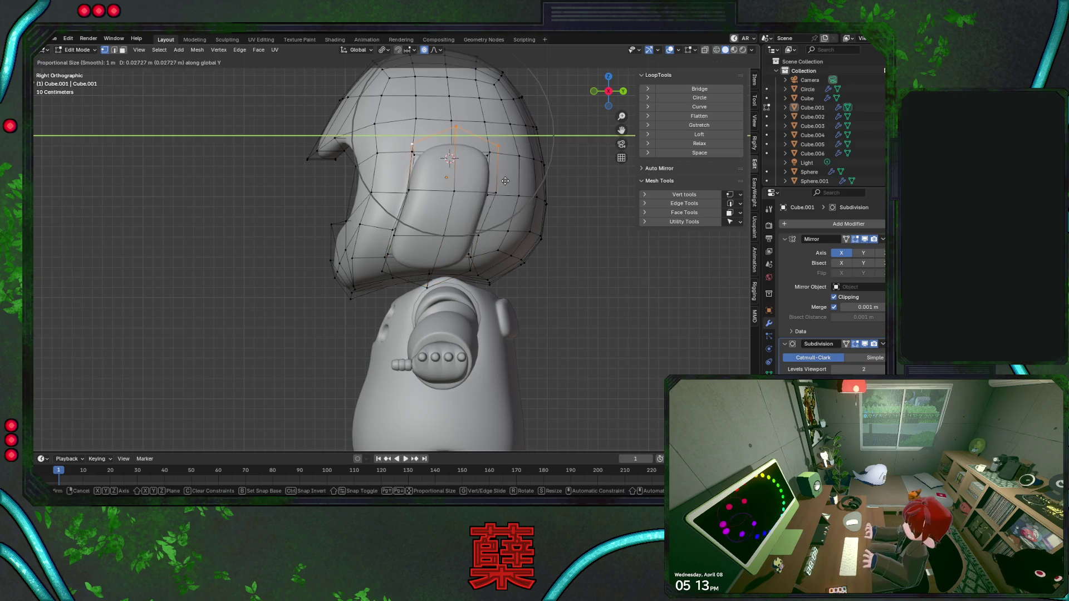
scroll(502, 167, up, 4)
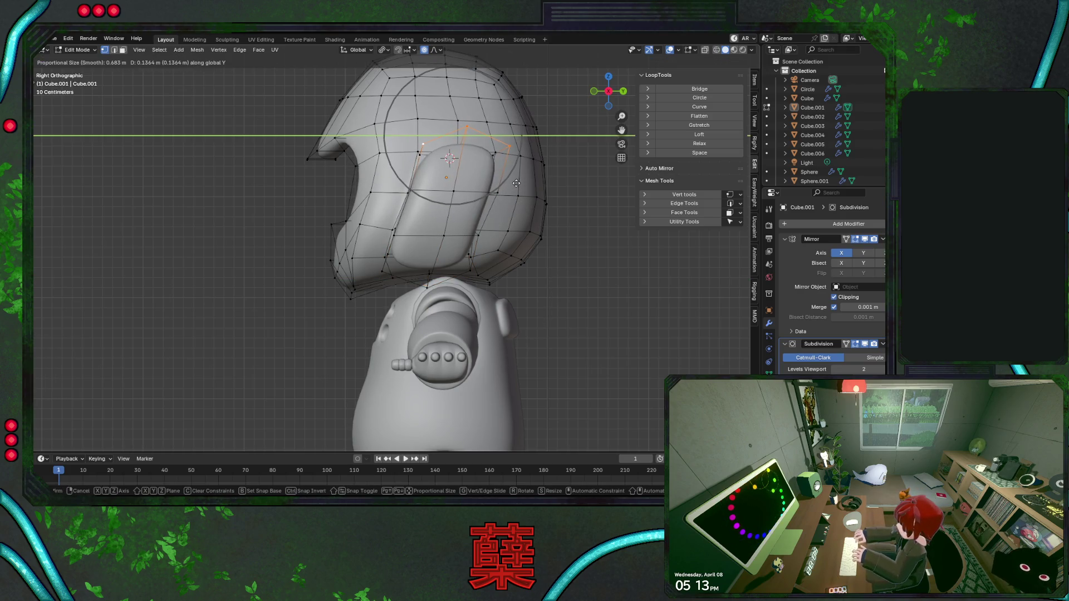
click(516, 183)
alt+click(478, 191)
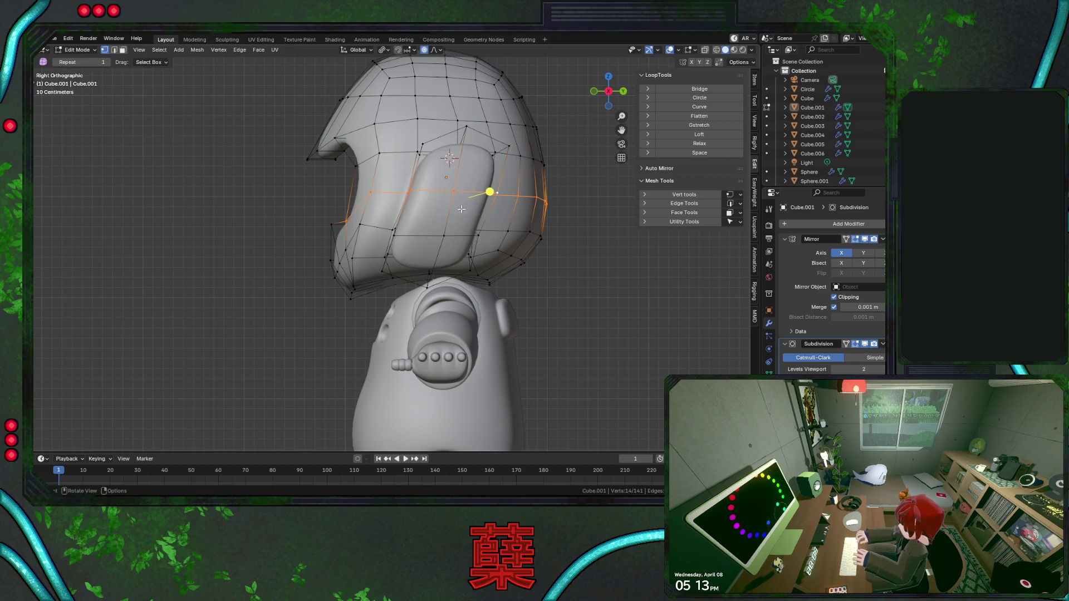
click(453, 190)
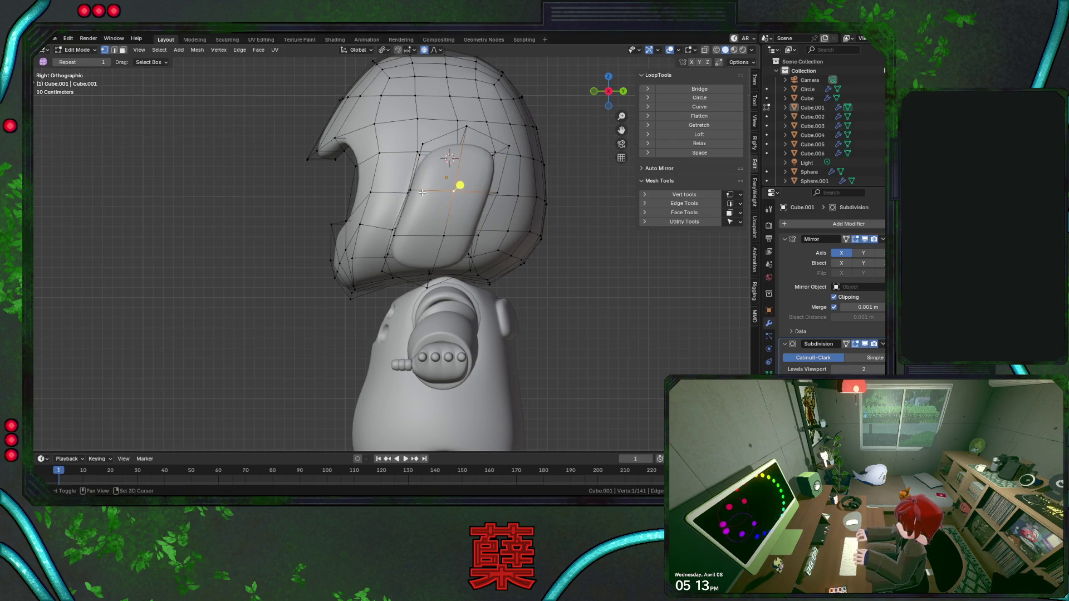
key(g)
key(y)
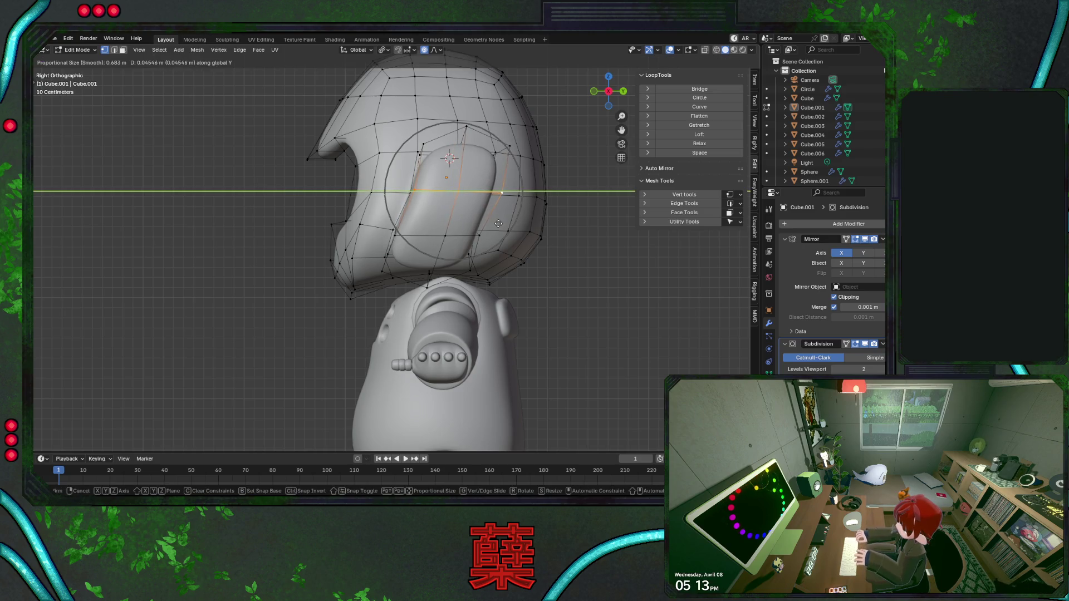
click(499, 222)
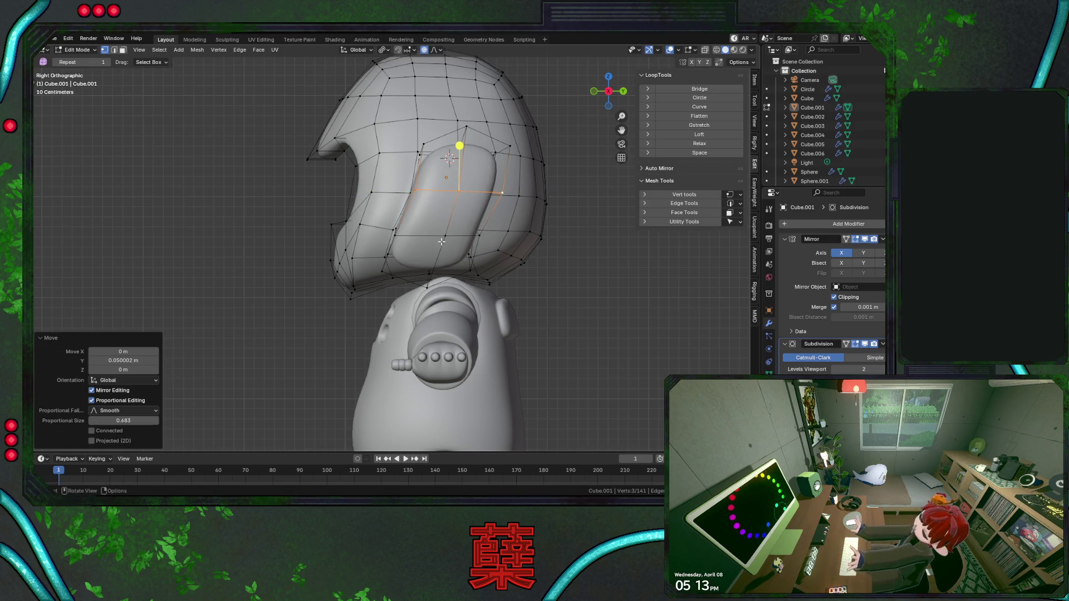
click(479, 308)
key(g)
key(y)
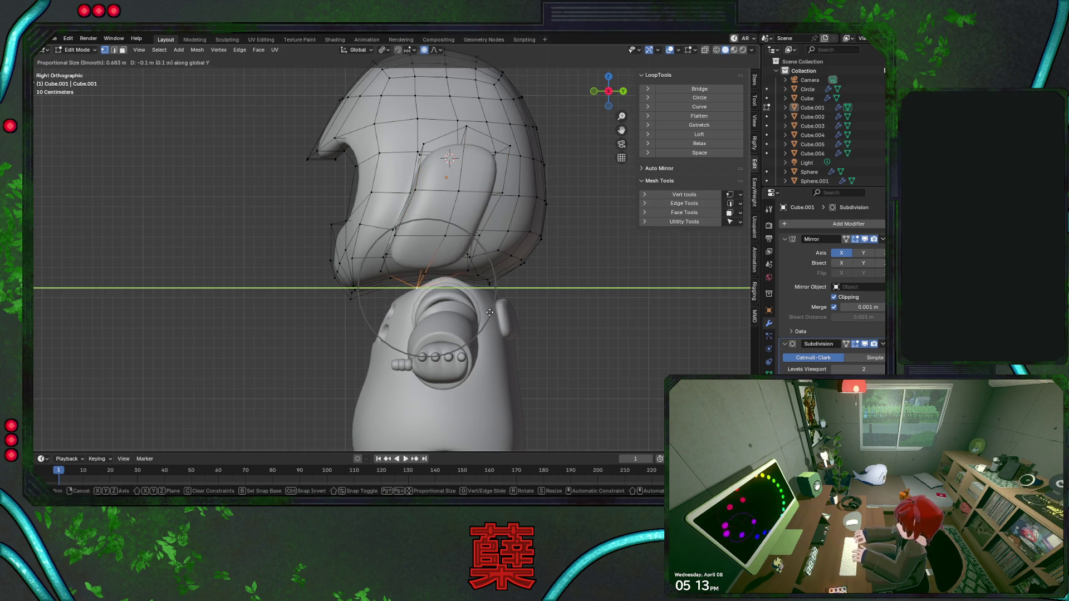
scroll(489, 311, down, 1)
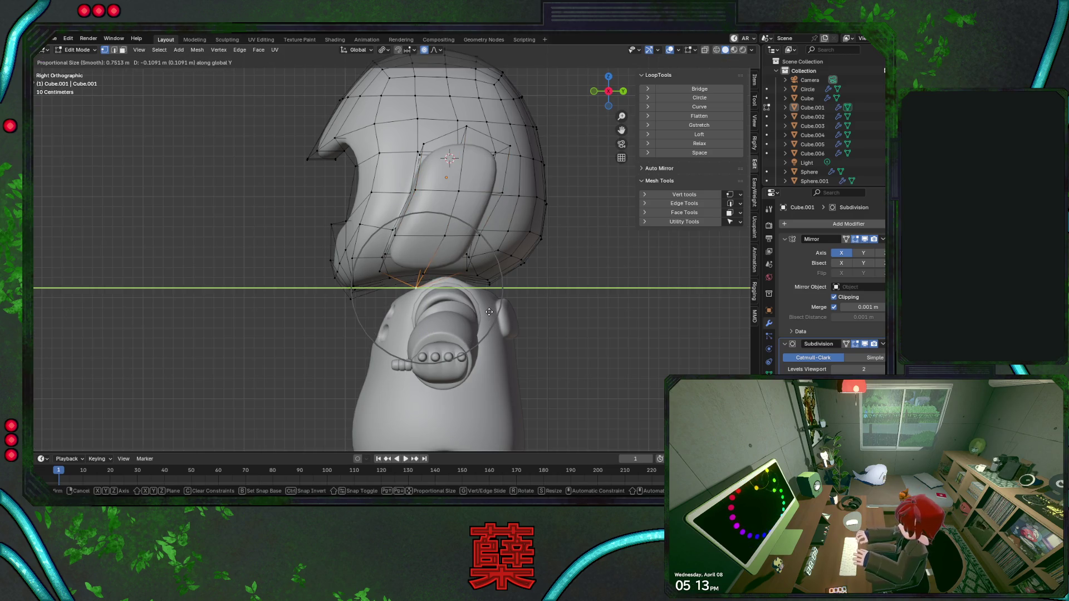
click(489, 312)
Inspect the head from several angles, then nudge another underside vertex front-to-back.
key(Tab)
scroll(477, 281, down, 4)
mouse_move(441, 270)
middle_down()
mouse_move(579, 281)
mouse_move(374, 284)
middle_up()
mouse_move(481, 246)
middle_down()
mouse_move(371, 264)
mouse_move(397, 253)
middle_up()
key(KP_3)
scroll(495, 248, up, 3)
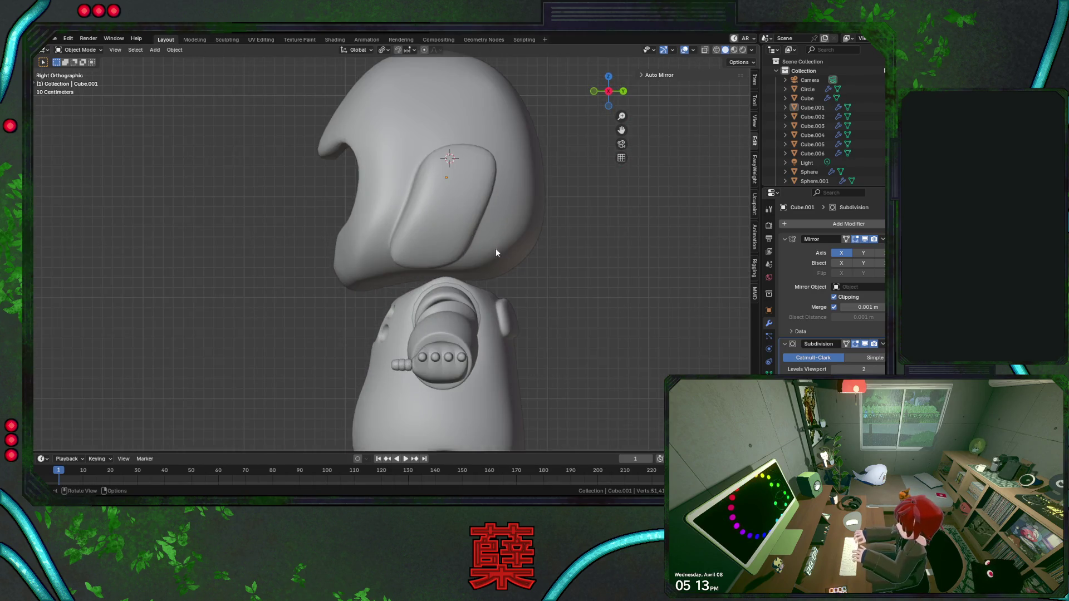
key(Tab)
click(488, 265)
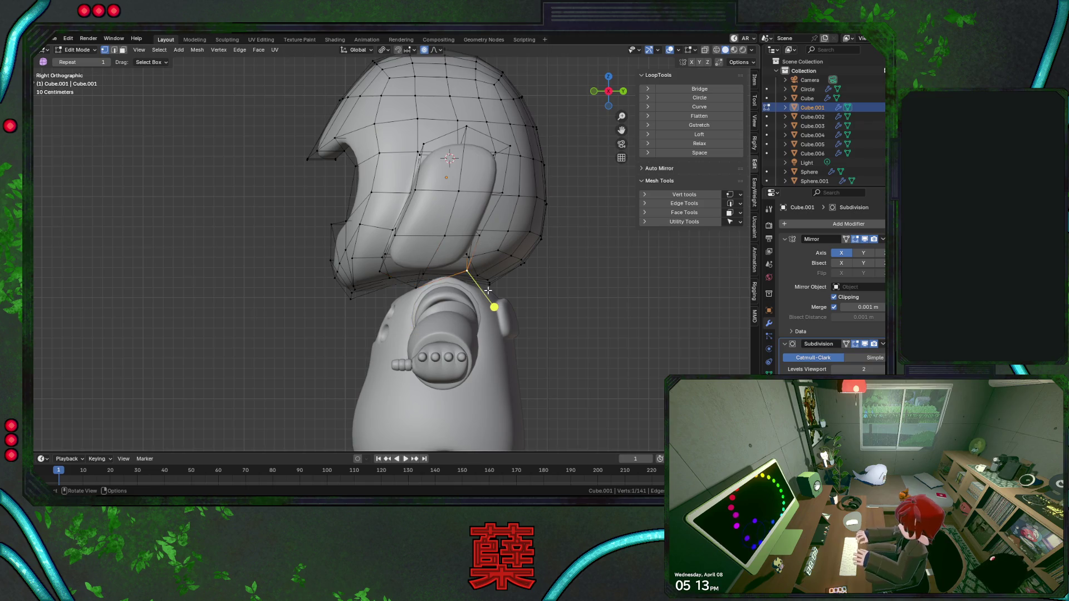
key(g)
key(y)
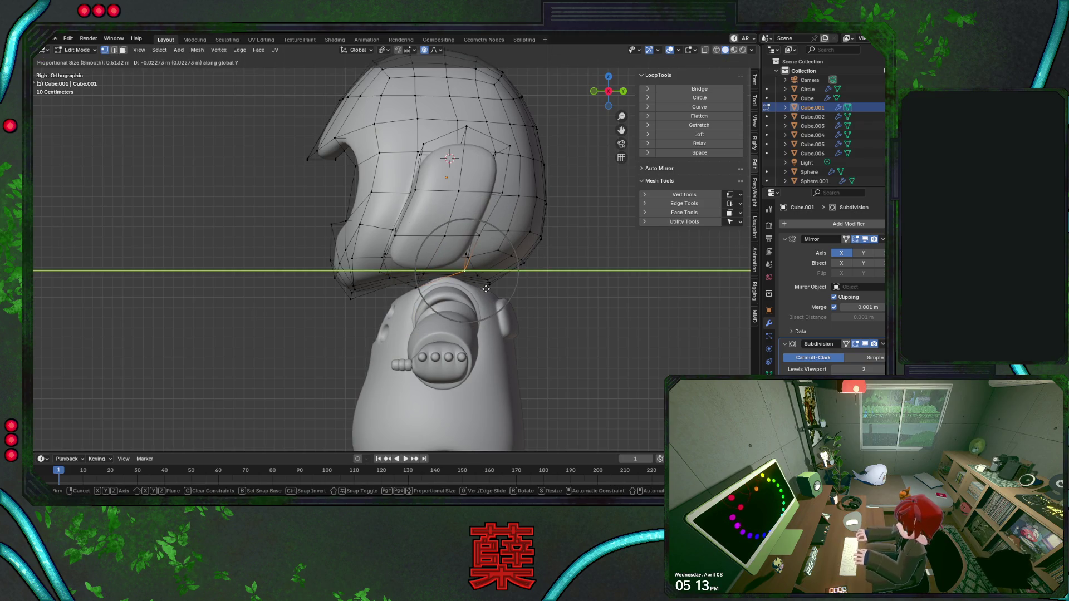
click(486, 287)
key(shift+z)
In wireframe, nudge four vertices along the side panel edge front-to-back one by one.
click(473, 228)
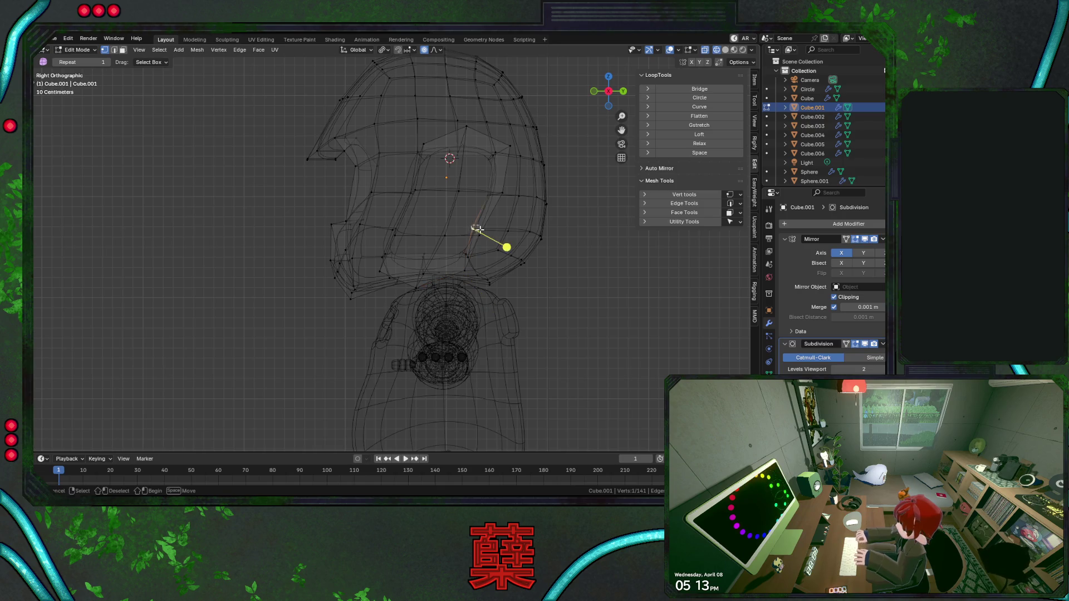
key(g)
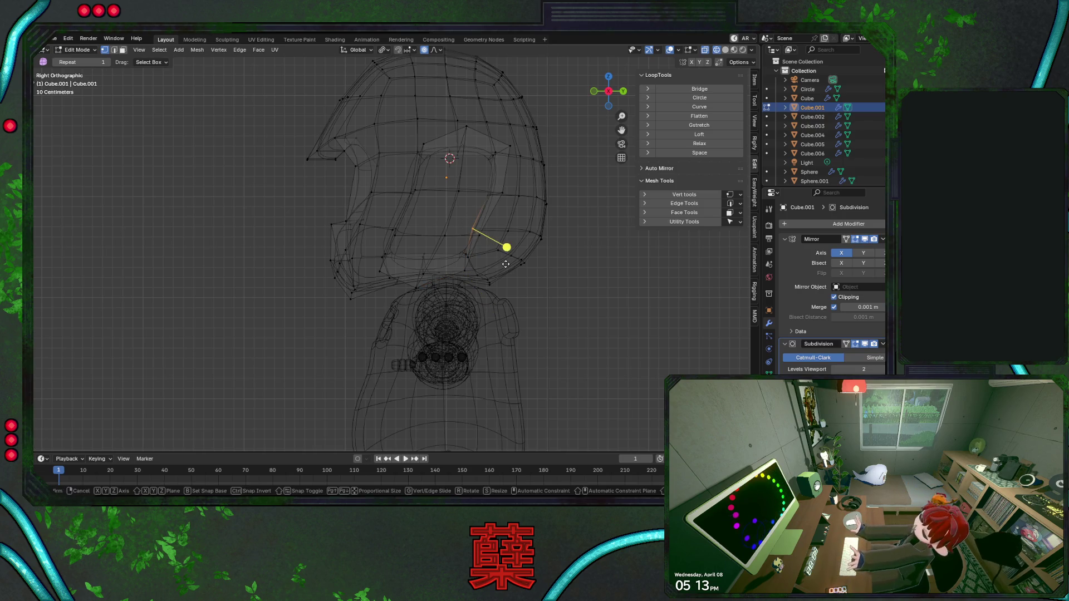
key(y)
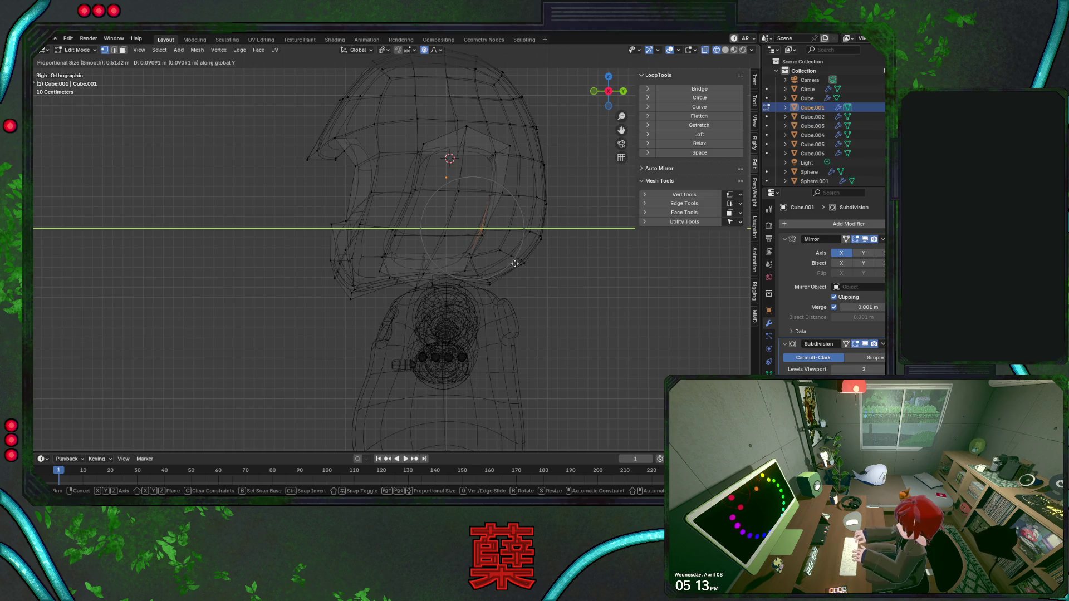
click(516, 263)
click(489, 203)
key(g)
key(y)
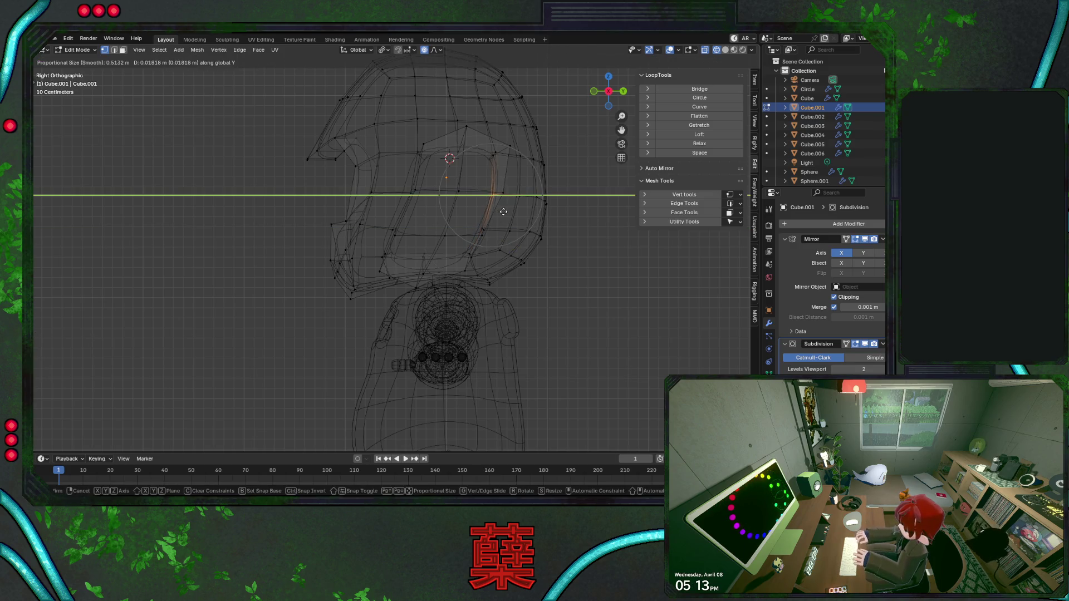
click(506, 211)
click(496, 156)
key(g)
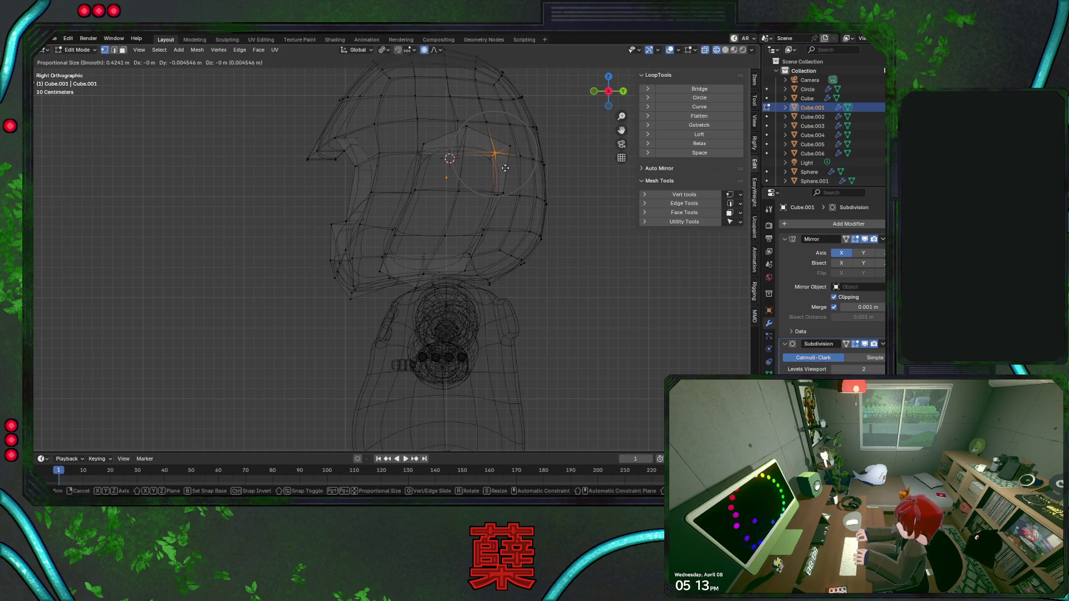
key(y)
click(510, 170)
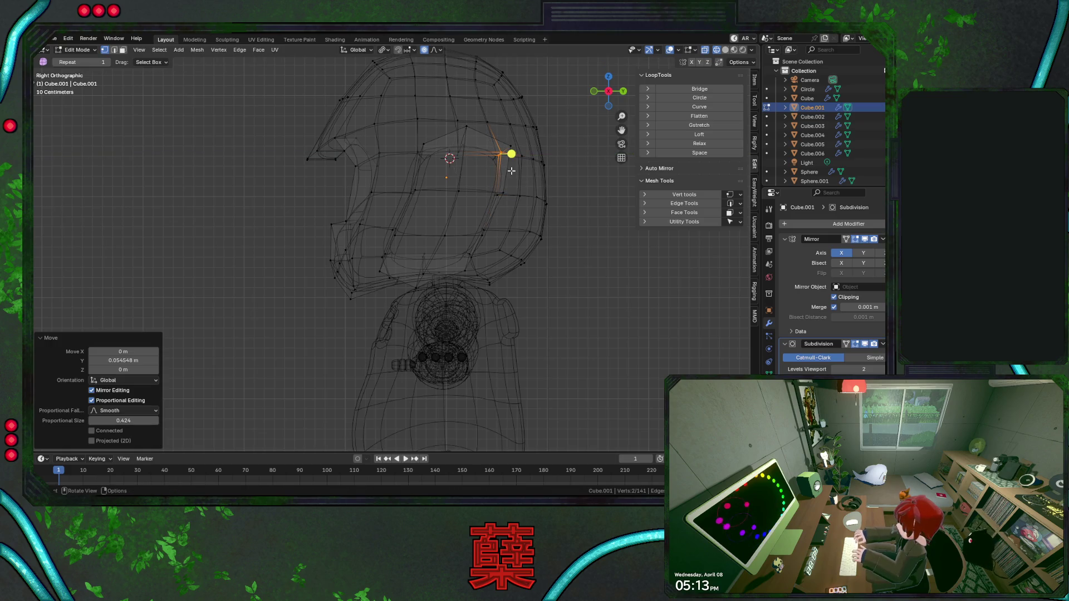
click(417, 190)
key(g)
key(y)
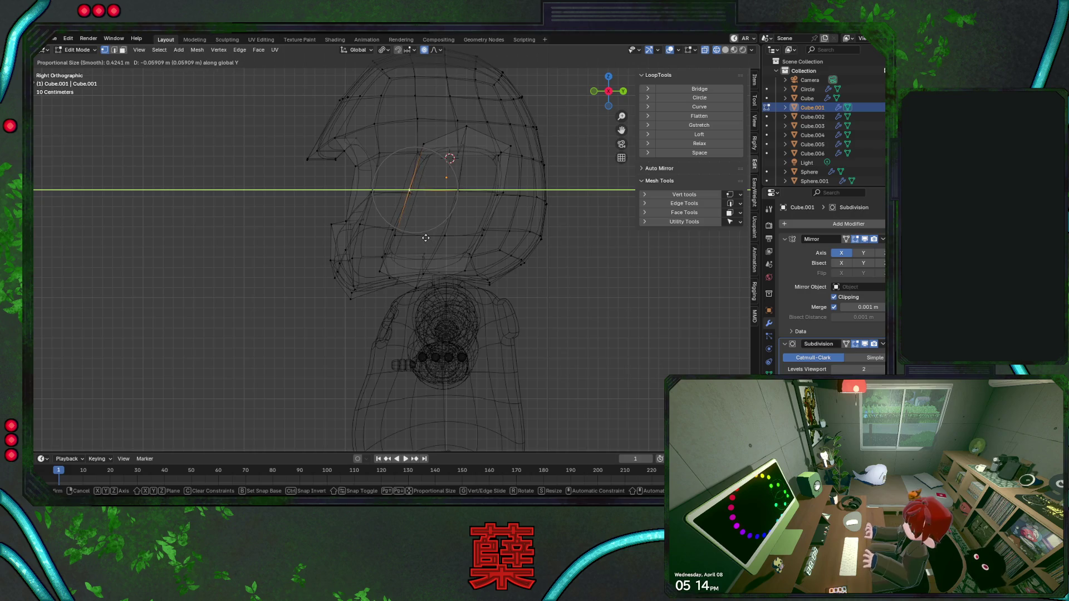
click(428, 238)
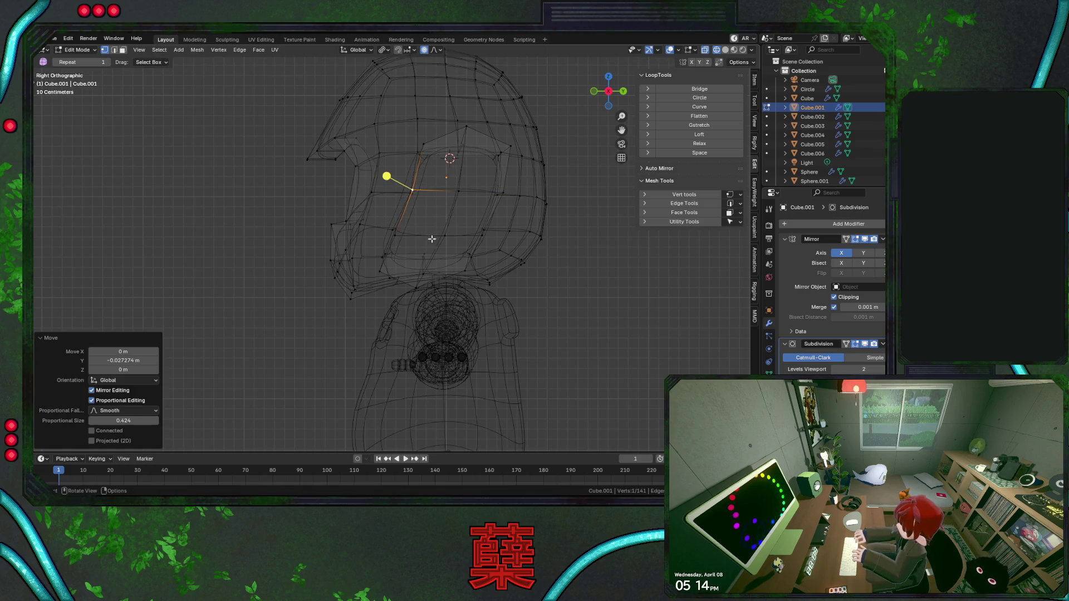
Test and revert a panel vertex nudge in solid view, then push a lower-back vertex front-to-back.
key(shift+z)
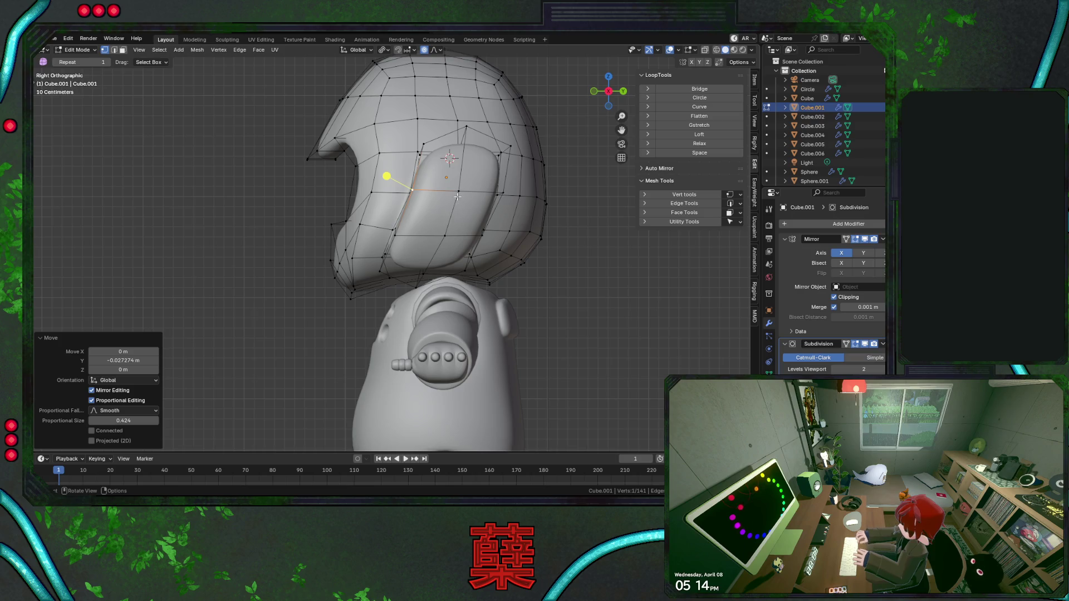
key(g)
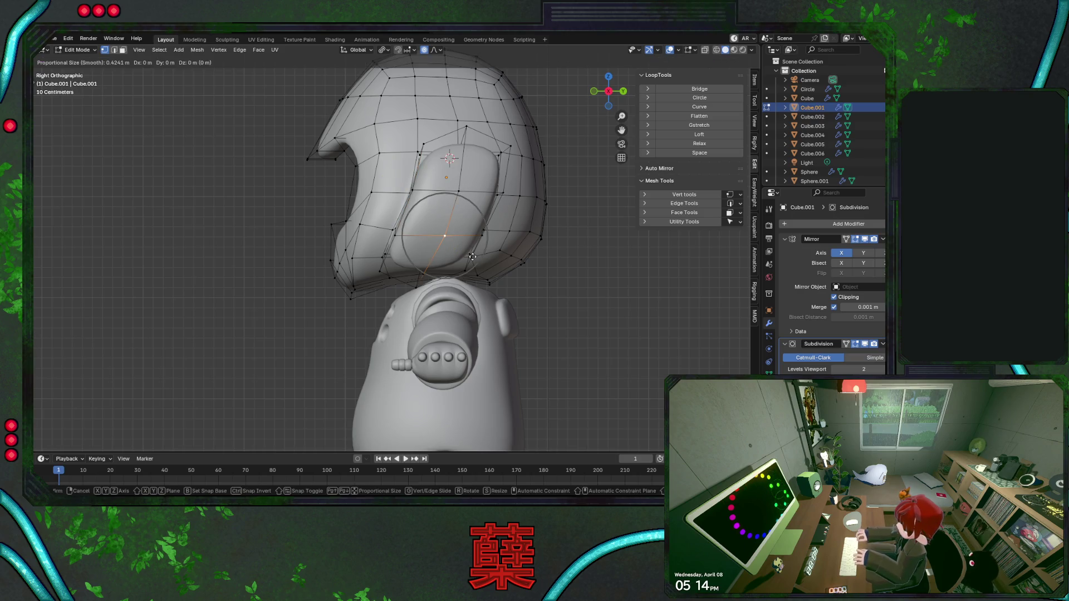
key(y)
click(468, 255)
key(ctrl+z)
key(g)
key(y)
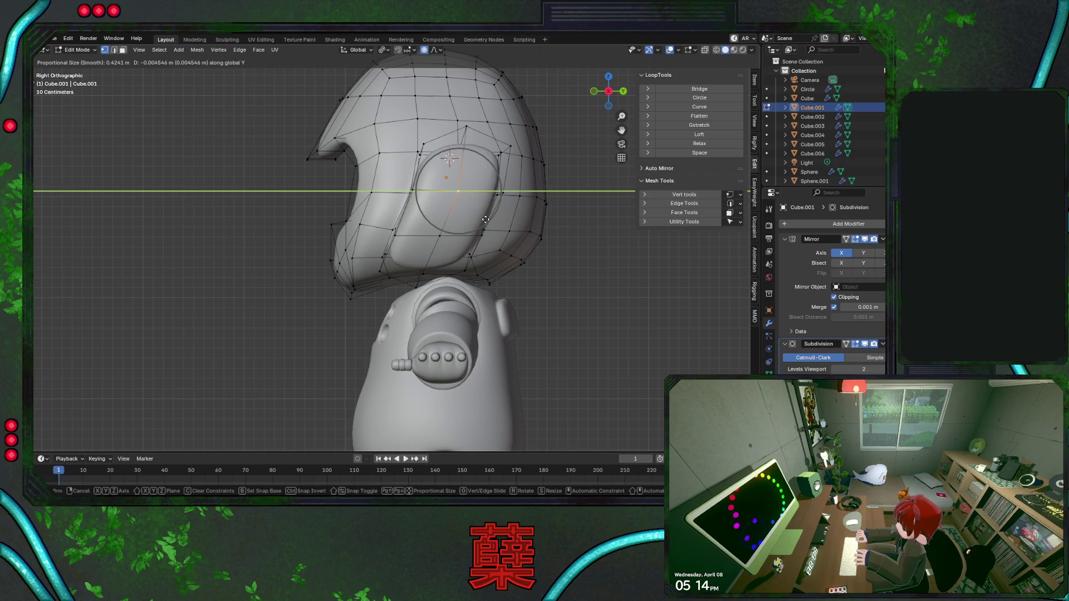
click(468, 254)
key(ctrl+z)
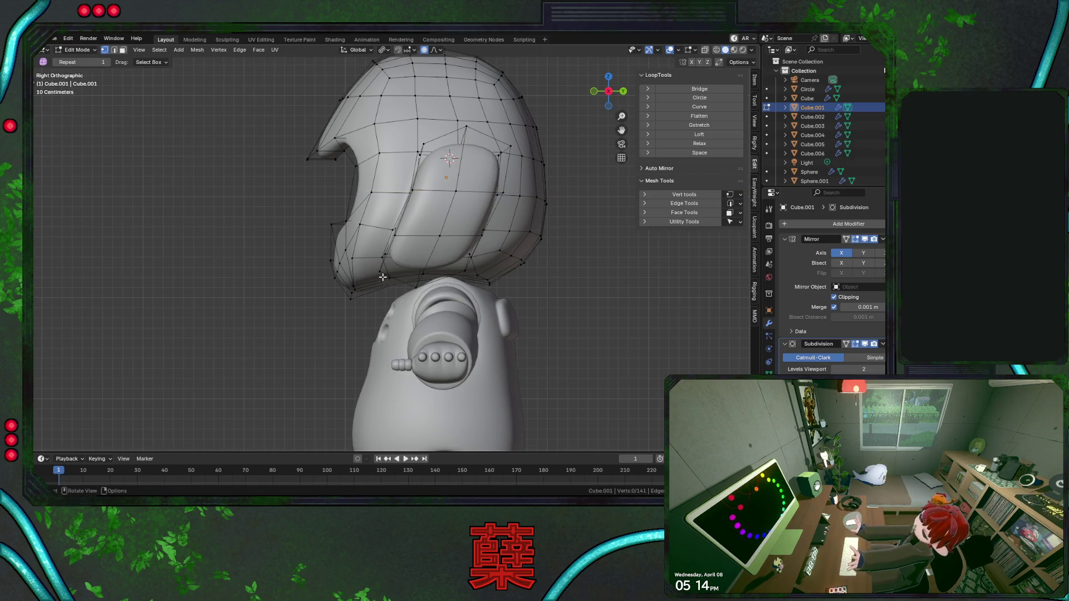
key(g)
key(y)
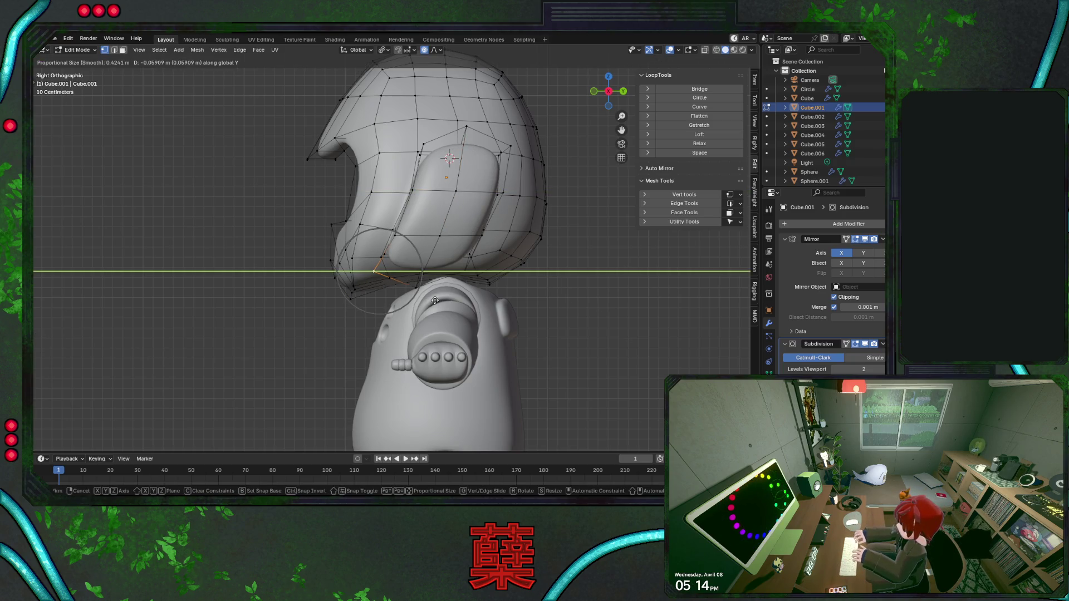
click(434, 299)
Raise the slanted panel edge along Z and tilt it, then pick the panel's top corner vertex.
key(shift+z)
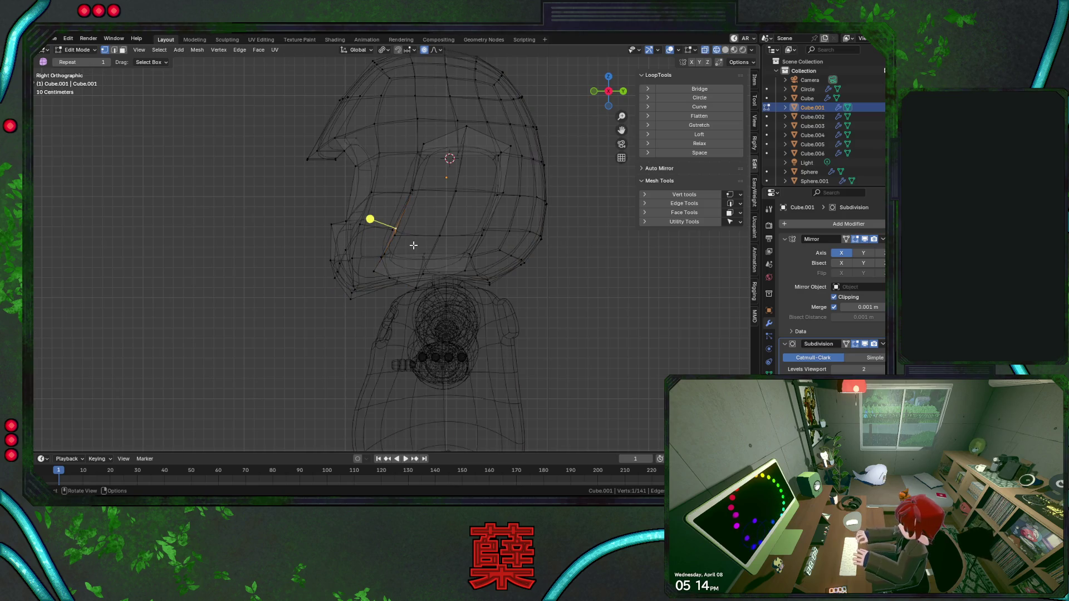
shift+click(397, 236)
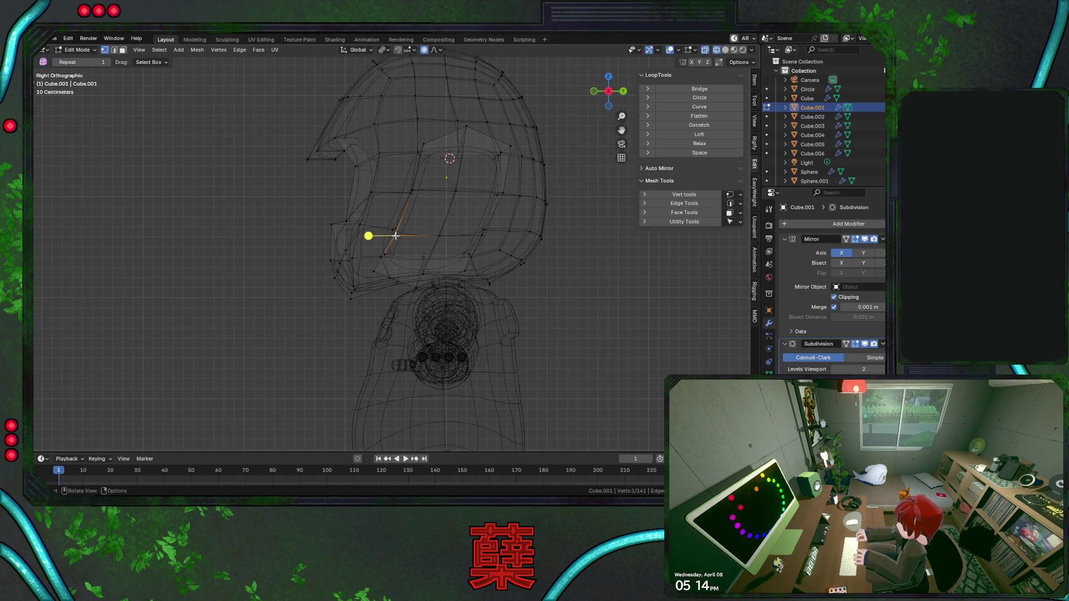
click(408, 207)
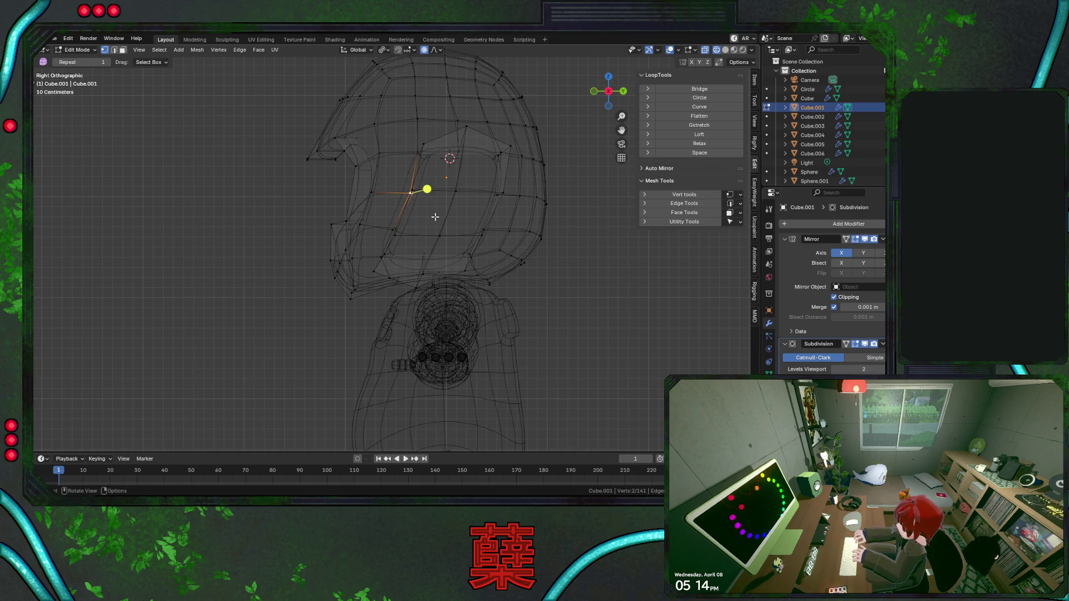
key(g)
key(z)
click(435, 212)
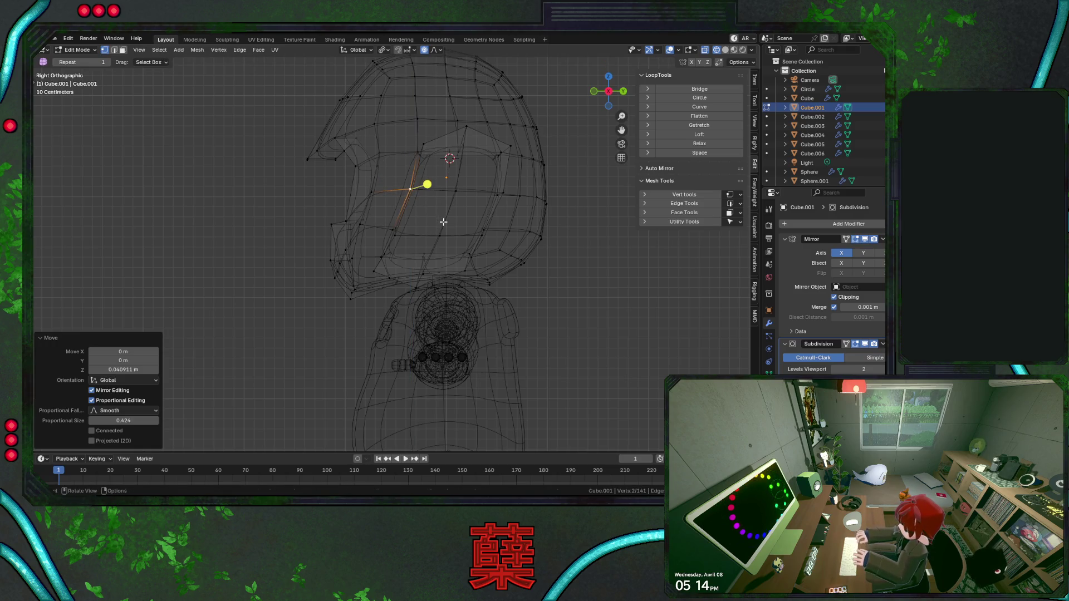
key(r)
click(424, 176)
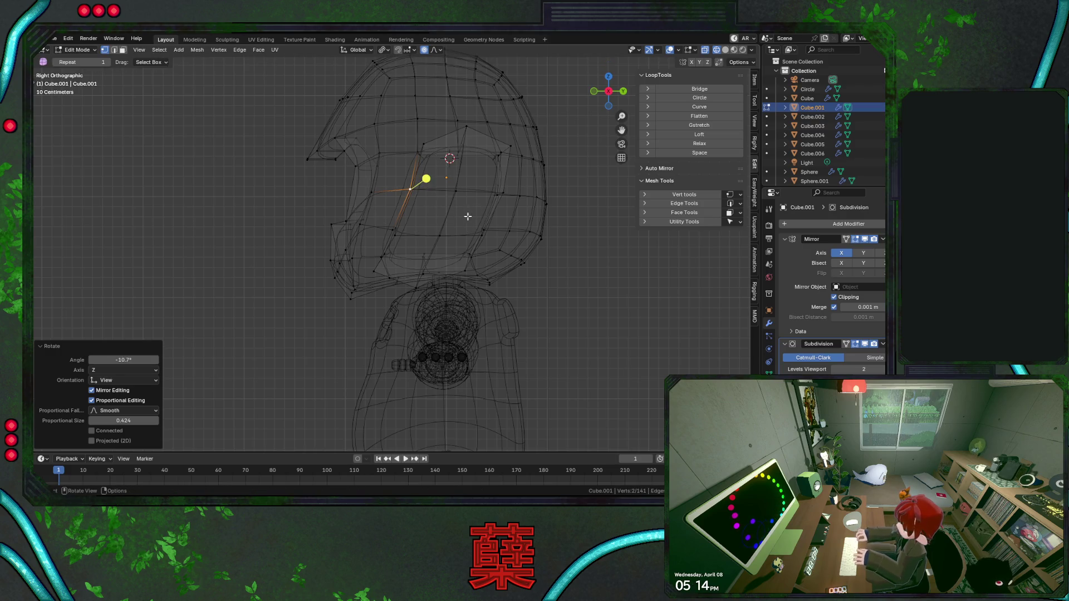
click(442, 245)
click(420, 149)
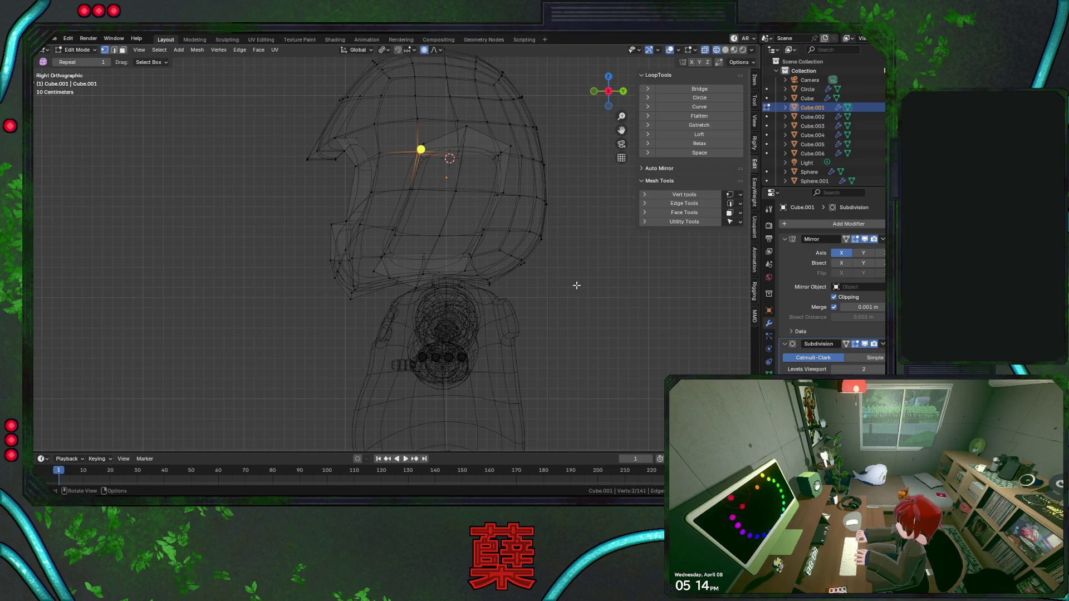
Clear the selection, leave mesh editing and view the robot from the front.
key(shift+z)
key(a)
key(alt+a)
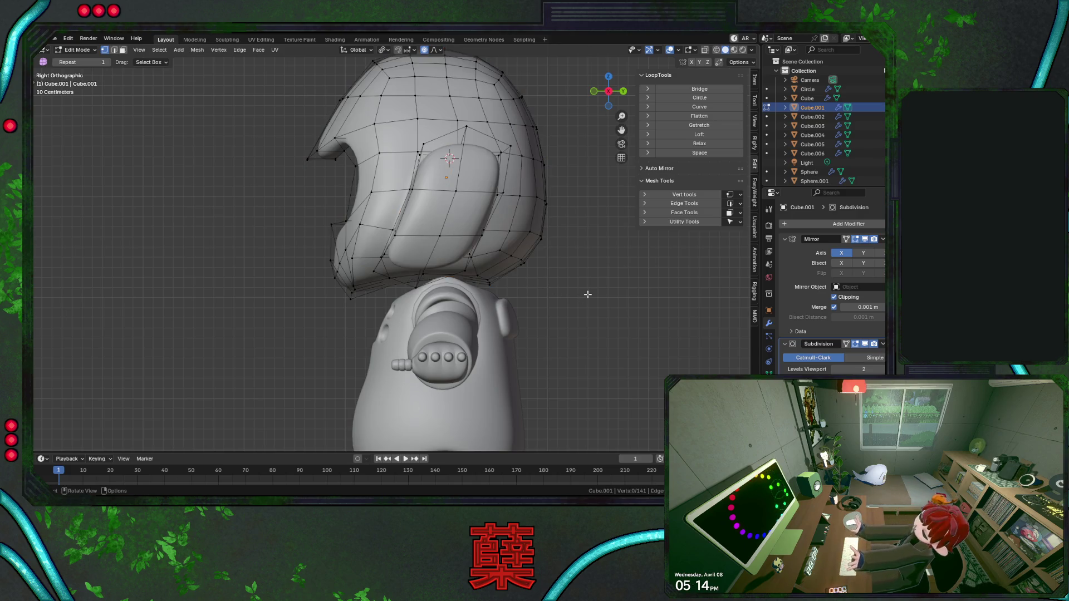
key(Tab)
key(KP_1)
Save the file and add a centred edge loop cut around the ear pad.
key(Tab)
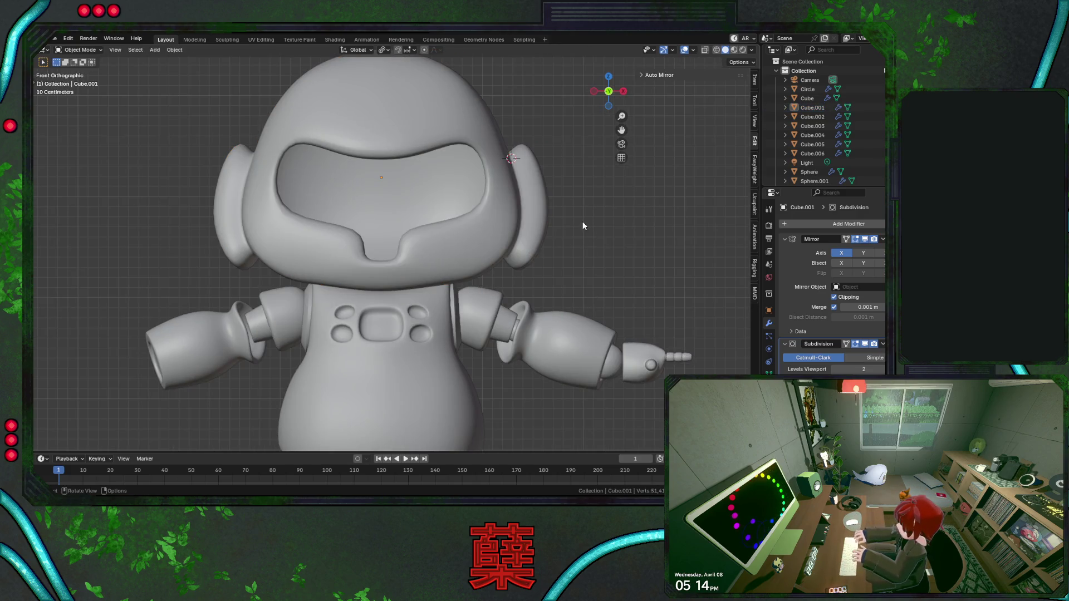
key(ctrl+s)
key(ctrl+r)
click(577, 212)
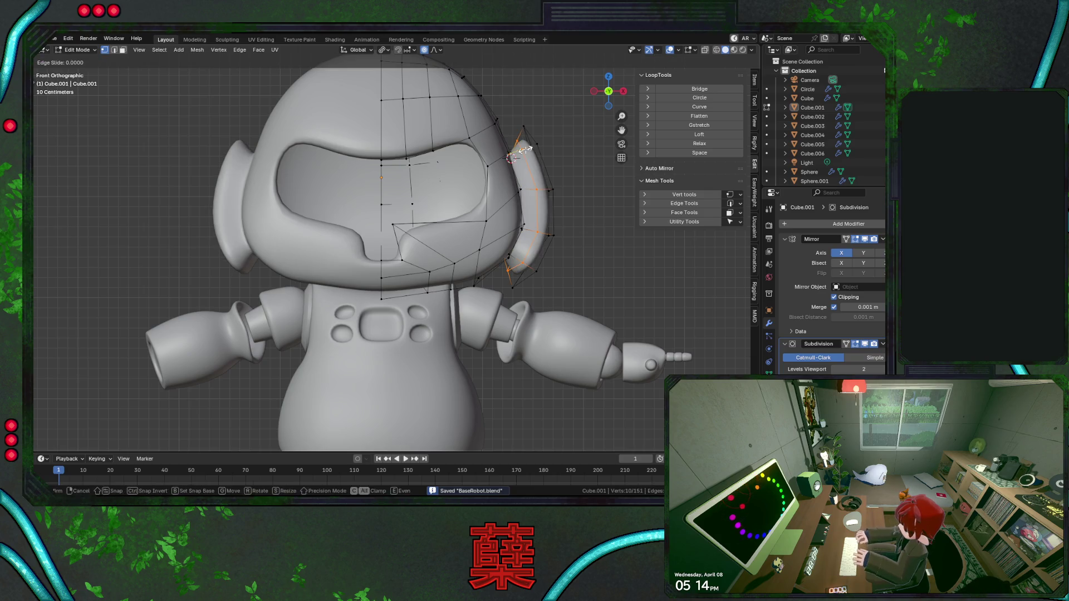
right_click(598, 224)
Scale the new ear loop to 1.094 and shift it -0.05 m along X.
key(s)
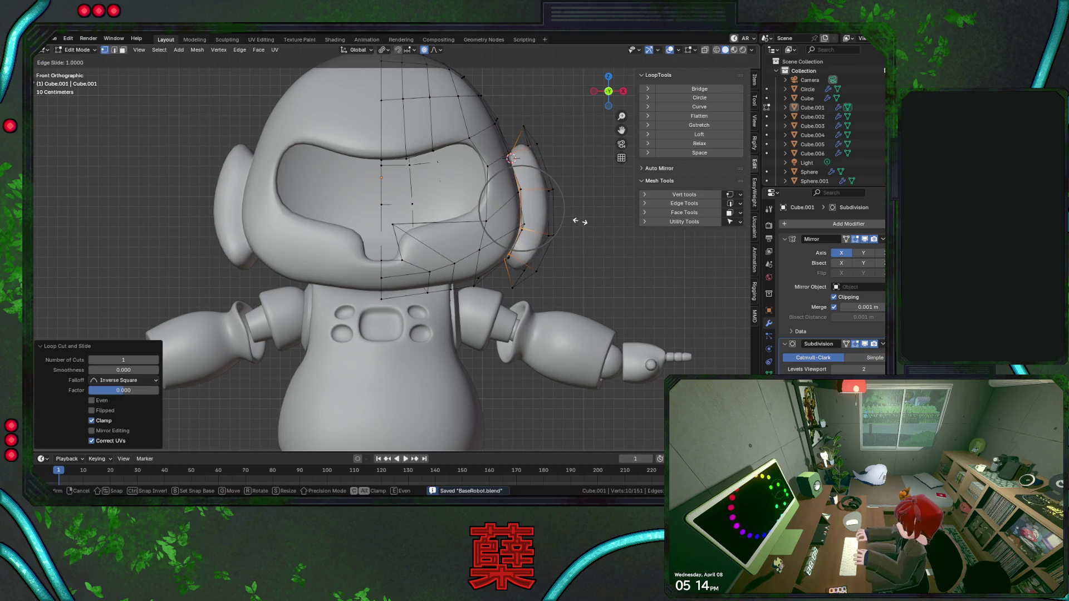
right_click(583, 223)
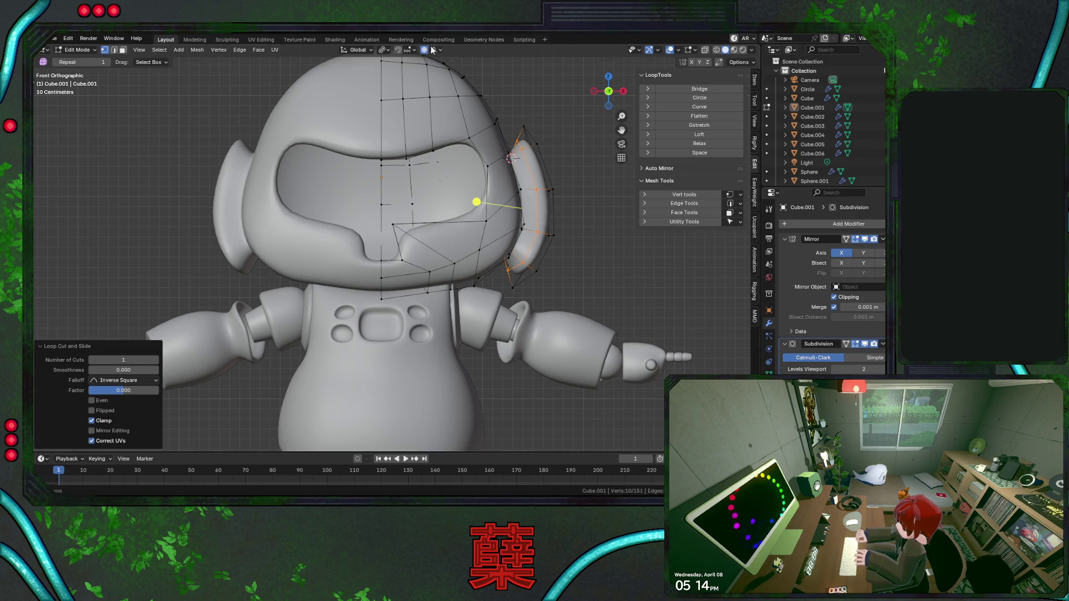
key(s)
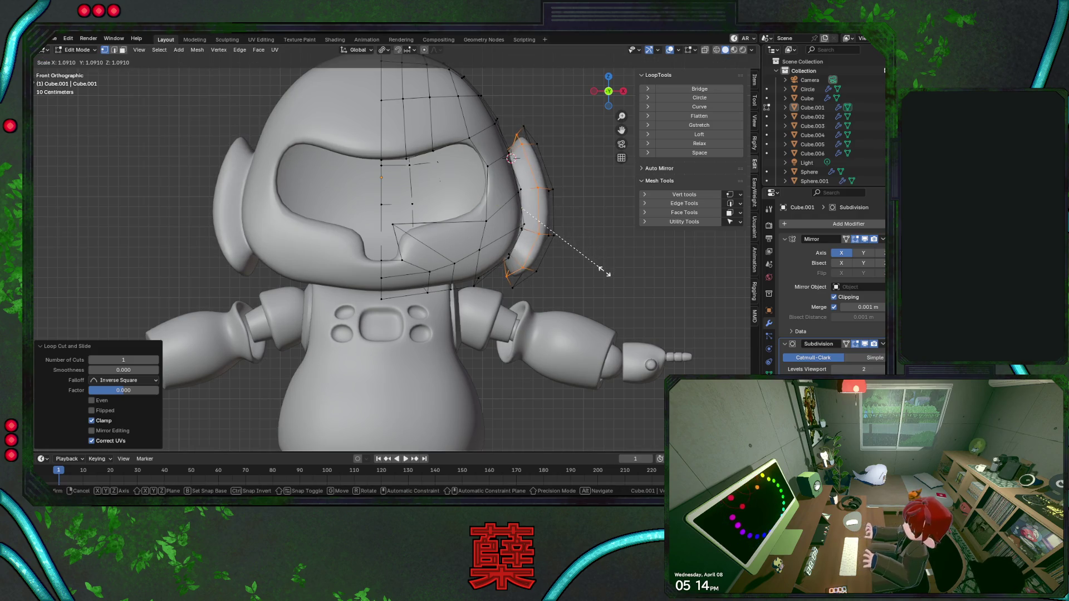
click(600, 270)
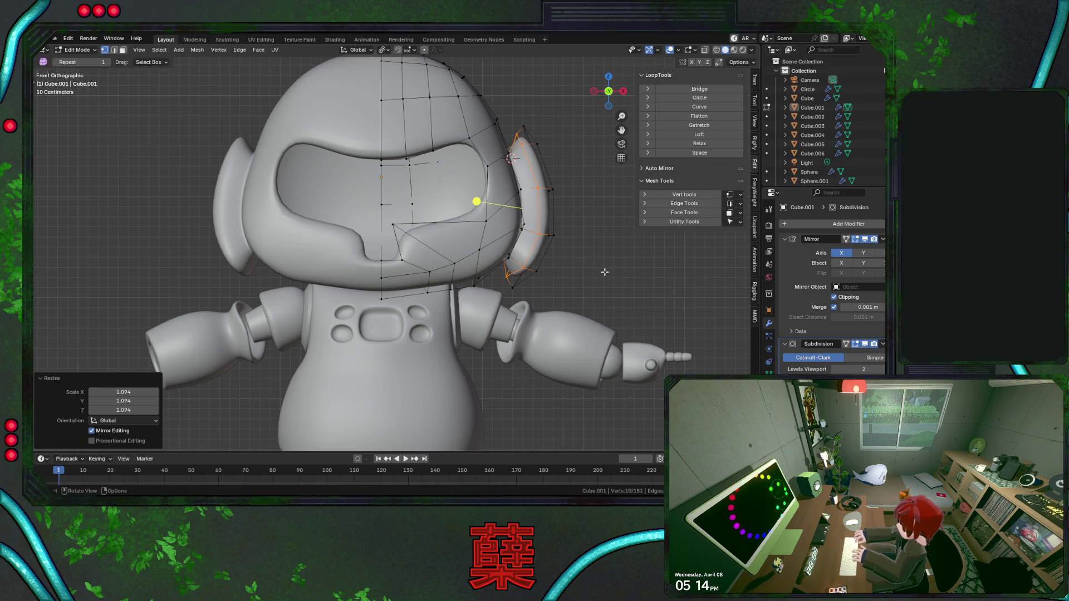
key(g)
key(x)
click(598, 270)
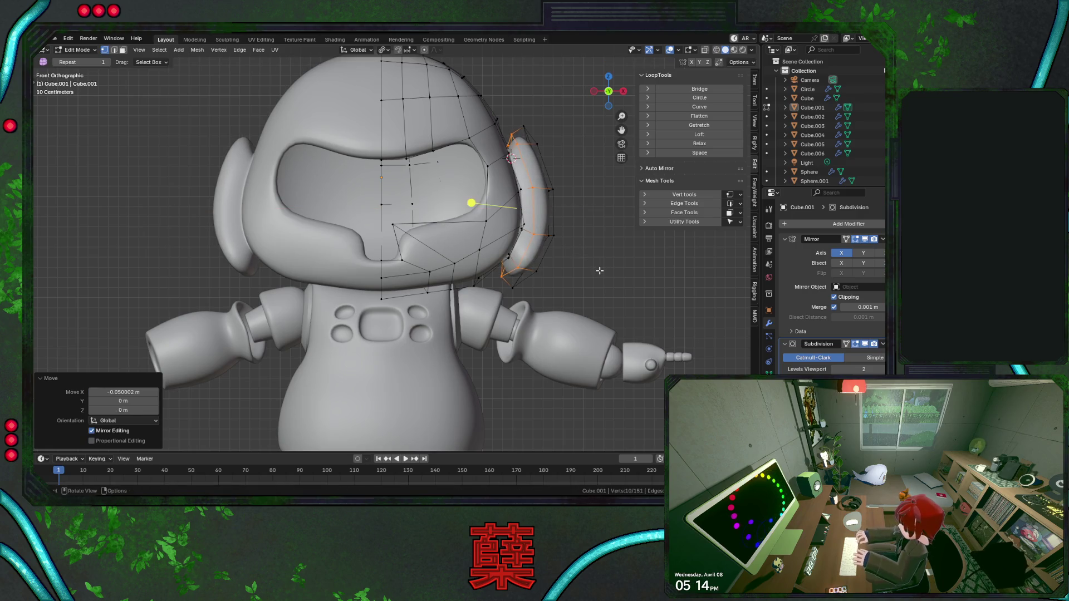
key(KP_3)
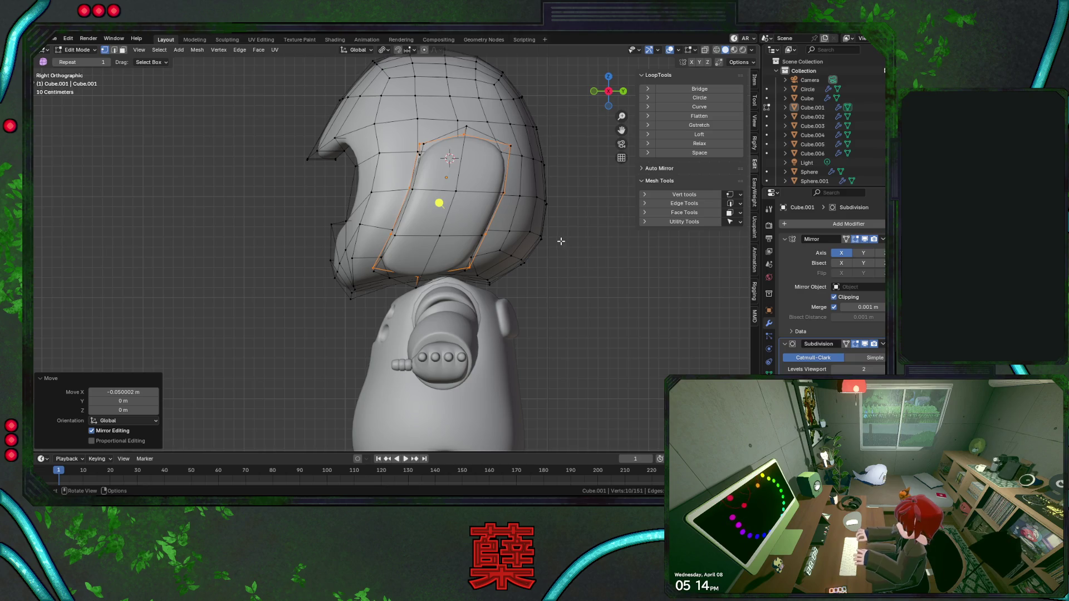
scroll(557, 239, down, 1)
scroll(546, 250, down, 2)
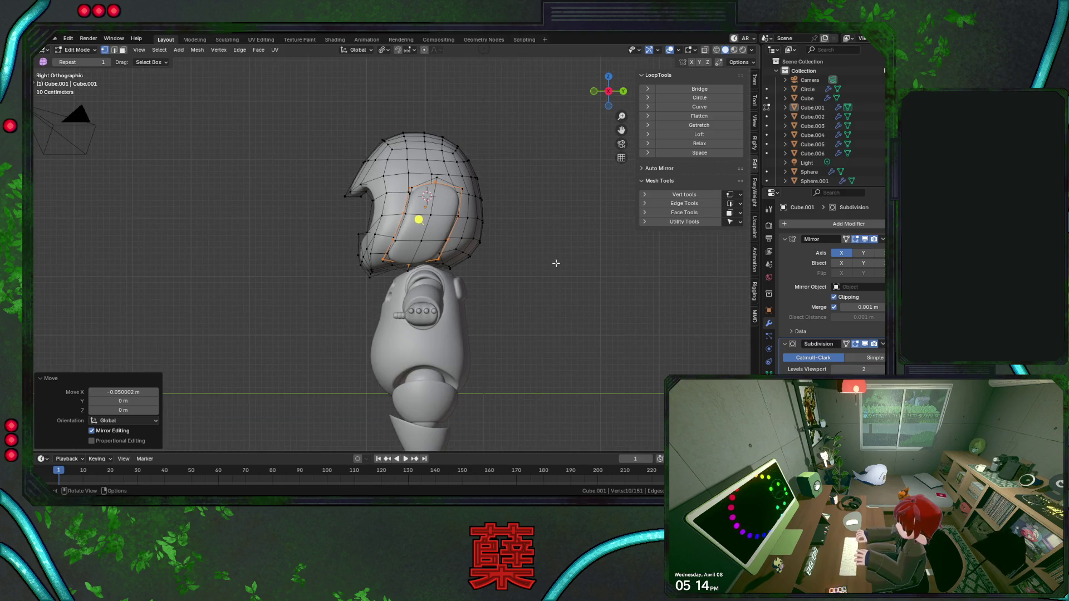
middle_drag(555, 263, 460, 275)
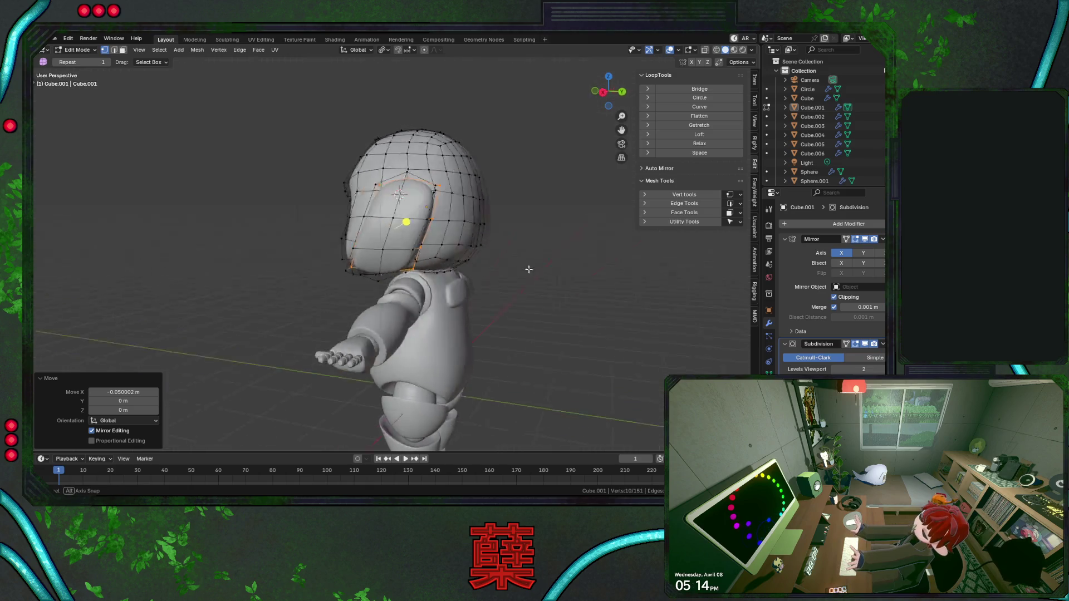
key(a)
key(alt+a)
key(Tab)
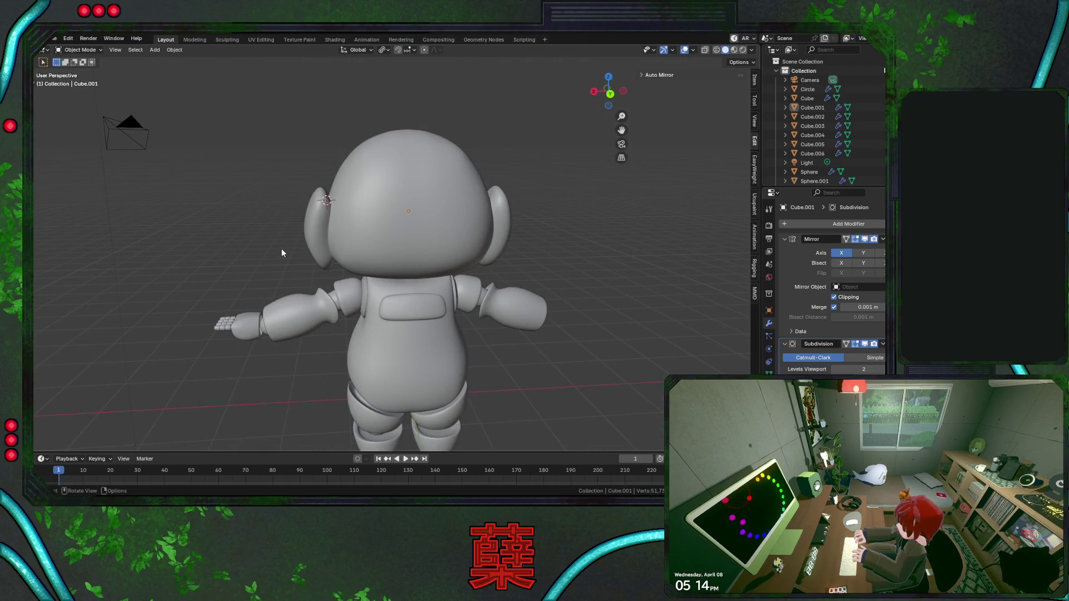
mouse_move(275, 203)
middle_down()
mouse_move(510, 251)
mouse_move(595, 254)
mouse_move(500, 259)
middle_up()
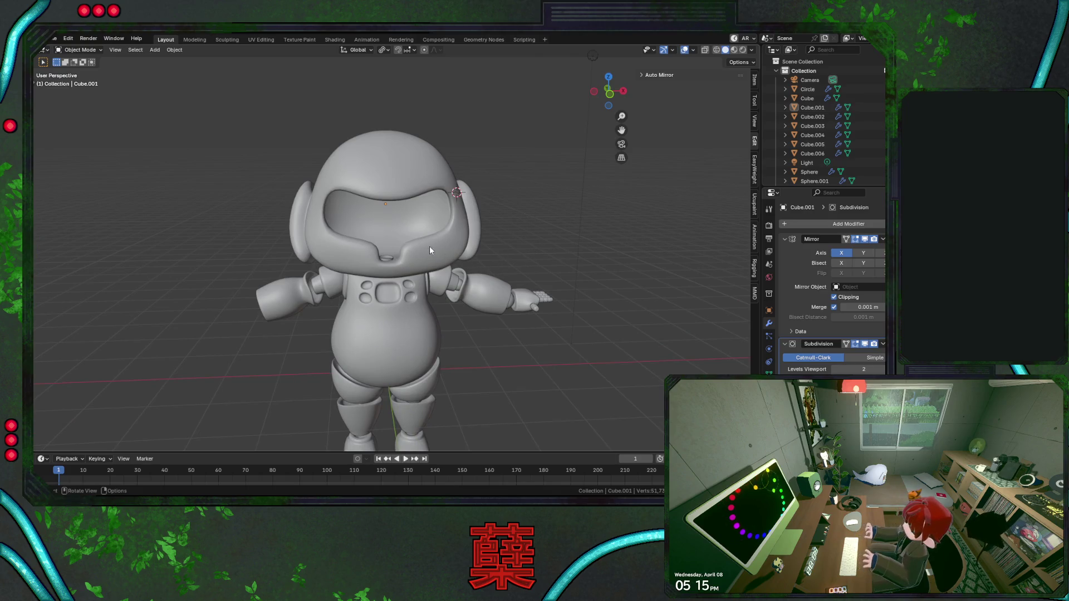
key(Tab)
key(Tab)
key(Tab)
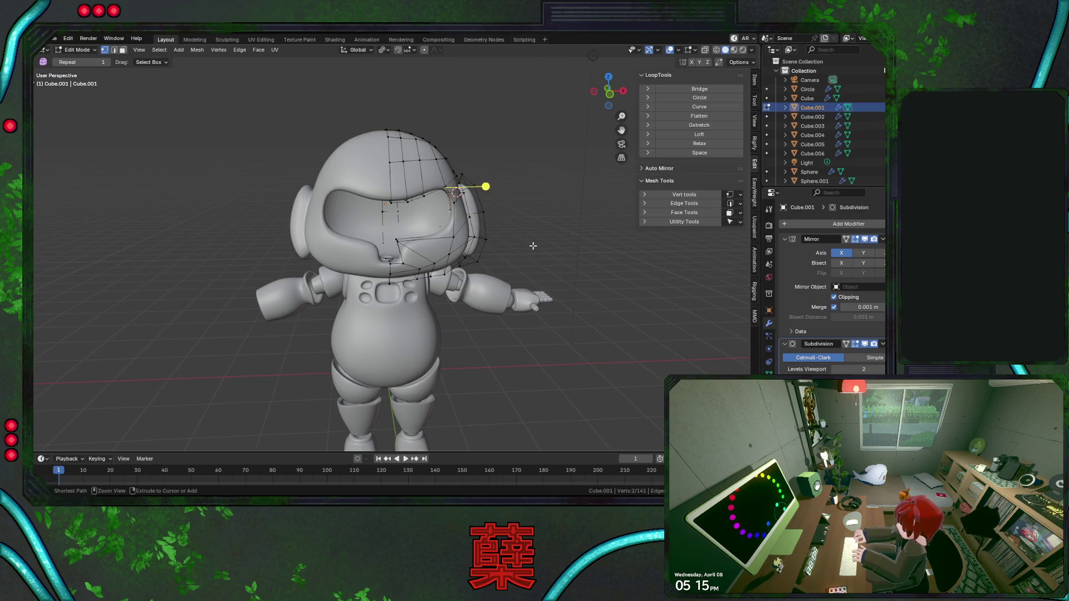
mouse_move(533, 246)
middle_down()
mouse_move(723, 292)
mouse_move(324, 206)
middle_up()
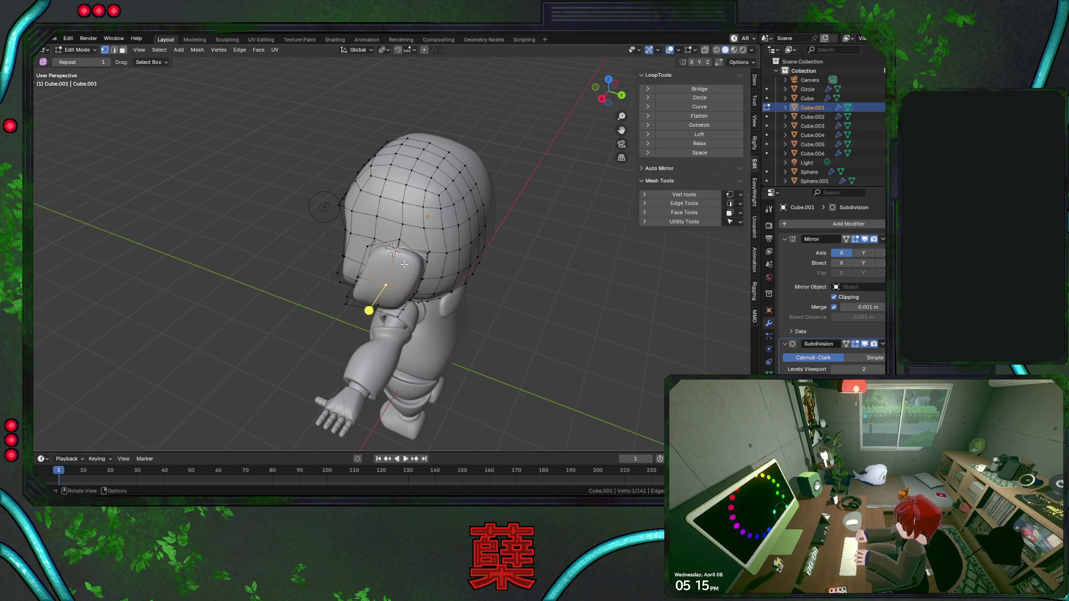
Delete a grown patch of faces on the head's side, leaving an opening, and pick a vertex on its edge.
mouse_move(431, 282)
middle_down()
mouse_move(454, 271)
mouse_move(421, 228)
mouse_move(442, 231)
middle_up()
click(421, 227)
key(ctrl+KP_Add)
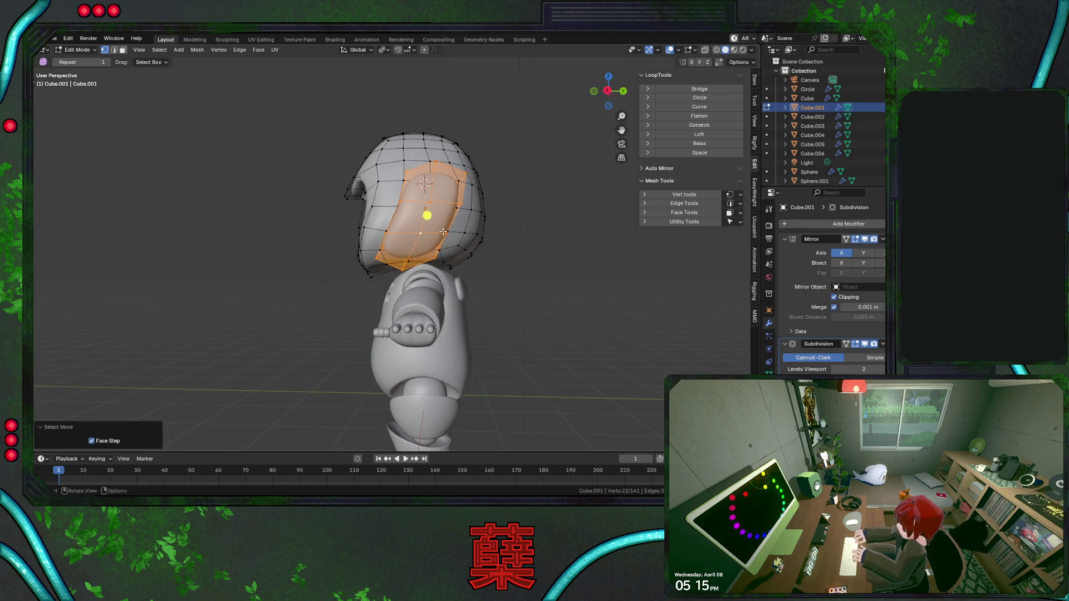
key(x)
click(442, 231)
key(KP_3)
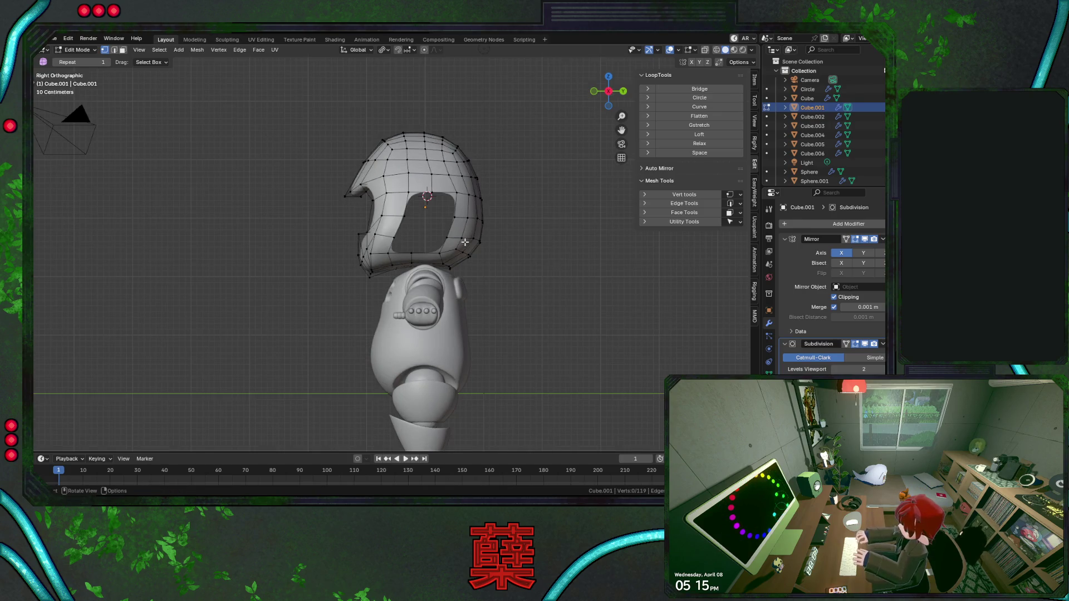
click(385, 255)
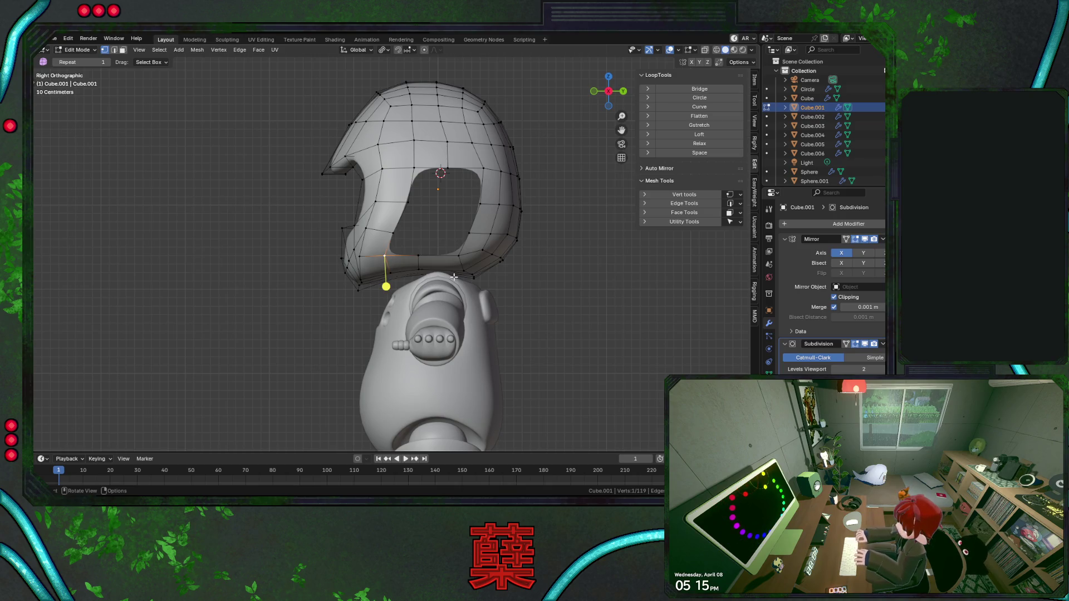
scroll(427, 177, up, 1)
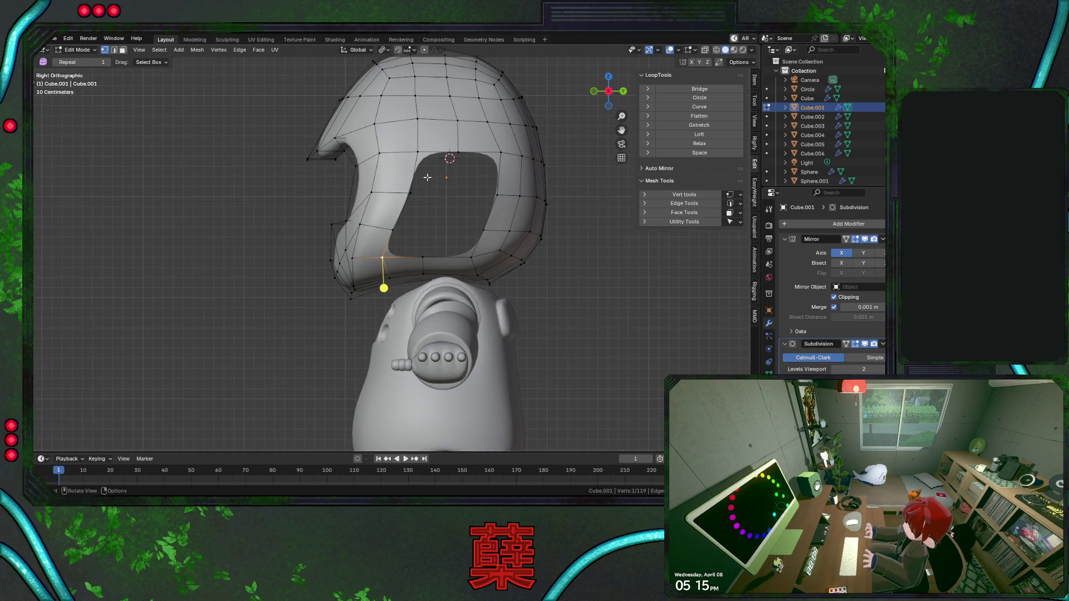
Raise the opening's top-edge and mid-side vertex pairs vertically to make the window taller.
click(419, 150)
shift+click(499, 150)
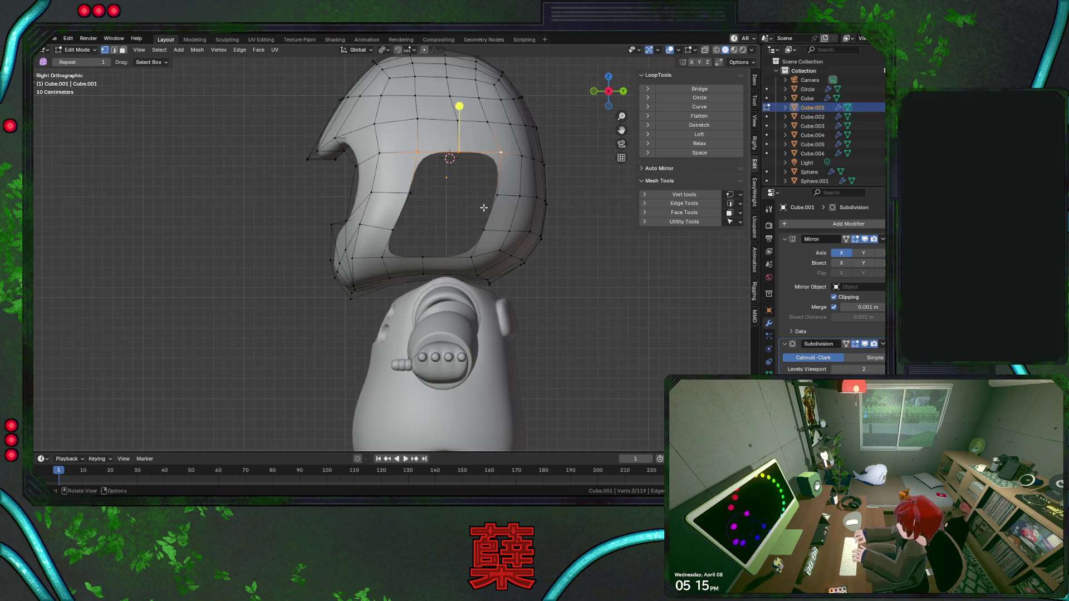
key(g)
key(z)
click(483, 196)
click(410, 191)
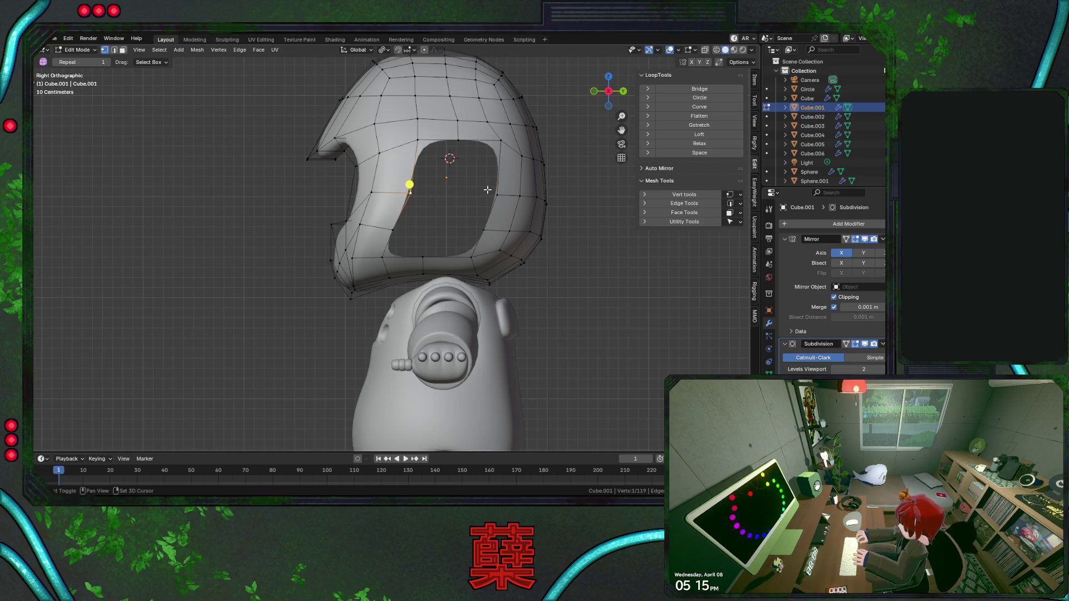
shift+click(497, 192)
key(g)
key(z)
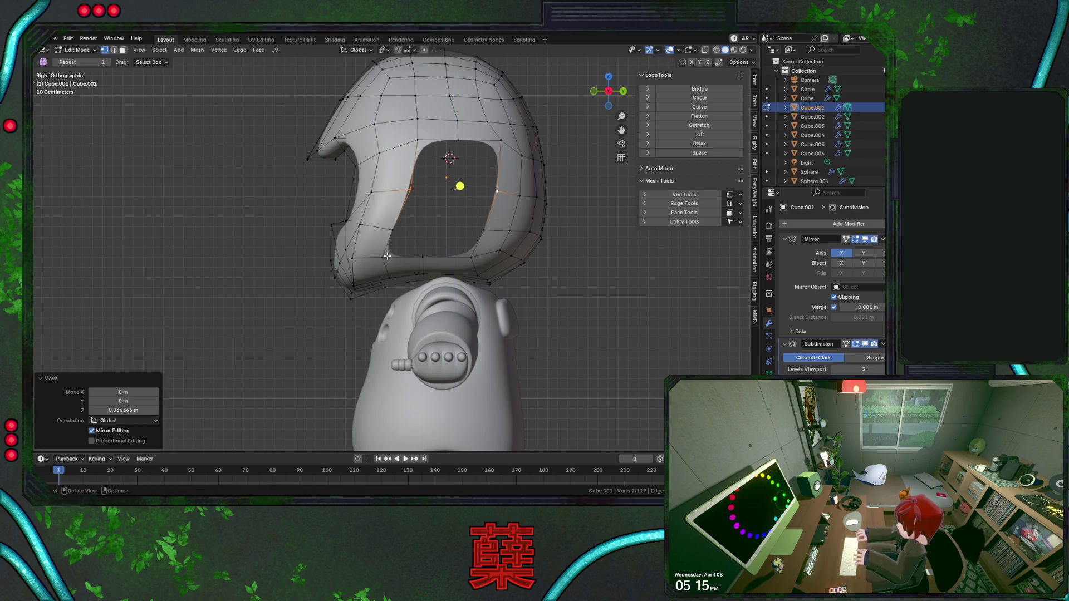
Shift the opening's side vertices and a lower rim vertex along Y to straighten the rim.
click(387, 256)
shift+click(421, 256)
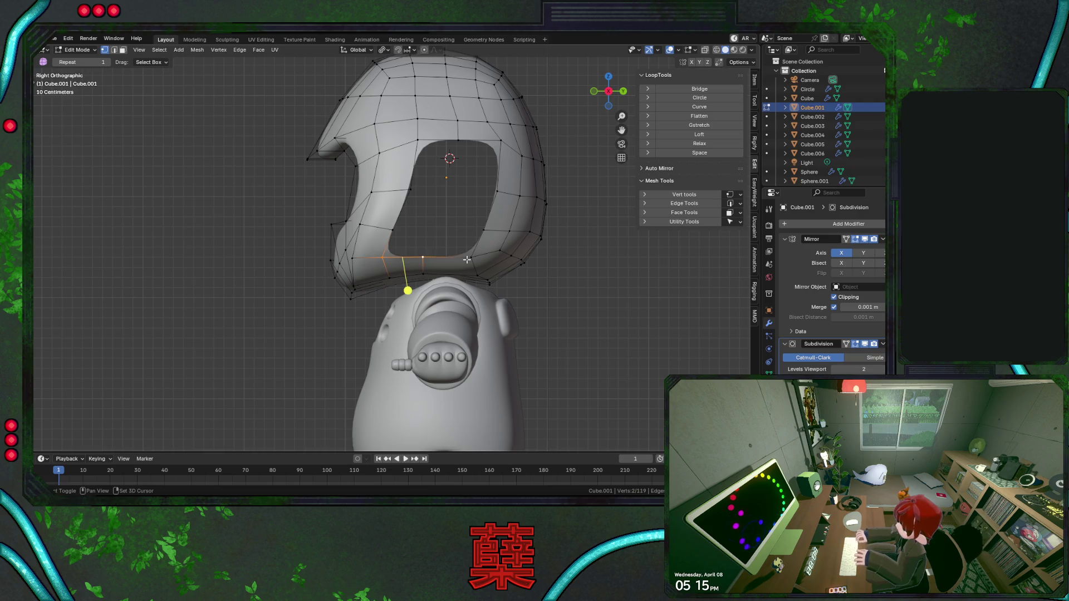
click(411, 190)
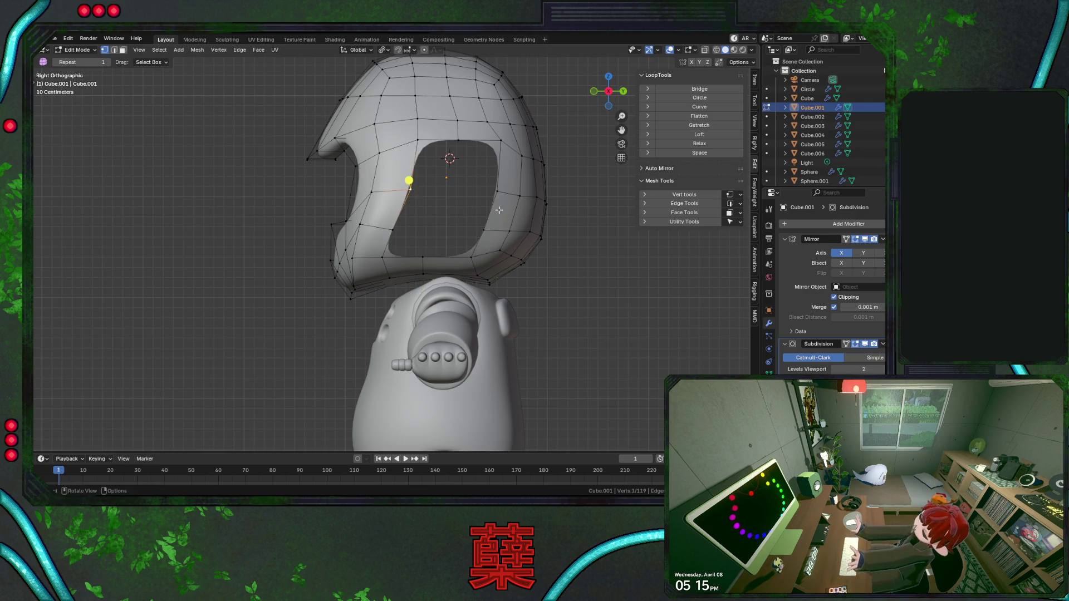
shift+click(496, 192)
key(g)
key(y)
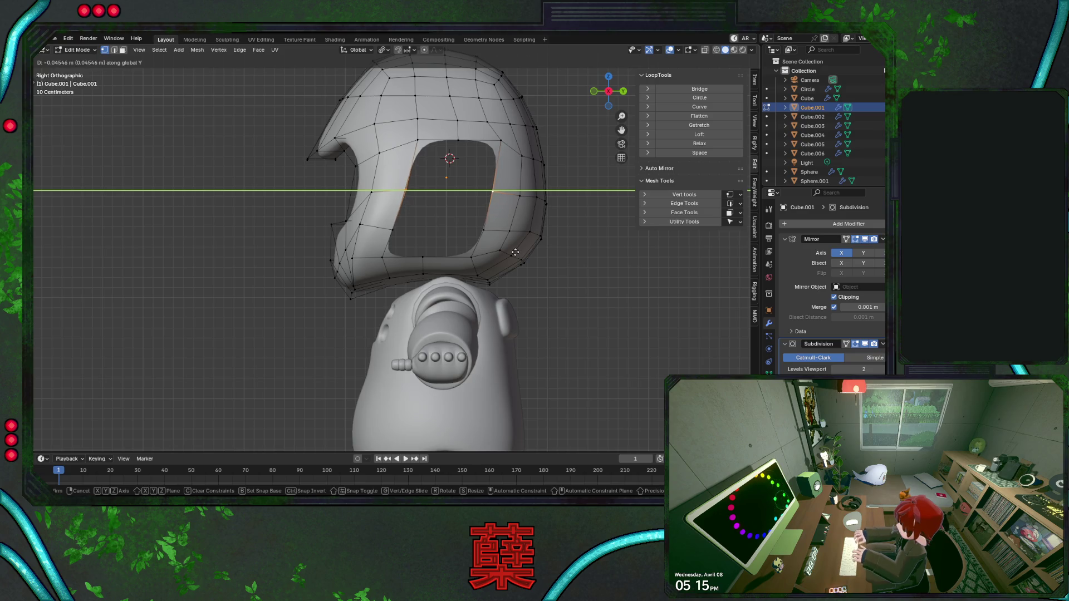
click(453, 184)
click(392, 236)
key(g)
key(y)
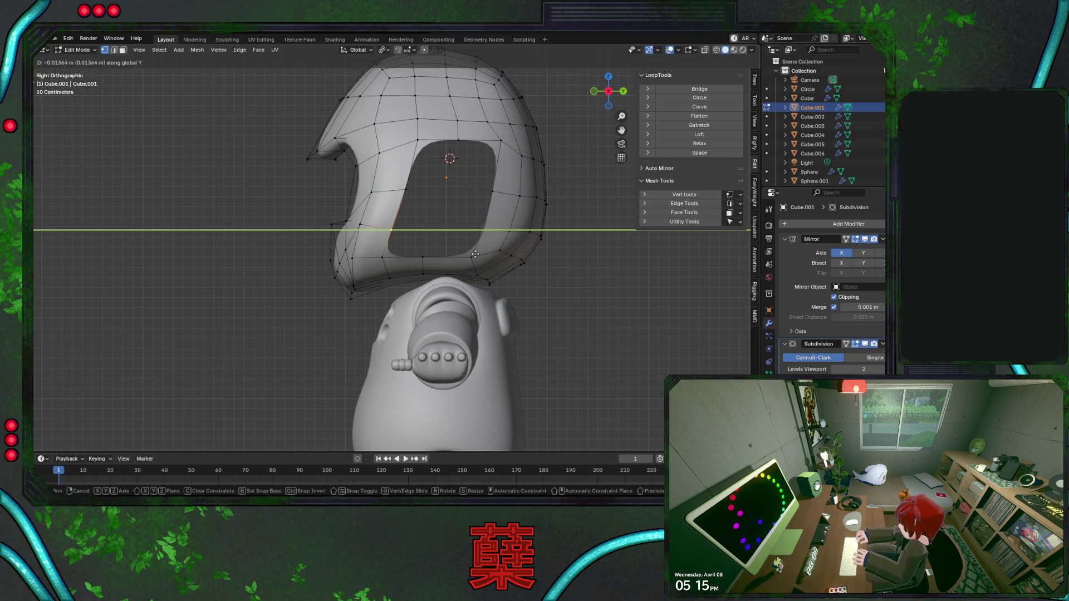
click(472, 253)
Nudge the remaining lower rim vertices along Y to round the window, then save BaseRobot.blend.
click(382, 287)
key(g)
key(y)
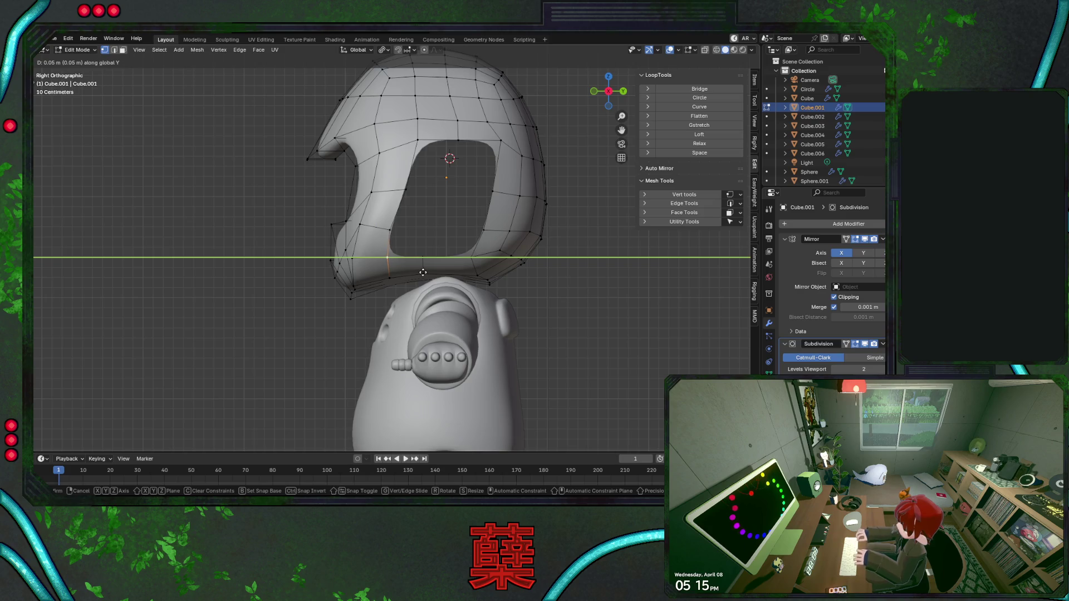
click(422, 272)
click(466, 259)
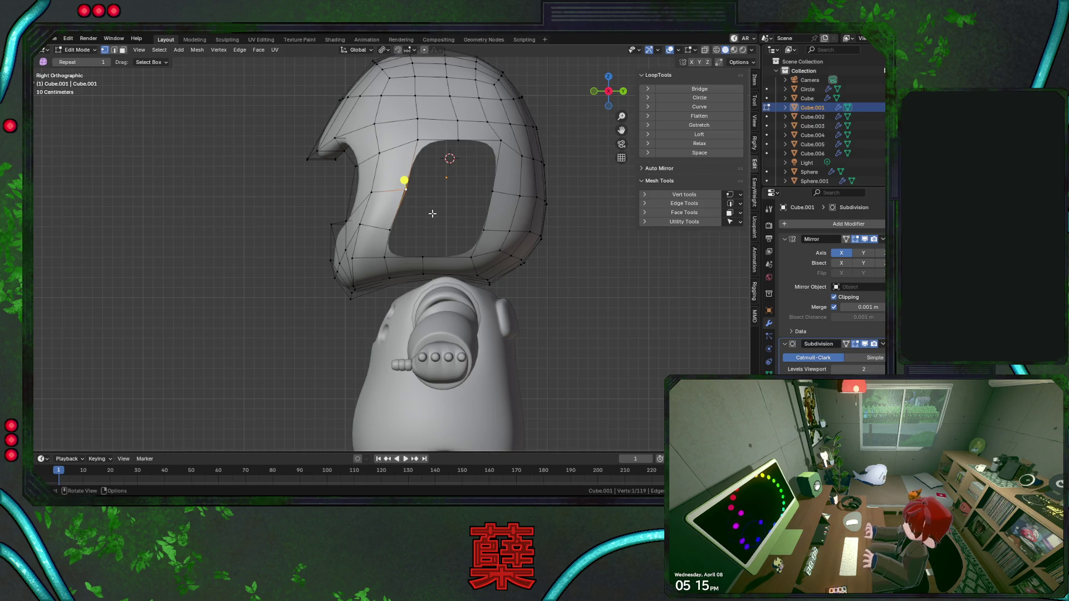
key(g)
key(y)
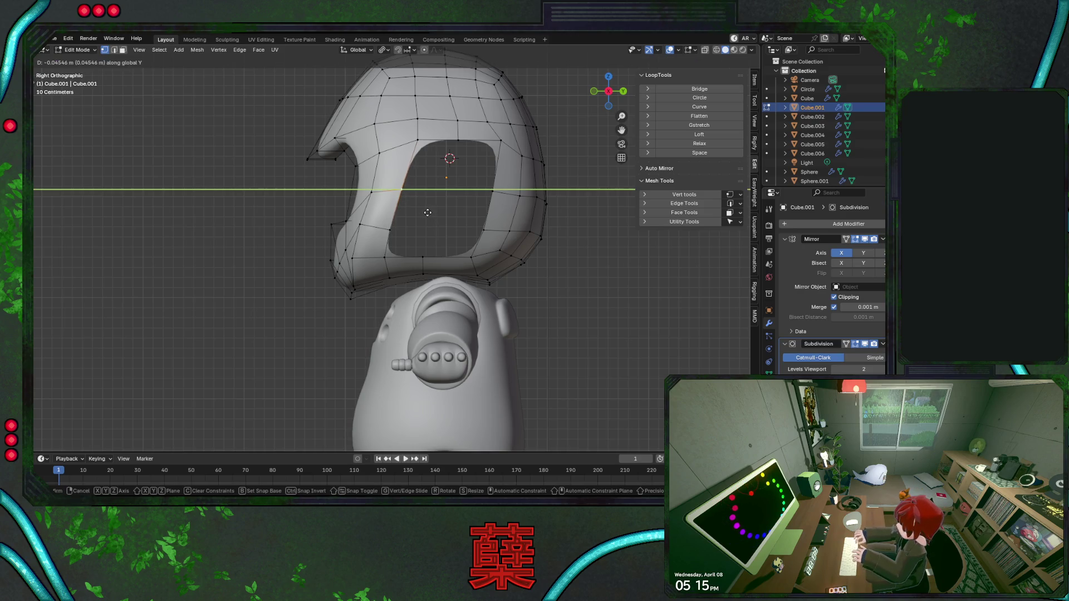
click(426, 212)
key(ctrl+s)
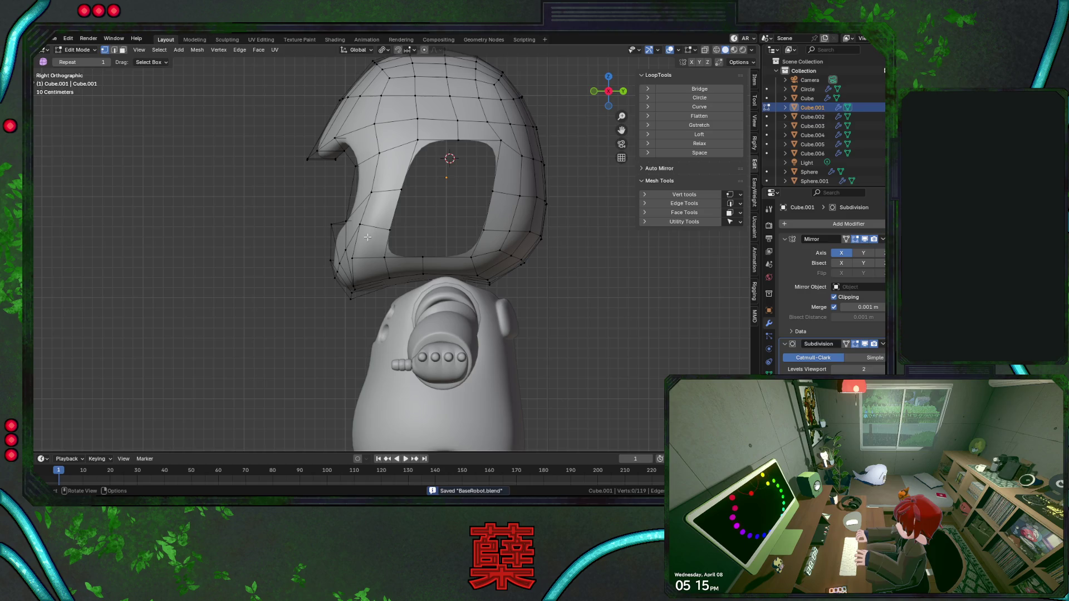
scroll(304, 278, down, 2)
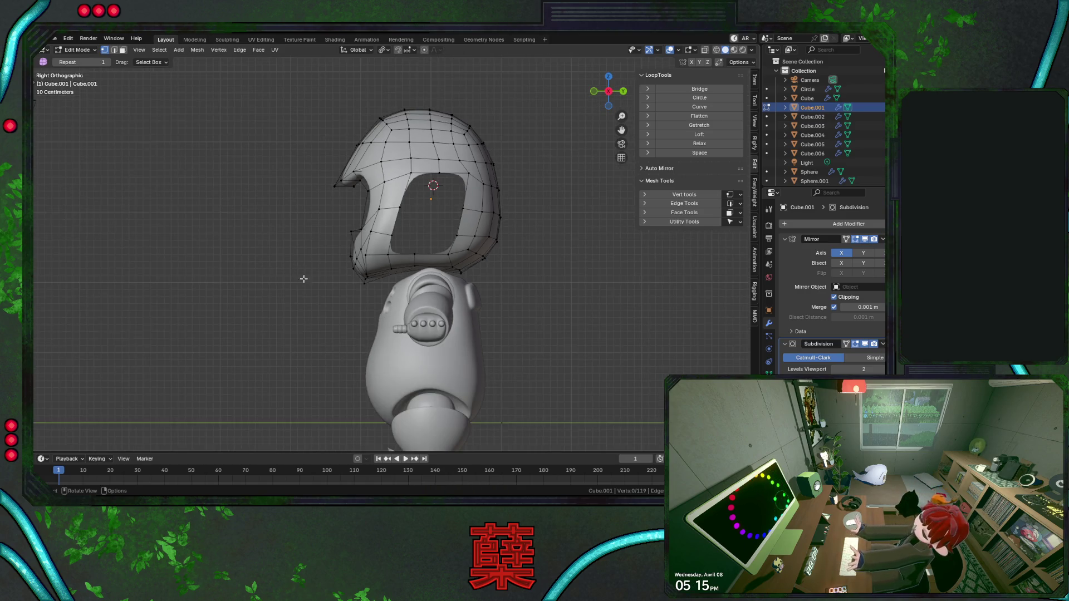
Leave Edit Mode and orbit around the robot to check the smoothed helmet from several angles.
middle_drag(303, 278, 528, 265)
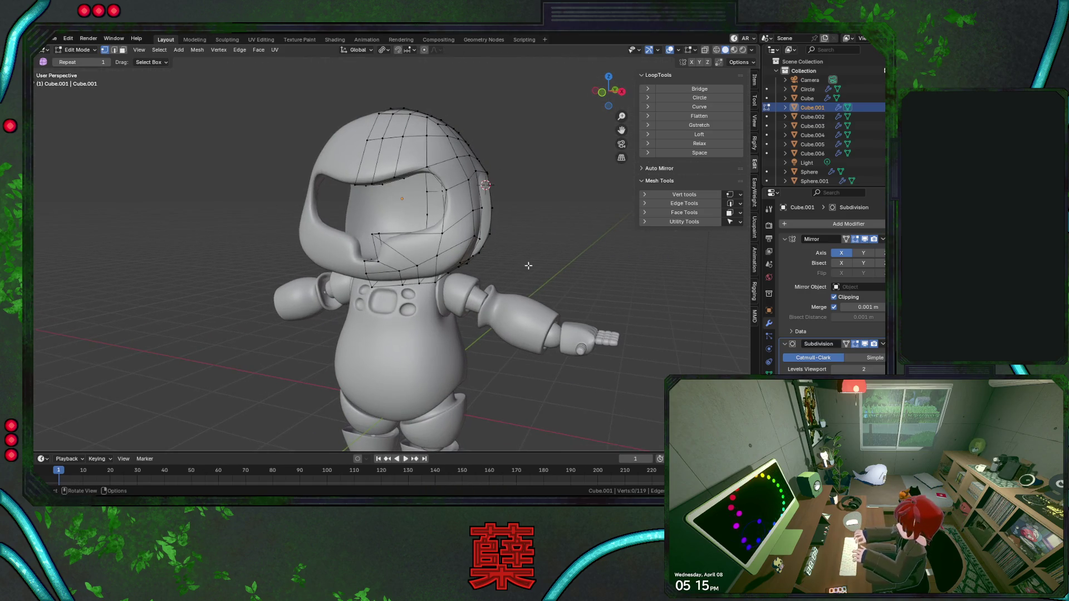
key(Tab)
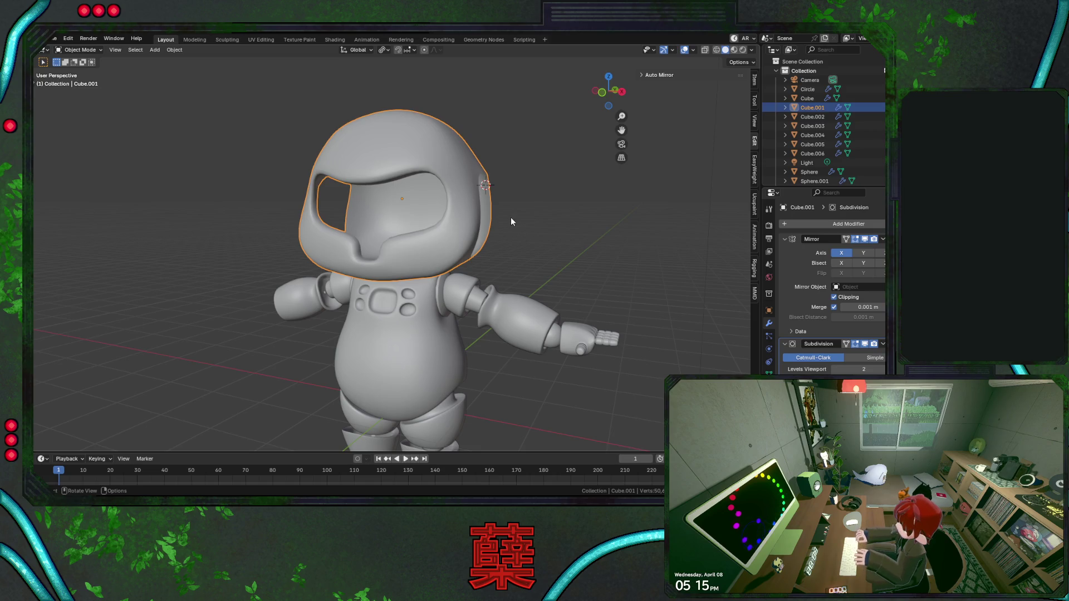
middle_drag(548, 244, 459, 233)
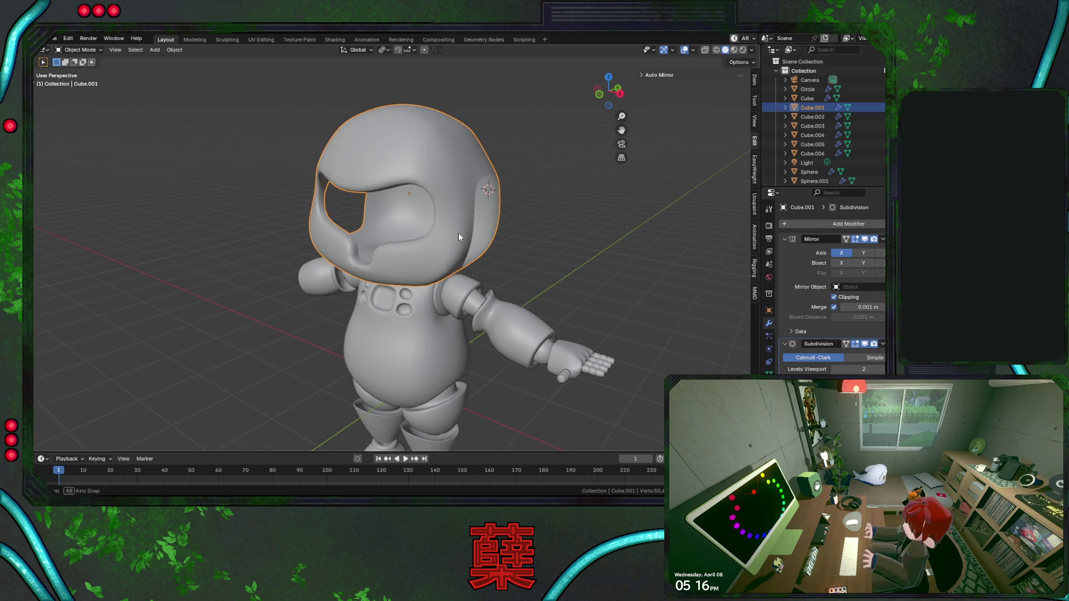
click(245, 274)
mouse_move(247, 273)
middle_down()
mouse_move(466, 246)
mouse_move(412, 244)
middle_up()
Save the file, select the helmet Cube.001 and re-enter Edit Mode on its mesh.
key(ctrl+s)
click(477, 219)
key(Tab)
scroll(481, 221, up, 2)
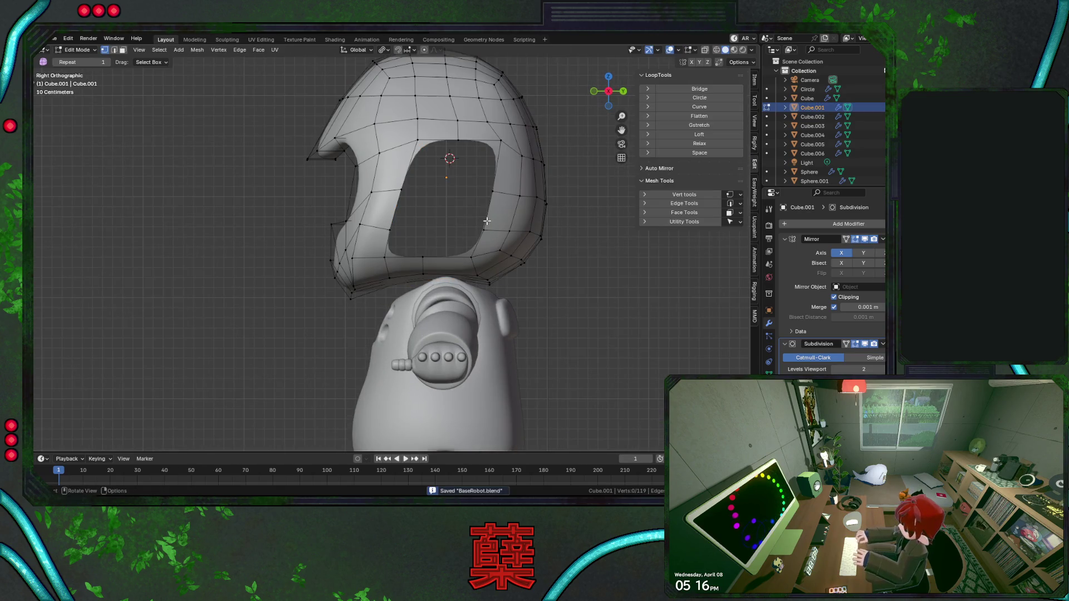
Move individual upper and lower vertices of the opening for a rounder outline, then save.
click(497, 149)
key(g)
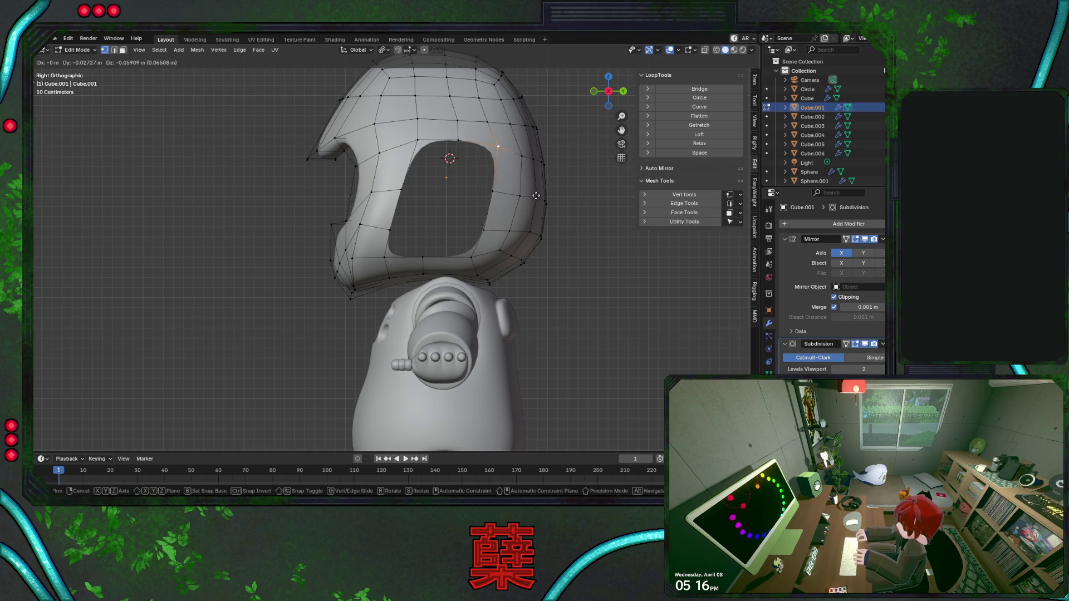
click(534, 199)
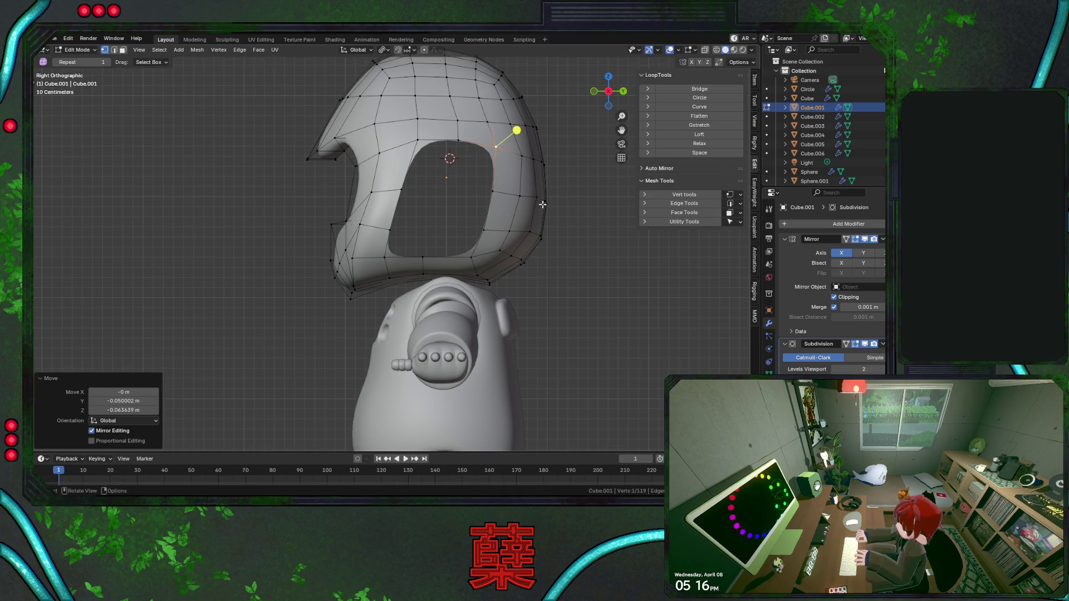
click(597, 251)
click(435, 265)
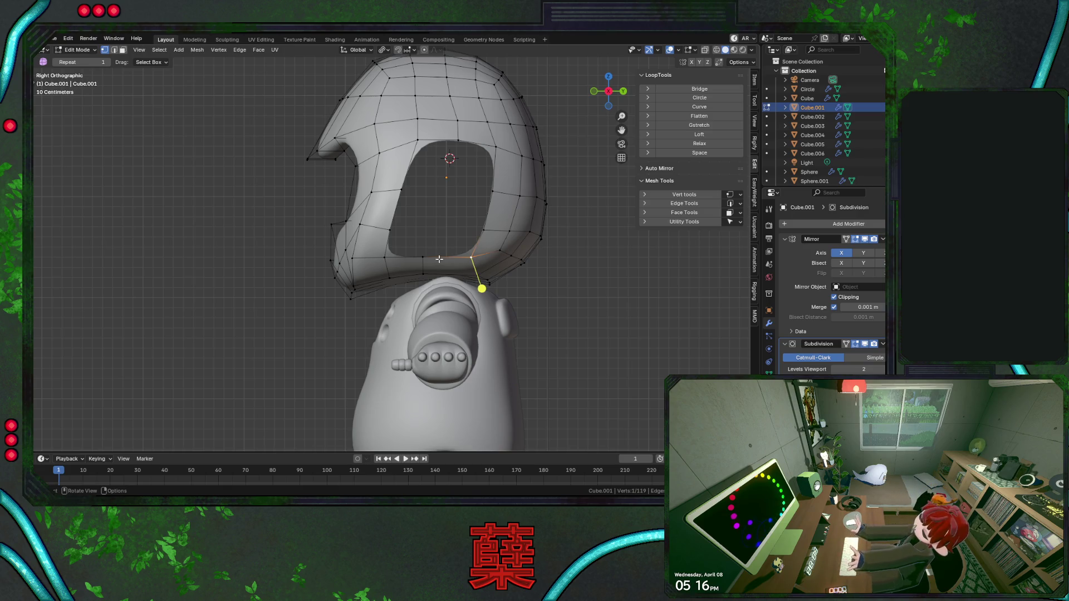
click(412, 192)
alt+click(417, 209)
key(ctrl+s)
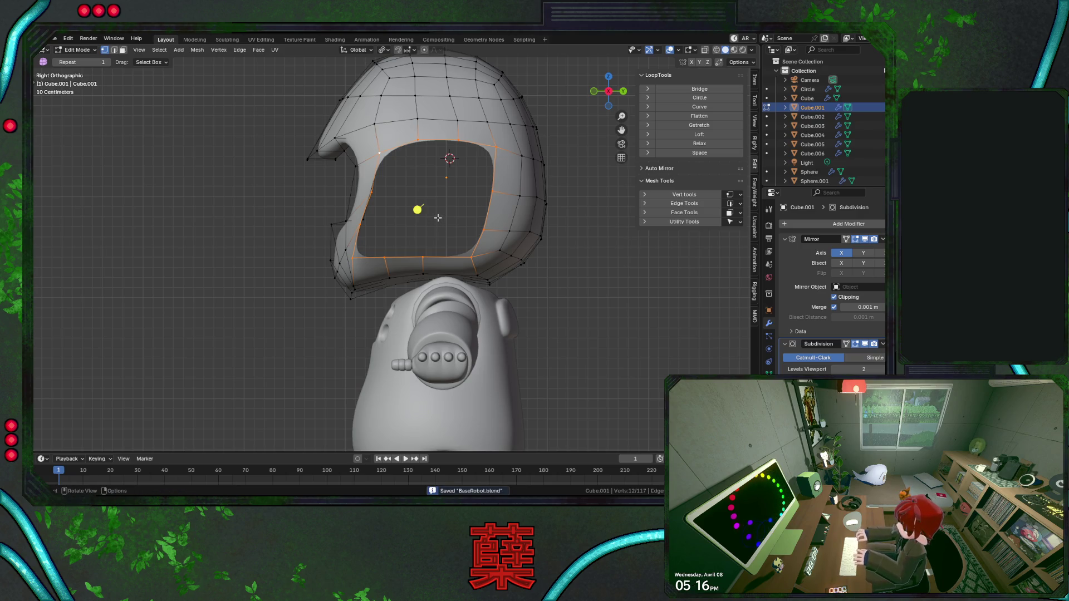
Check from the front, return to side view, and shift the opening loop and its top edge along Y.
alt+middle_drag(438, 217, 493, 268)
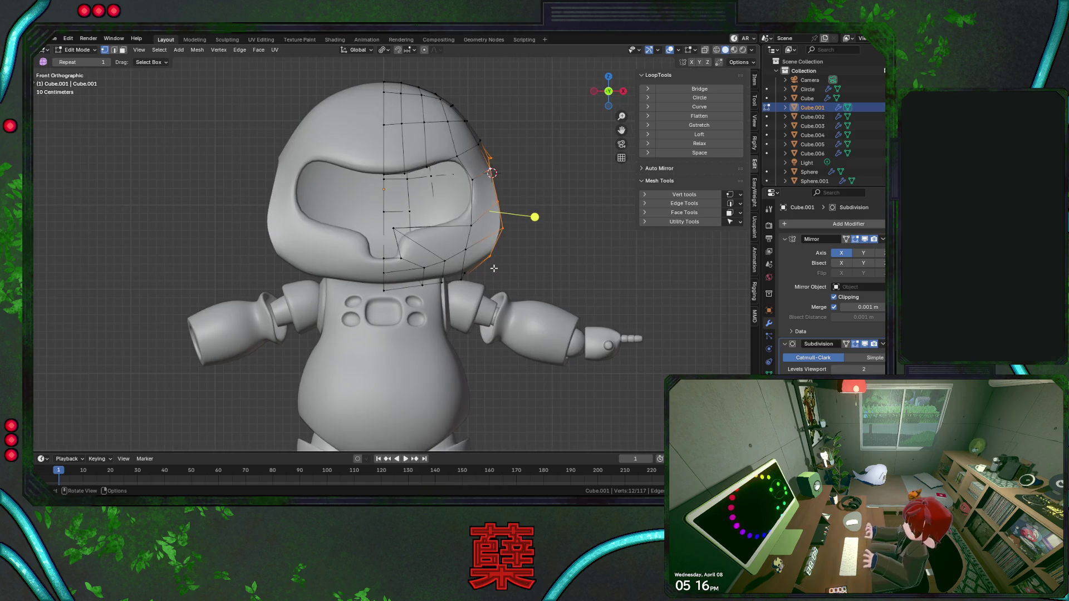
key(KP_3)
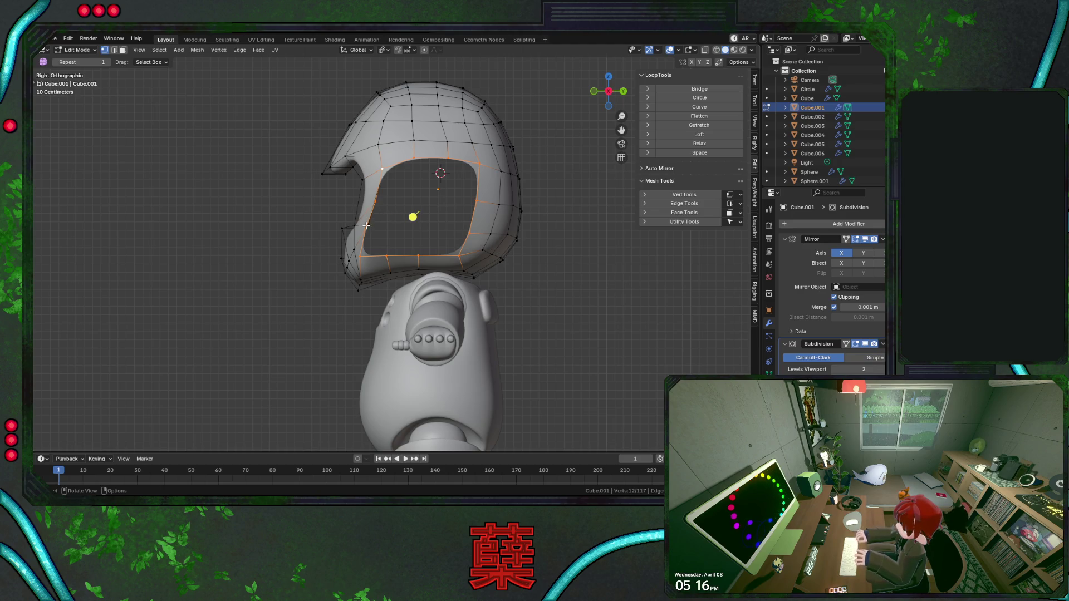
key(g)
key(y)
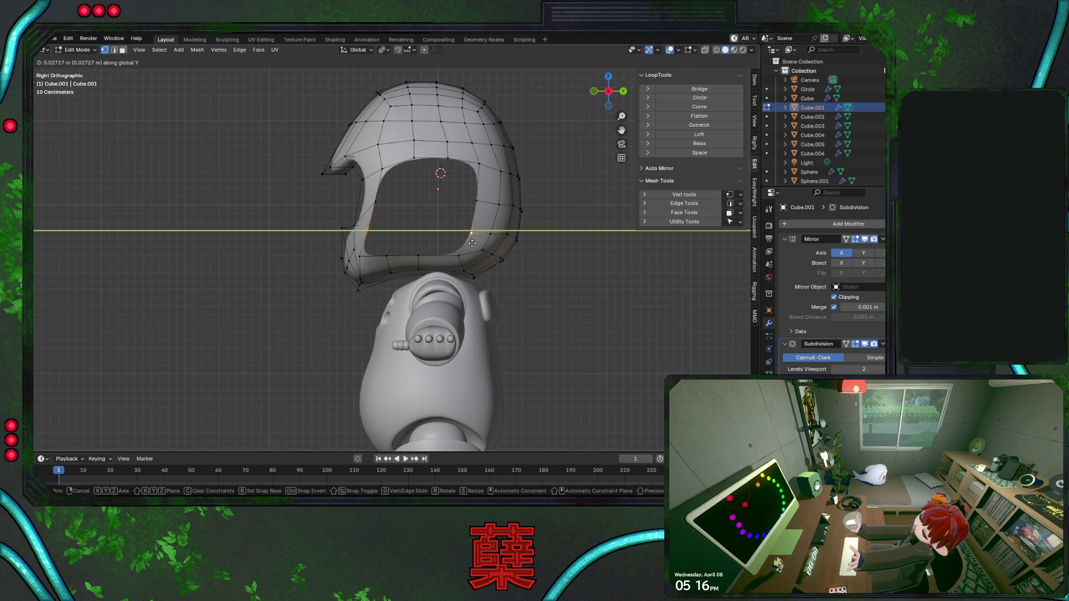
click(424, 240)
alt+click(482, 163)
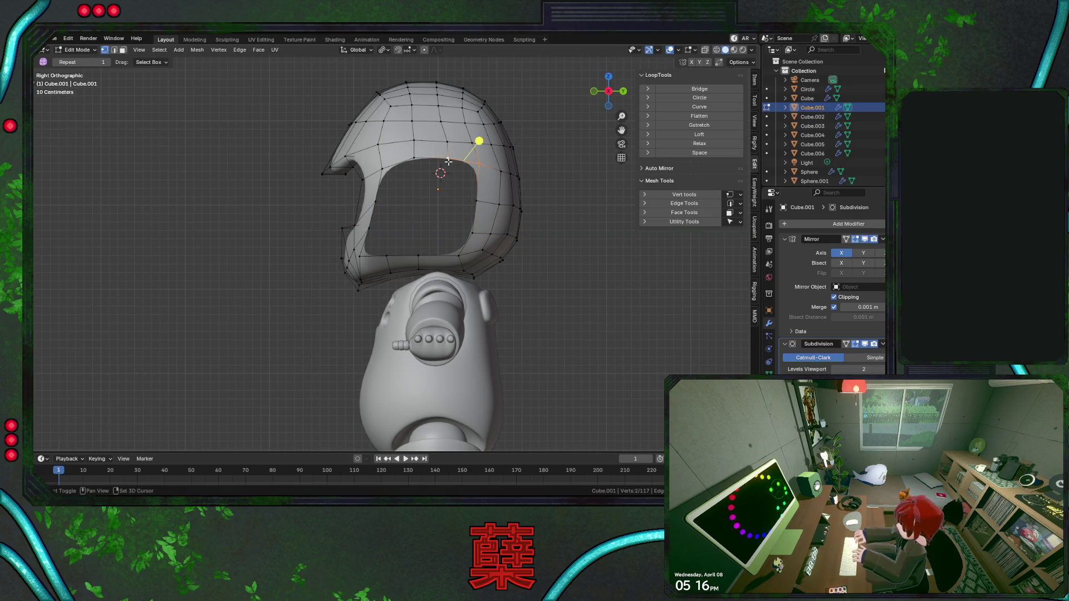
key(g)
key(y)
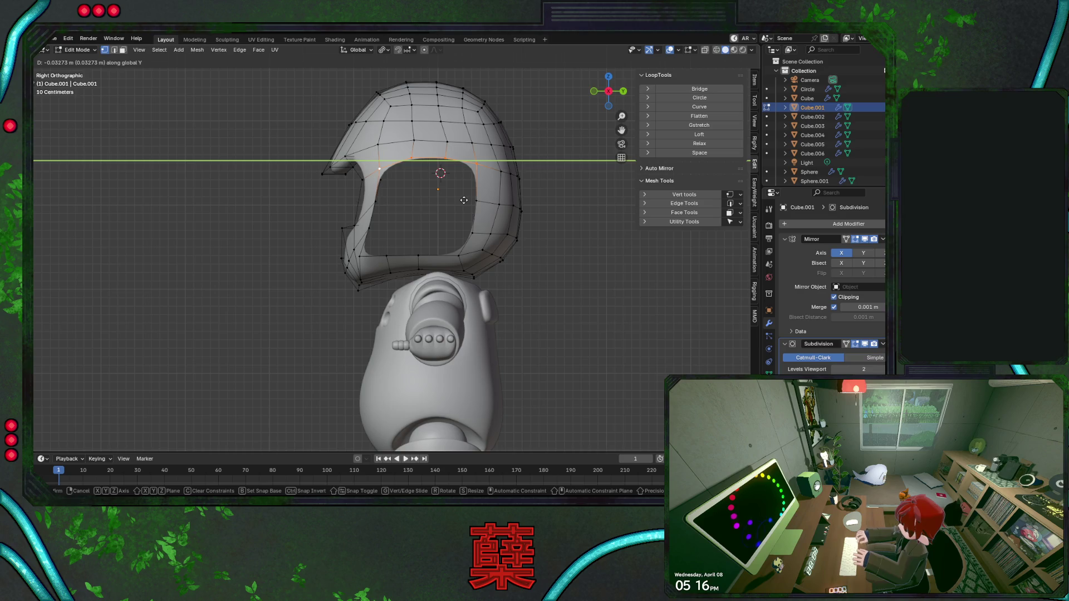
click(464, 200)
Realign the loops above the opening and a rear vertical loop along Y, undoing the last tweak.
alt+click(426, 143)
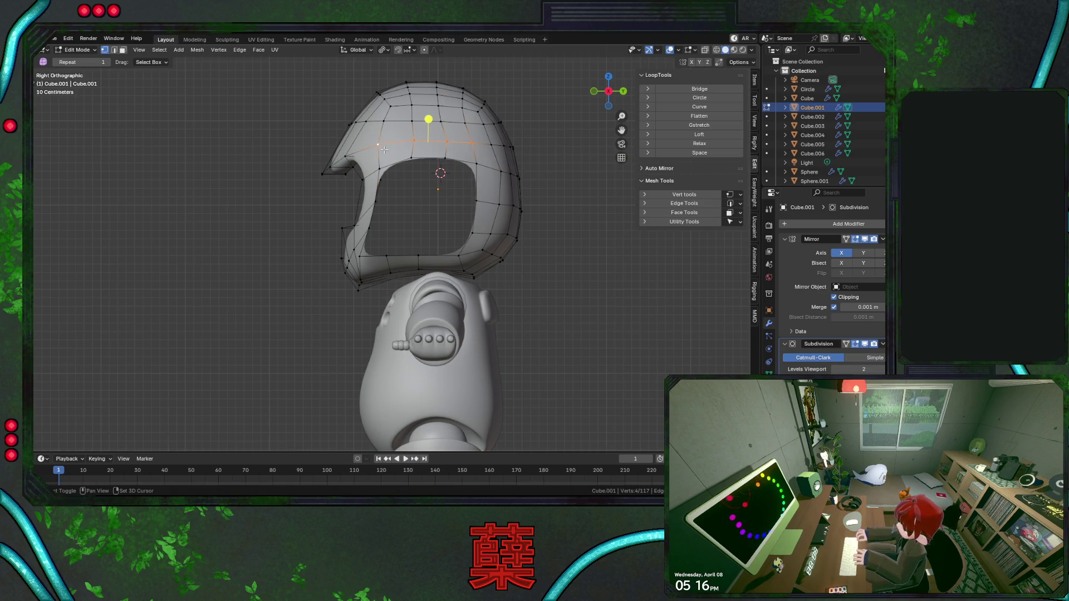
key(g)
key(y)
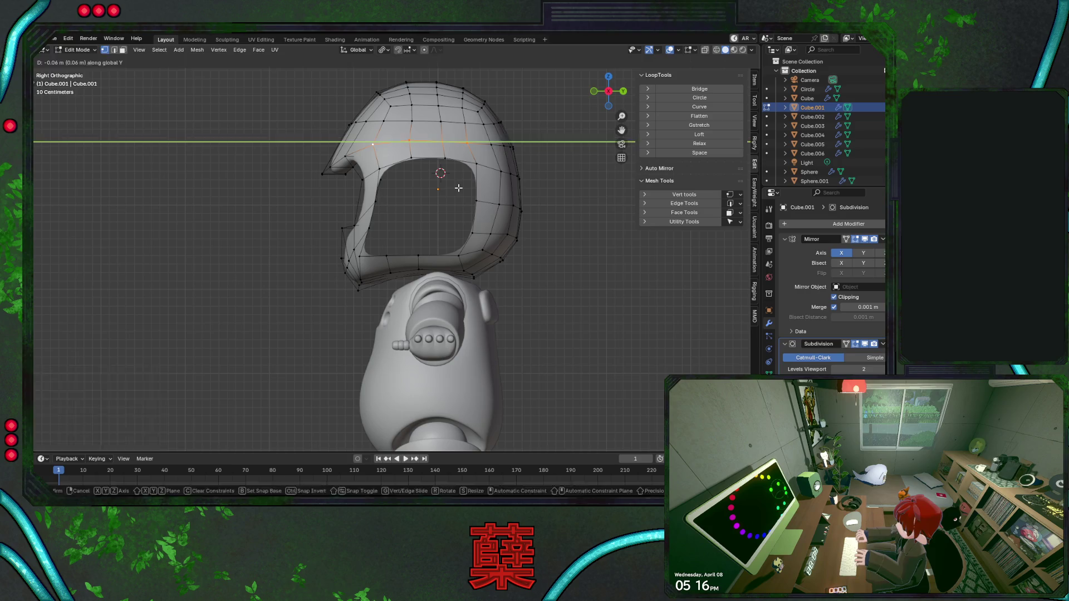
click(457, 189)
alt+click(498, 148)
key(g)
key(y)
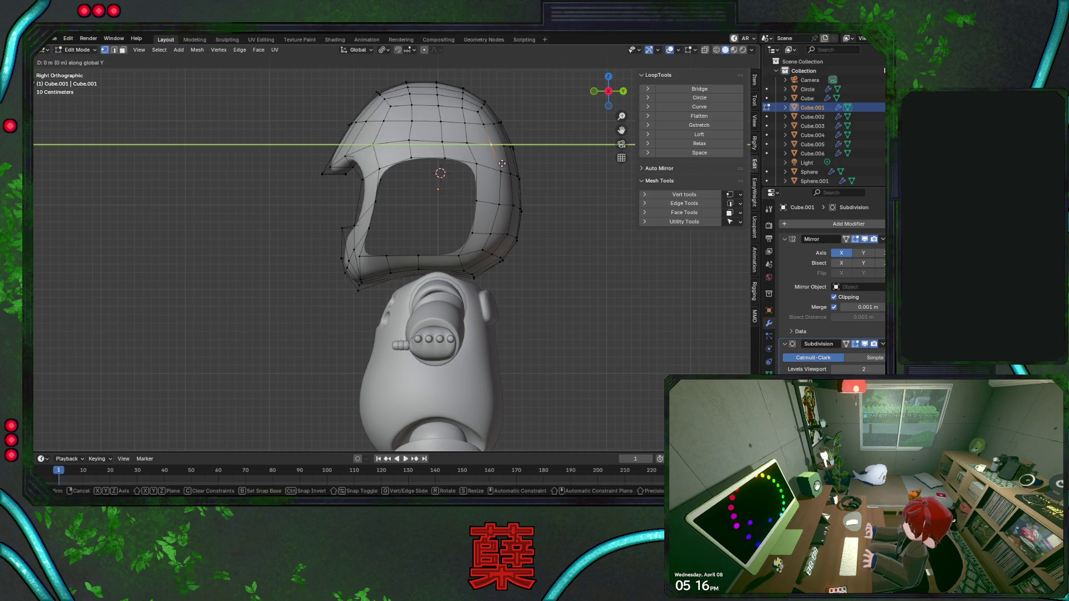
click(502, 164)
alt+click(476, 117)
key(g)
key(y)
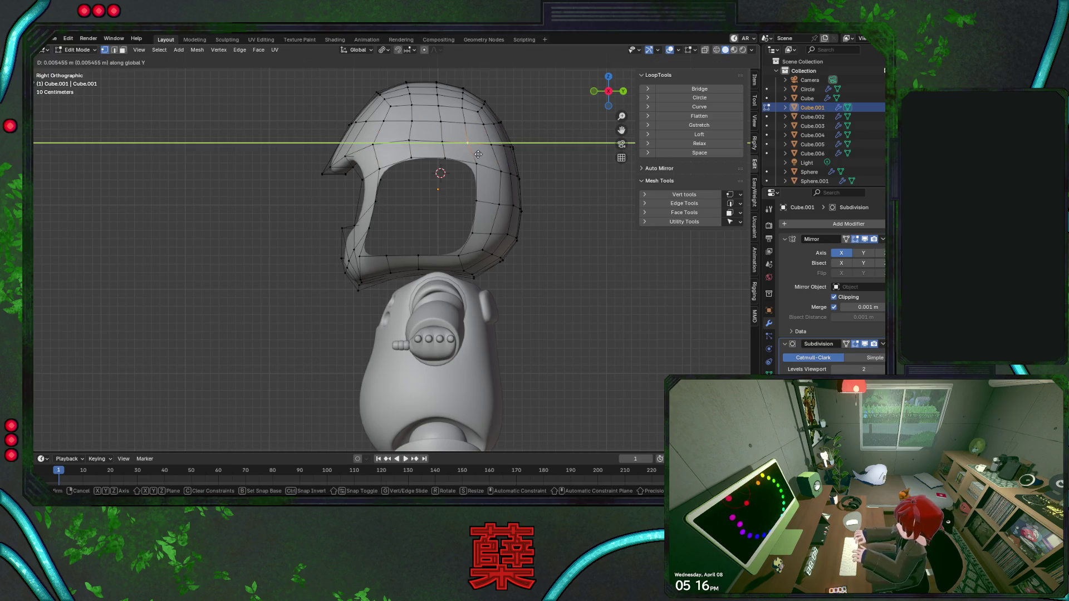
click(478, 154)
click(497, 142)
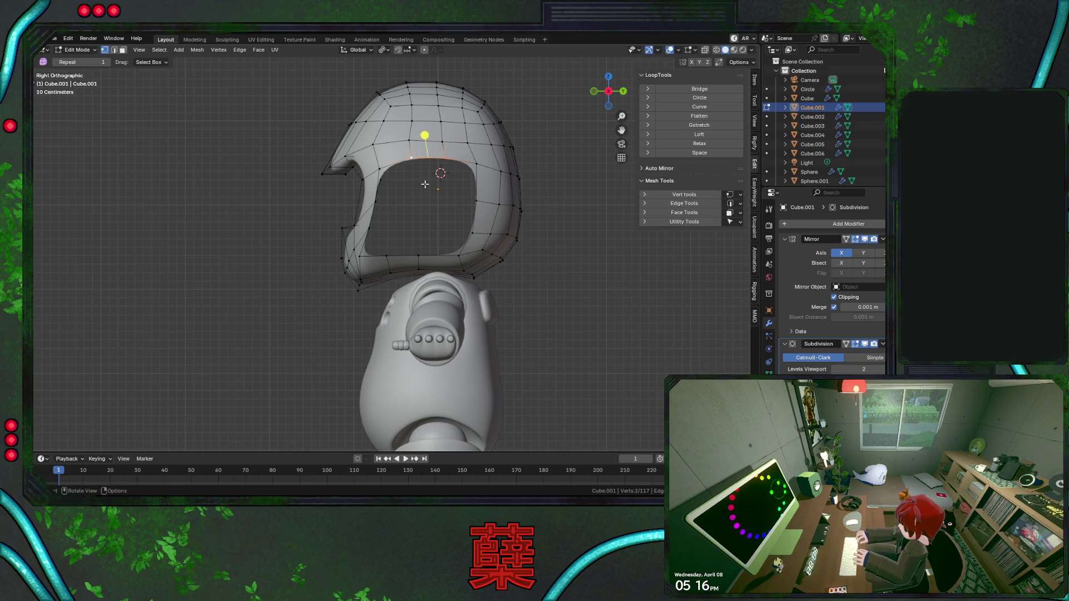
key(ctrl+z)
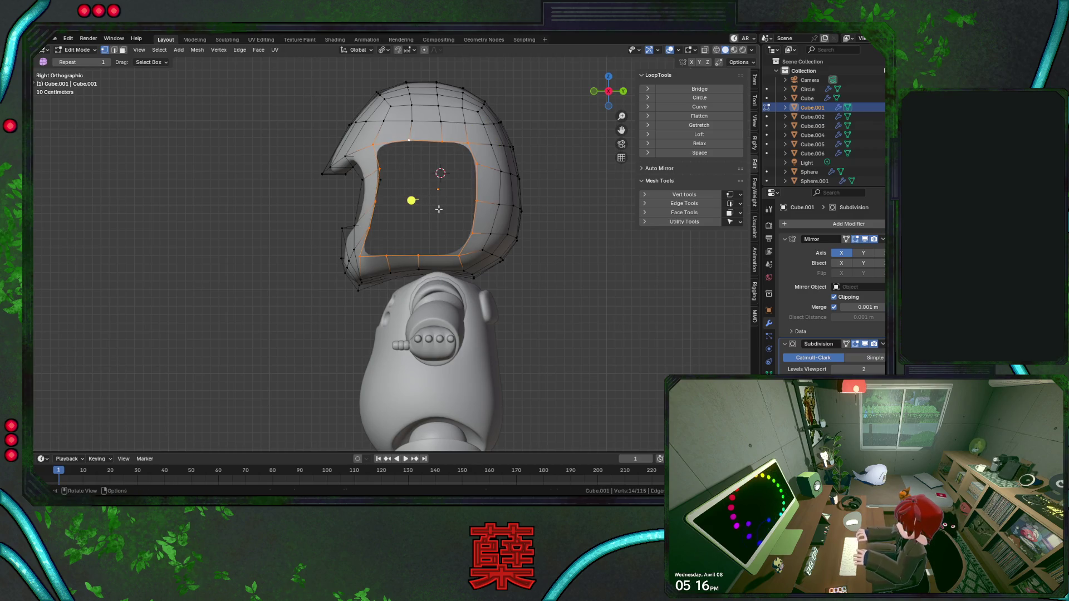
Extrude the rim in place, scale it to 0.85, fill the opening with a face and view it from the front.
key(e)
right_click(439, 209)
key(s)
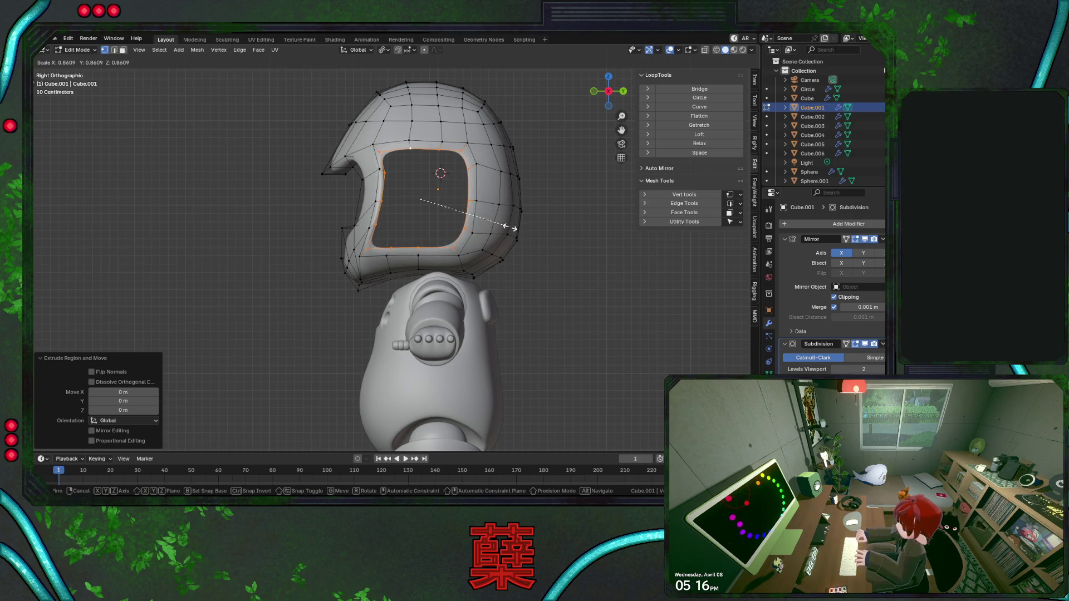
text(.8505)
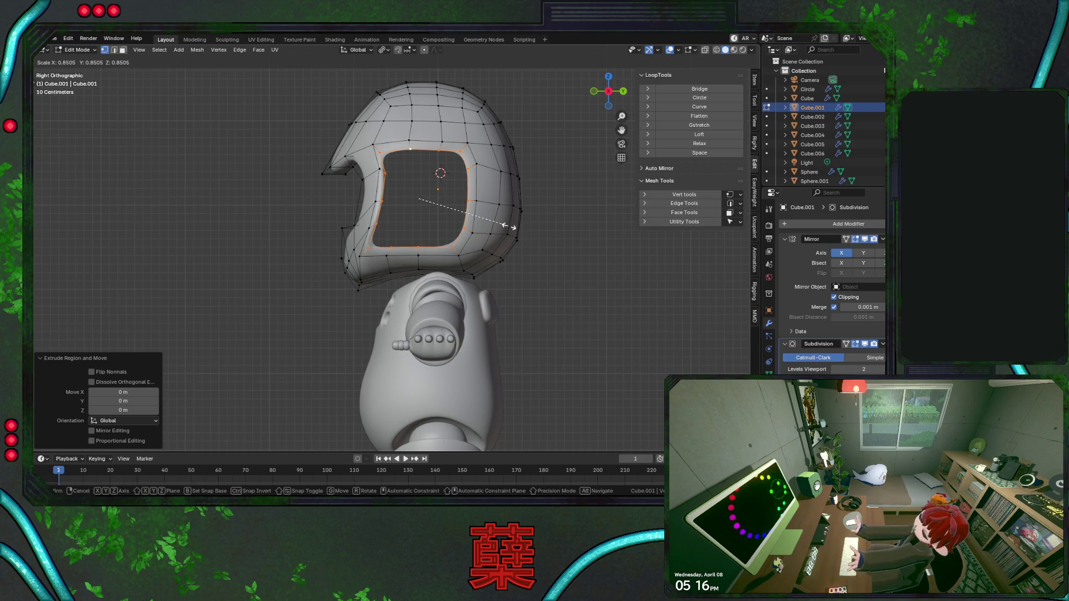
key(Return)
key(f)
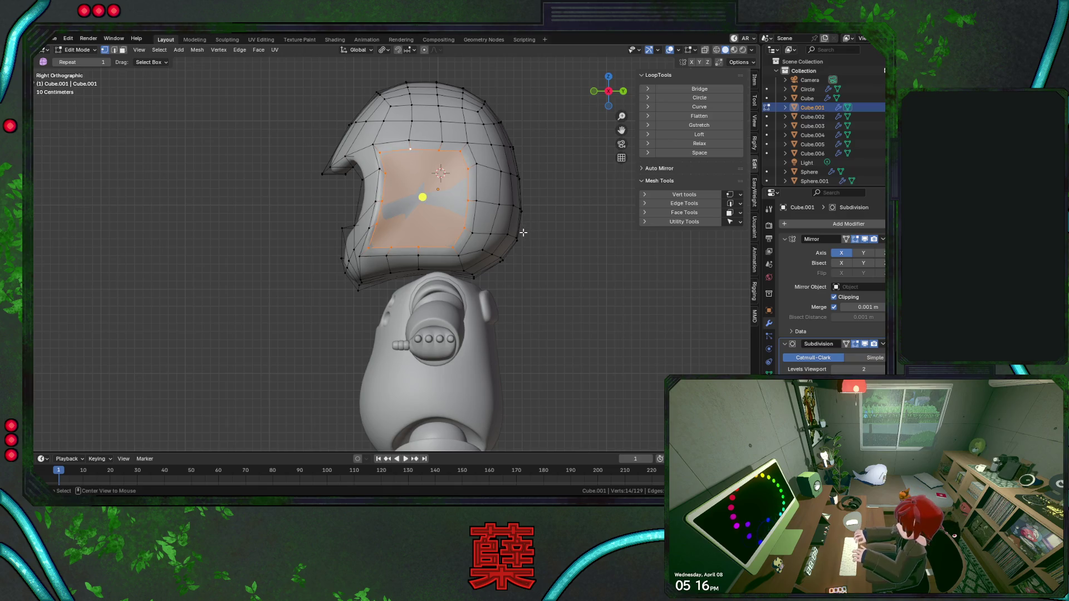
key(alt+e)
right_click(523, 231)
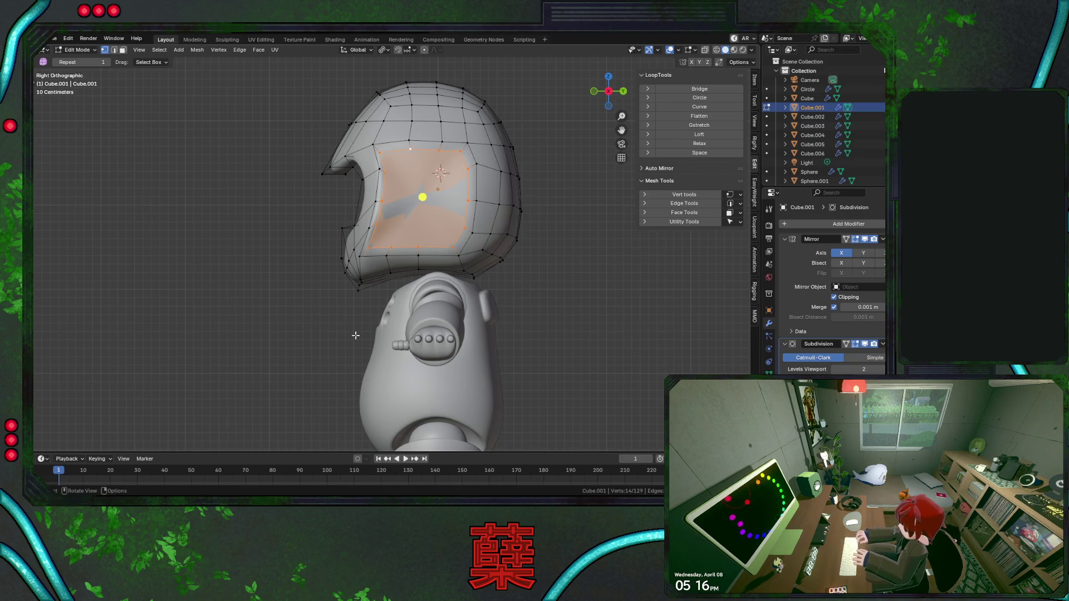
alt+middle_drag(357, 334, 407, 313)
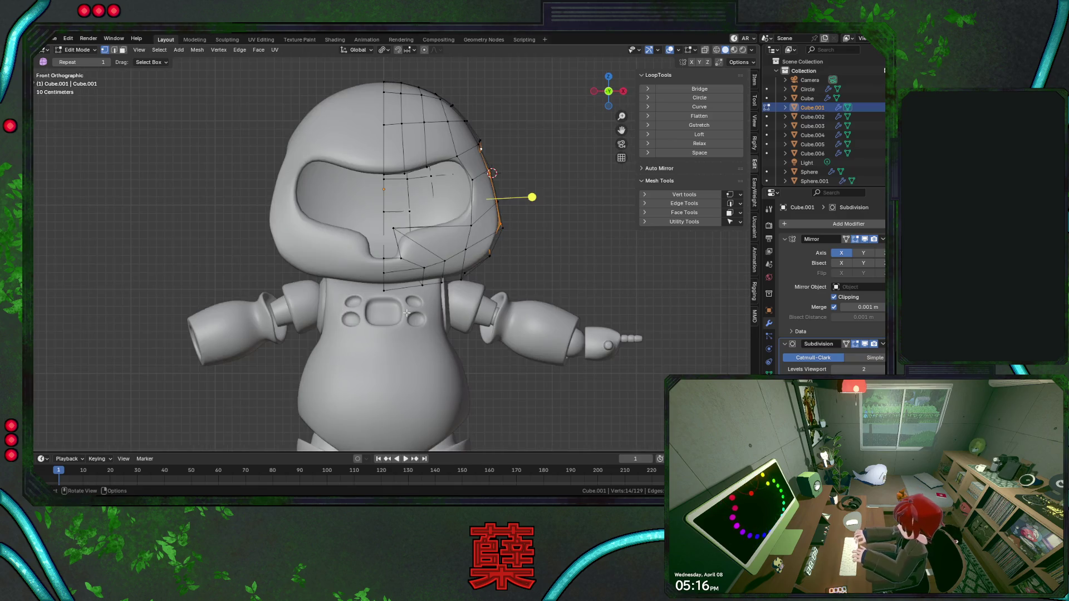
Extrude the cap faces outward along normals into a raised block, trying and undoing LoopTools Flatten.
key(alt+e)
click(543, 275)
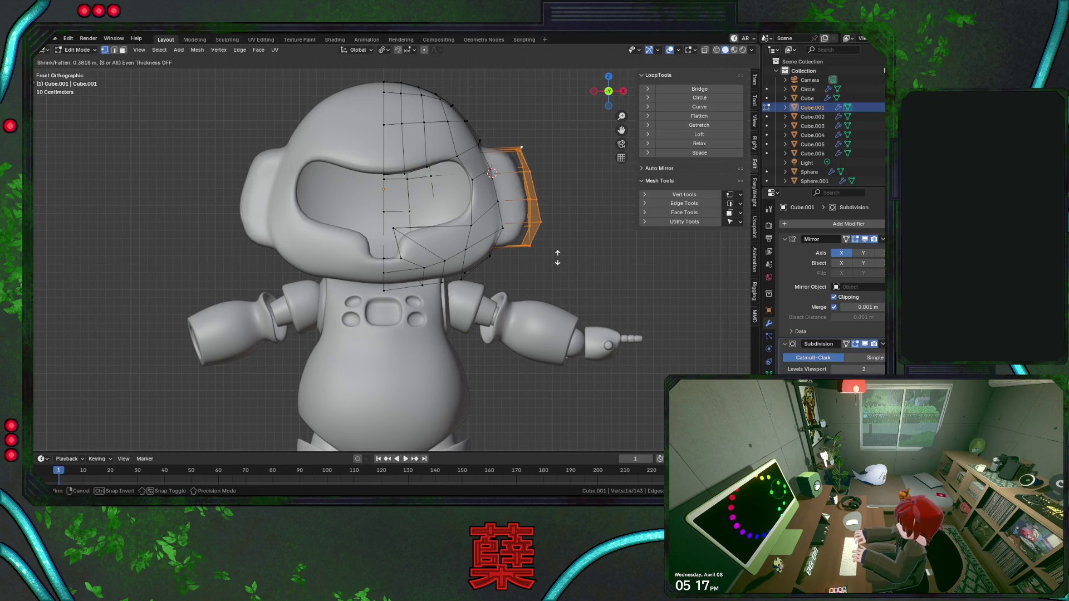
click(557, 257)
click(699, 115)
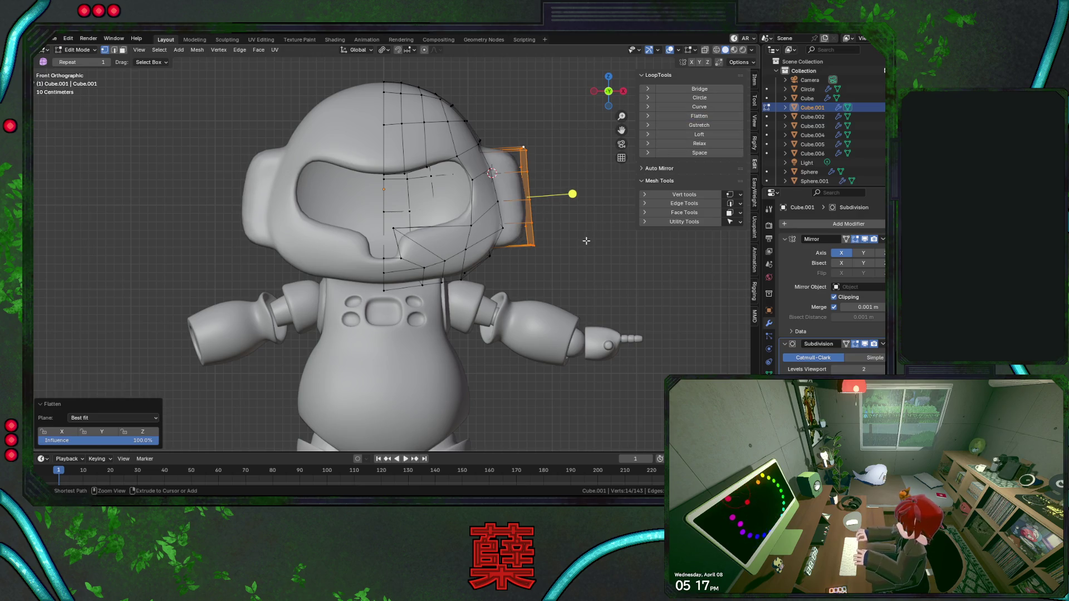
key(ctrl+z)
mouse_move(562, 244)
middle_down()
mouse_move(416, 261)
mouse_move(429, 236)
mouse_move(430, 262)
mouse_move(460, 248)
mouse_move(424, 247)
middle_up()
scroll(425, 248, up, 3)
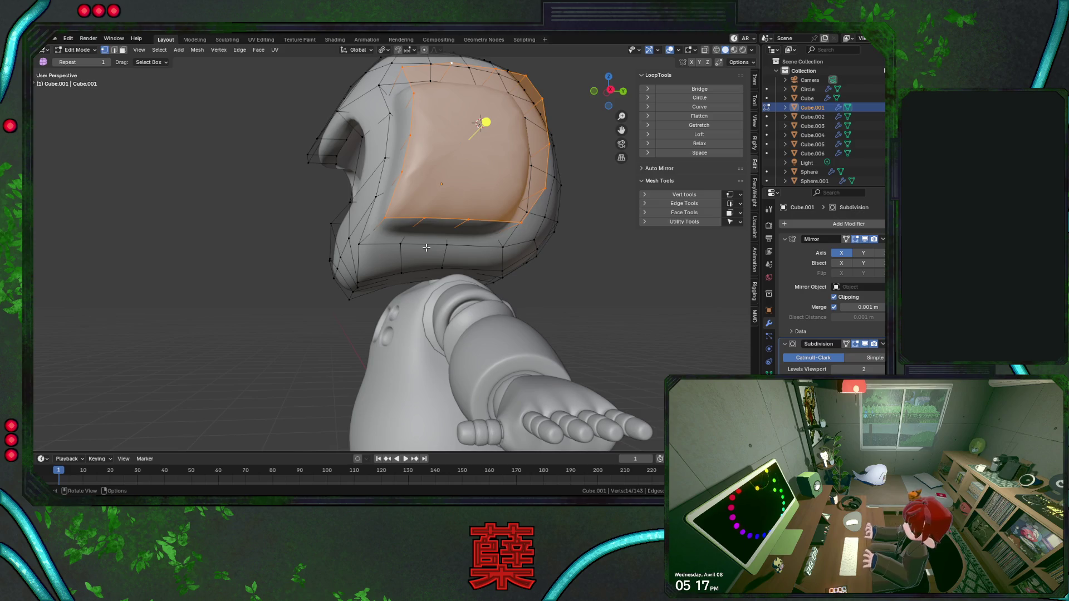
Delete the extruded block's faces and the leftover faces, reopening the side hole.
key(ctrl)
key(x)
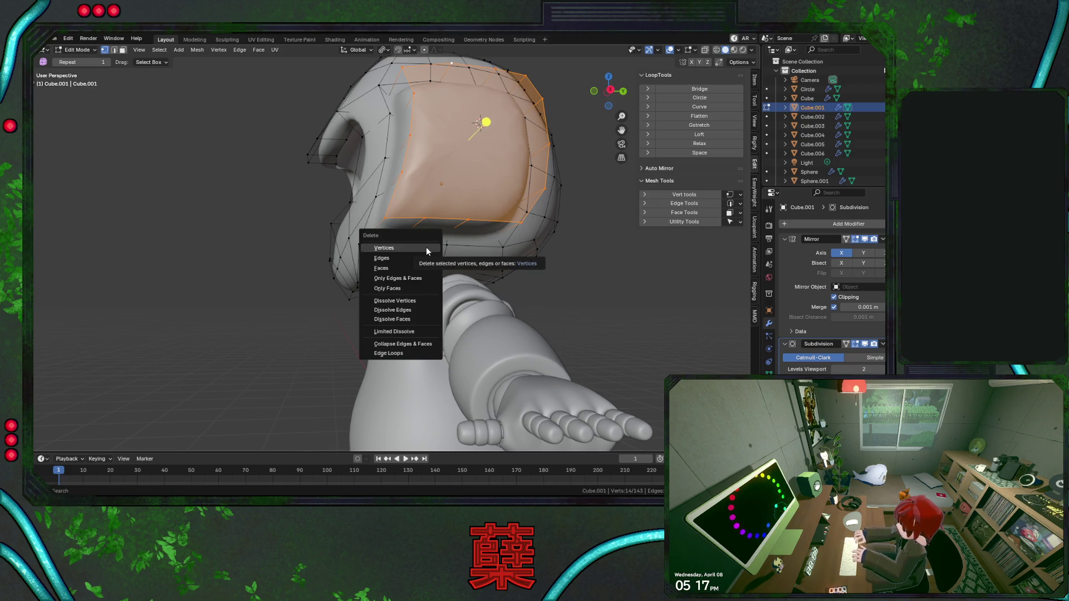
click(426, 246)
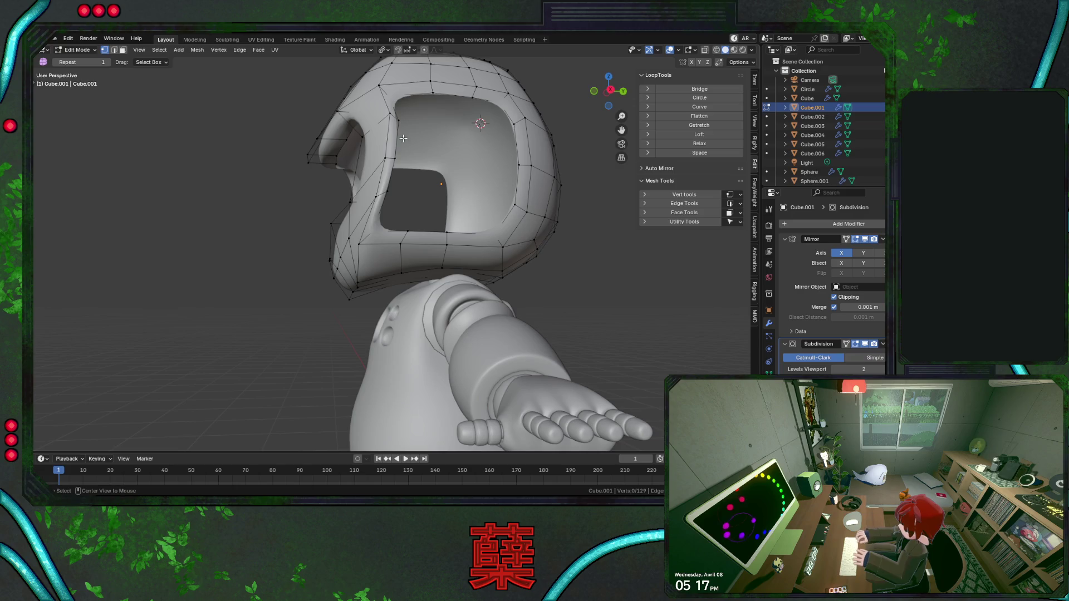
click(429, 165)
key(x)
click(429, 164)
Return to side view, save the file and select the hole's boundary loop.
key(KP_3)
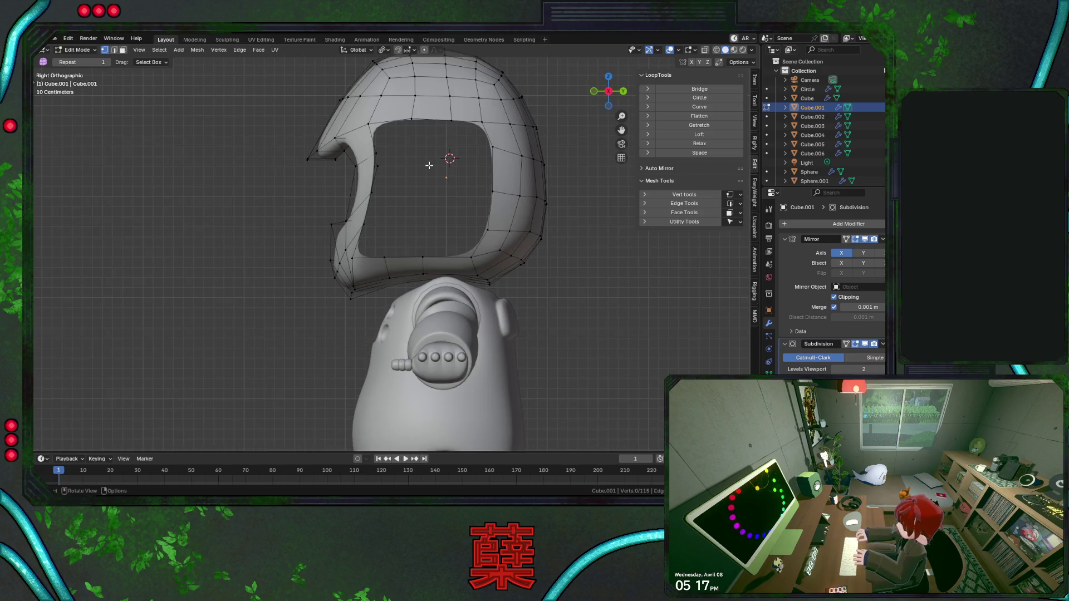
key(ctrl+s)
alt+click(427, 195)
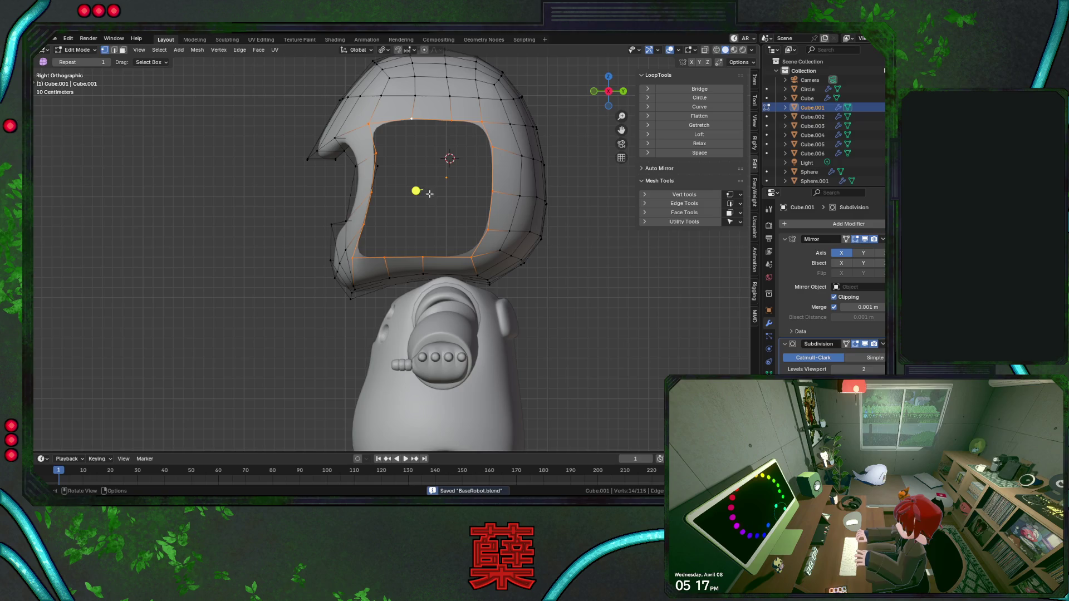
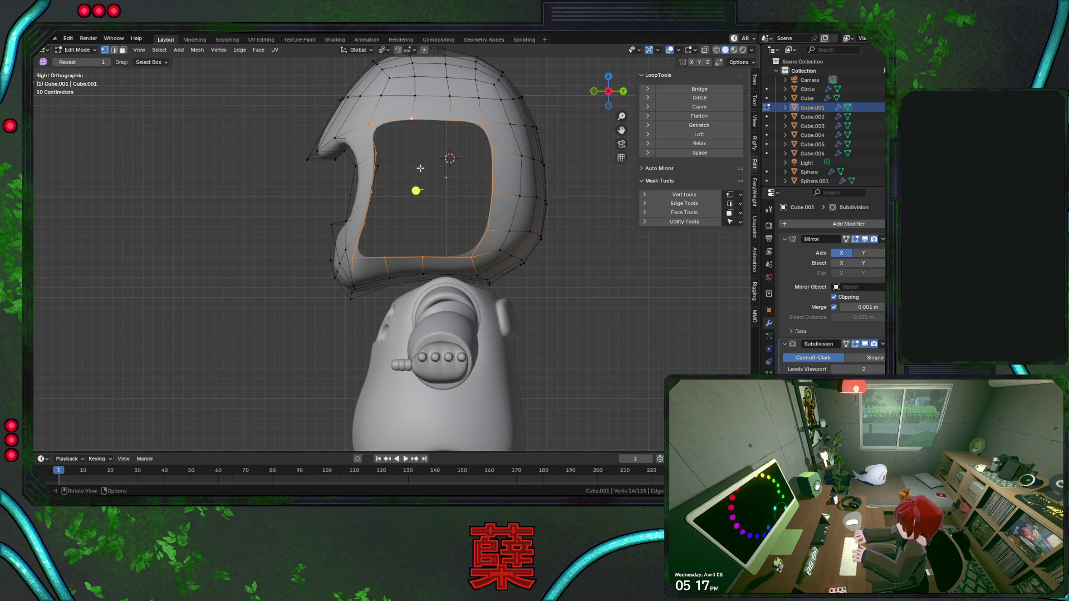
Scale the face-opening loop slightly larger and smooth its vertices into a rounder shape.
key(s)
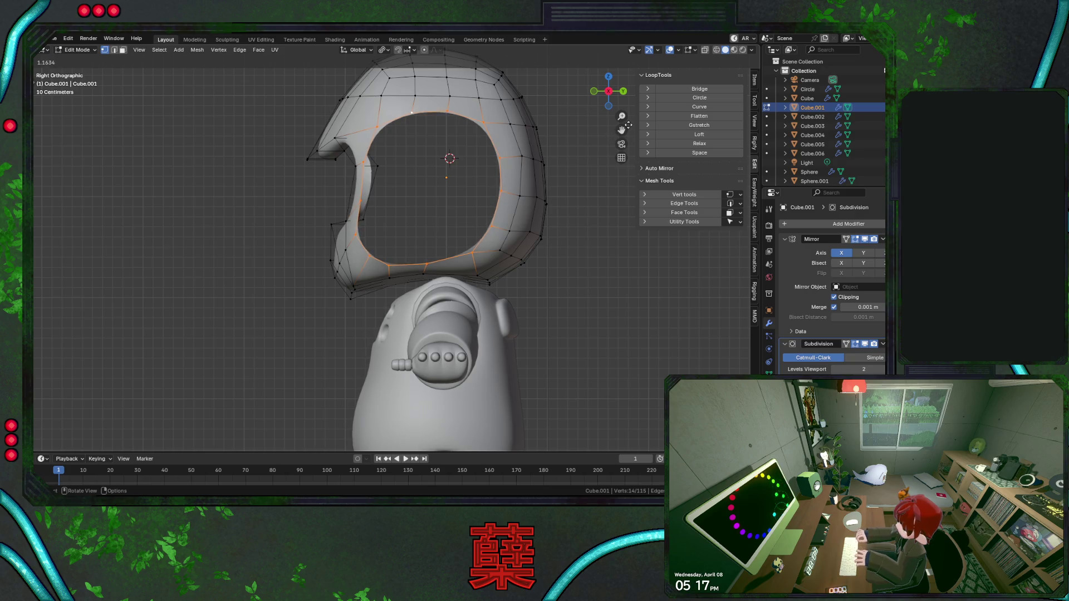
click(641, 111)
key(shift+r)
Scale the side-of-head vertex loop down to about 0.882 and return to front view.
middle_drag(318, 264, 404, 277)
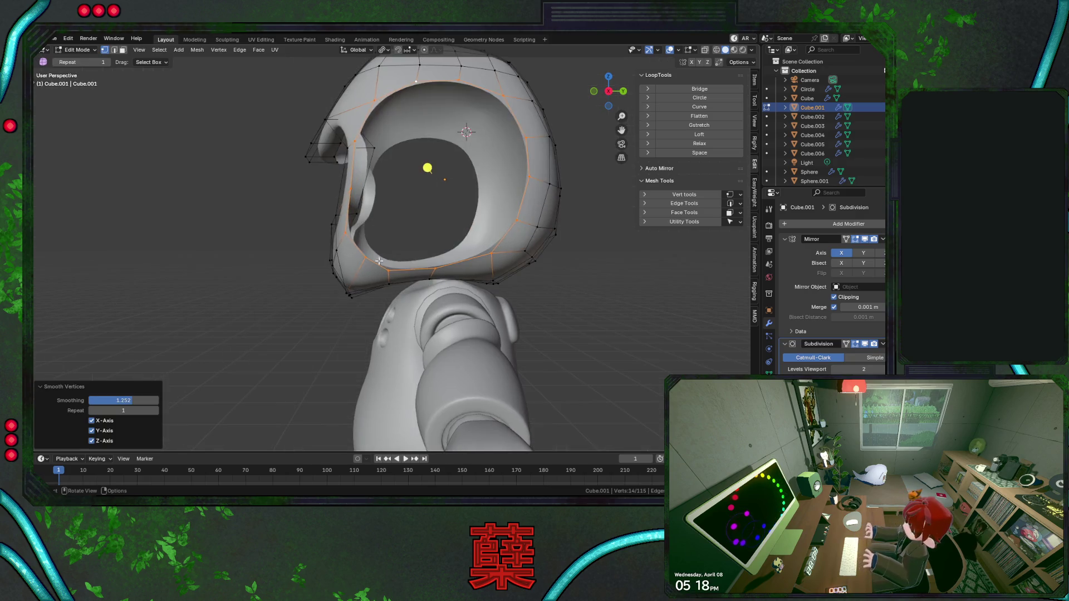
key(s)
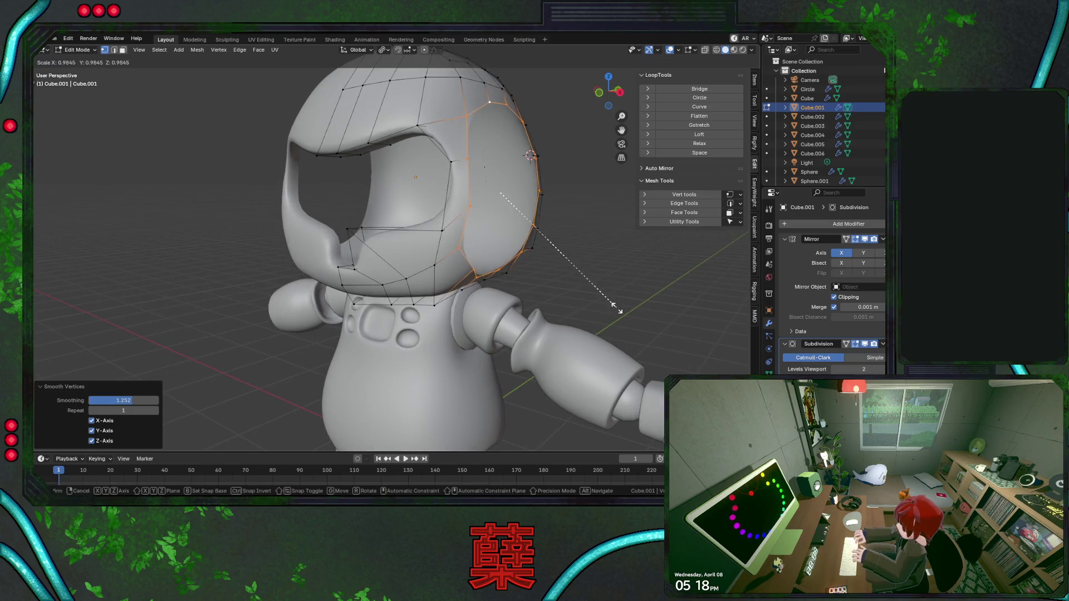
click(607, 293)
key(KP_1)
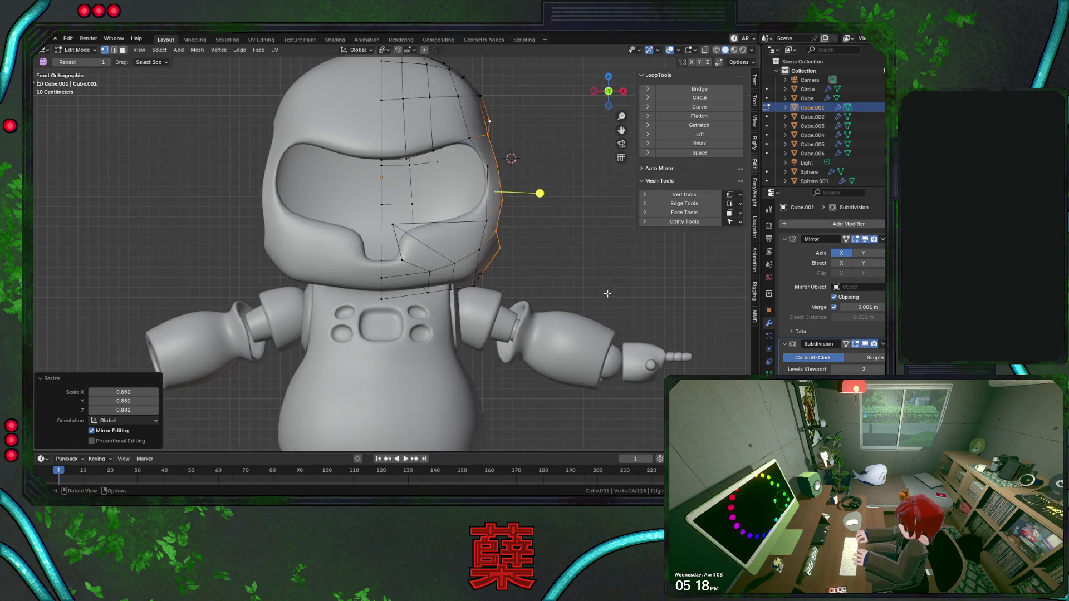
scroll(601, 263, down, 1)
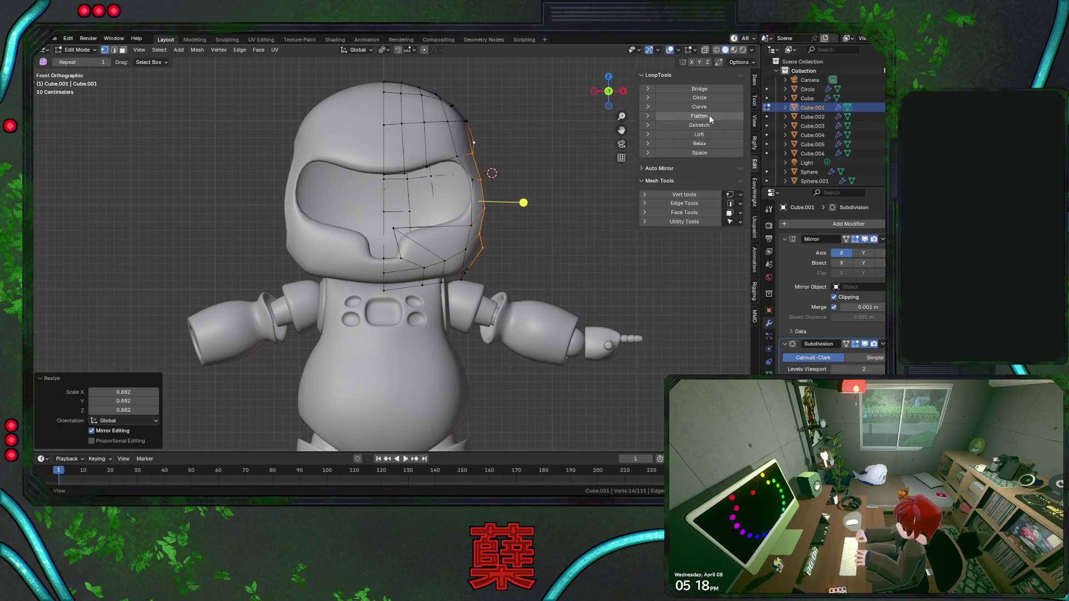
Flatten the side loop into a plane with LoopTools and save BaseRobot.blend.
click(698, 116)
middle_drag(548, 235, 392, 248)
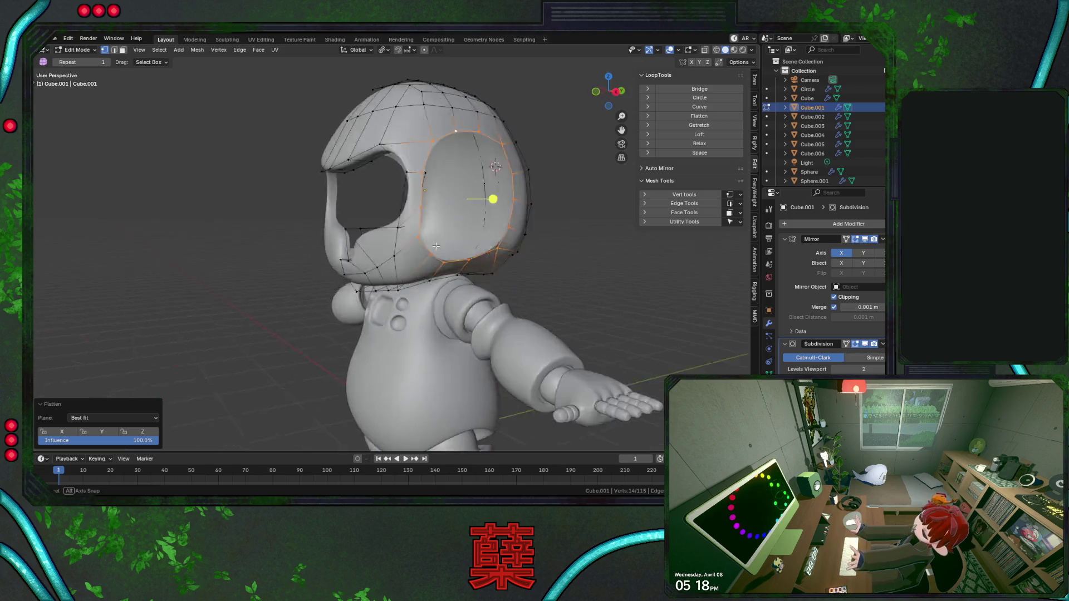
key(KP_1)
key(ctrl+s)
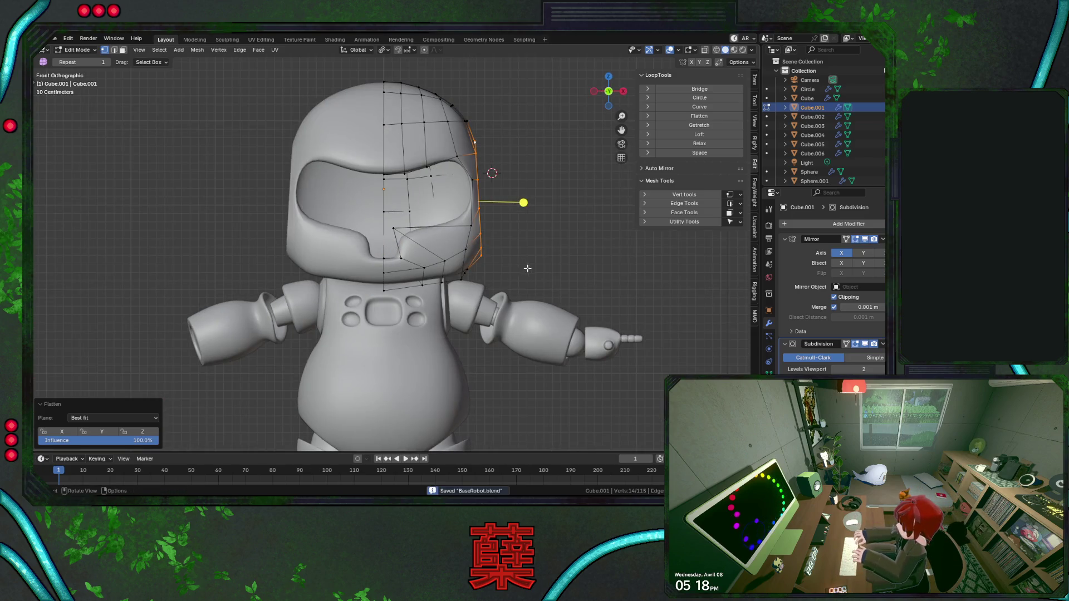
Tilt the side loop slightly, extrude it in place and shrink the new loop inward as the ear base.
key(r)
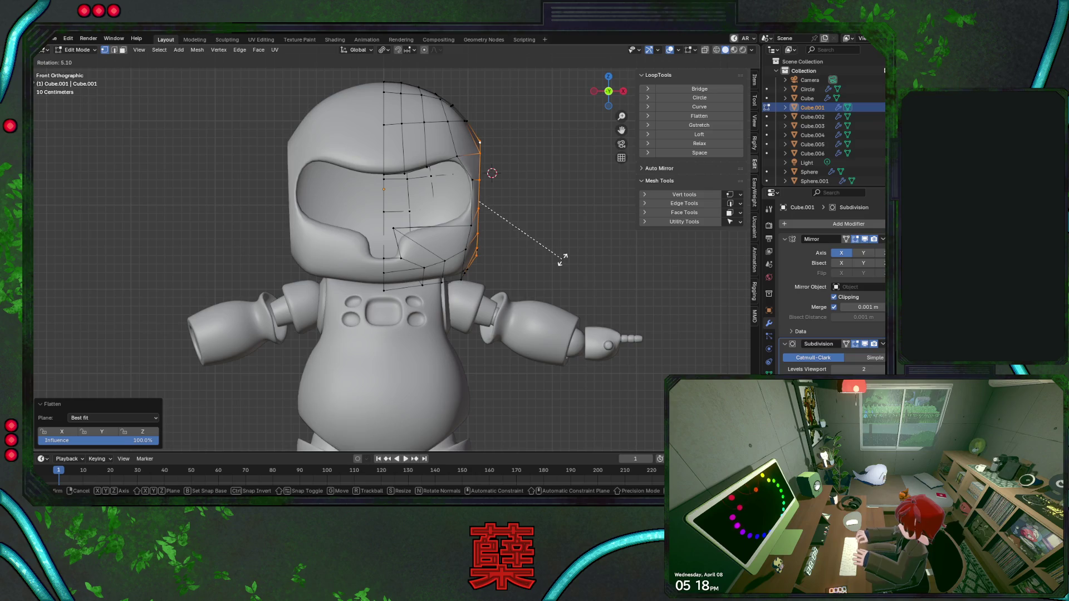
click(562, 257)
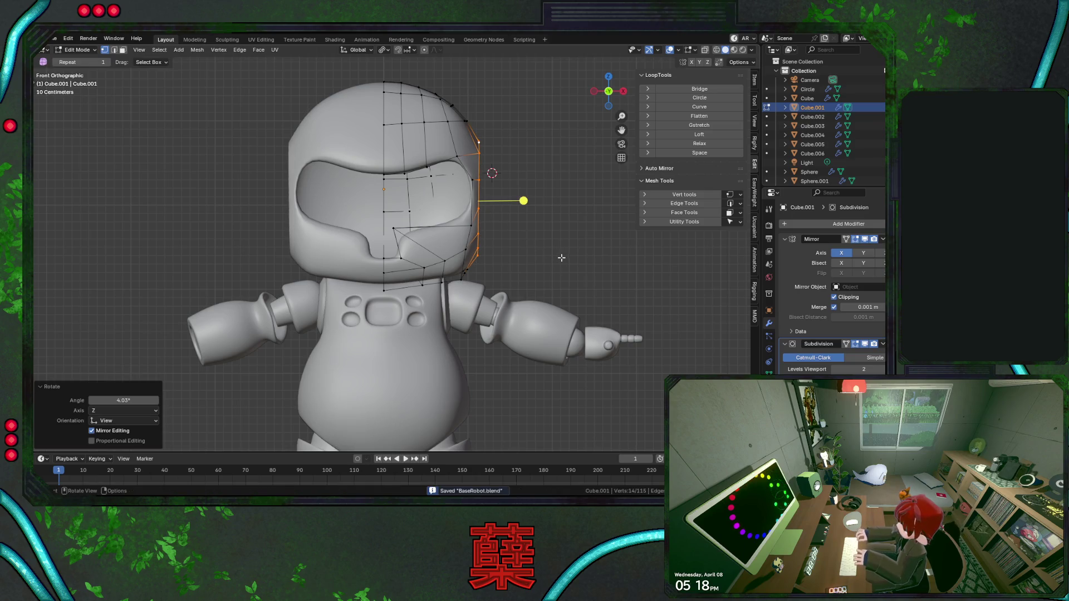
key(e)
key(Escape)
key(s)
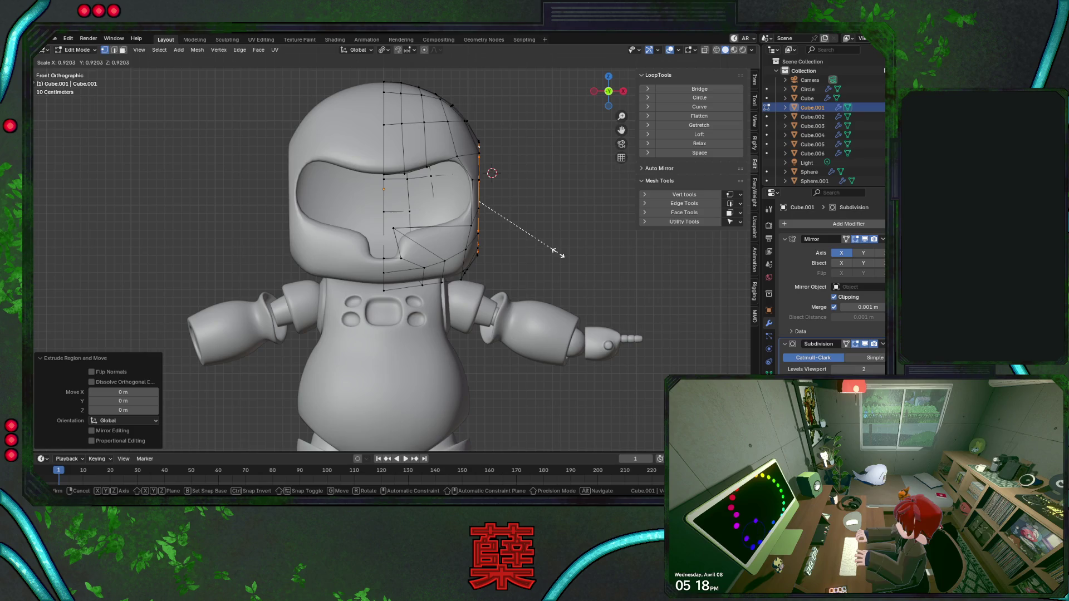
click(553, 248)
mouse_move(523, 201)
middle_down()
mouse_move(441, 240)
mouse_move(437, 229)
mouse_move(460, 250)
mouse_move(517, 262)
middle_up()
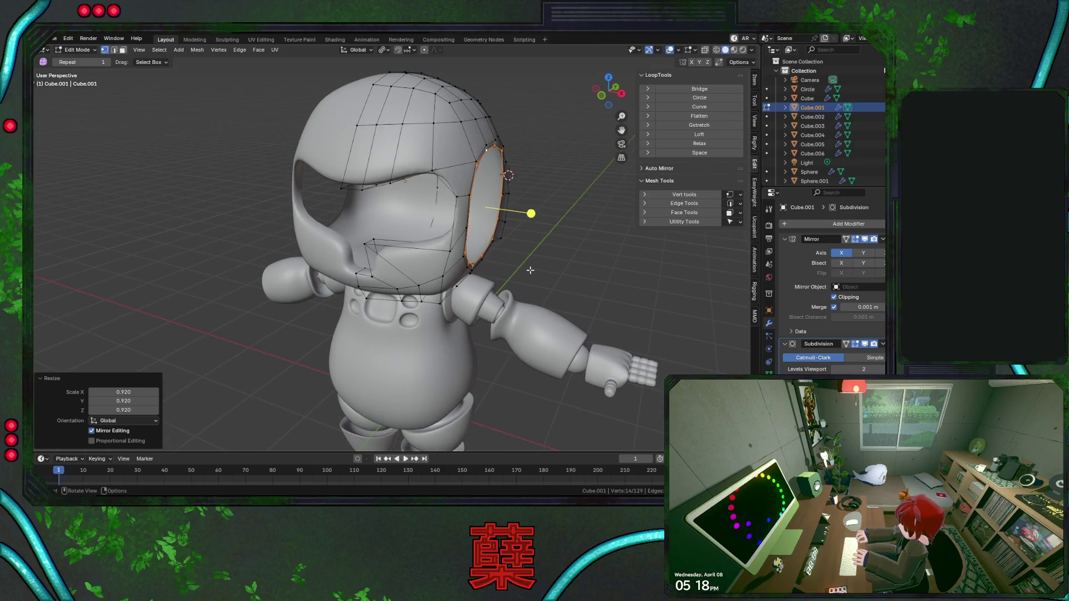
Extrude the ear loop again, push it outward along X and scale its outer loop smaller.
key(e)
right_click(529, 269)
key(KP_1)
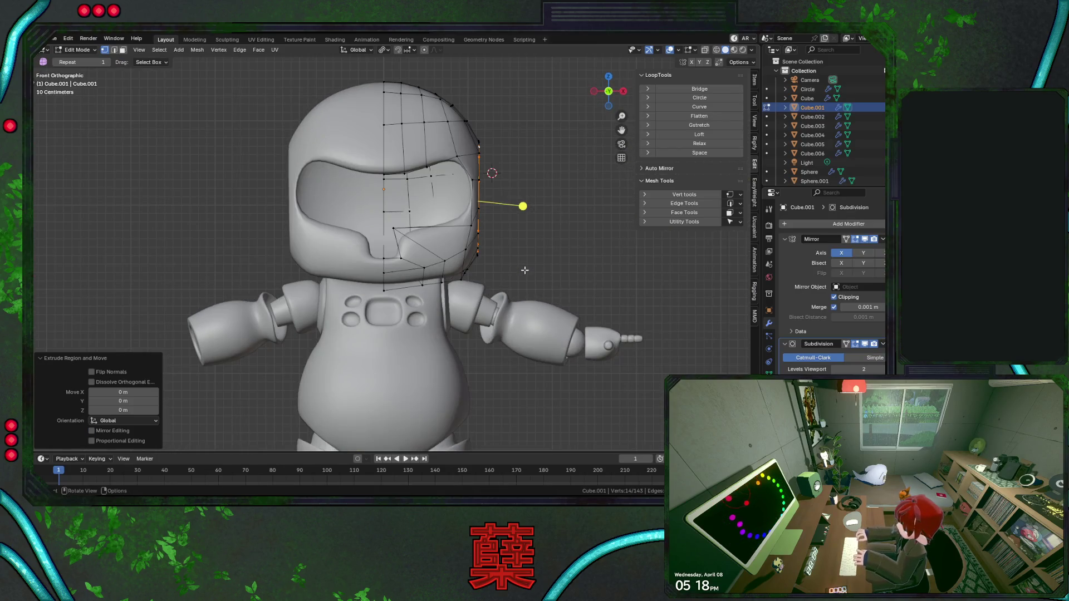
key(g)
key(x)
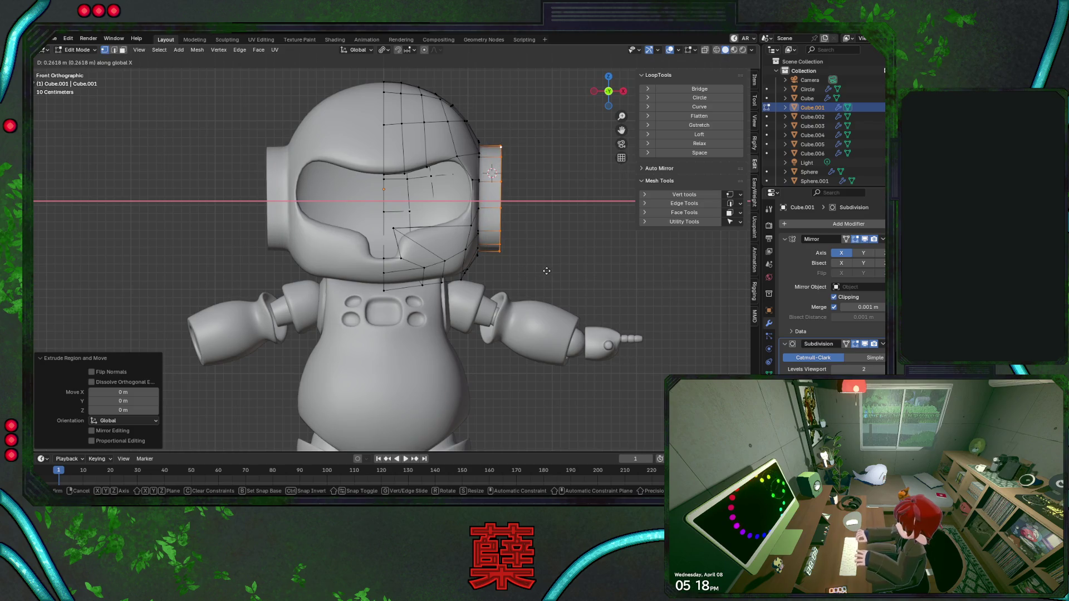
click(547, 270)
key(s)
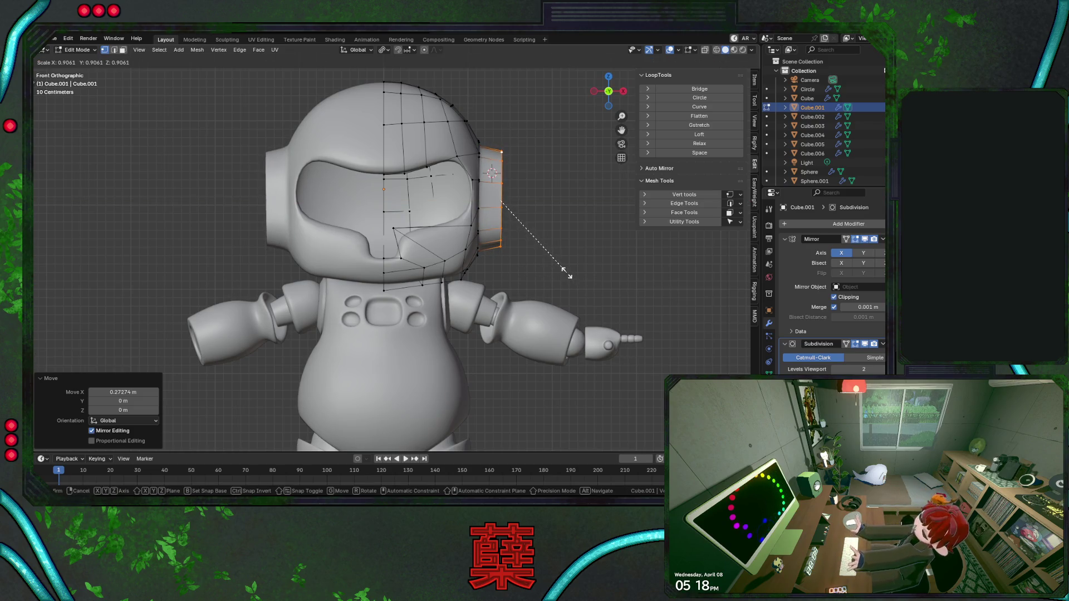
click(566, 271)
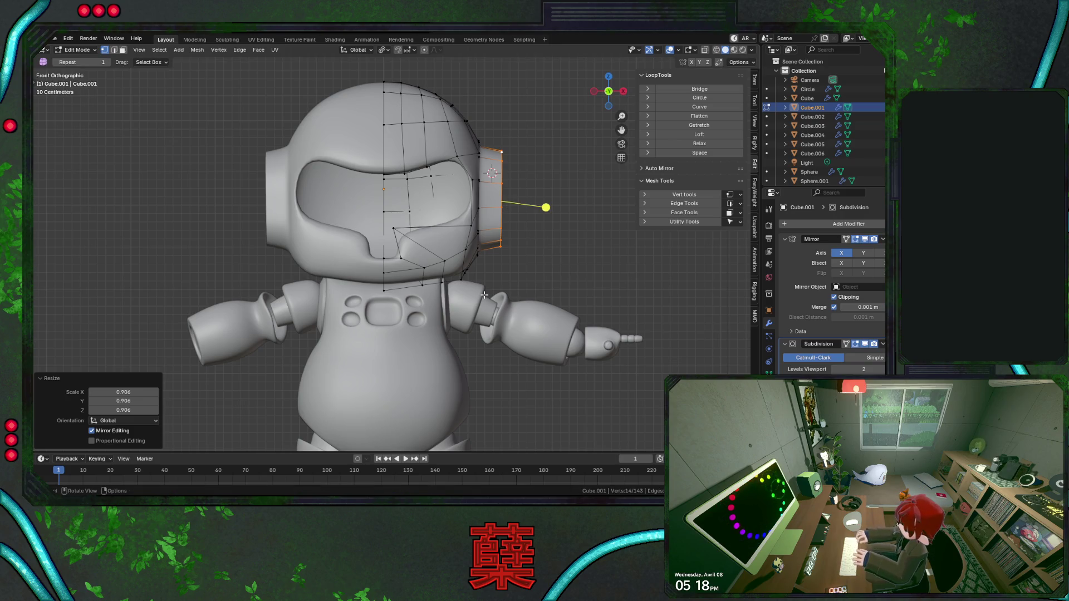
middle_drag(541, 286, 462, 289)
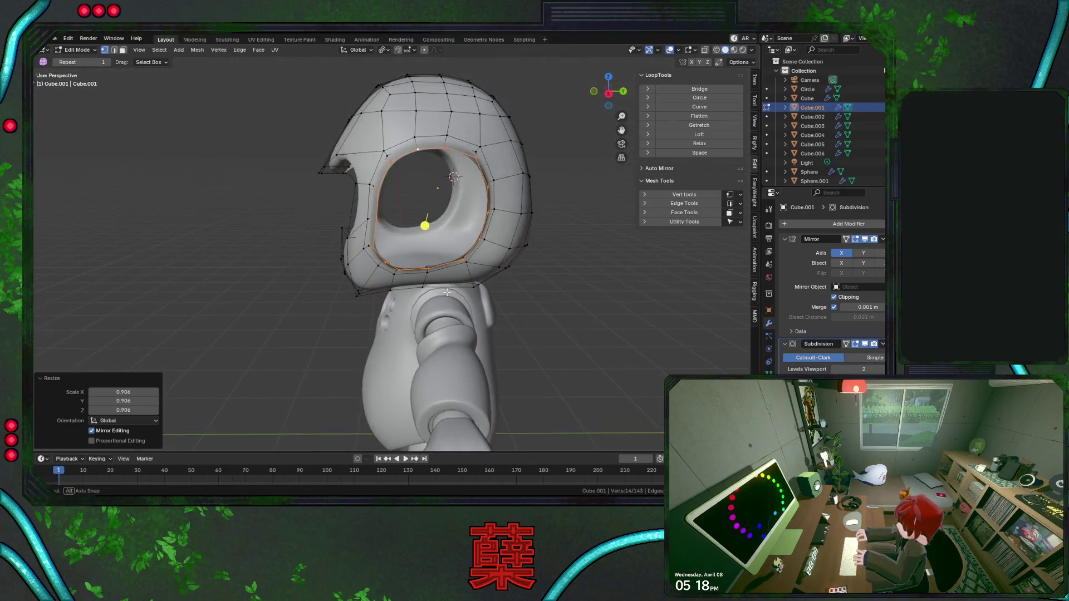
key(alt+f)
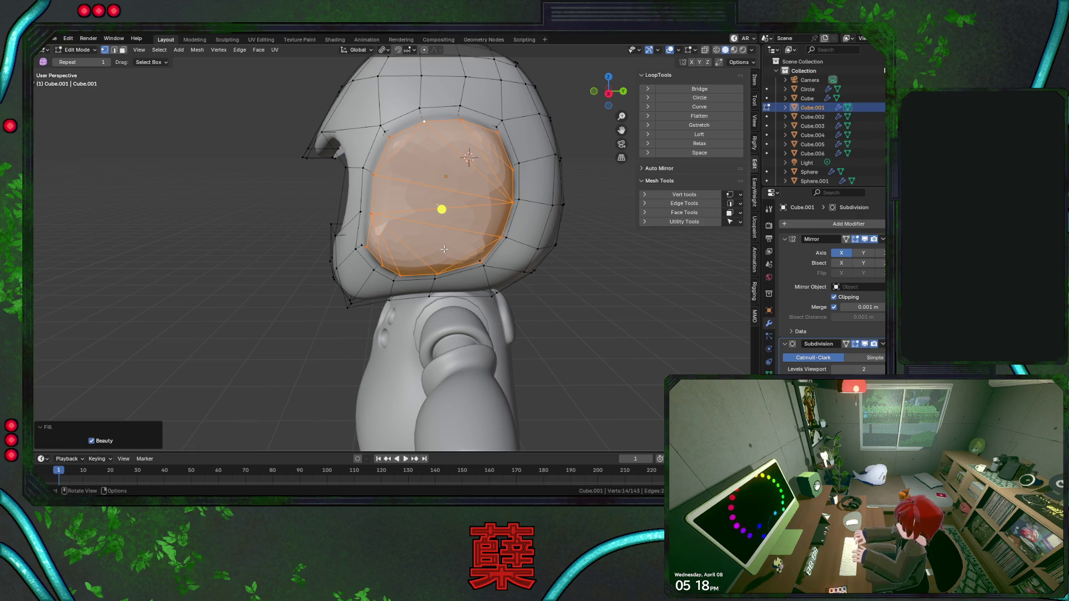
key(x)
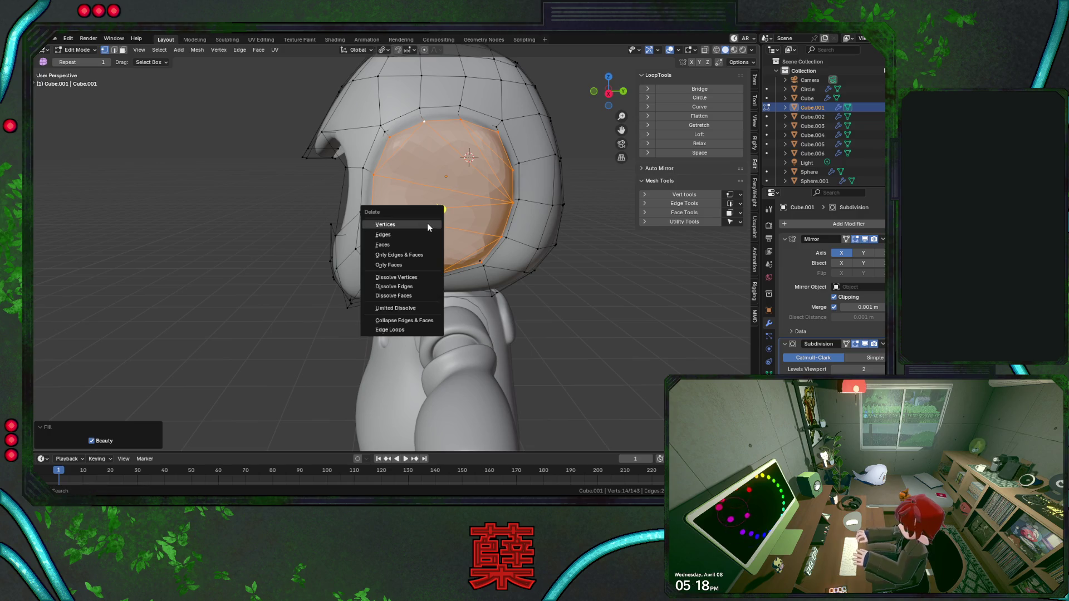
click(427, 223)
right_click(393, 130)
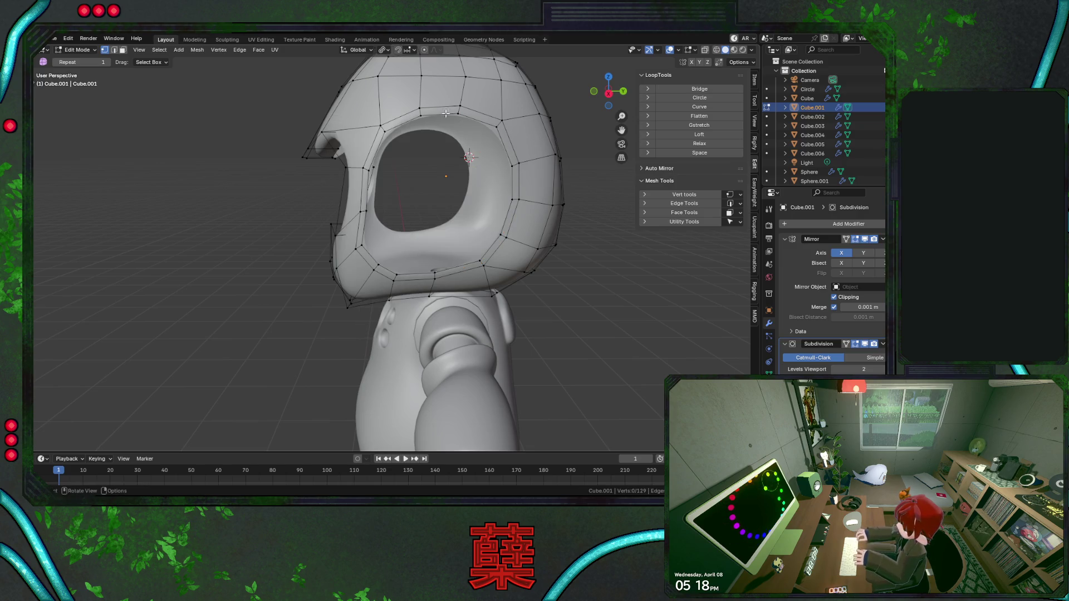
right_click(413, 119)
click(404, 118)
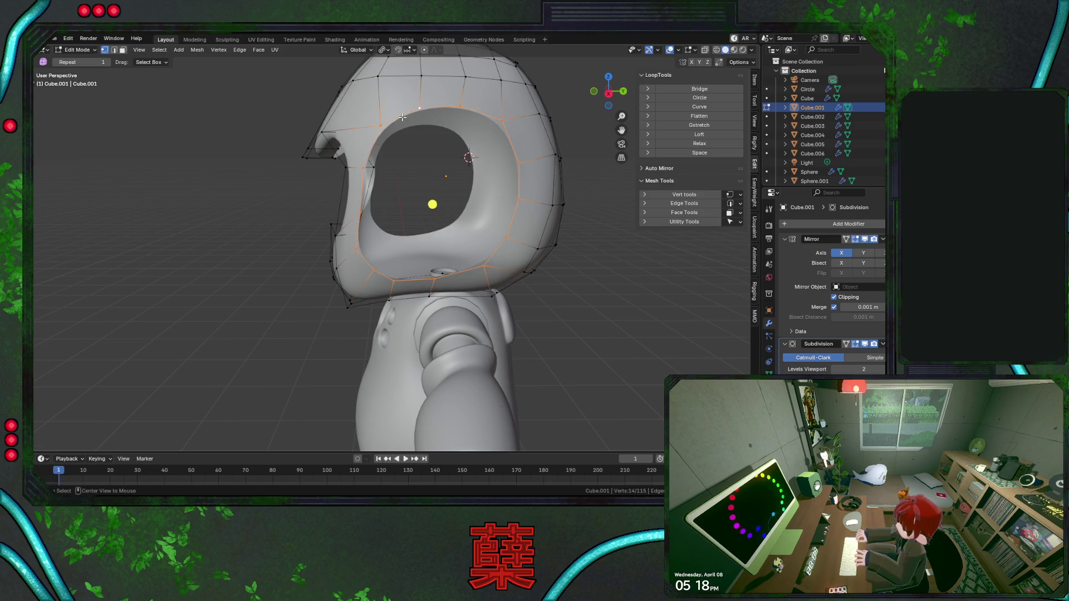
key(KP_3)
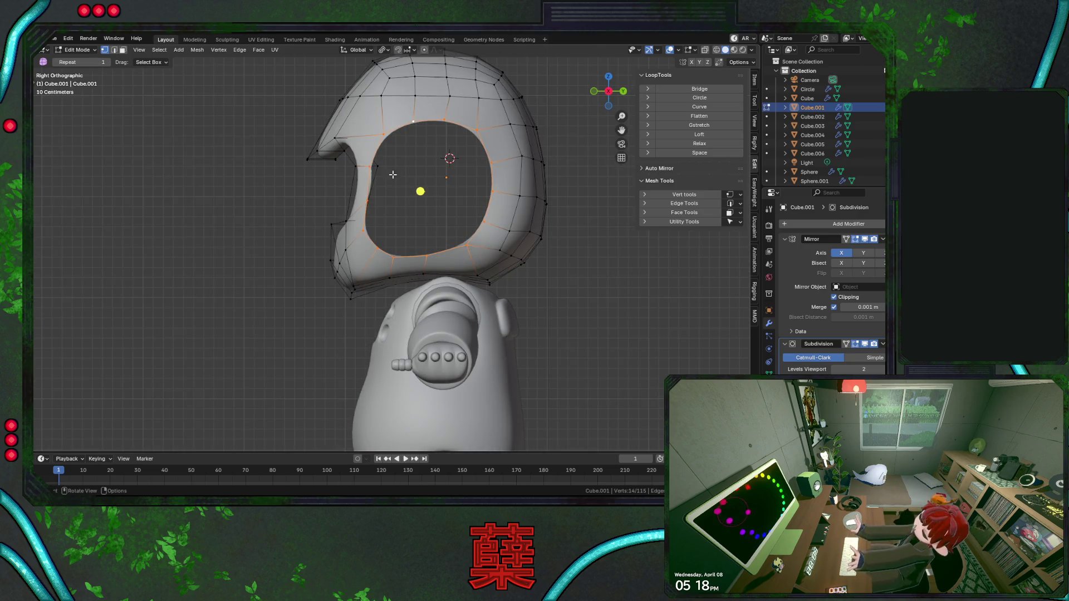
Nudge individual vertices on the lower helmet around the opening into better positions.
click(346, 160)
scroll(336, 124, up, 1)
key(g)
click(428, 225)
click(334, 233)
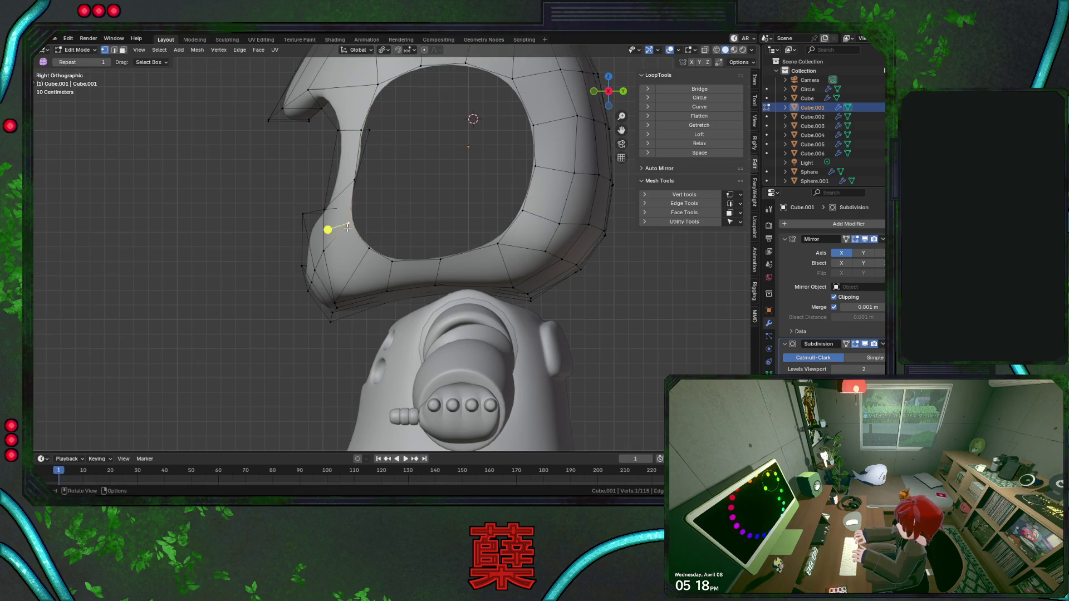
key(g)
click(369, 240)
click(356, 265)
key(g)
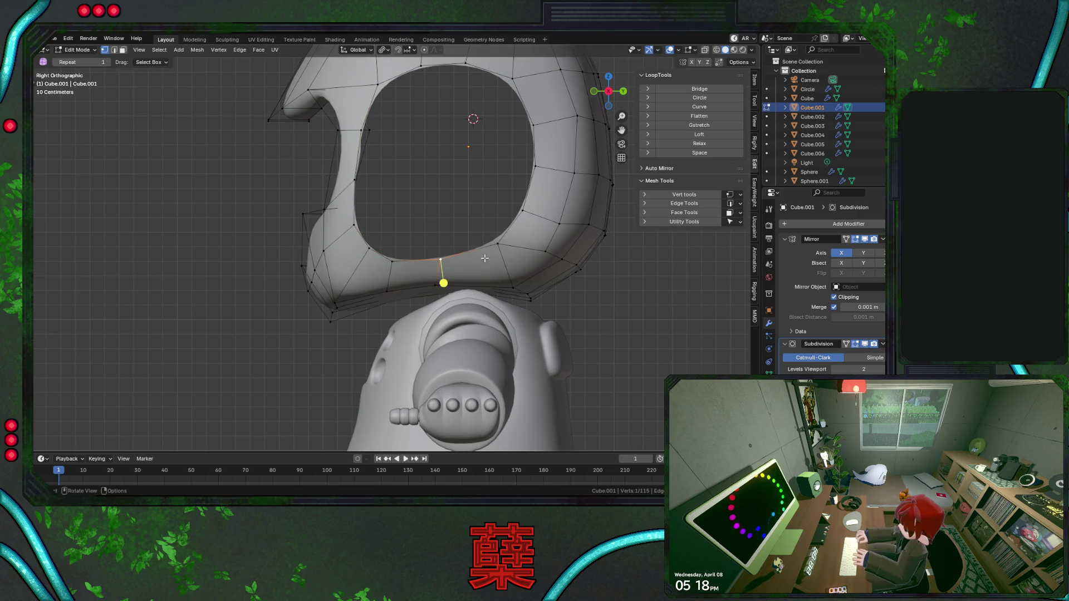
In wireframe, slide the lower-rim vertices along their edges to even out their spacing.
alt+click(455, 284)
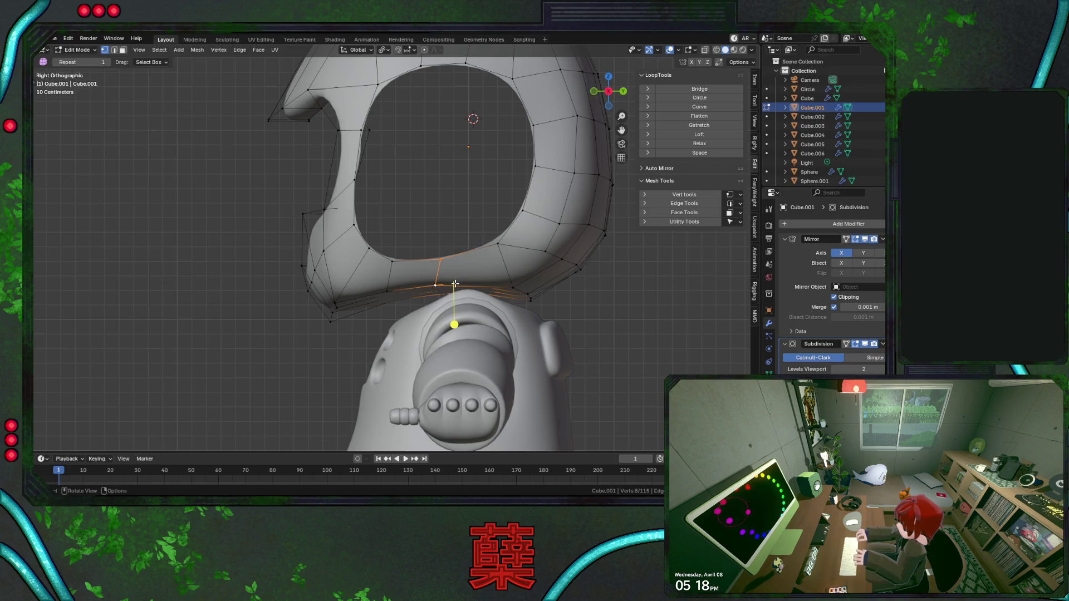
key(shift+z)
click(436, 285)
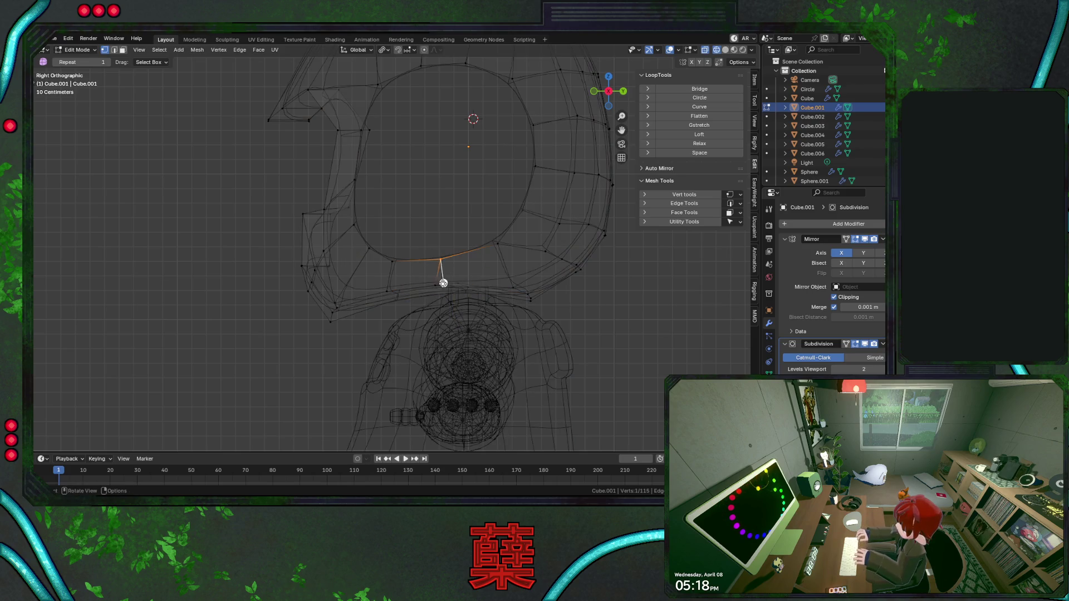
key(shift+v)
click(489, 294)
click(437, 258)
key(shift+v)
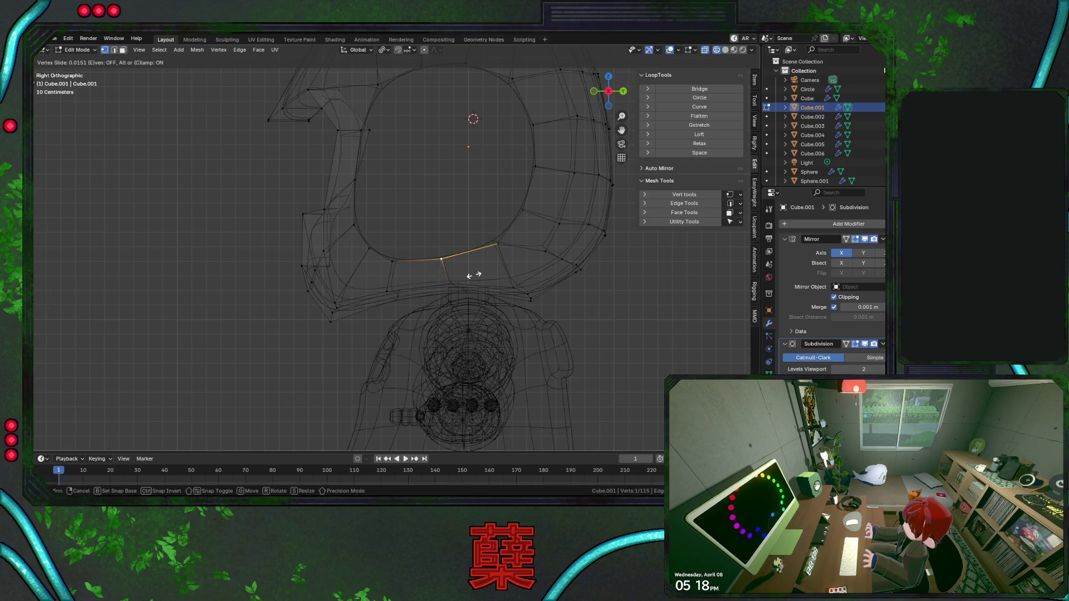
click(472, 276)
click(396, 289)
key(shift+v)
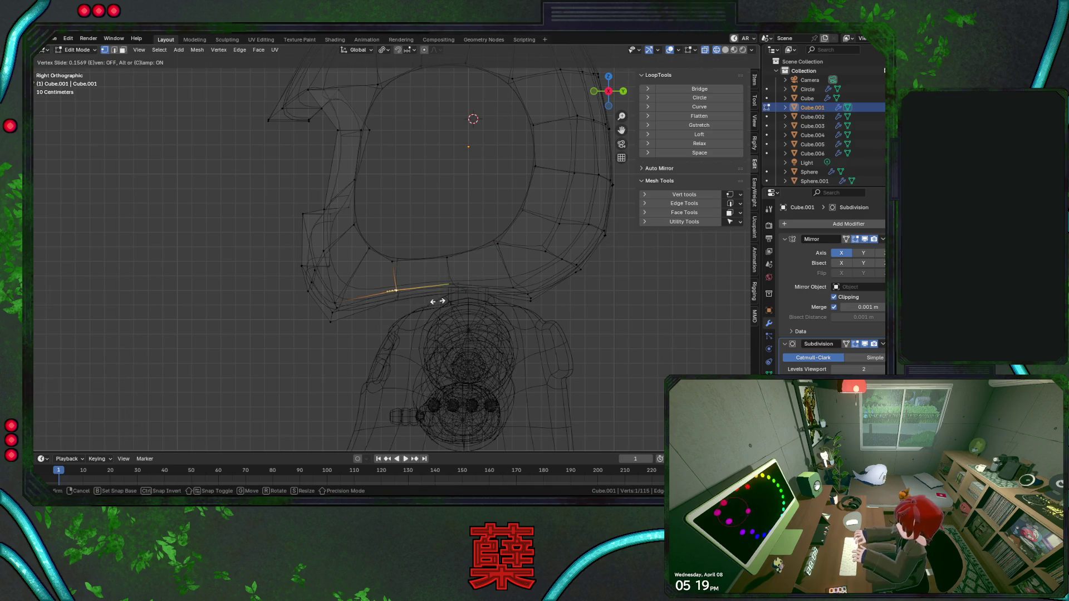
click(402, 261)
key(shift+v)
click(426, 268)
click(423, 231)
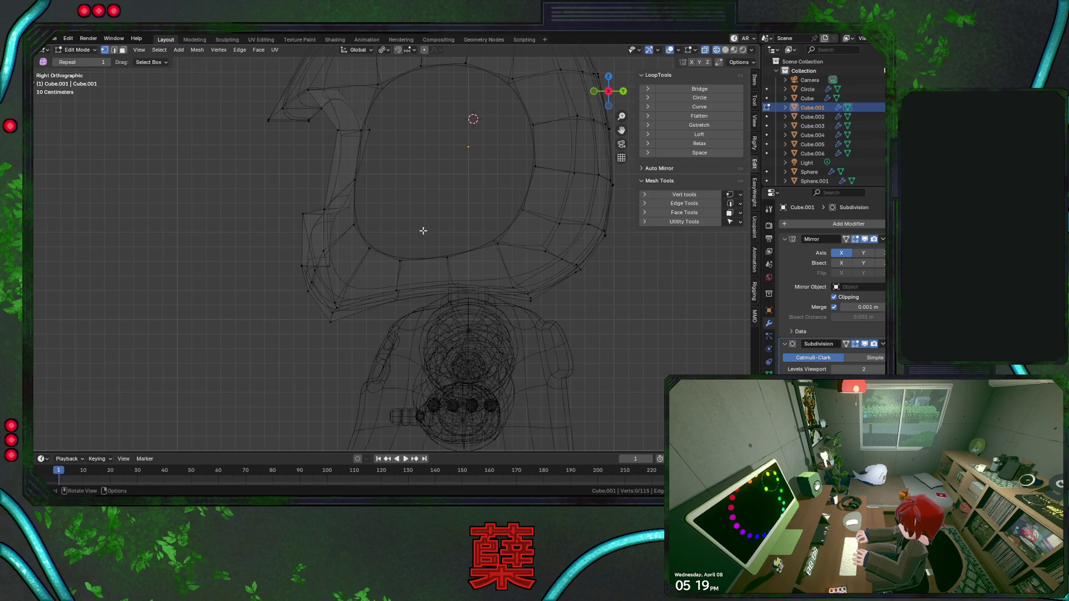
Slide an opening-edge vertex along its edge and shift it sideways along Y.
click(371, 244)
click(531, 174)
key(shift+v)
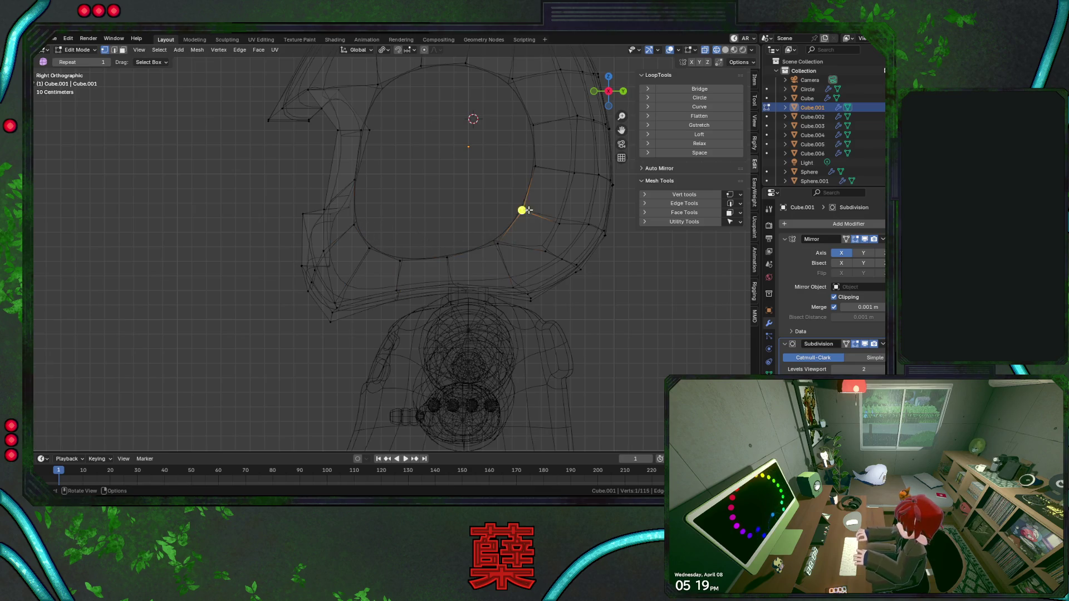
middle_drag(483, 200, 469, 236)
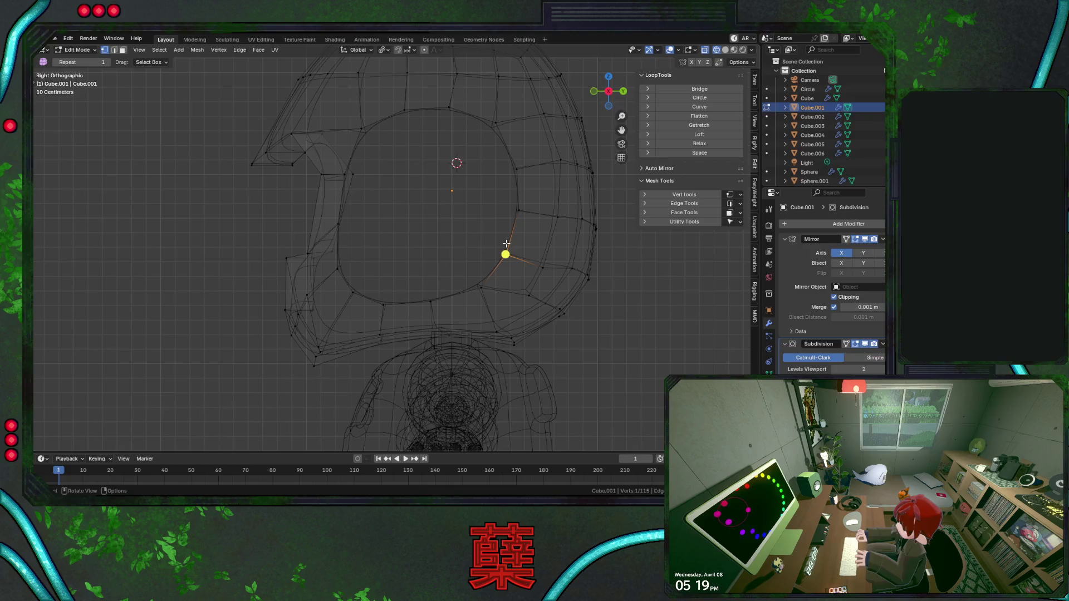
key(g)
key(y)
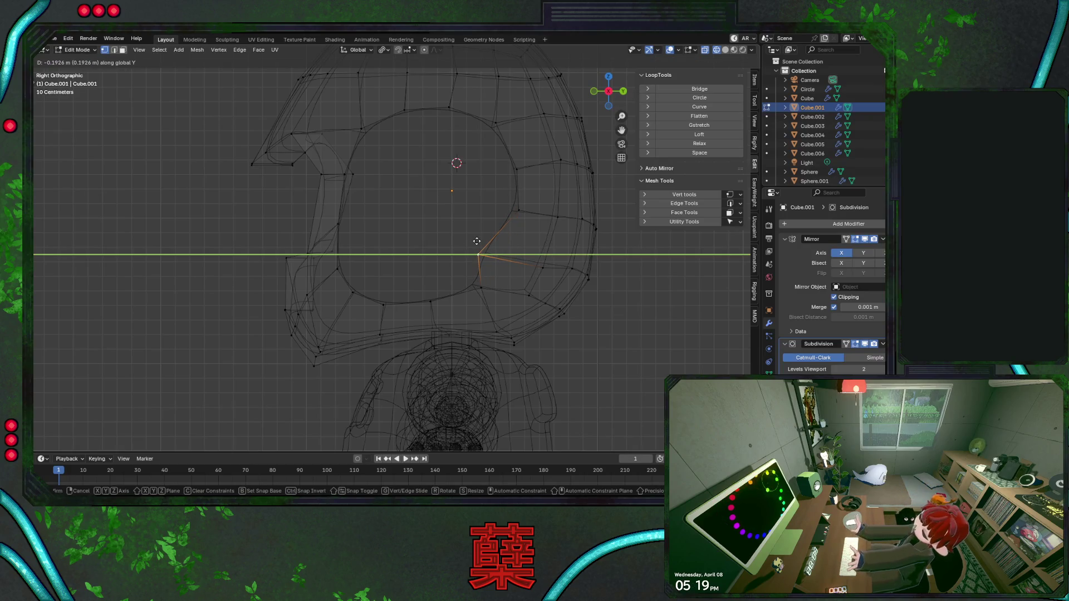
click(479, 241)
Shift the next right-side opening vertices along Y to even the curve.
key(g)
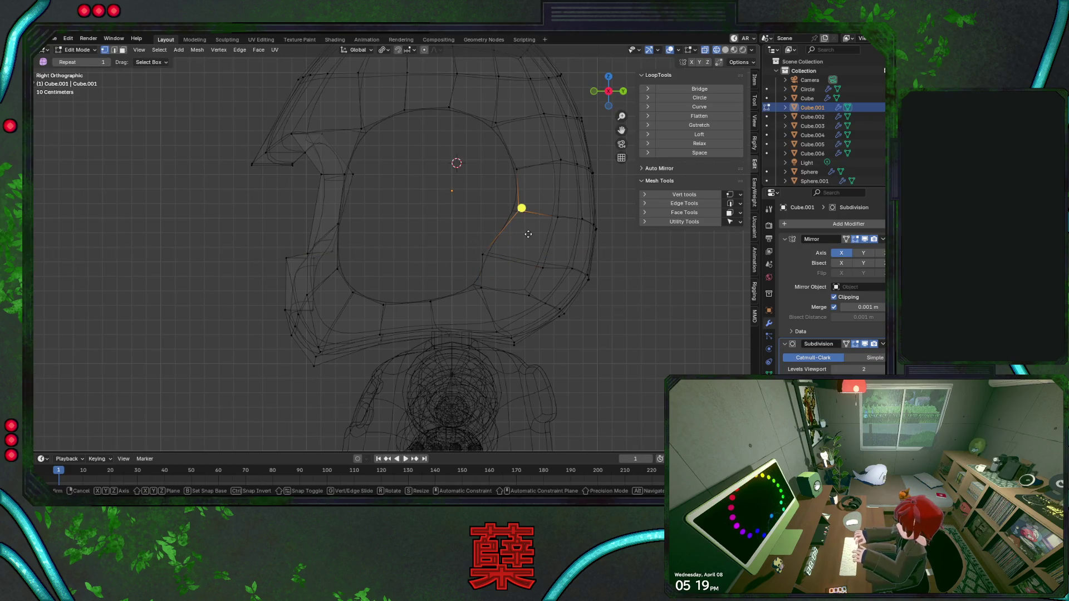
key(y)
click(493, 236)
key(g)
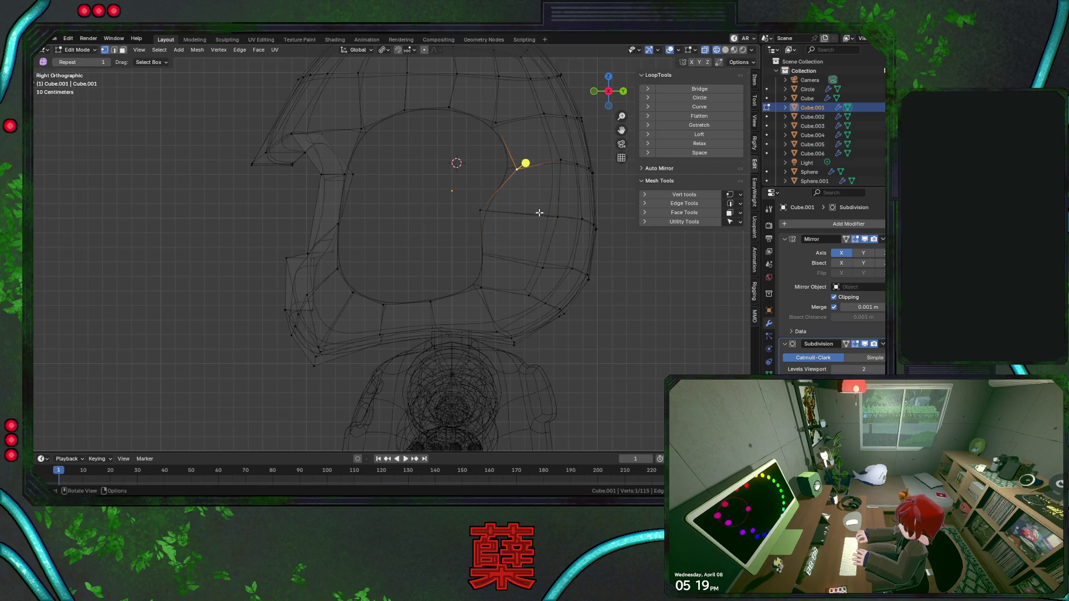
key(y)
click(514, 216)
key(g)
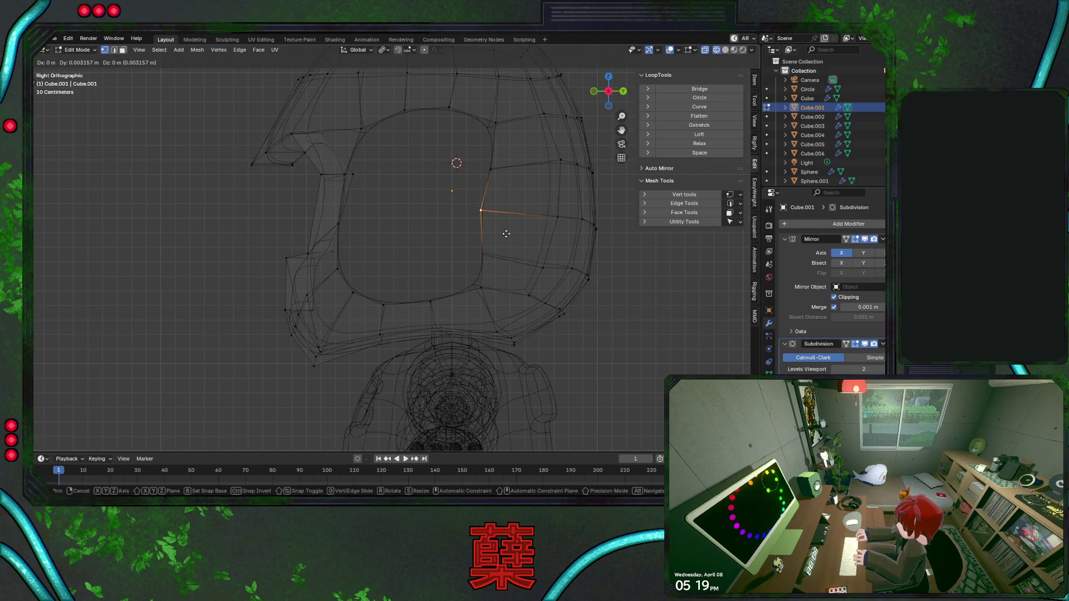
key(y)
Lower the opening's two top vertices along Z.
click(510, 235)
click(451, 87)
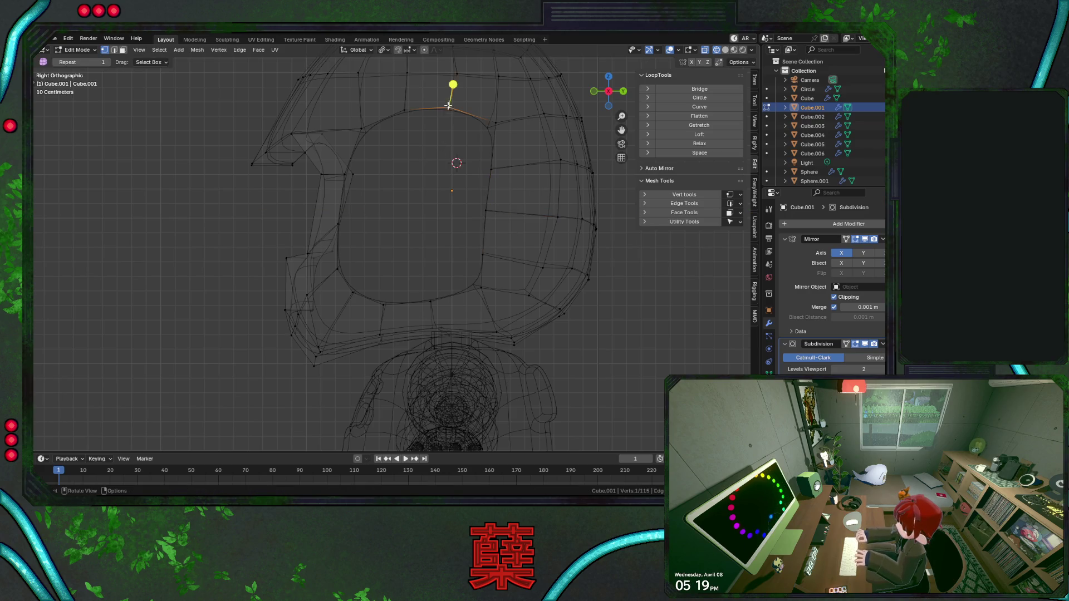
key(g)
key(z)
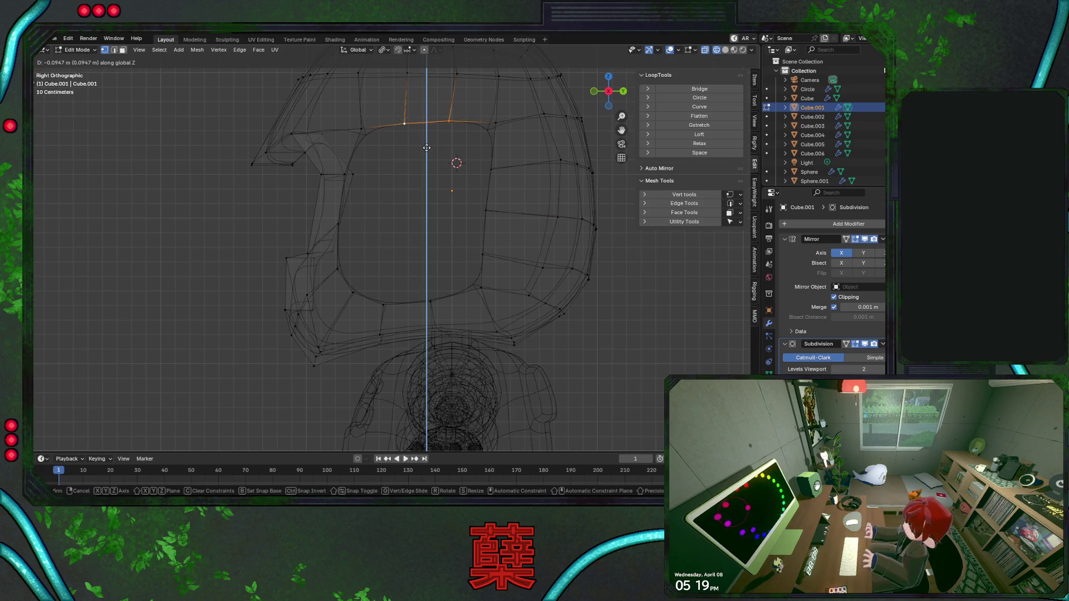
click(427, 147)
Move the opening's left-side and lower-left vertices along Y to round the outline.
click(326, 166)
key(g)
key(y)
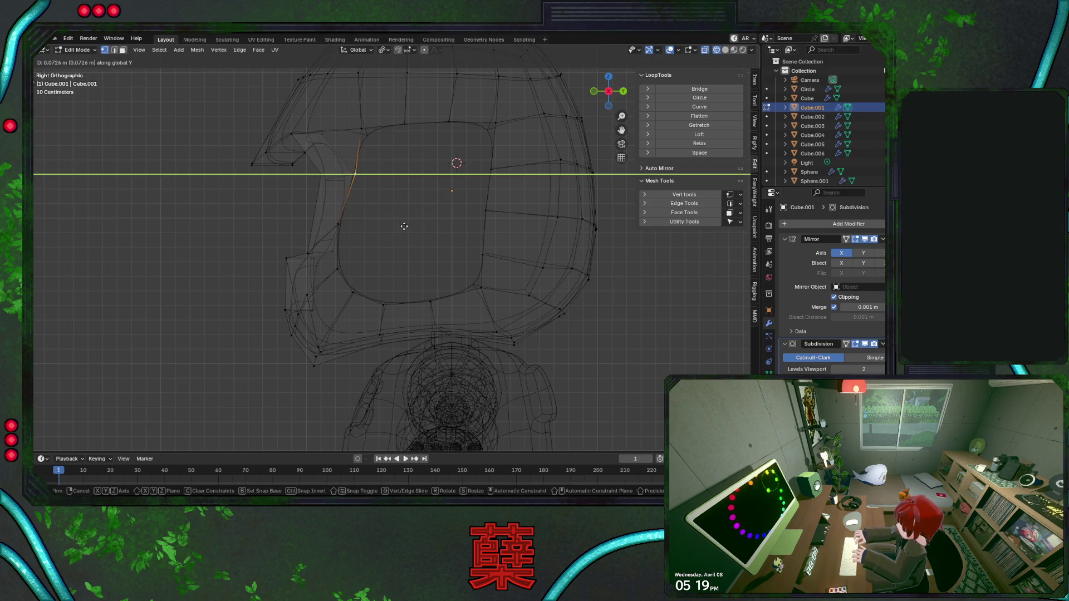
click(403, 225)
click(335, 223)
key(g)
key(y)
click(364, 258)
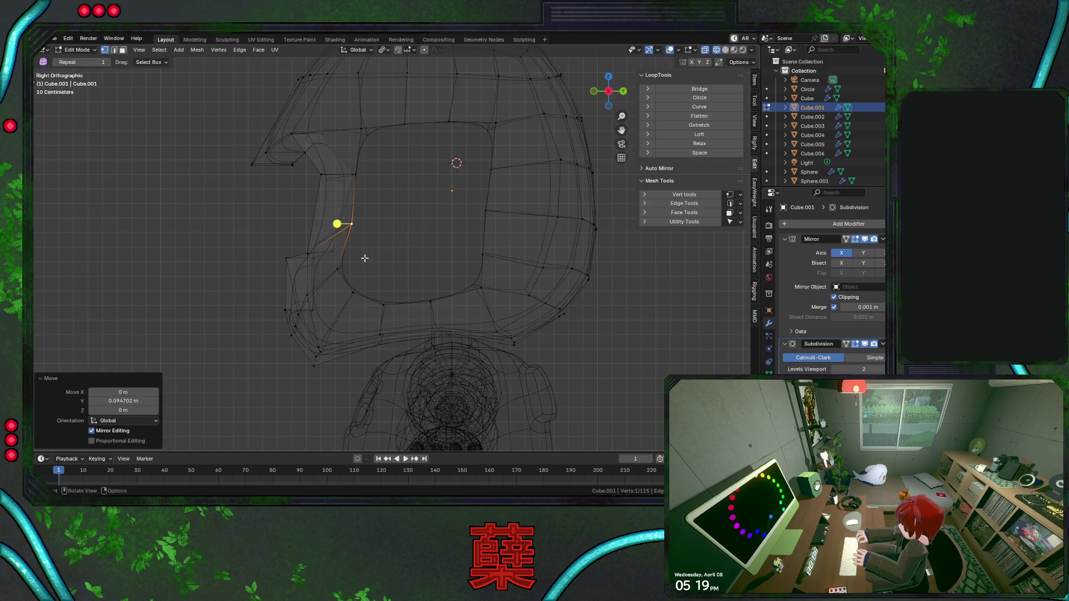
click(319, 272)
key(g)
key(y)
click(390, 282)
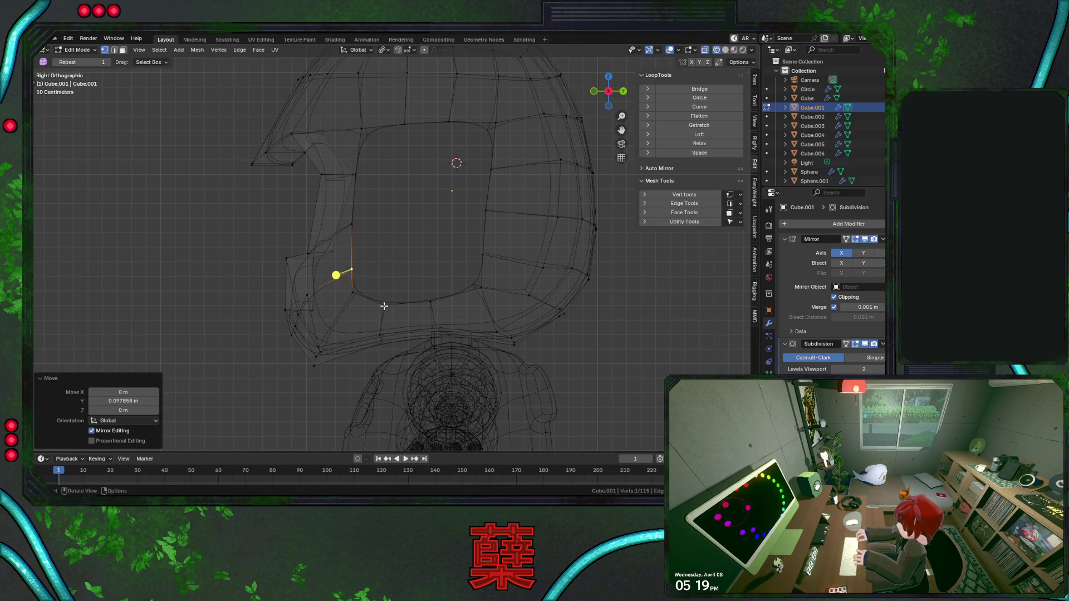
Adjust the opening's bottom vertices along Z and clear the selection.
click(382, 304)
key(g)
key(z)
click(428, 298)
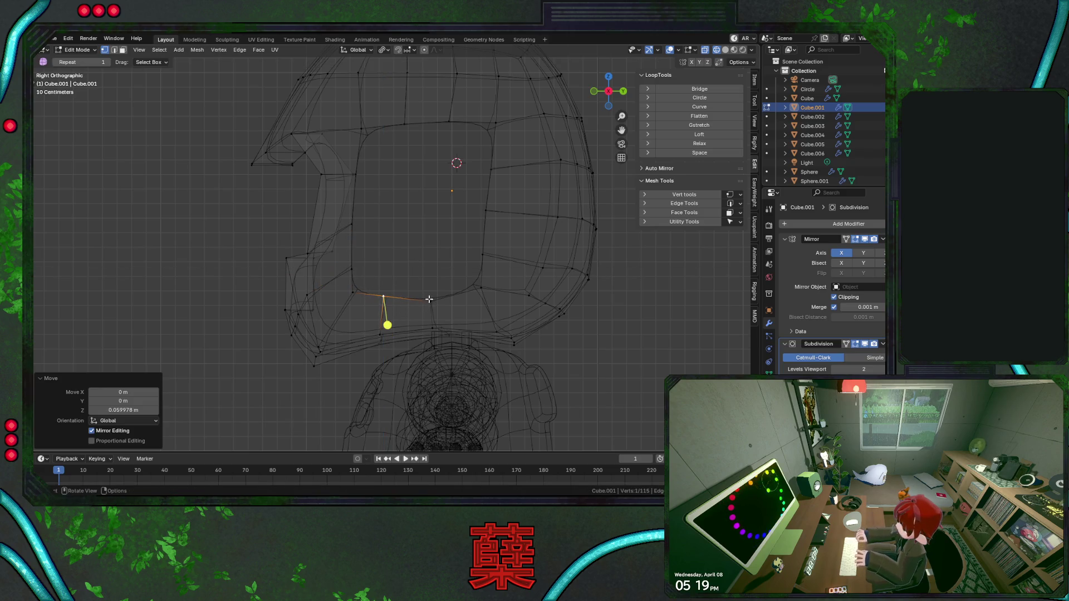
key(g)
key(z)
click(432, 296)
click(447, 253)
Save the file in solid shading, then extrude the opening's bottom edge up along Z in three stages.
key(shift+z)
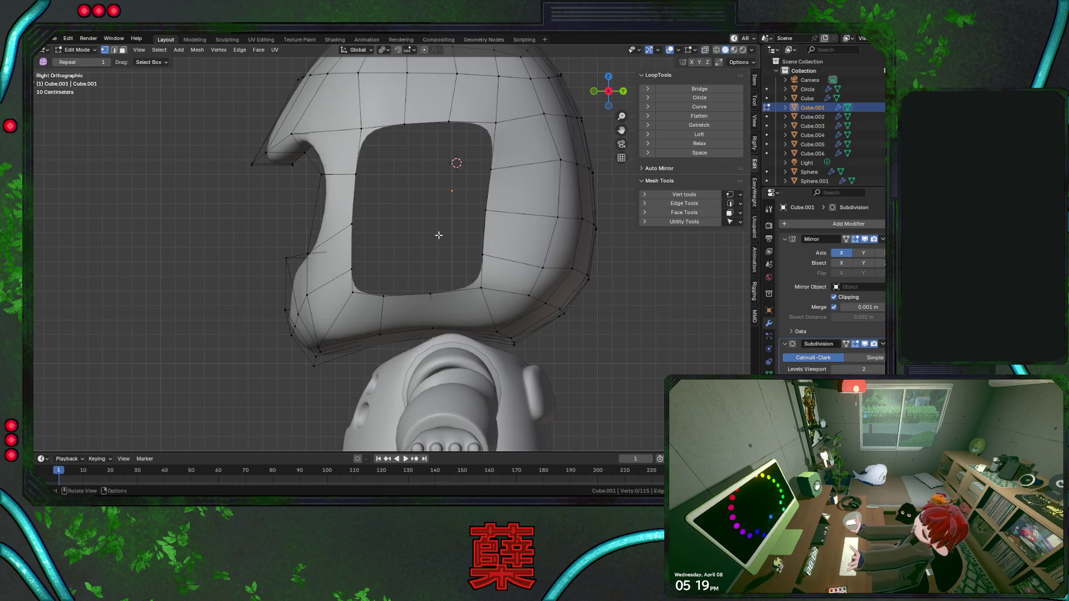
key(ctrl+s)
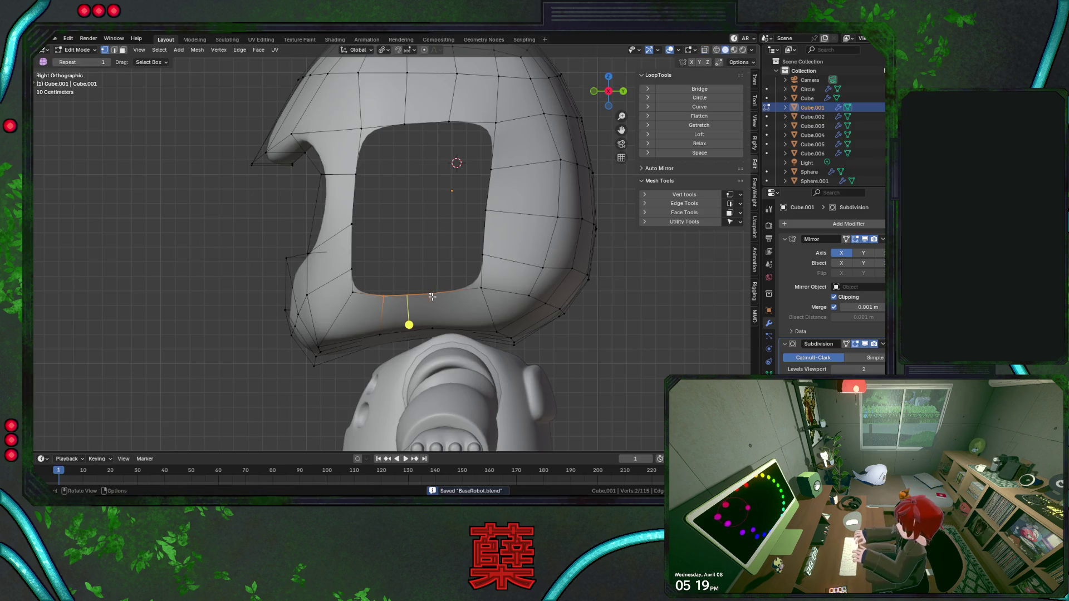
key(e)
key(z)
click(429, 252)
key(e)
key(z)
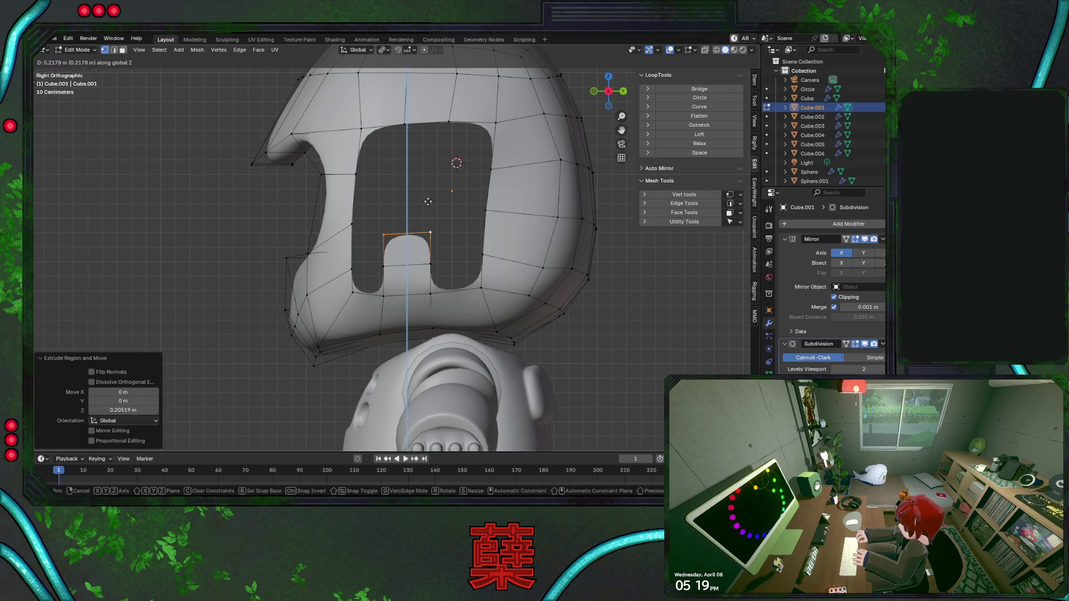
click(433, 188)
key(e)
key(z)
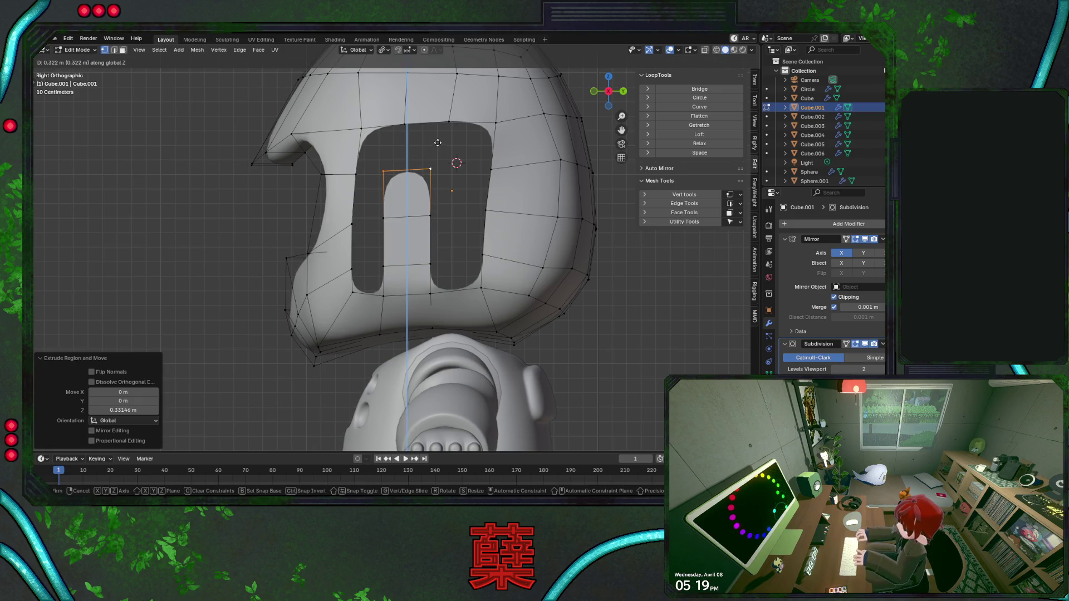
click(438, 143)
Bridge the strip to the top rim with a face and slide nearby vertices along Y to shape the slots.
shift+click(383, 170)
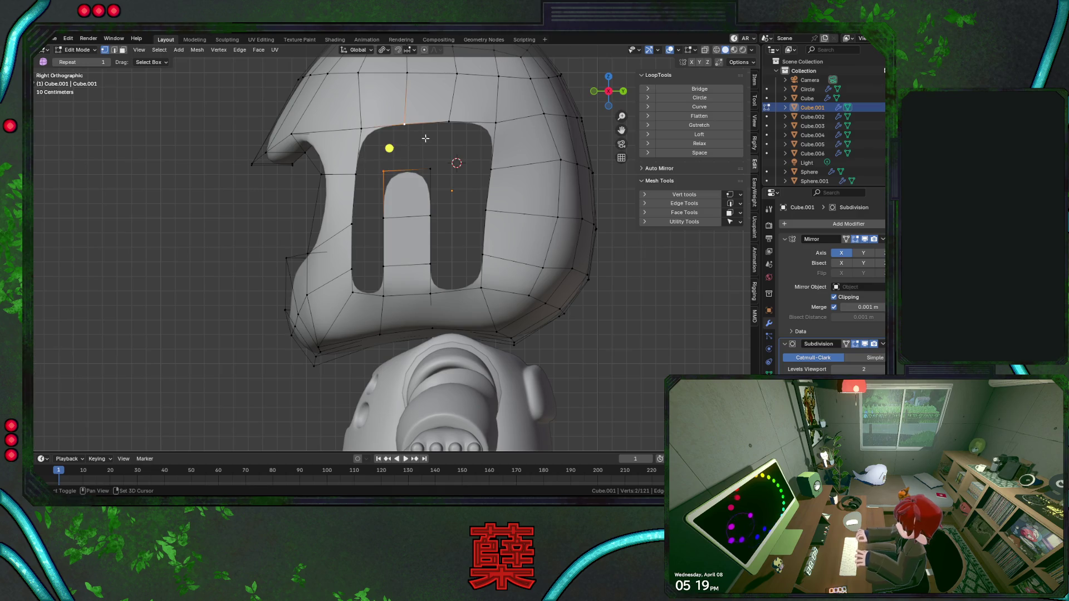
key(f)
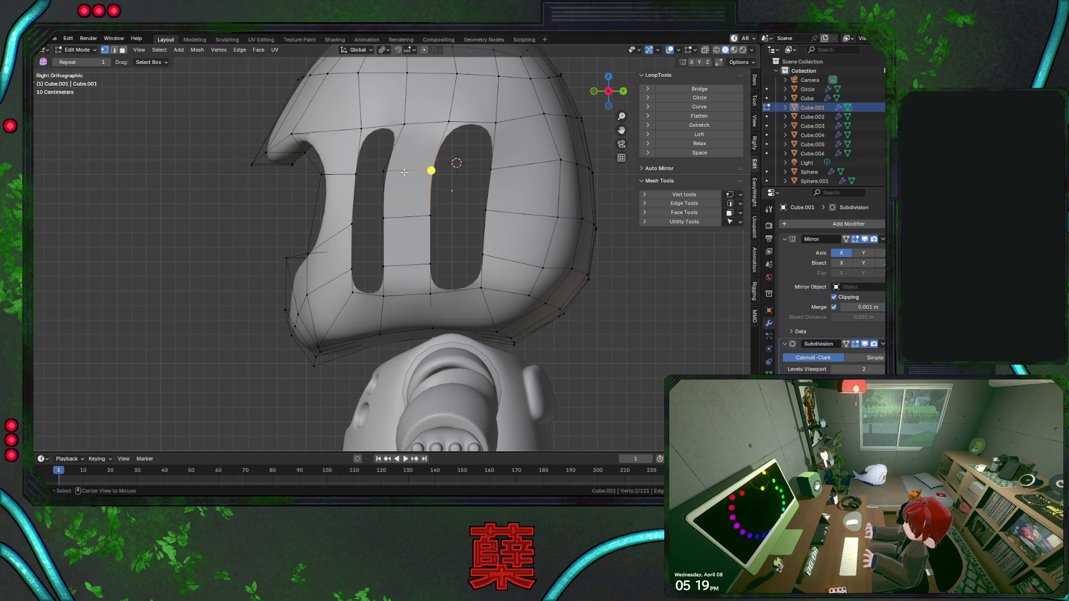
key(g)
key(y)
key(Return)
click(407, 217)
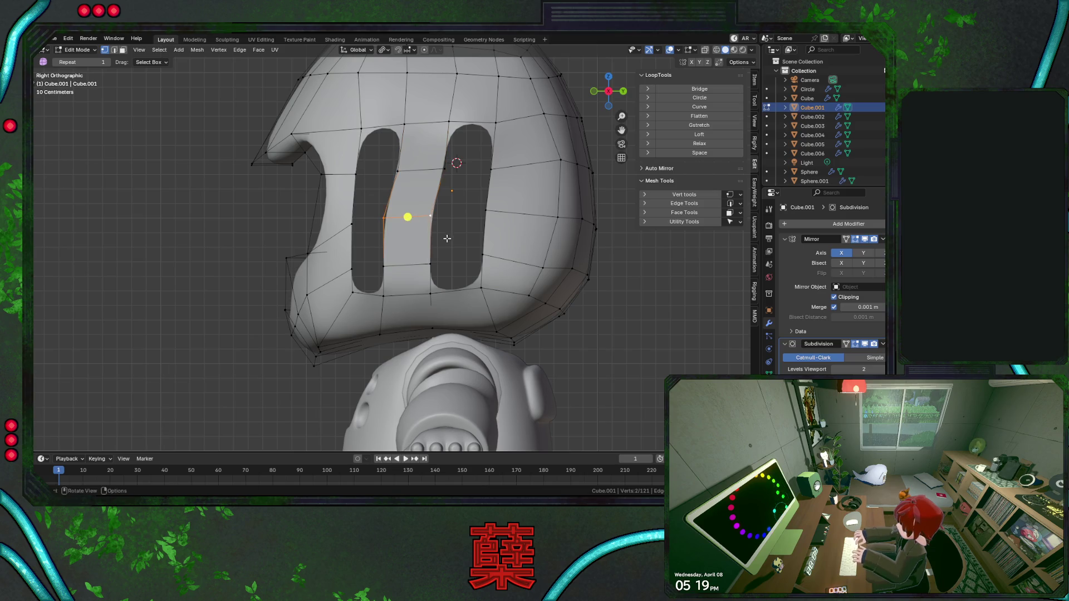
key(g)
key(y)
key(Return)
click(409, 263)
key(g)
key(y)
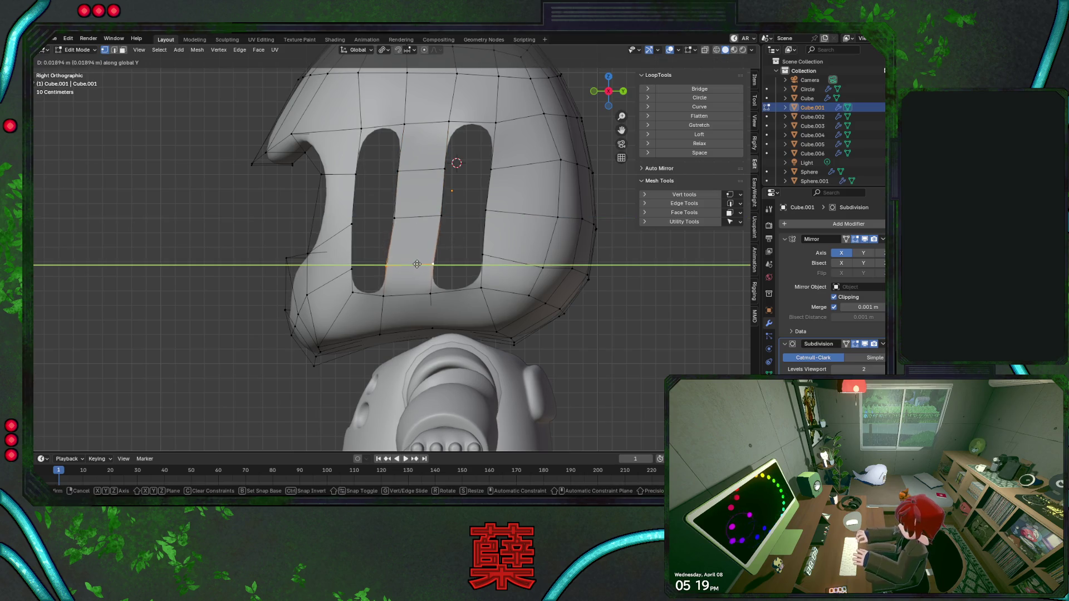
click(413, 264)
Lower the left slot's top edge and move its surrounding faces to close the slot.
click(399, 172)
ctrl+shift+click(372, 142)
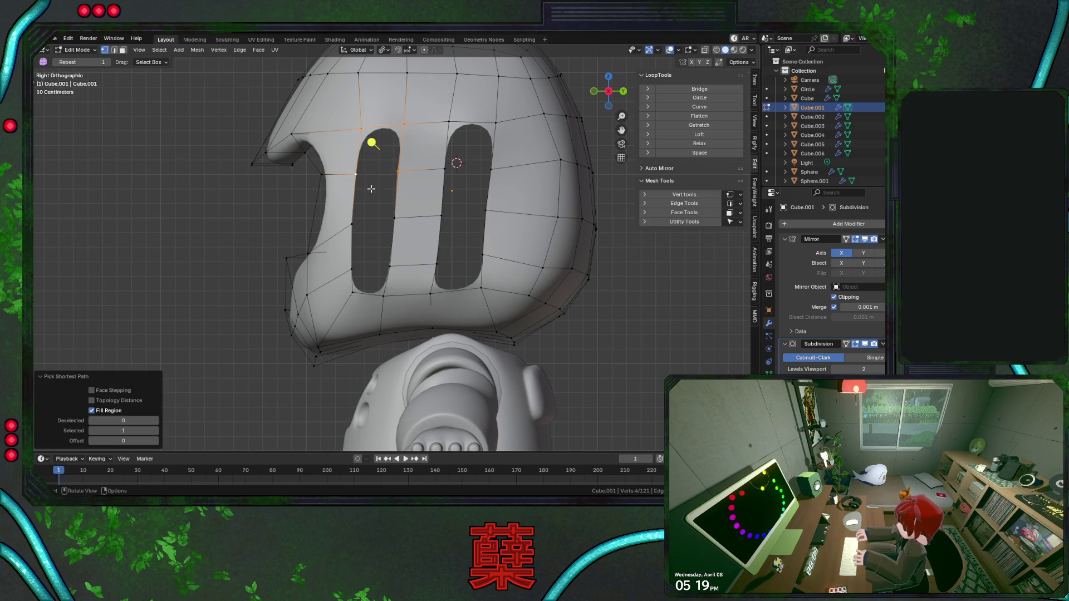
key(g)
click(393, 215)
ctrl+shift+click(370, 195)
key(g)
click(387, 268)
ctrl+shift+click(364, 268)
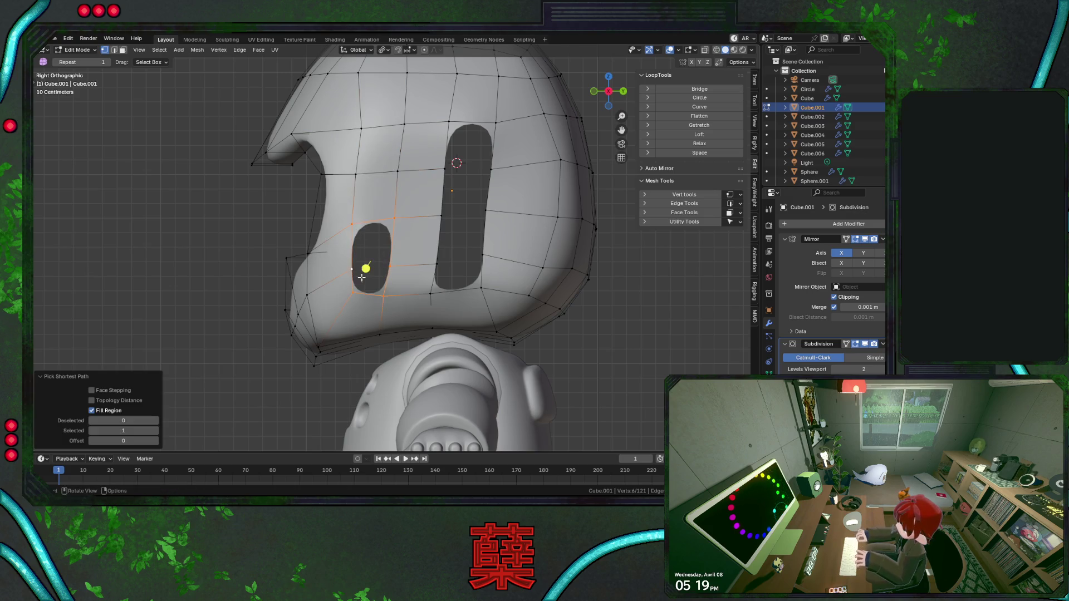
key(g)
click(370, 282)
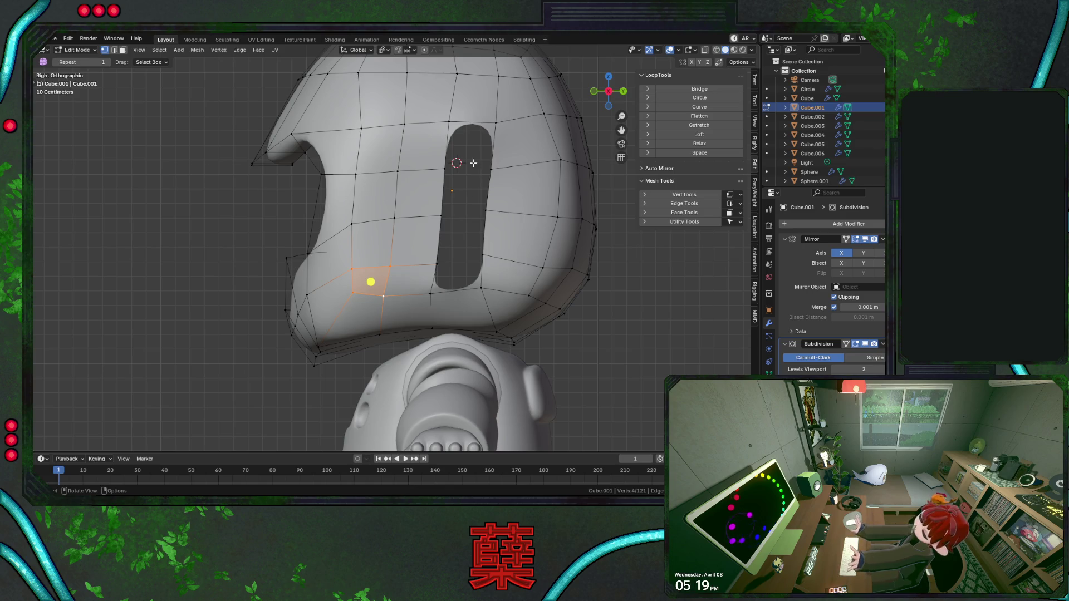
Lower the right slot's top edge and close the remaining slot into a continuous surface.
click(443, 169)
ctrl+shift+click(476, 139)
click(441, 215)
ctrl+shift+click(467, 191)
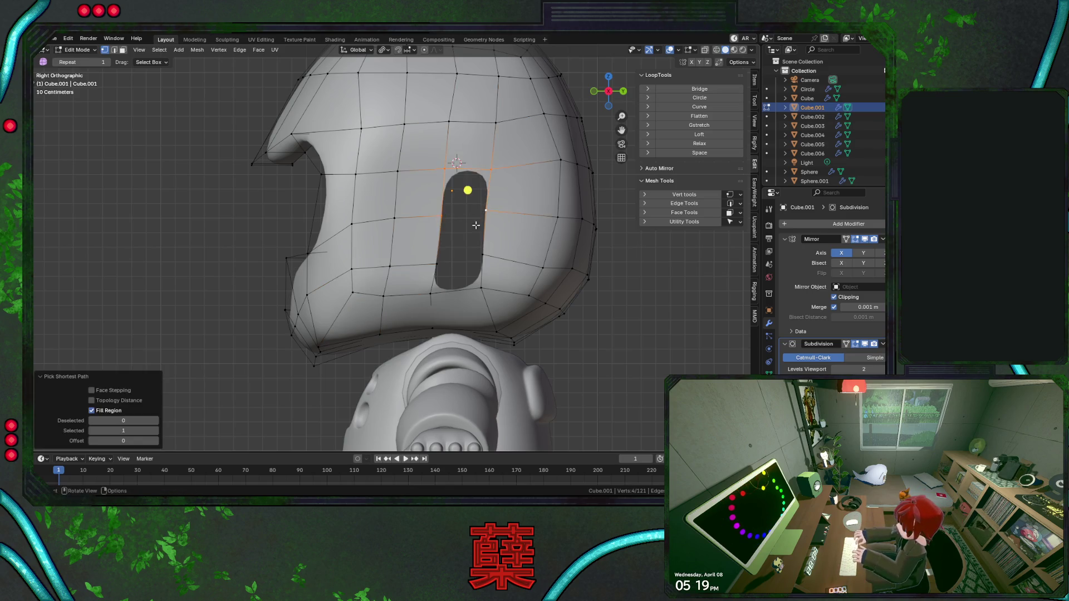
key(g)
click(452, 255)
click(444, 218)
ctrl+shift+click(482, 210)
key(g)
click(500, 285)
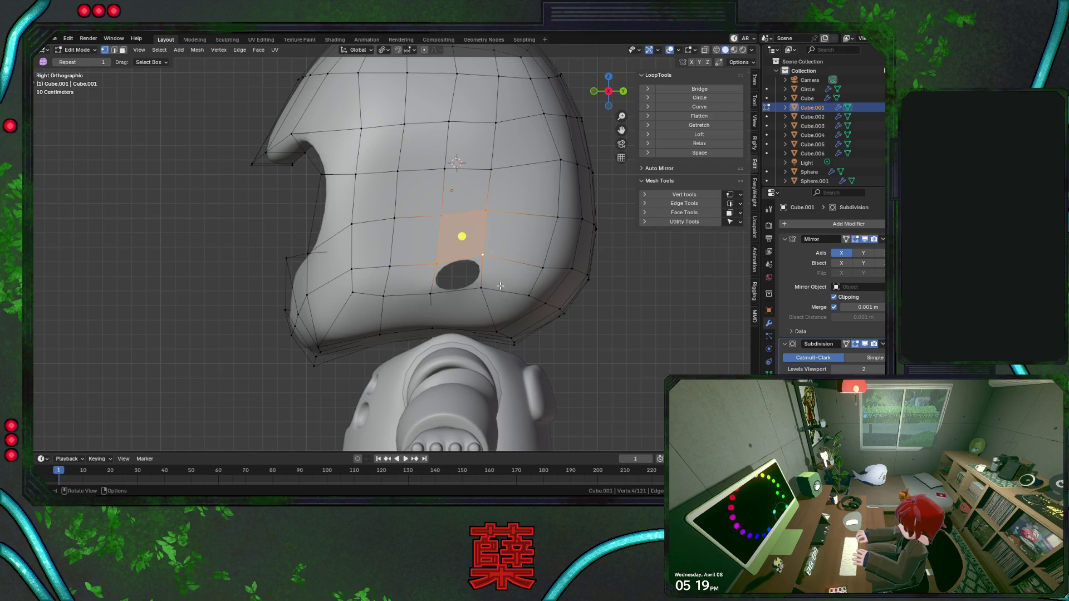
key(g)
click(454, 275)
click(615, 335)
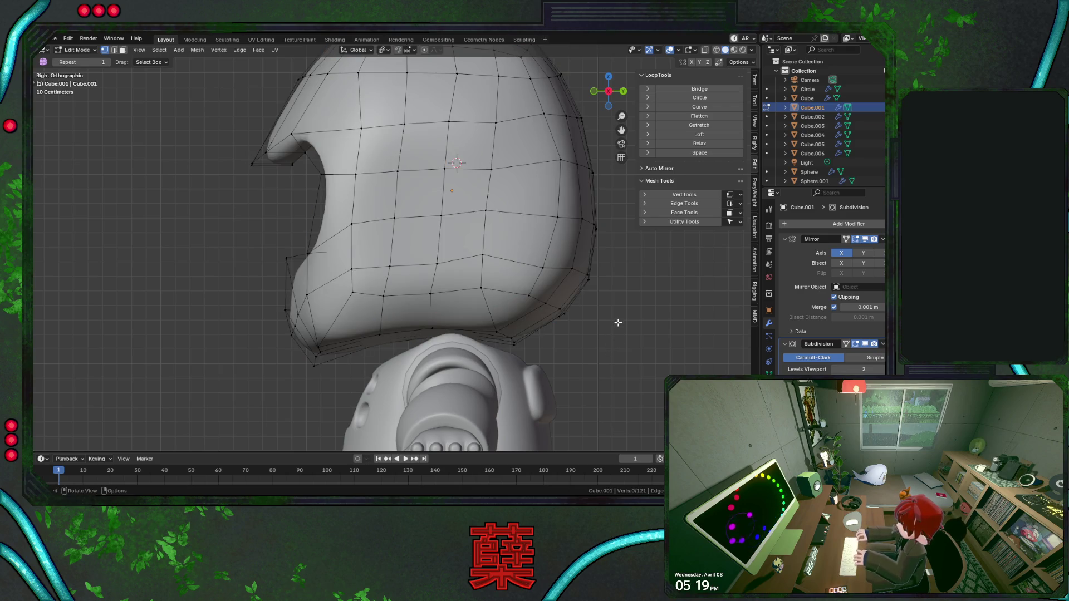
click(443, 217)
From front view, push the ear quad outward along X and slightly down with smooth falloff.
shift+click(441, 168)
scroll(442, 216, down, 2)
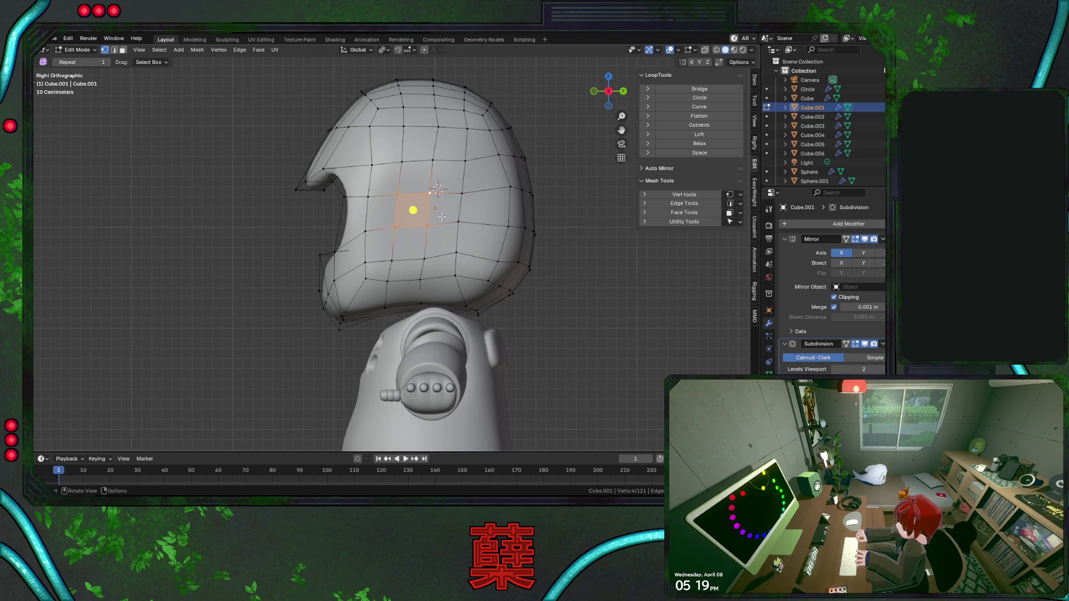
key(KP_1)
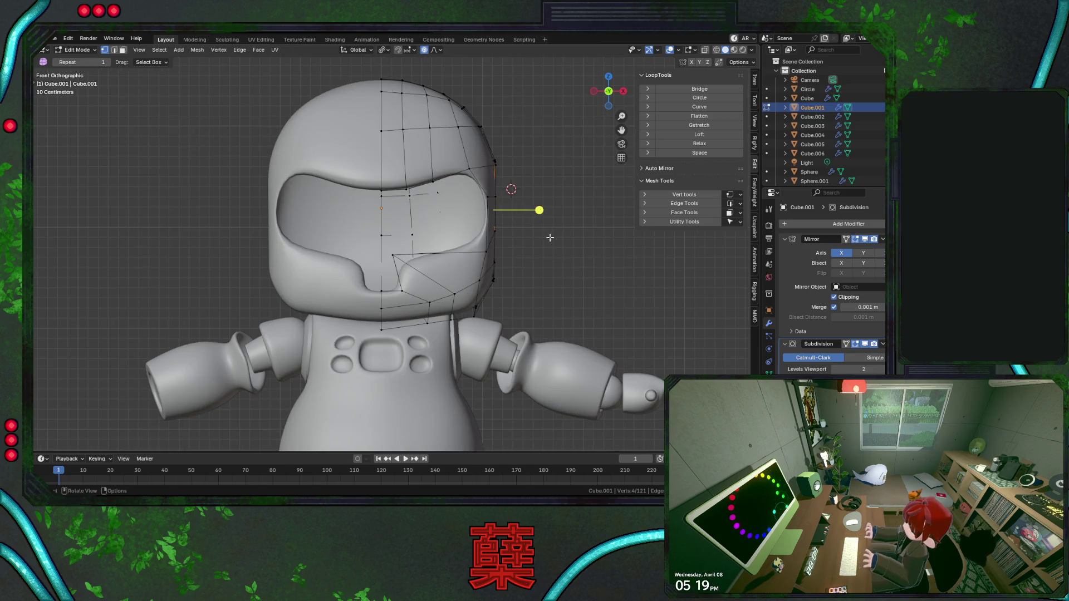
key(g)
key(x)
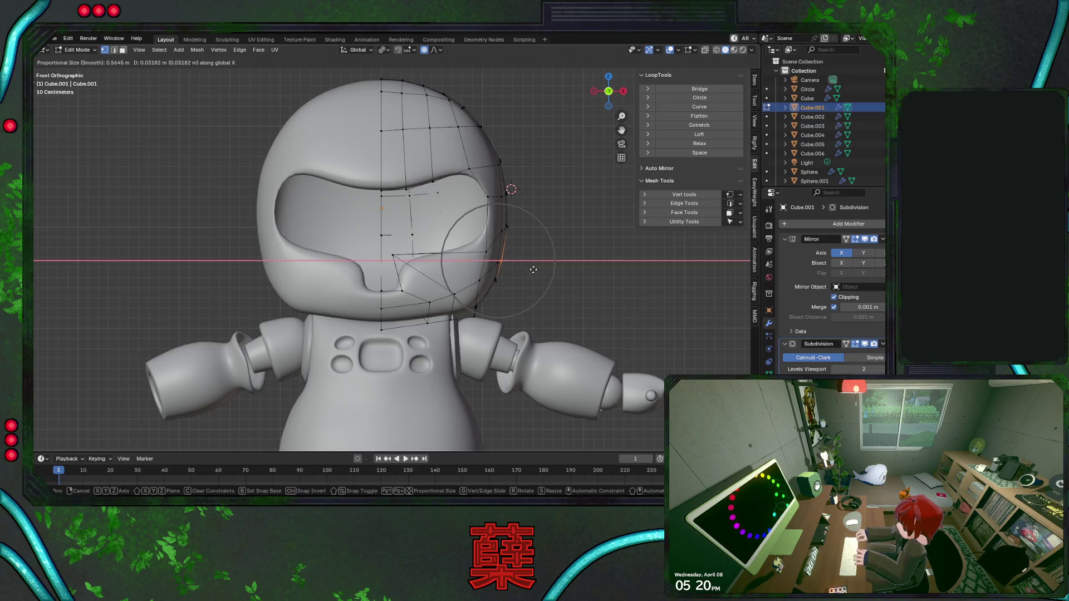
click(543, 272)
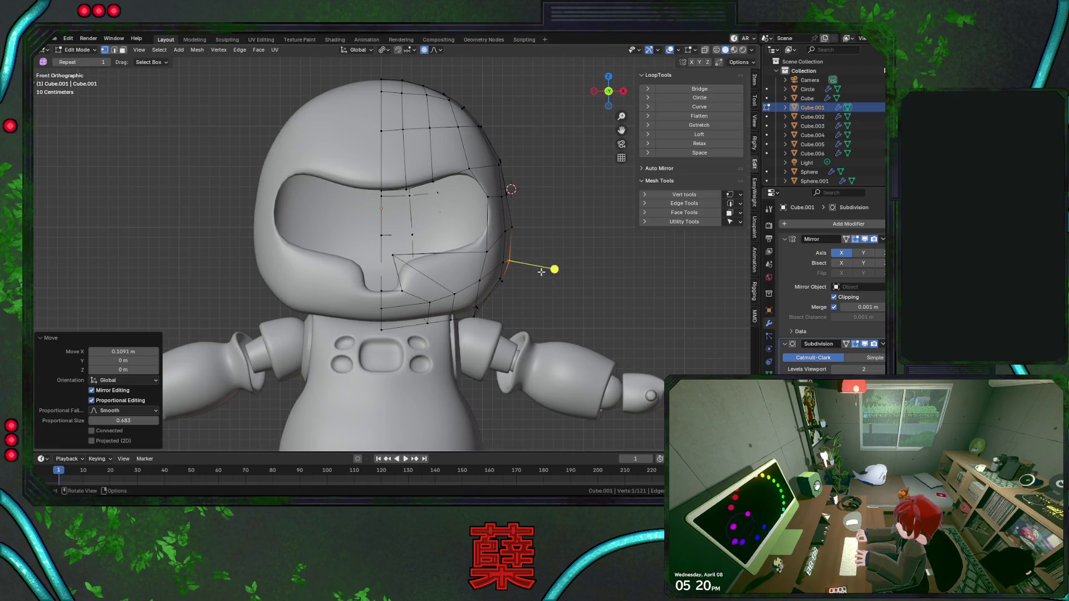
key(g)
key(z)
click(547, 287)
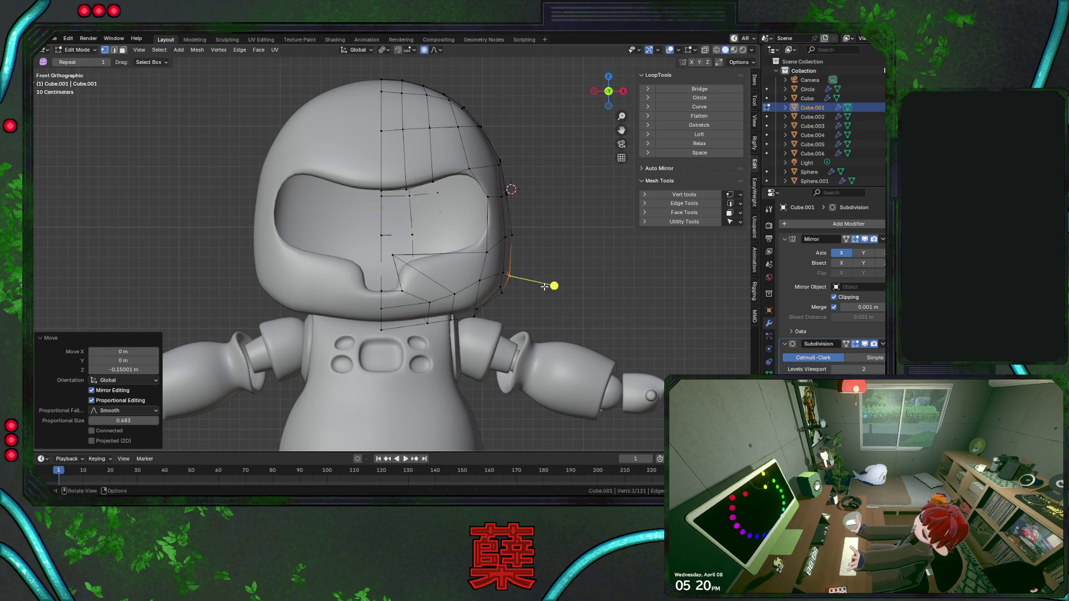
key(g)
key(x)
click(551, 286)
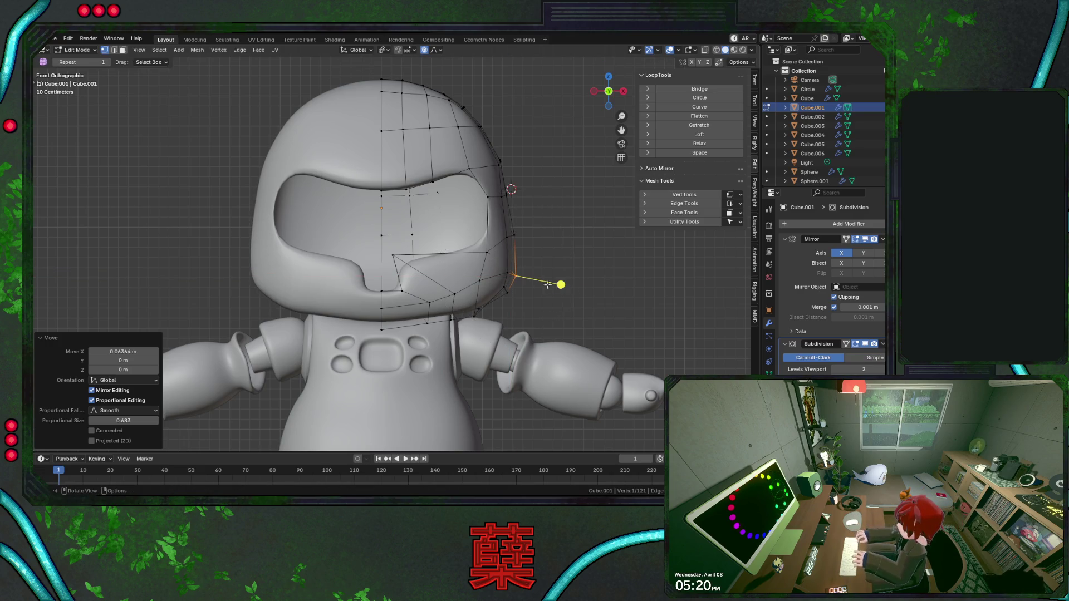
Nudge two higher side vertices of the helmet outward along X, checking in wireframe.
click(510, 192)
key(shift+z)
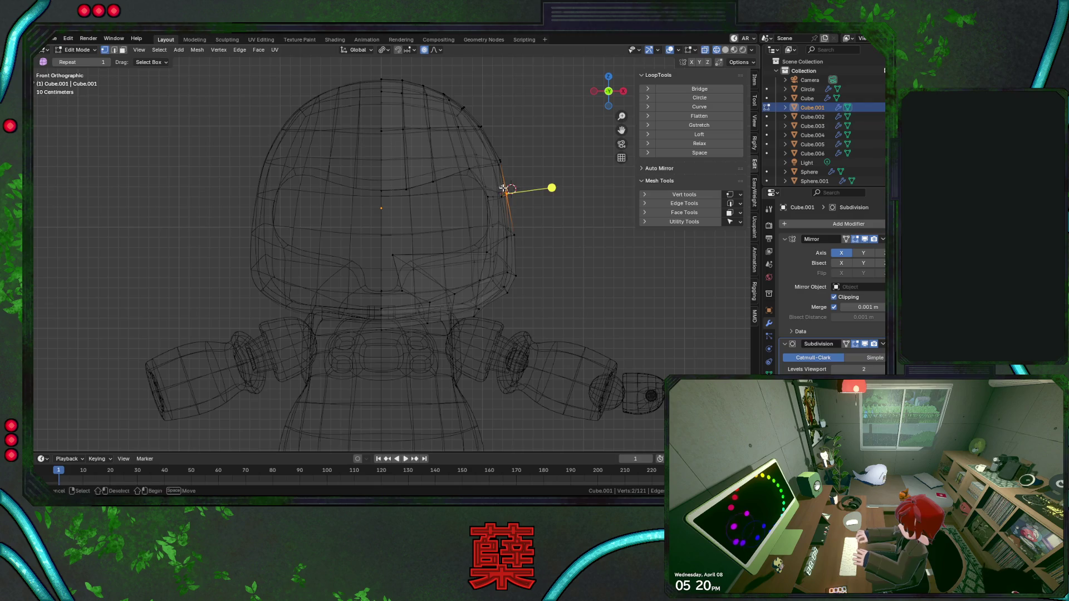
key(shift+z)
key(g)
key(x)
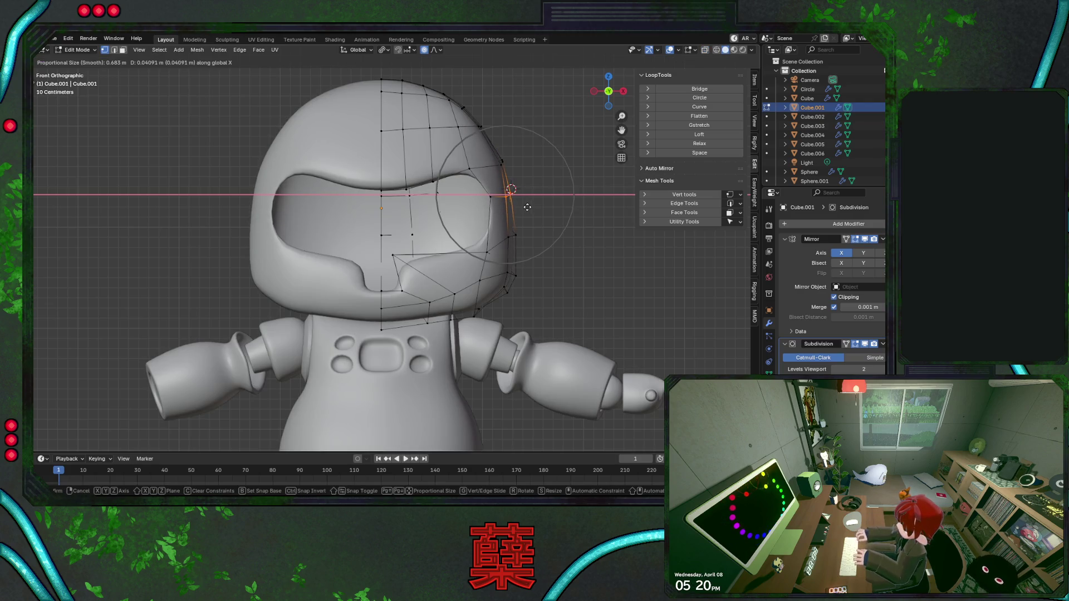
click(509, 192)
click(502, 161)
key(g)
key(x)
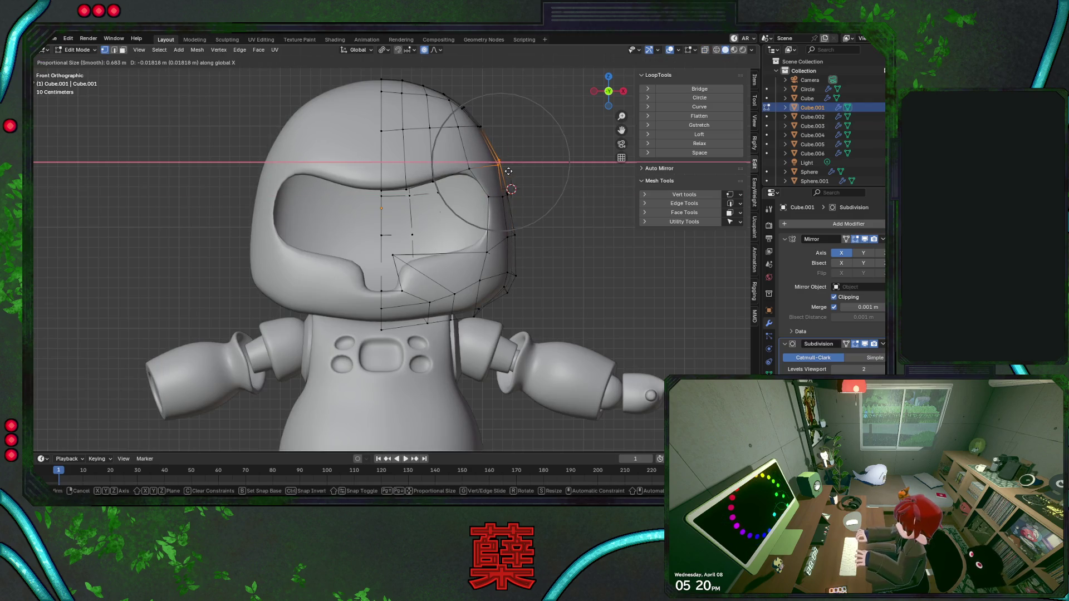
click(508, 171)
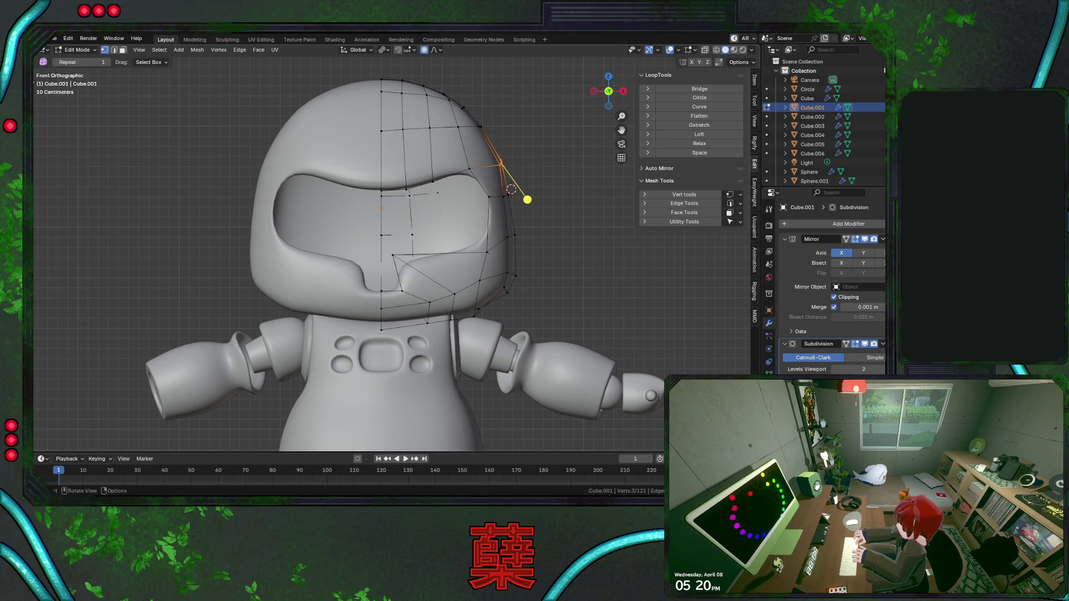
Push a lower vertex near the jaw line outward along X with proportional falloff.
click(503, 287)
key(shift+z)
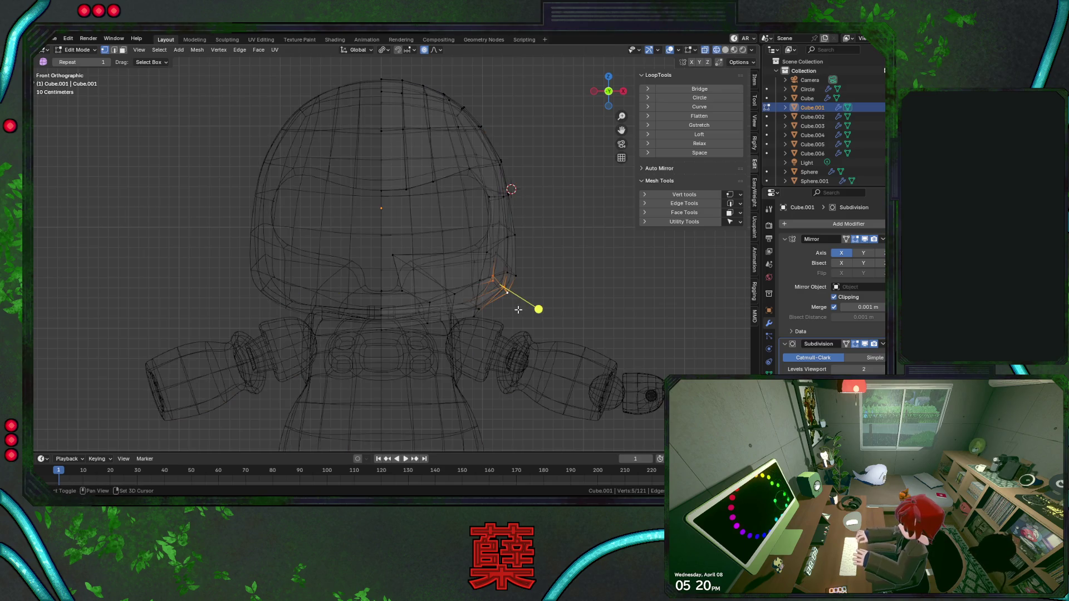
key(shift+z)
key(g)
key(x)
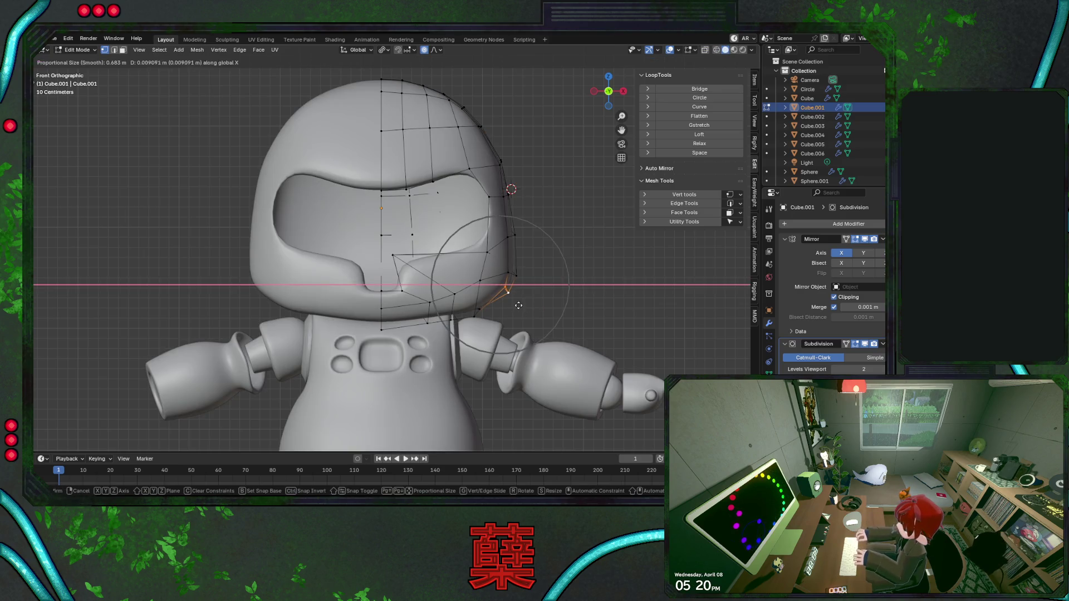
click(524, 307)
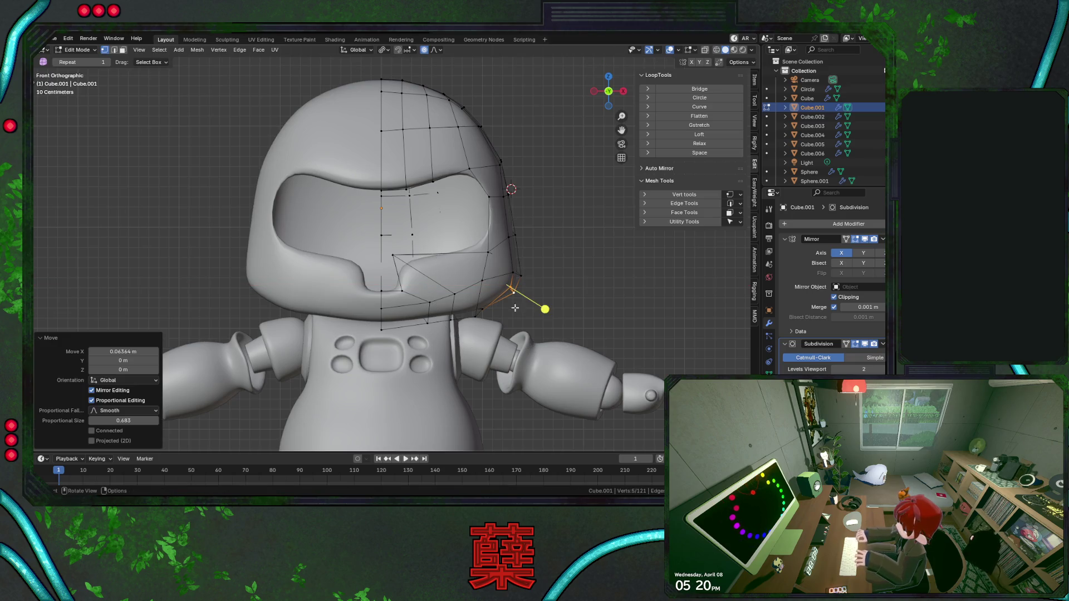
In wireframe, pick a single vertex on the head's lower edge and orbit to inspect it.
key(shift+z)
click(481, 311)
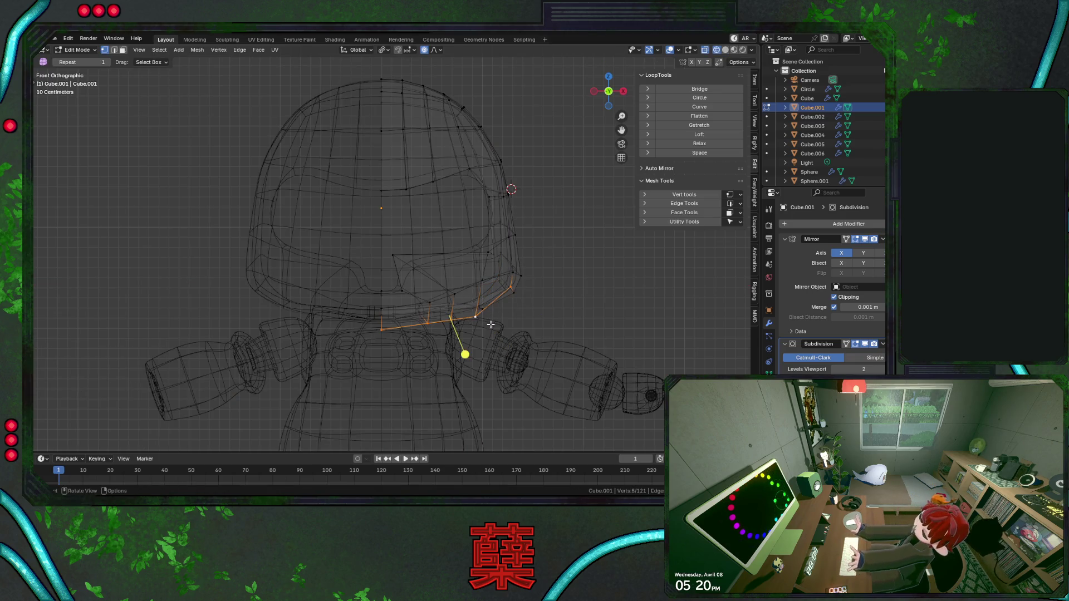
alt+click(481, 311)
click(464, 302)
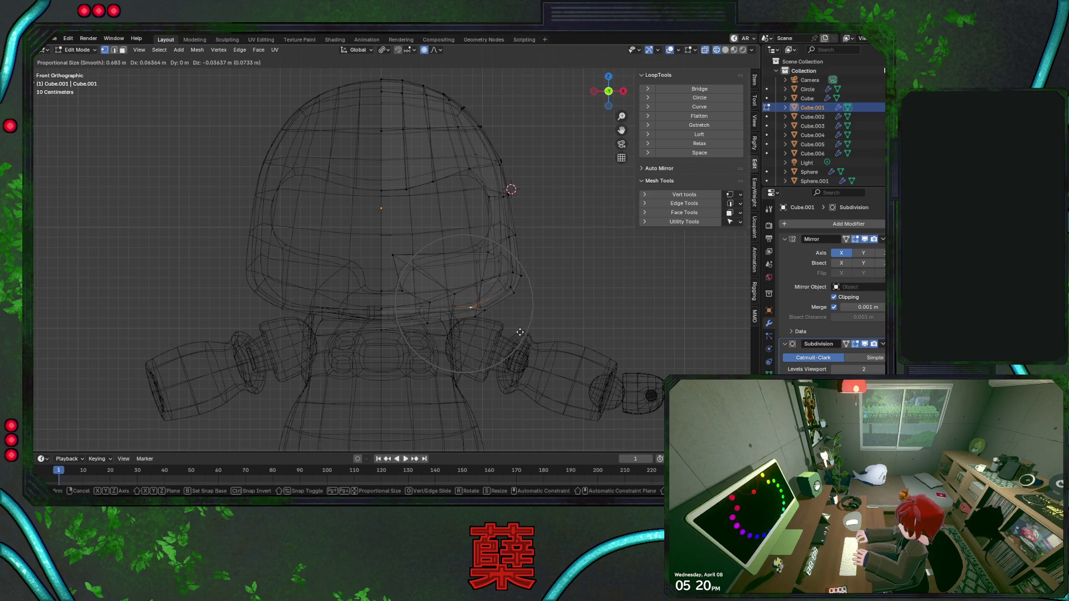
key(shift+z)
mouse_move(512, 326)
middle_down()
mouse_move(462, 331)
mouse_move(448, 273)
middle_up()
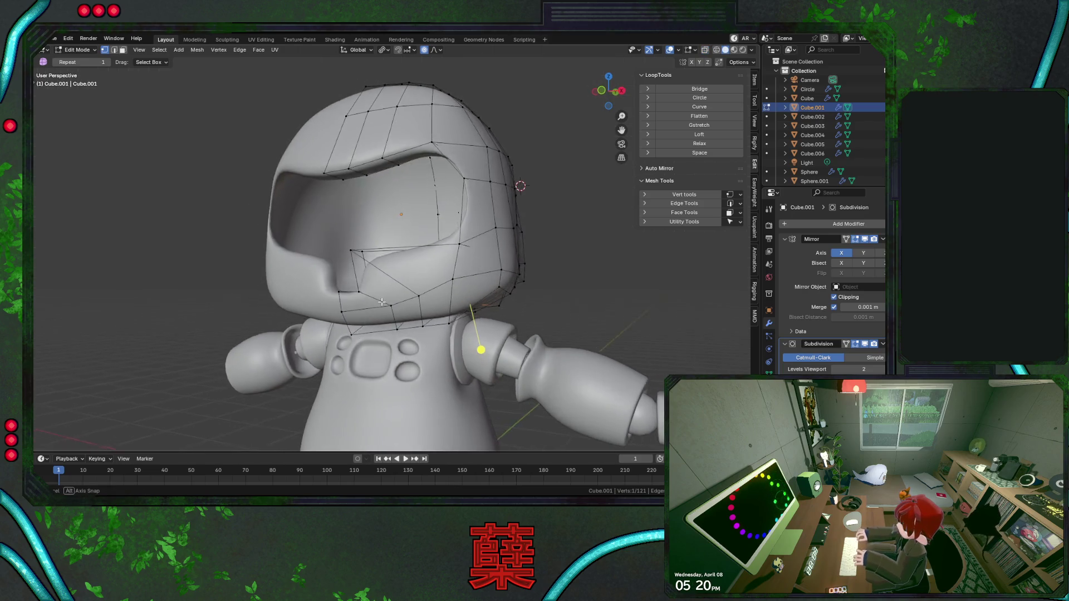
Move the side vertex outward along X twice with smooth falloff, widening the right profile.
key(g)
key(x)
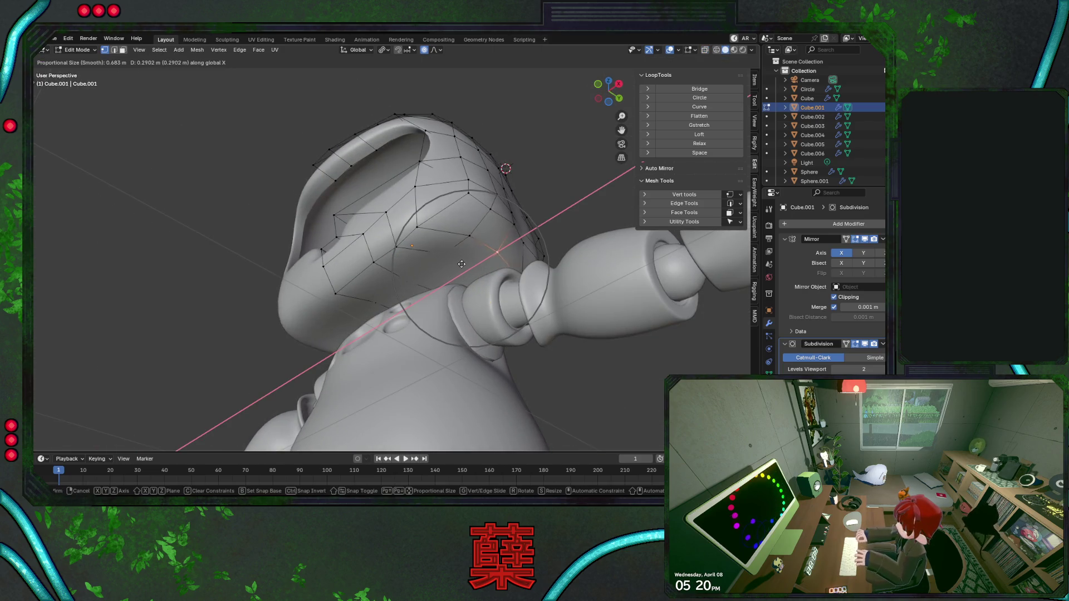
click(465, 261)
mouse_move(465, 262)
middle_down()
mouse_move(486, 207)
mouse_move(533, 285)
middle_up()
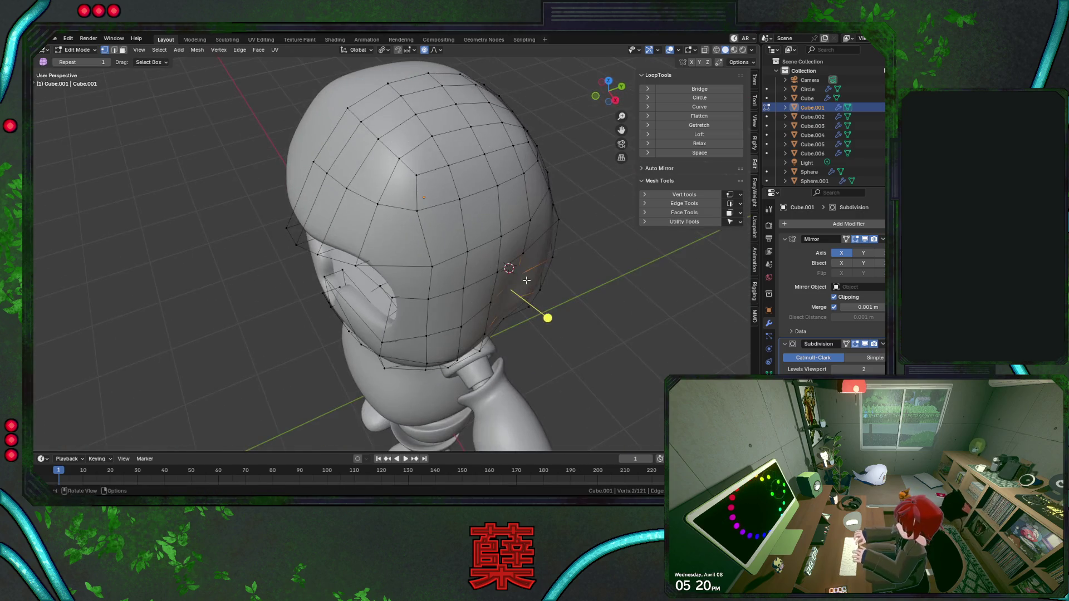
right_click(533, 285)
key(Escape)
key(g)
key(x)
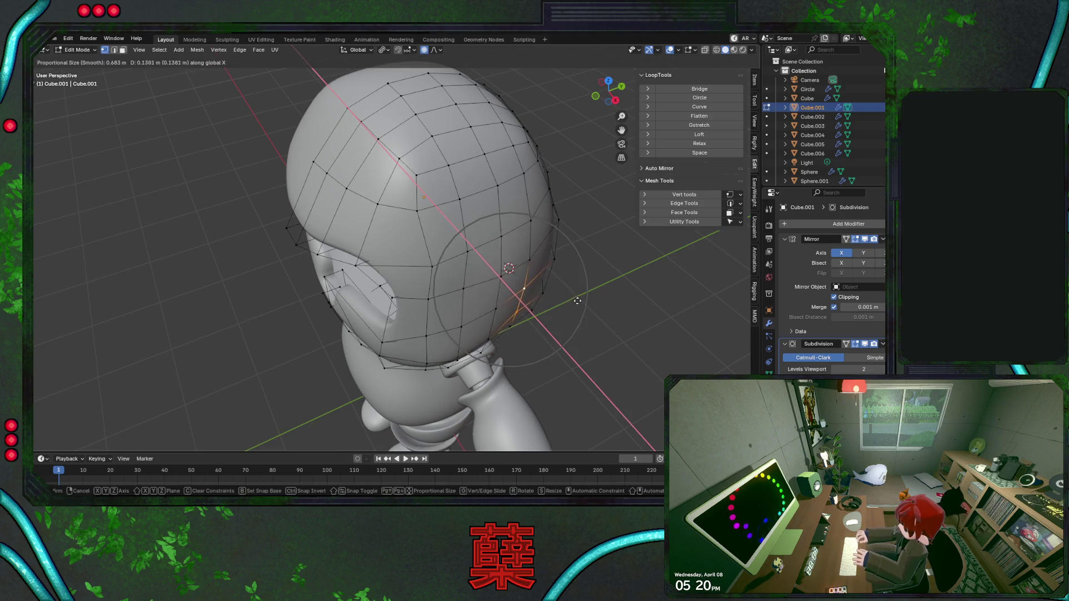
click(580, 305)
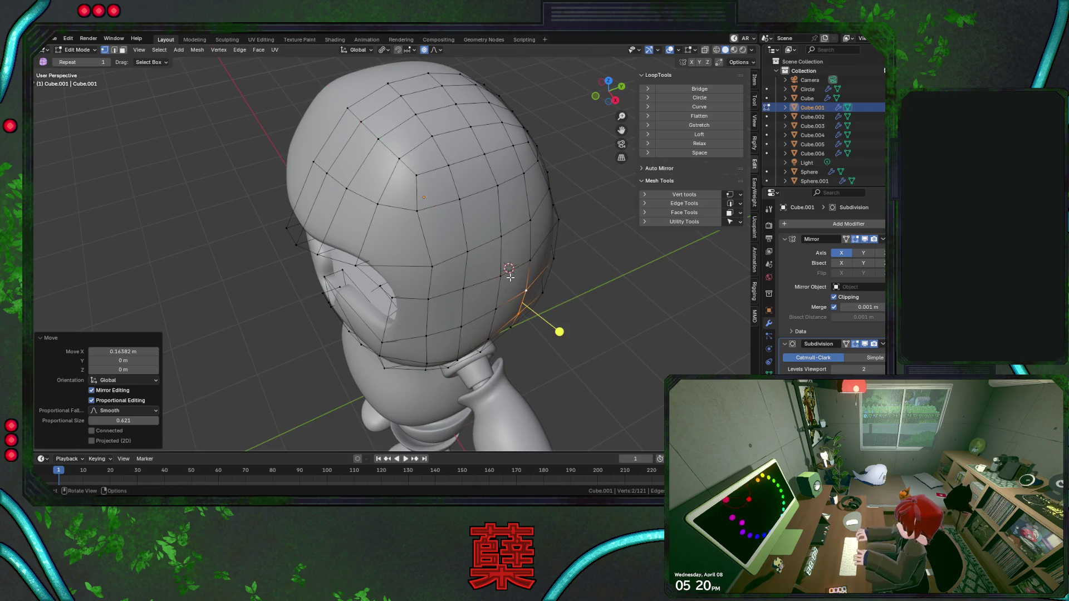
key(KP_0)
key(KP_0)
In front wireframe view, select an upper side vertex and raise it along Z.
key(KP_1)
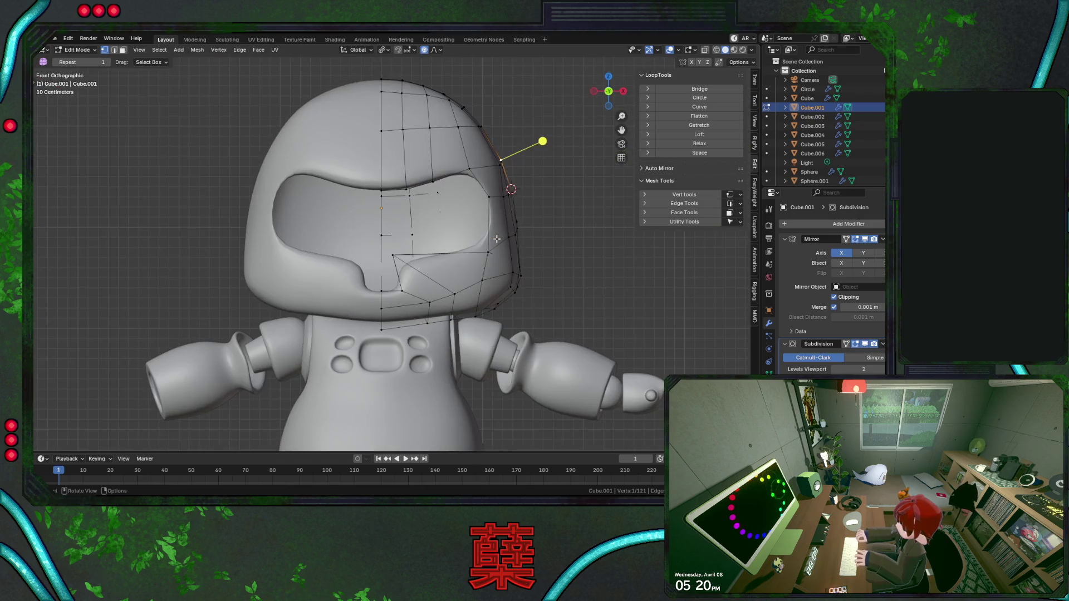
key(g)
key(x)
key(Escape)
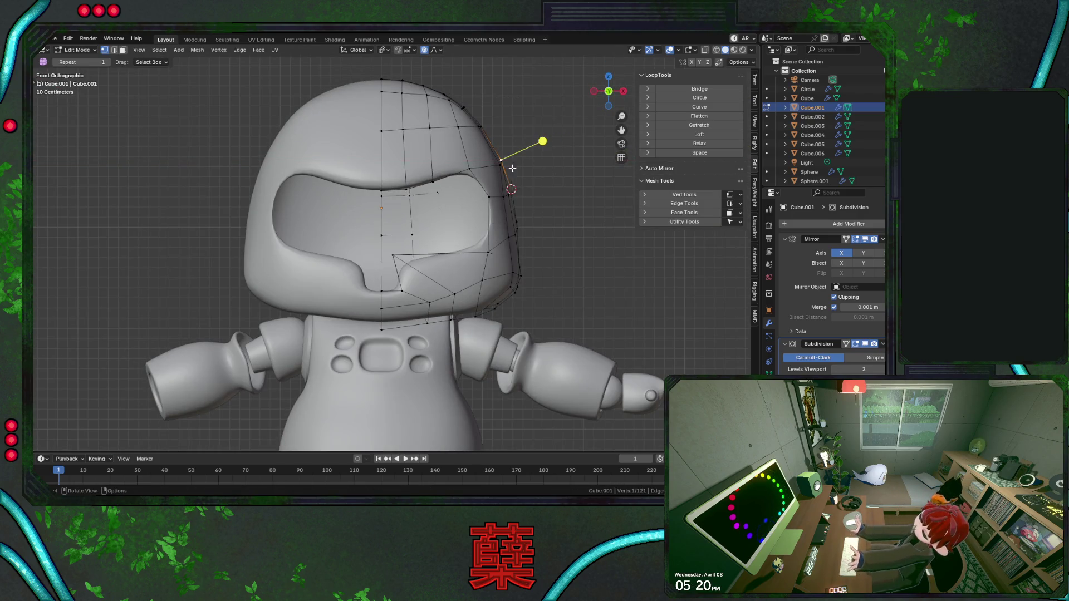
key(shift+z)
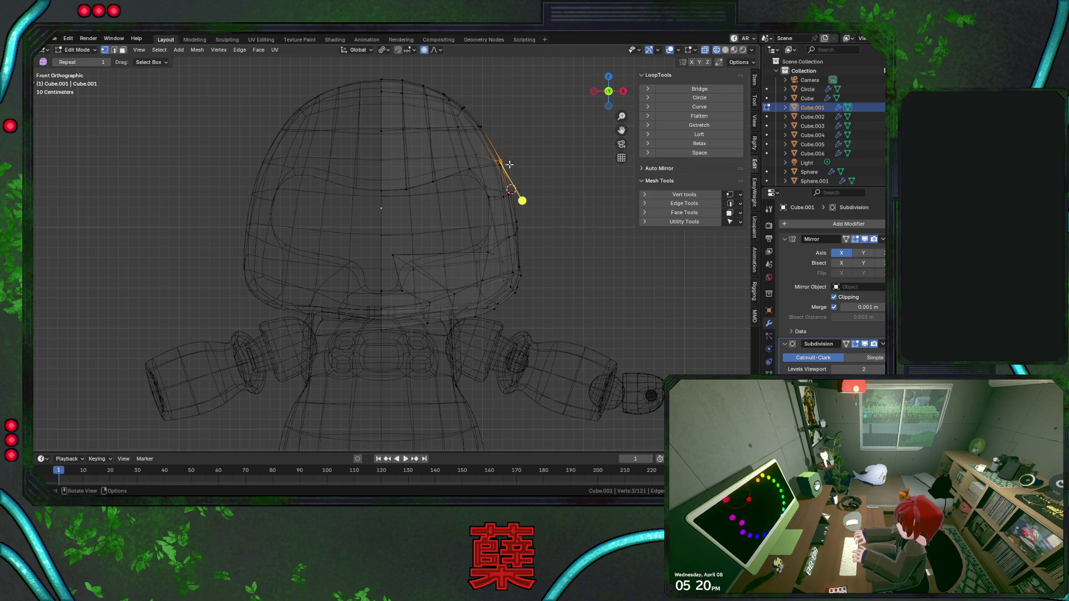
alt+click(506, 167)
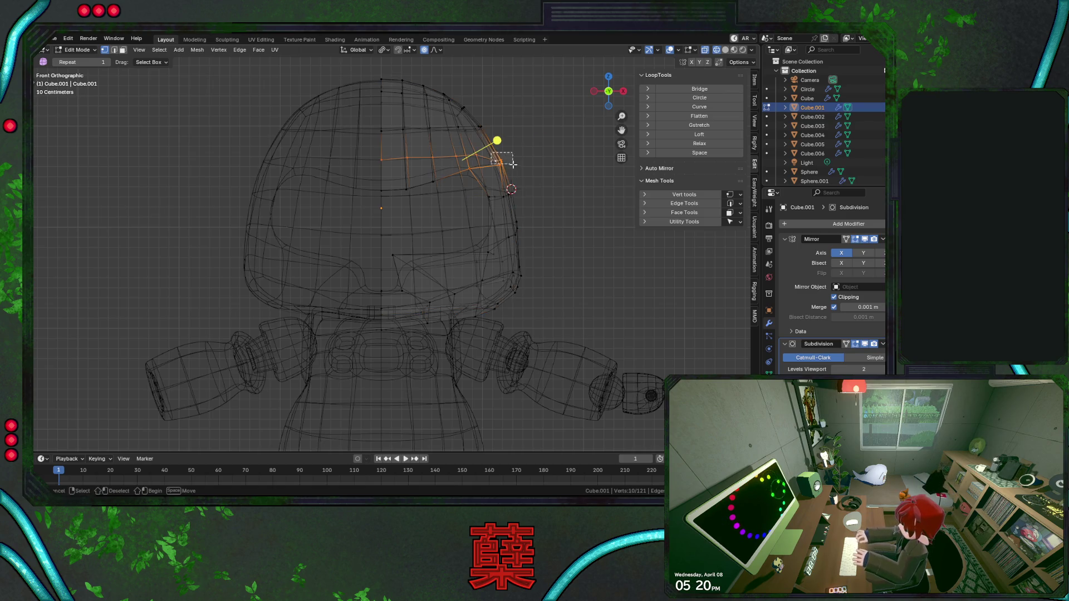
click(504, 164)
key(g)
key(z)
click(521, 158)
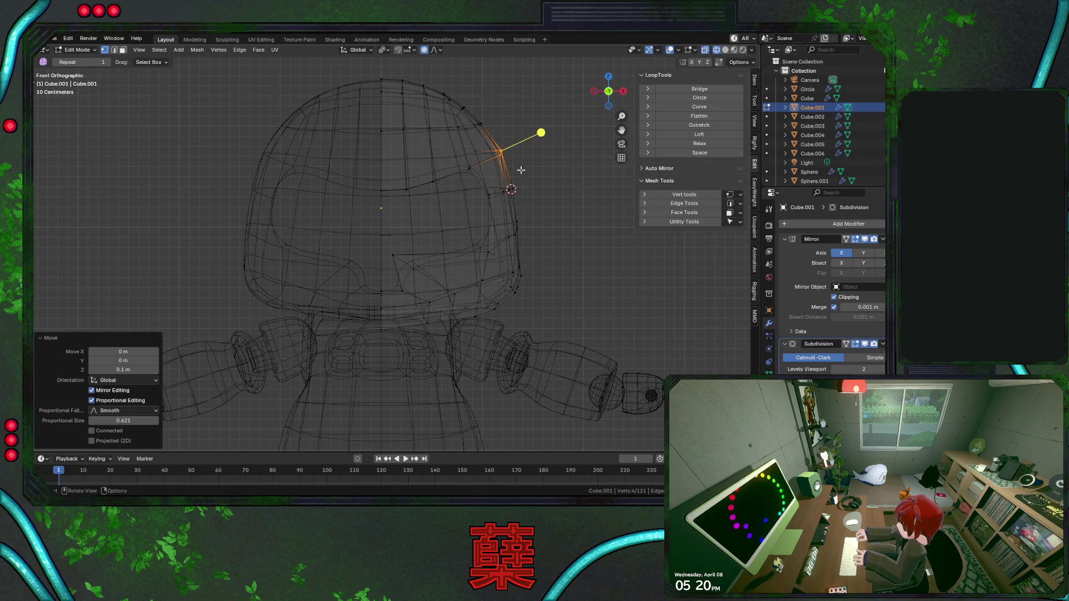
Select the vertical strip on the helmet's side and push it outward along X.
click(510, 192)
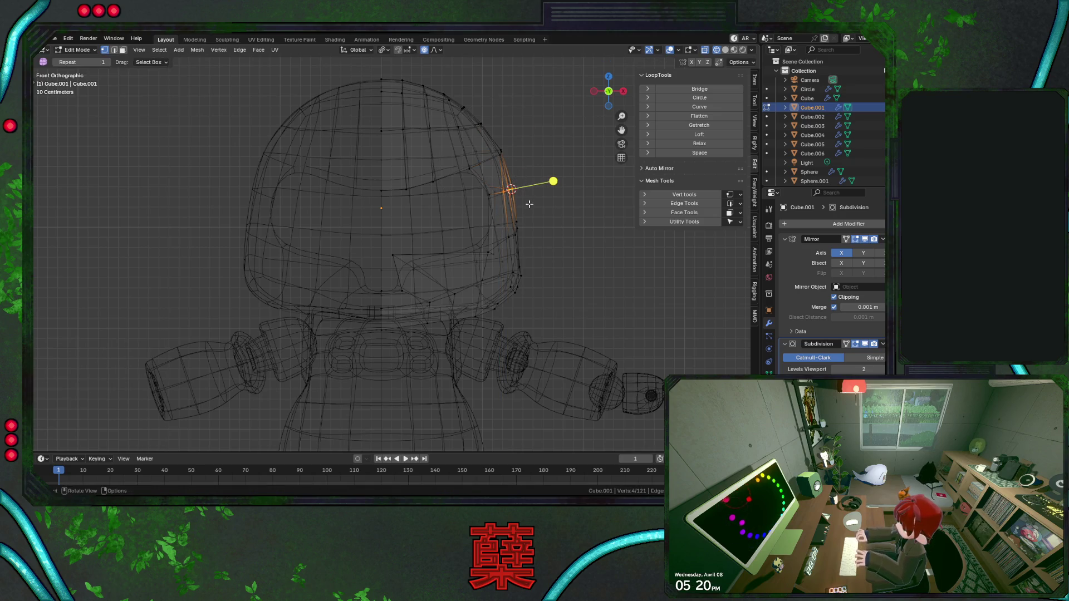
key(g)
key(x)
key(Escape)
click(514, 223)
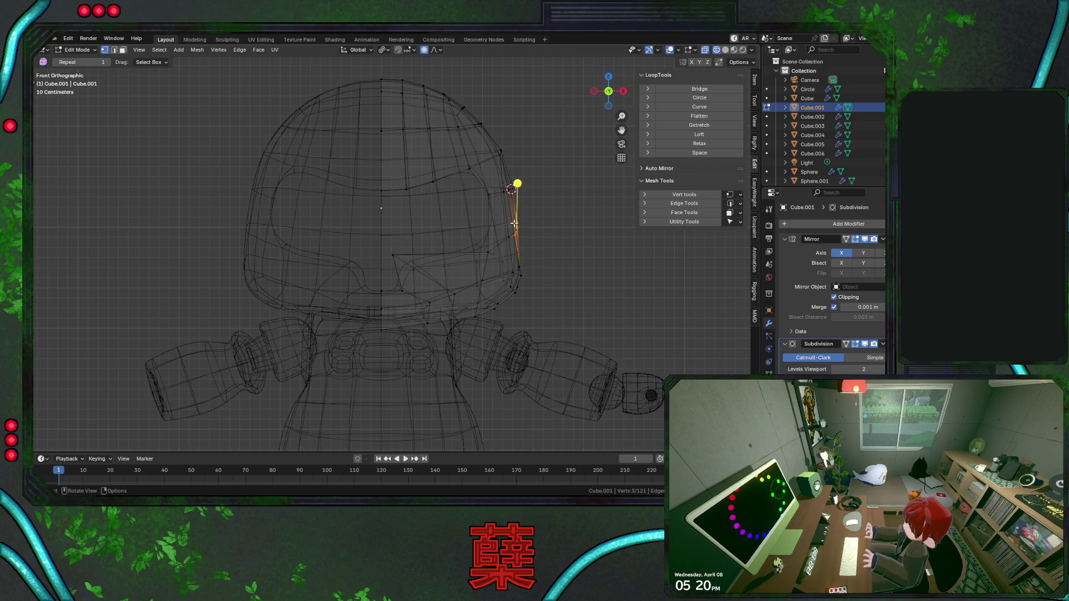
key(g)
key(x)
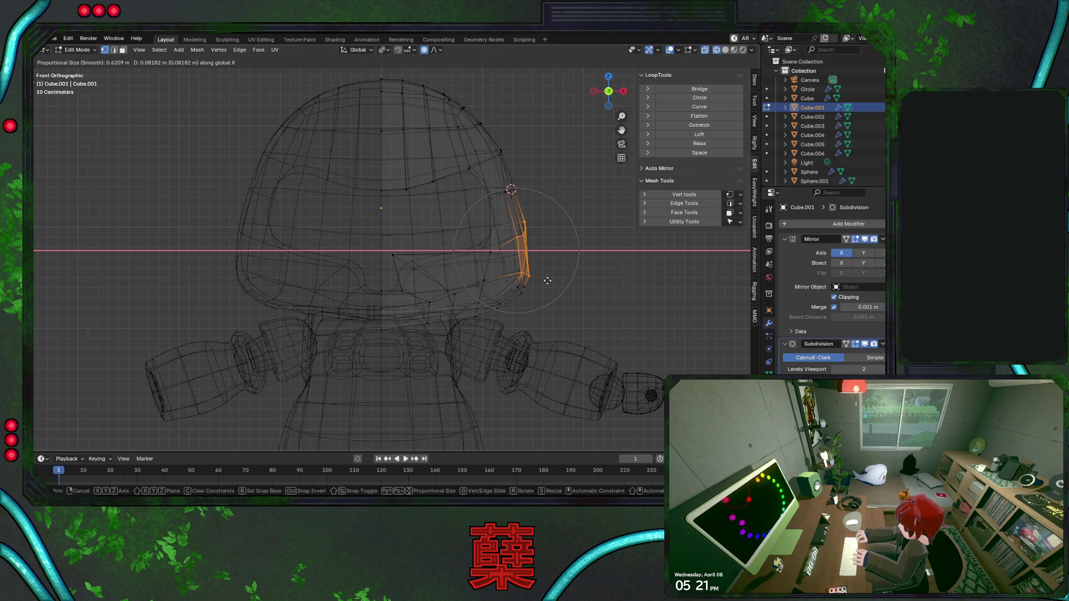
click(546, 280)
Shift the side strip vertically along Z, then undo that last move.
key(shift+z)
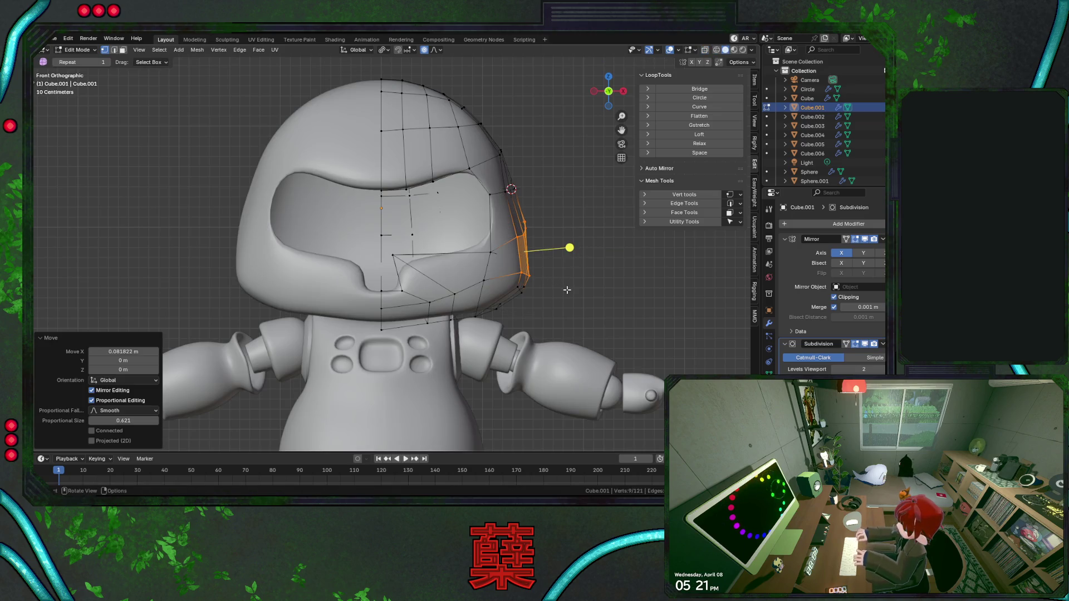
key(g)
key(z)
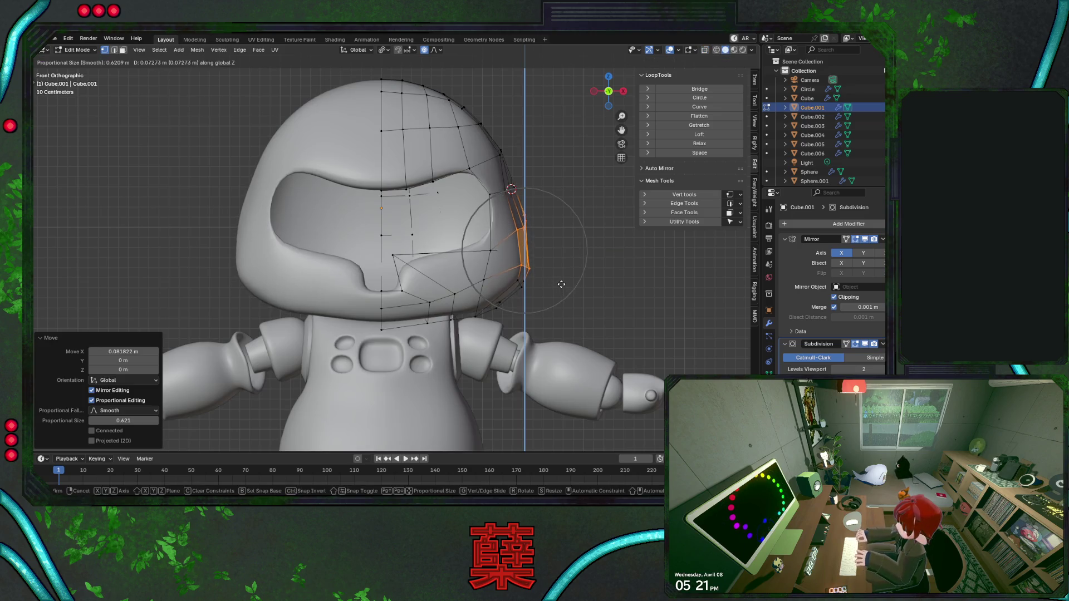
click(561, 282)
key(shift+z)
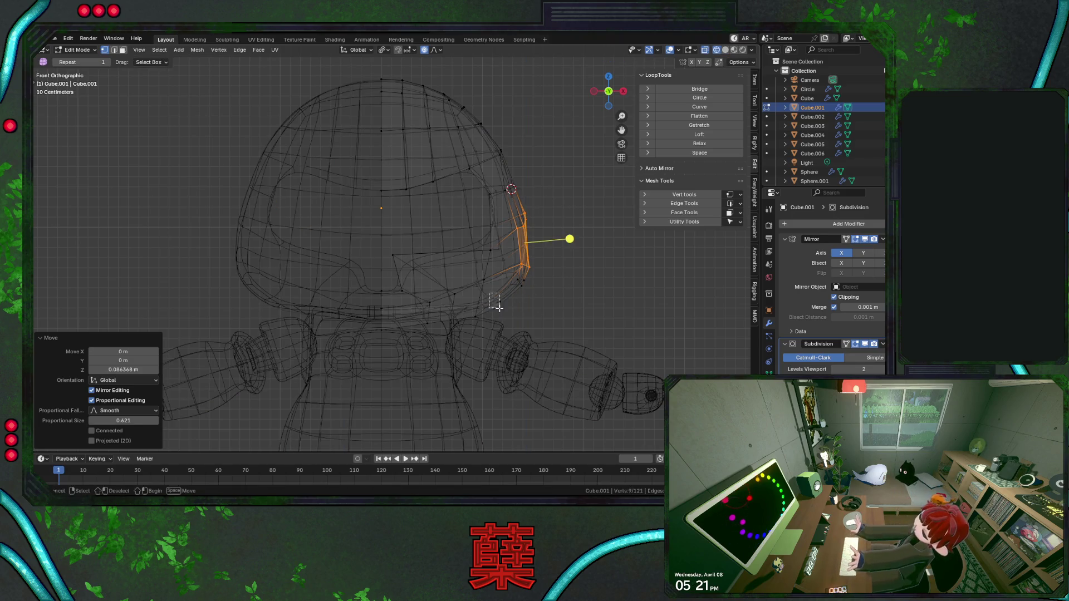
key(ctrl+z)
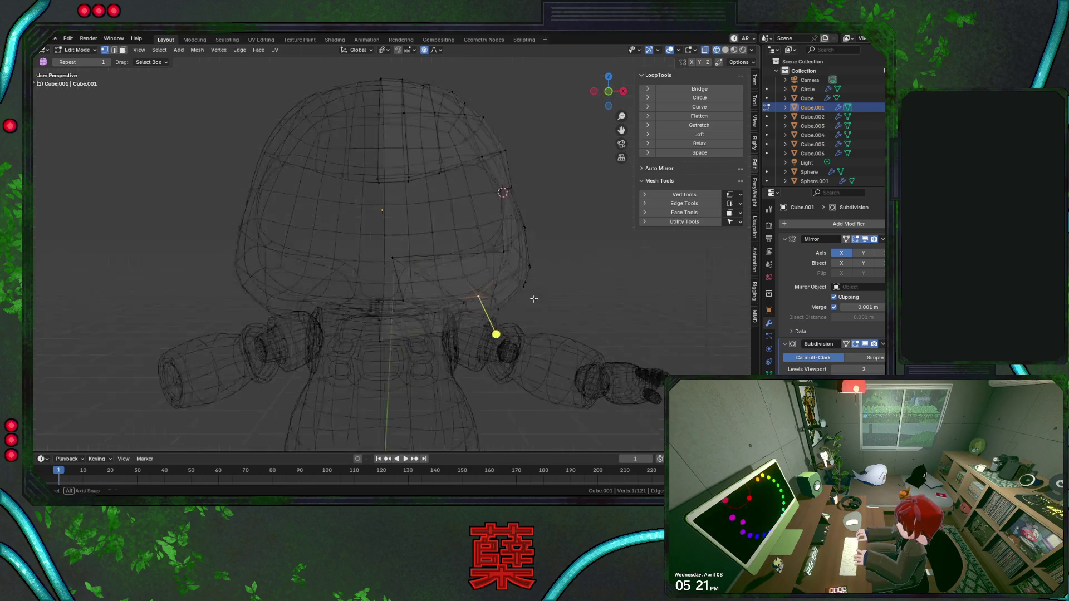
From an angled solid view, nudge a head vertex sideways and raise an upper-head vertex.
mouse_move(451, 256)
middle_down()
mouse_move(420, 315)
mouse_move(357, 279)
mouse_move(417, 288)
middle_up()
key(shift+z)
key(g)
key(x)
click(437, 296)
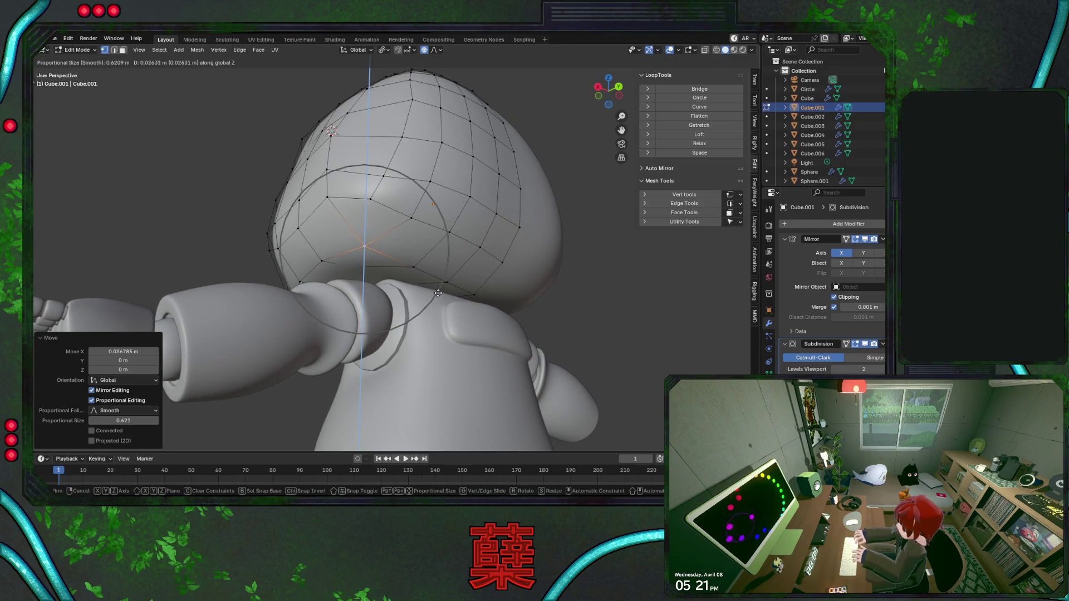
click(383, 175)
key(g)
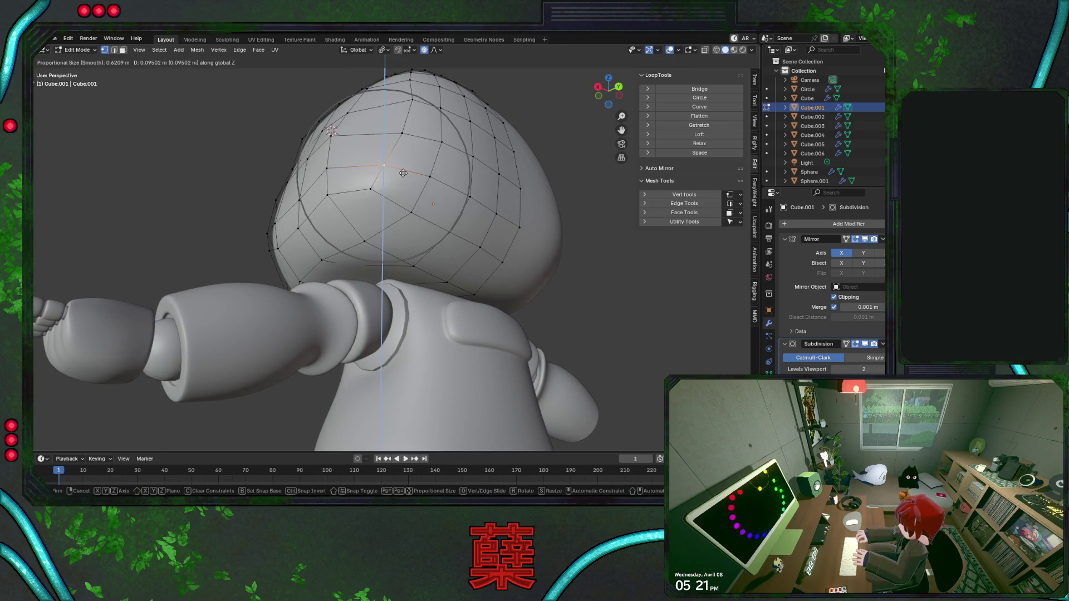
click(413, 139)
Push the top-of-head vertex outward along X twice, undoing the last push.
key(g)
key(x)
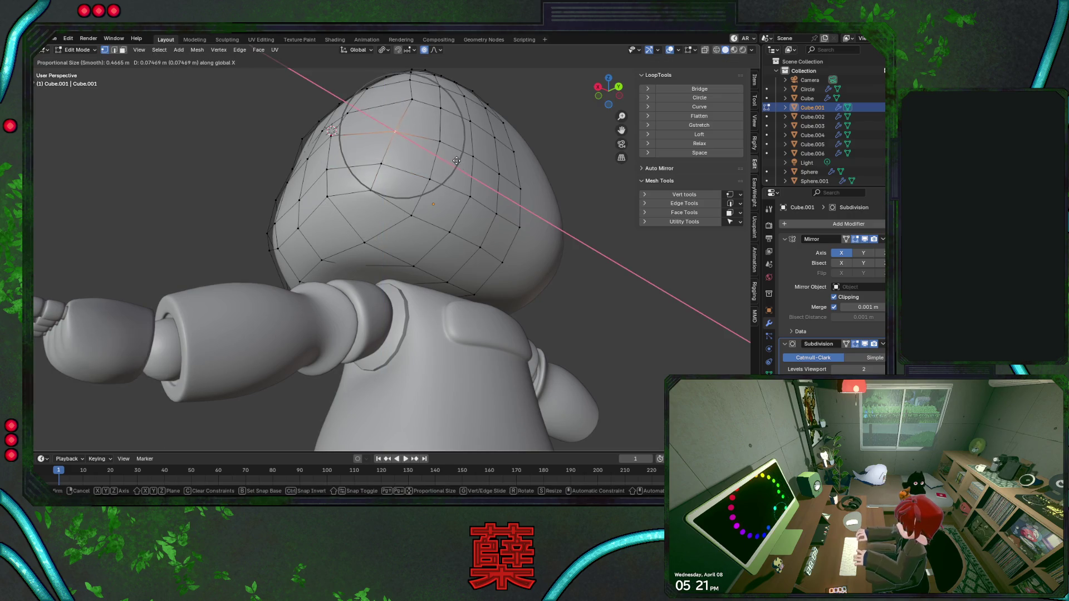
click(459, 150)
key(g)
key(x)
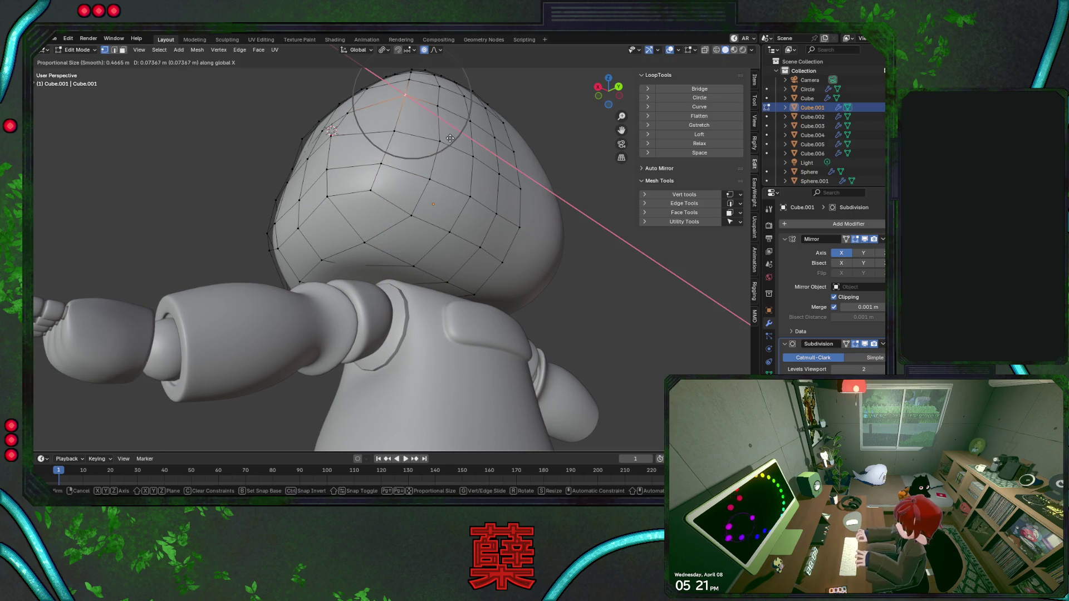
click(458, 141)
key(ctrl+z)
Looking down on the head, widen its side along X and shift a neighbouring vertex along Y.
middle_drag(311, 288, 489, 295)
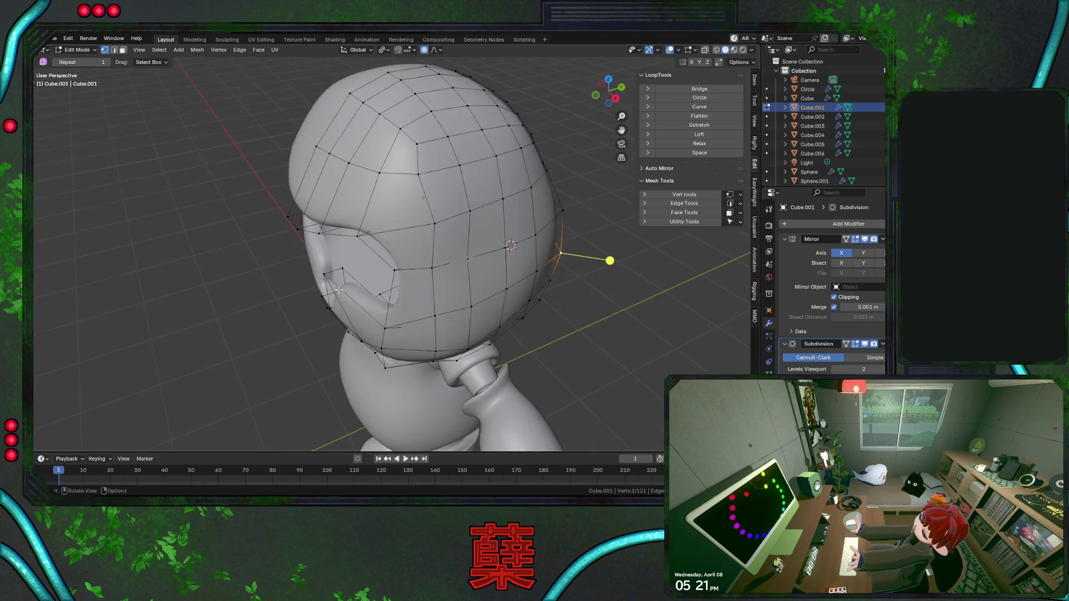
key(g)
key(x)
click(492, 295)
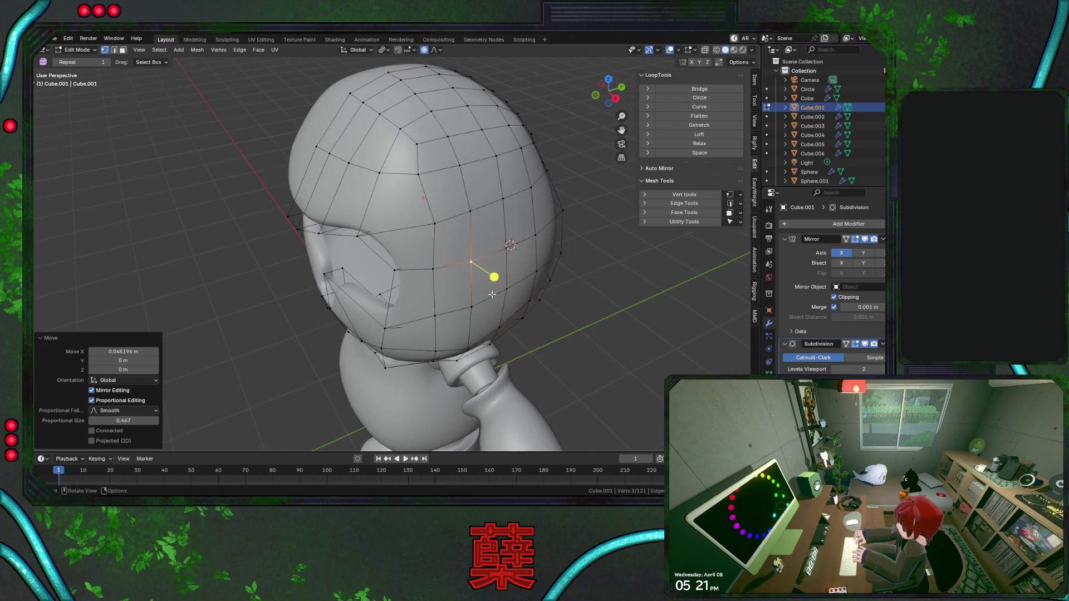
click(436, 227)
key(g)
key(y)
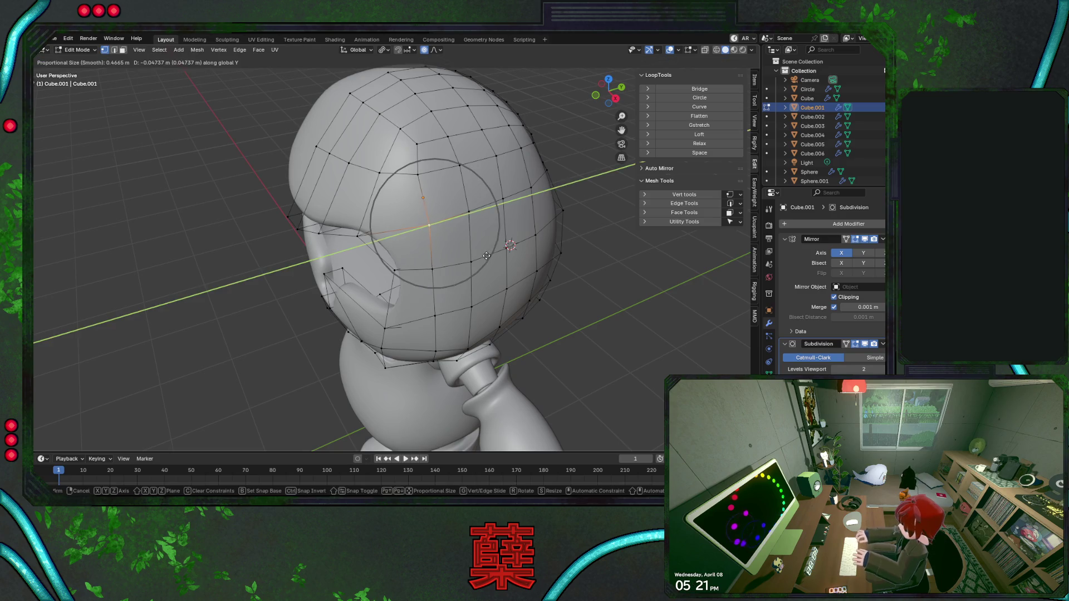
click(485, 255)
Select a vertex on the head outline and begin reshaping it from front view.
click(435, 291)
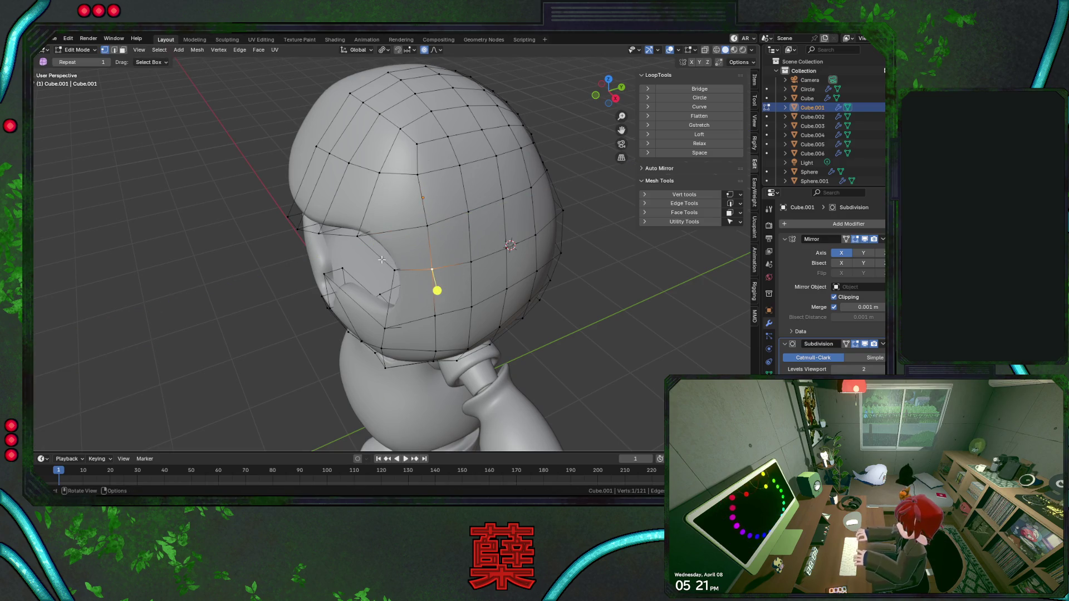
click(351, 238)
key(KP_1)
key(g)
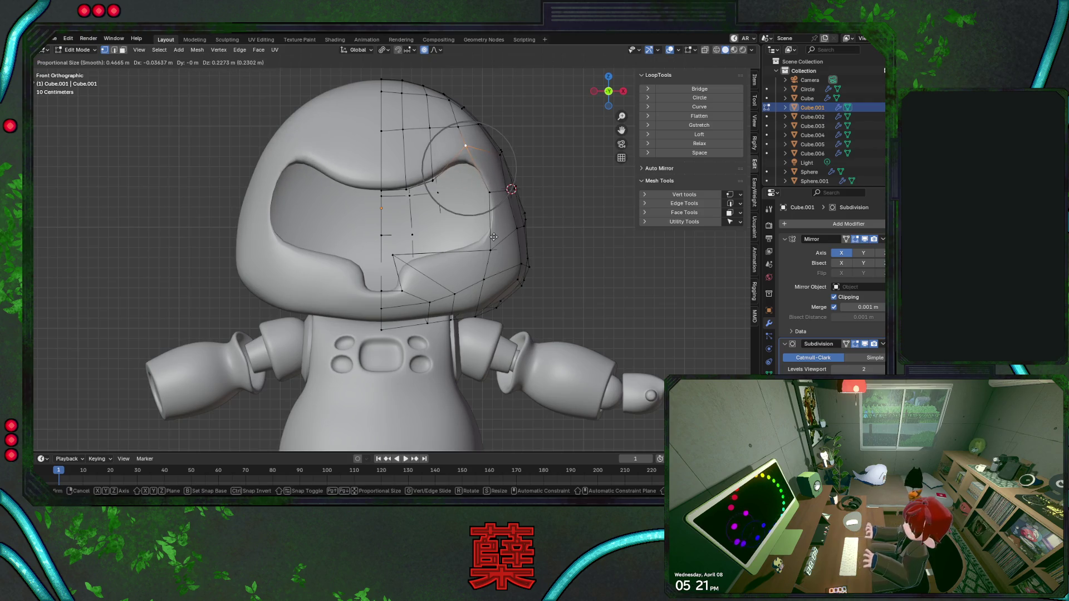
Confirm the outline tweak, return to Object Mode and save BaseRobot.blend, reselecting the head.
click(493, 237)
key(g)
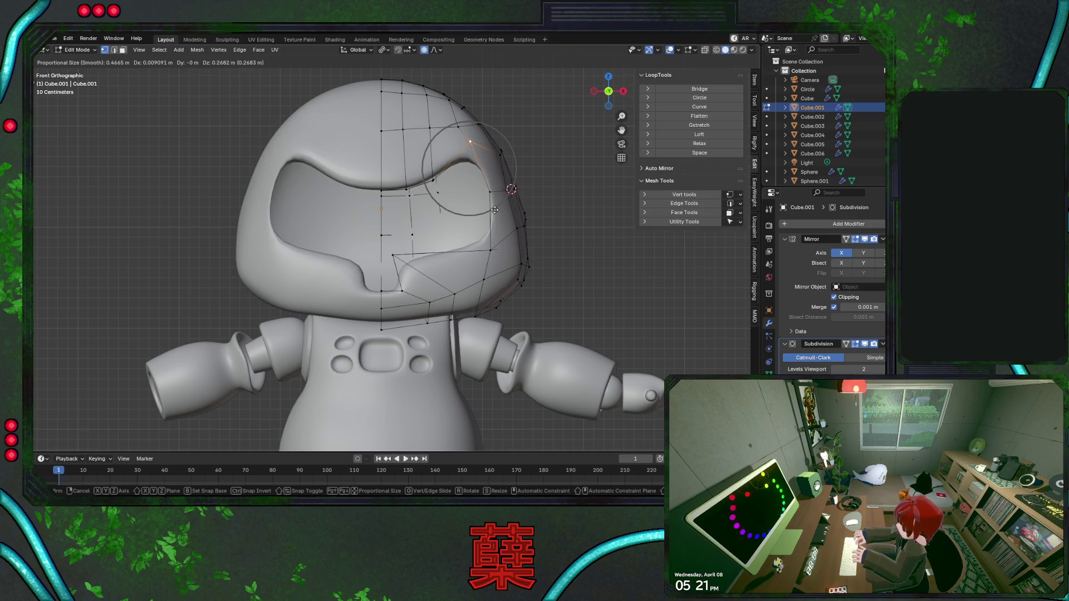
right_click(495, 182)
key(Tab)
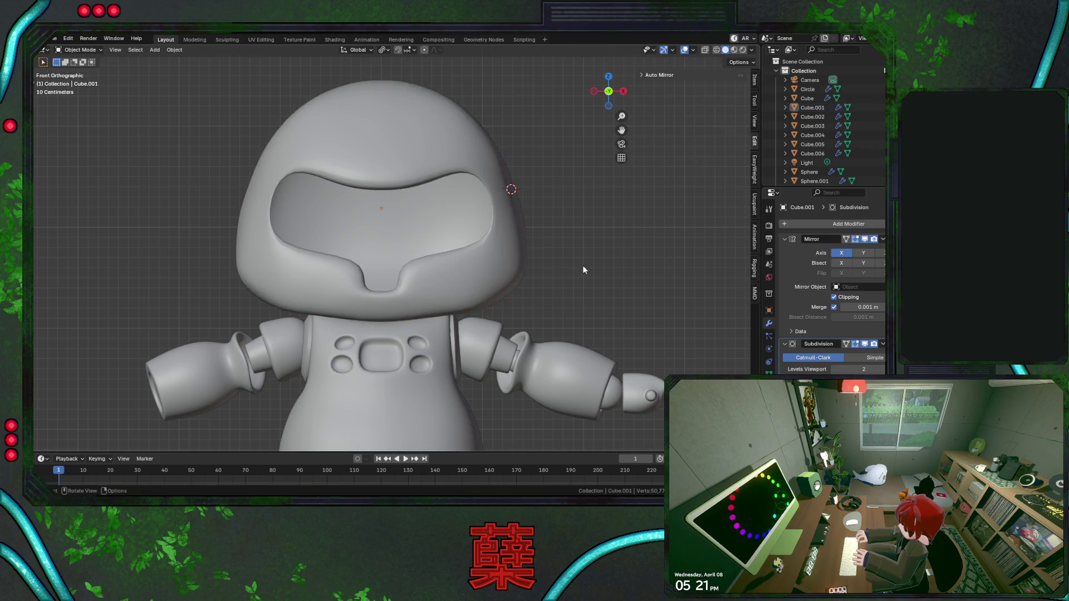
scroll(564, 255, down, 2)
scroll(524, 249, up, 1)
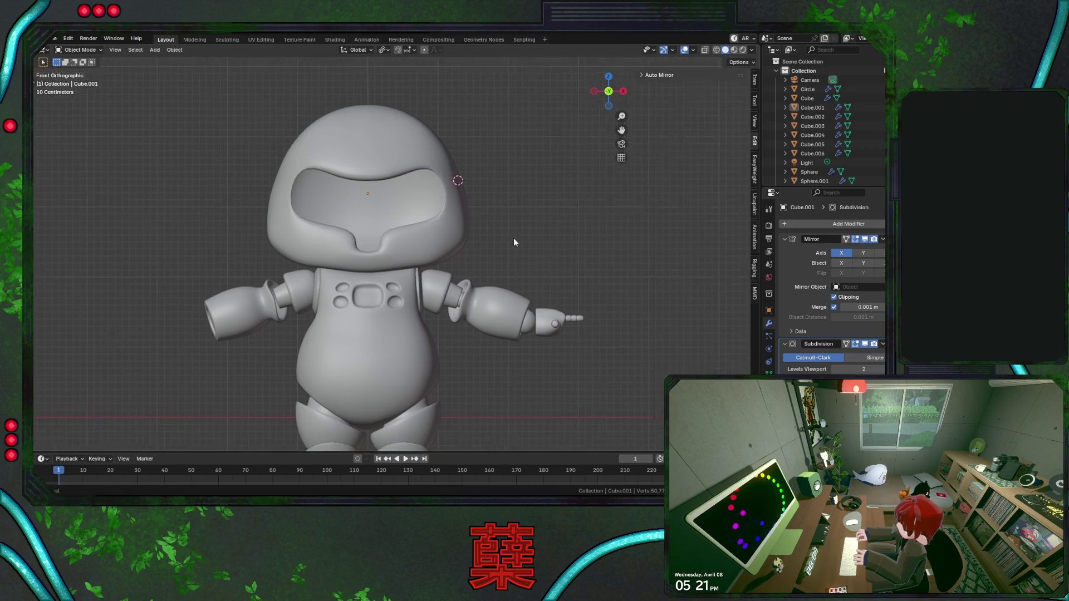
scroll(514, 238, up, 2)
key(ctrl+s)
scroll(516, 211, up, 1)
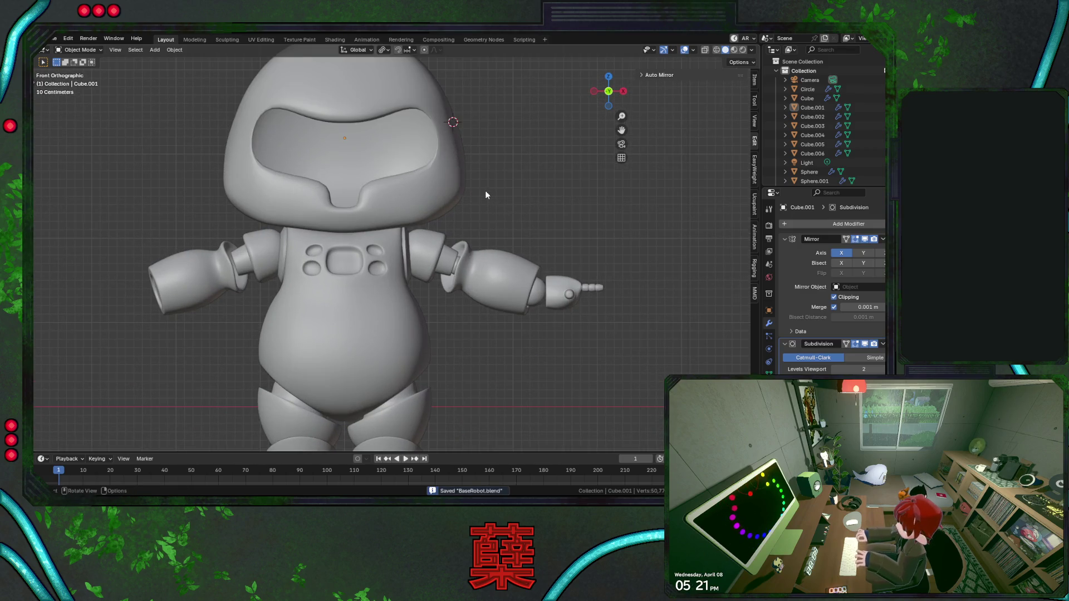
click(470, 205)
Back in Edit Mode, pull the selected side vertex inward along X and raise it slightly along Z.
key(Tab)
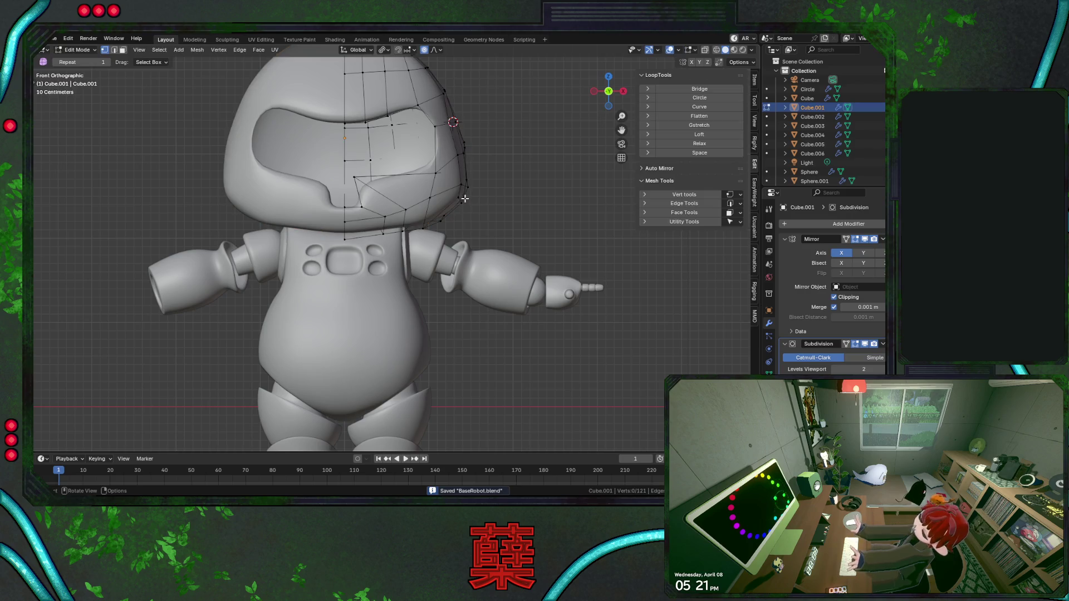
key(g)
key(x)
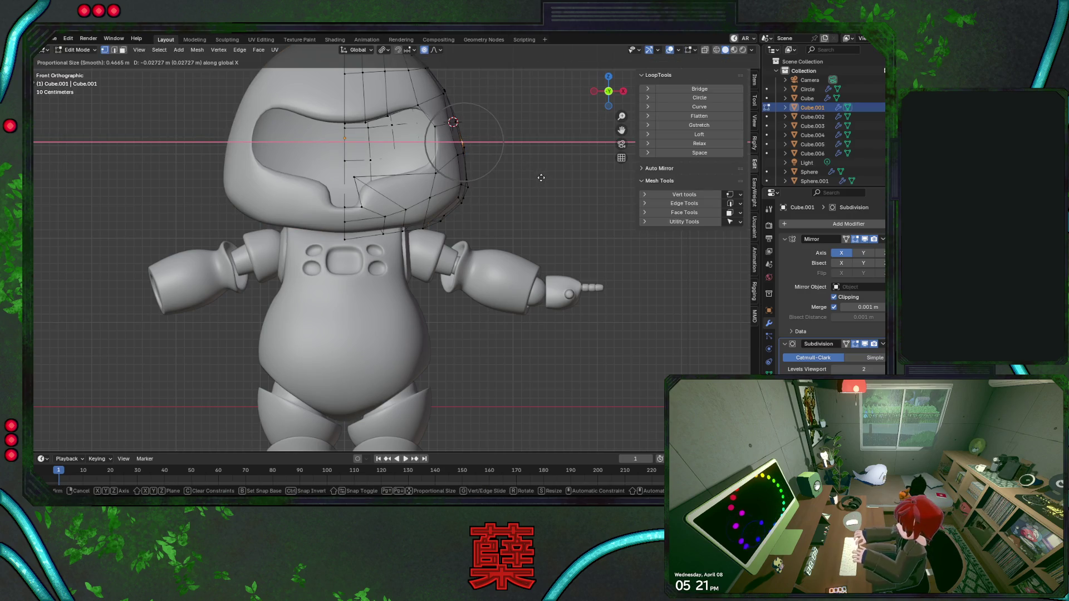
click(541, 177)
middle_drag(520, 207, 443, 221)
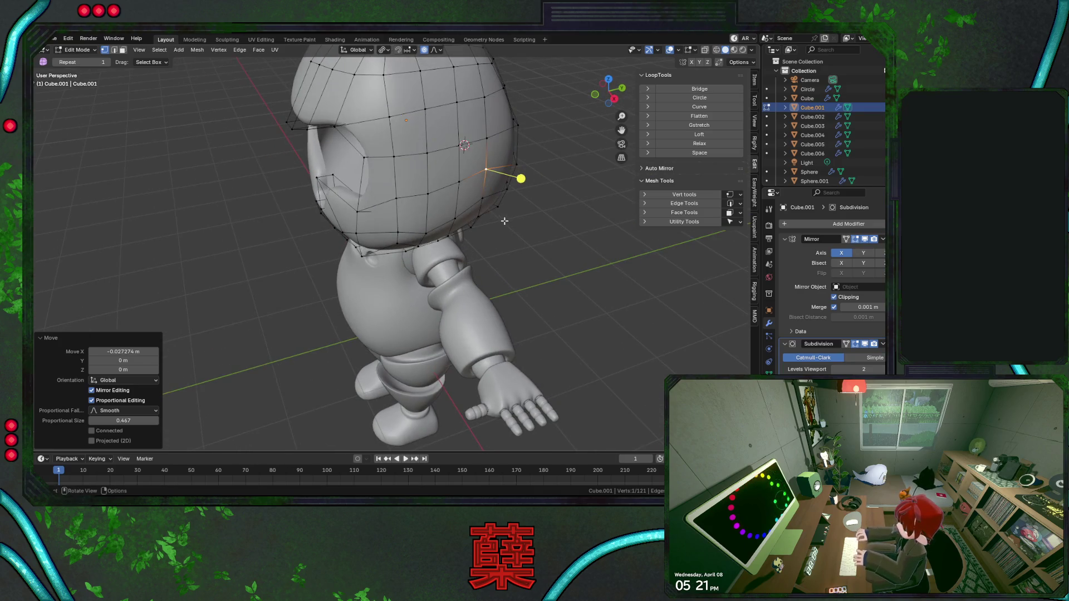
key(g)
key(z)
click(505, 228)
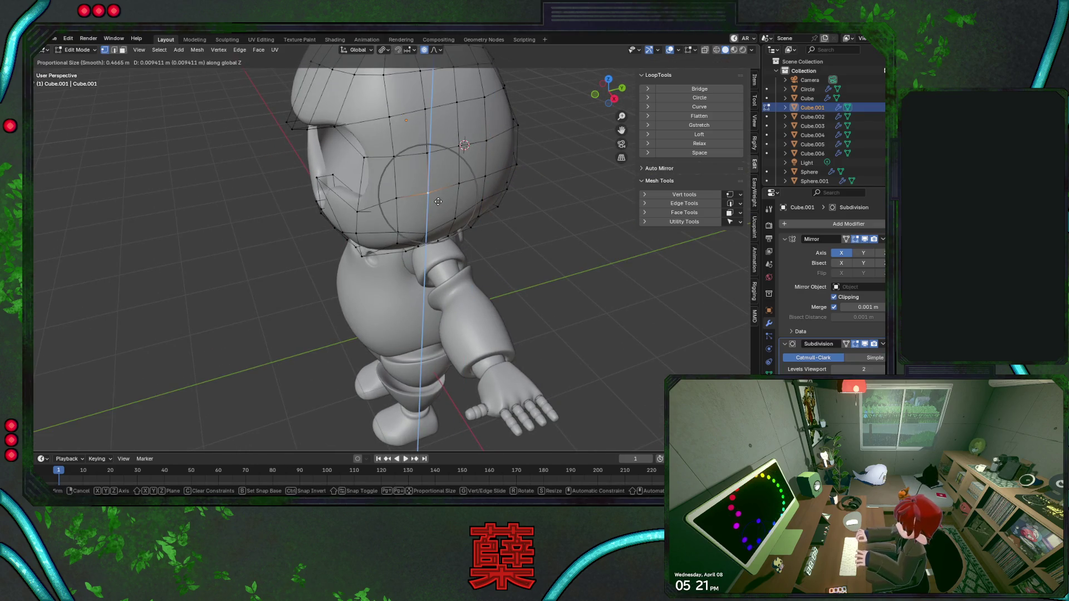
Lower one side vertex and raise another along Z to even out the helmet's side curve.
middle_drag(429, 157, 455, 161)
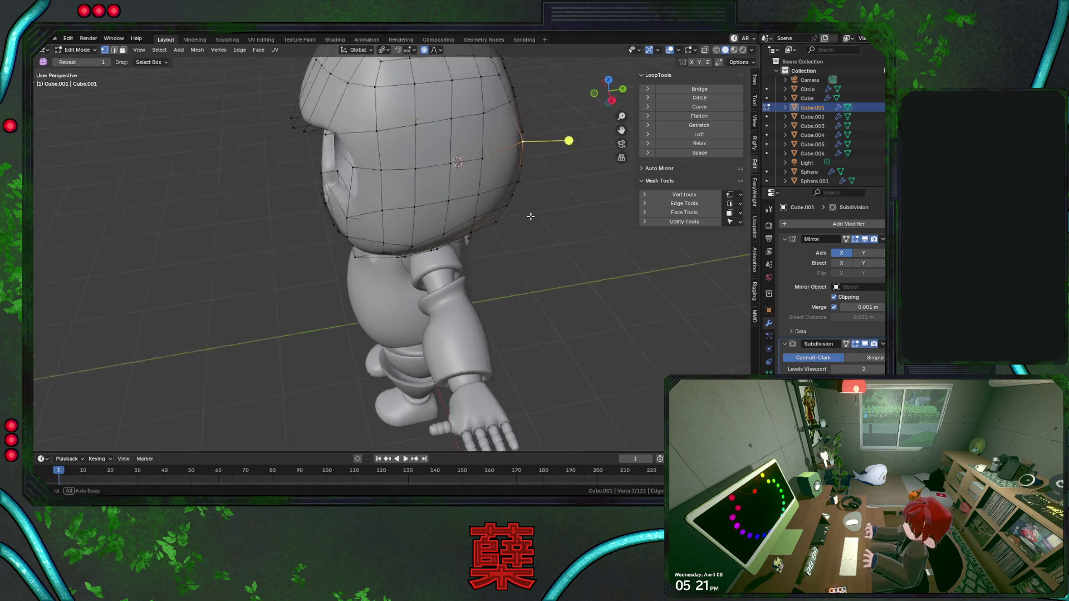
click(455, 161)
key(g)
key(z)
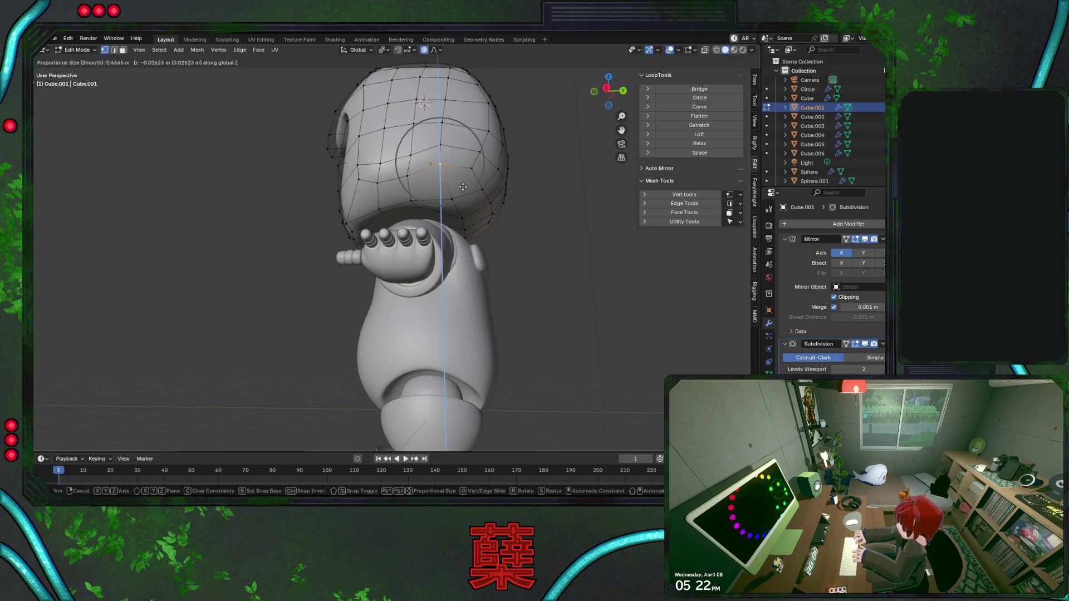
click(450, 174)
click(448, 126)
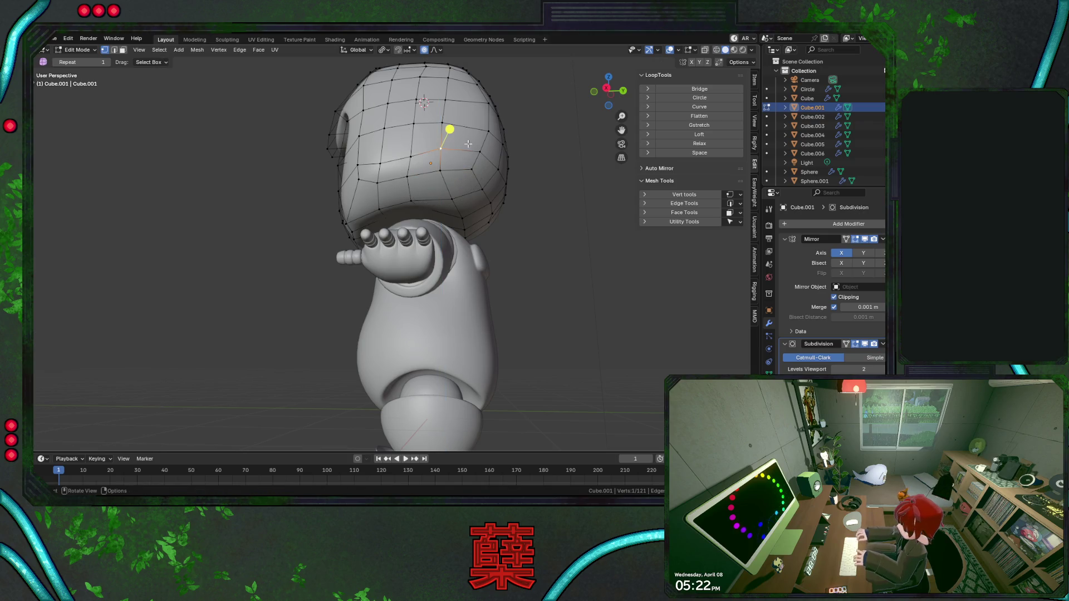
key(g)
key(z)
click(501, 139)
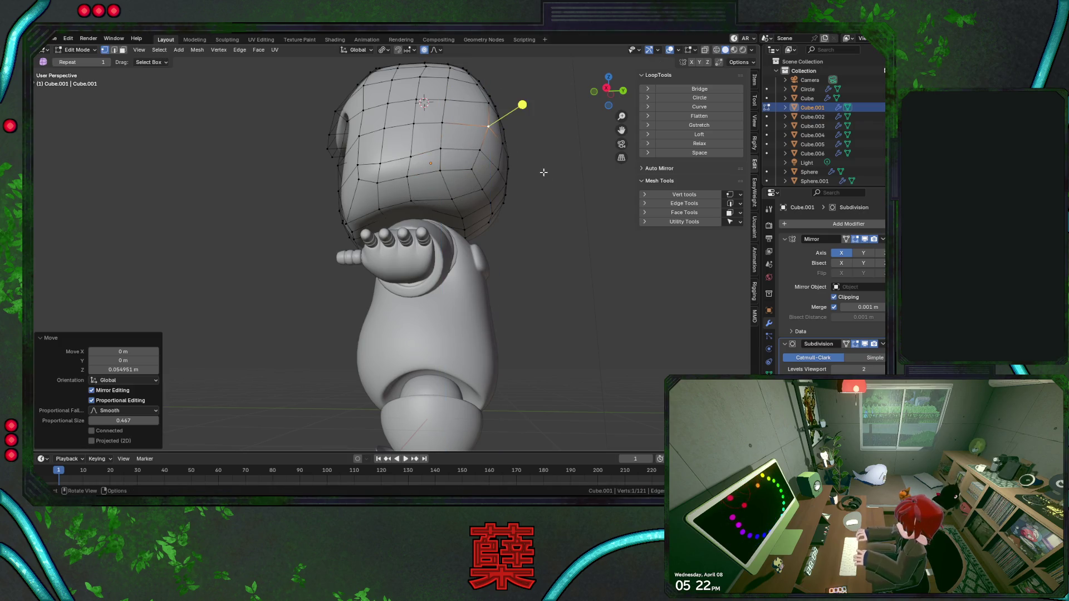
click(547, 172)
Slide lower-rim vertices along their edges, orbiting to check, and start a vertex slide.
middle_drag(546, 172, 461, 203)
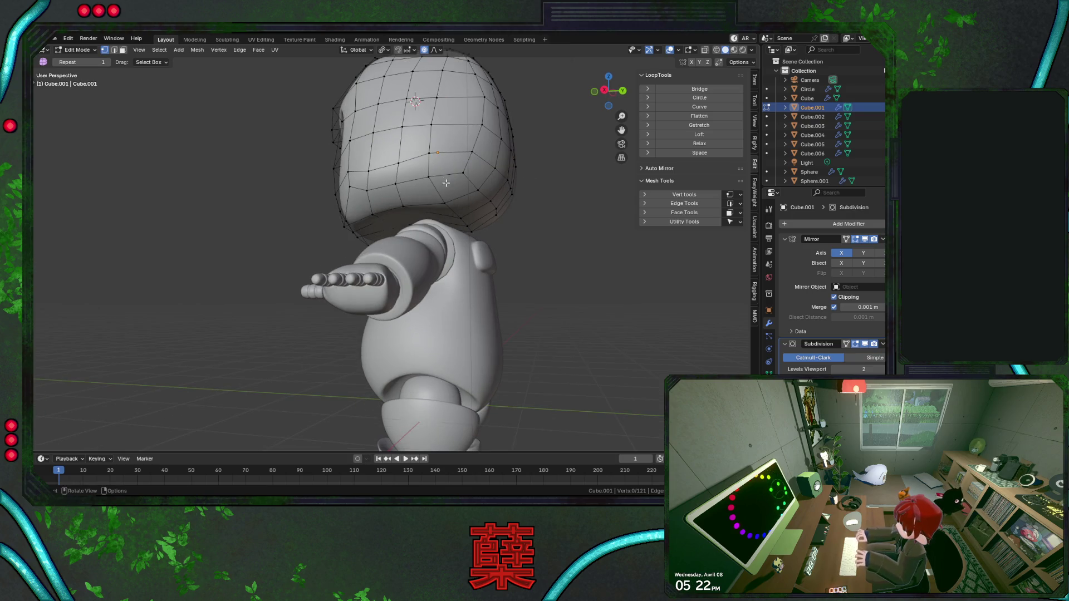
click(368, 165)
key(g)
key(g)
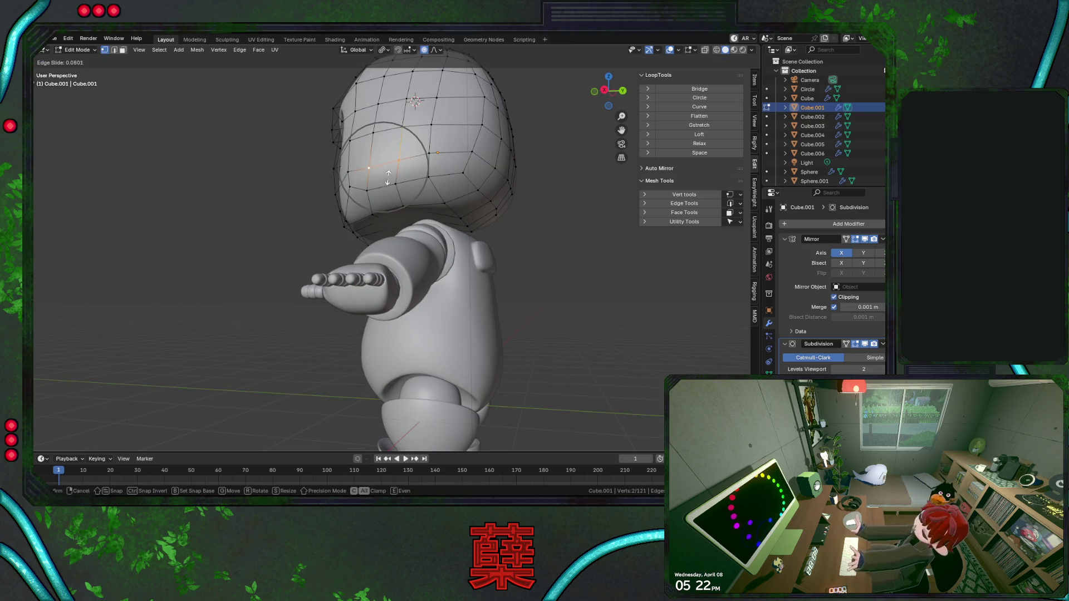
click(375, 188)
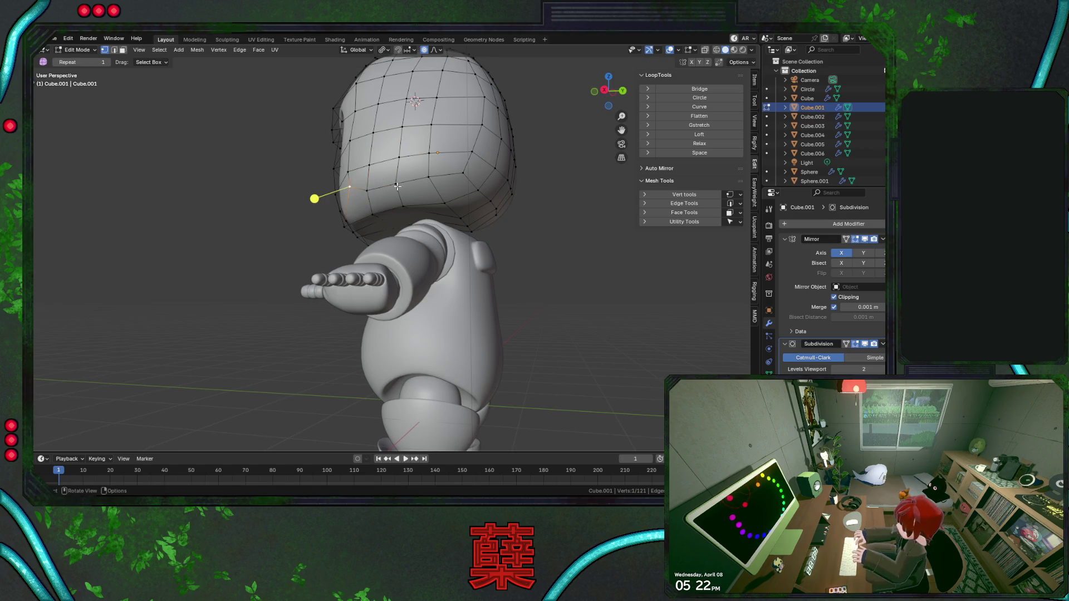
middle_drag(351, 185, 392, 236)
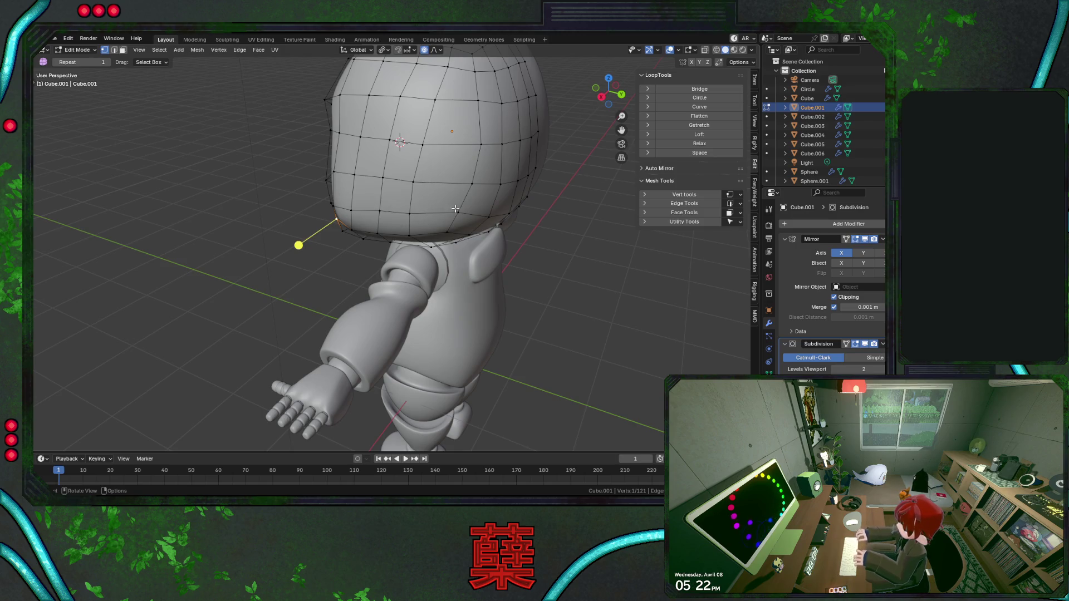
middle_drag(455, 208, 423, 193)
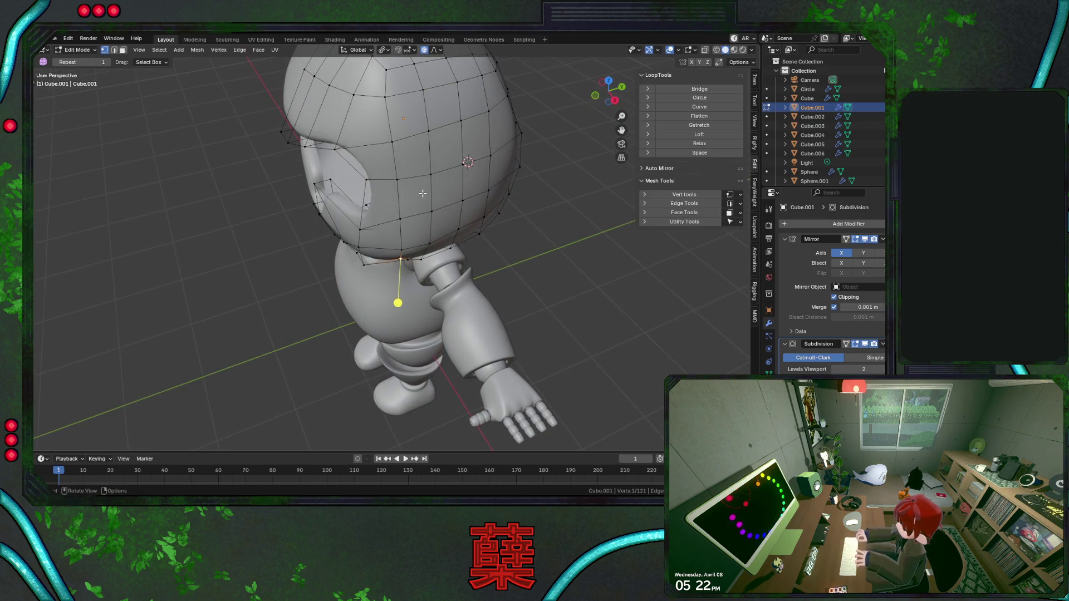
middle_drag(438, 209, 459, 171)
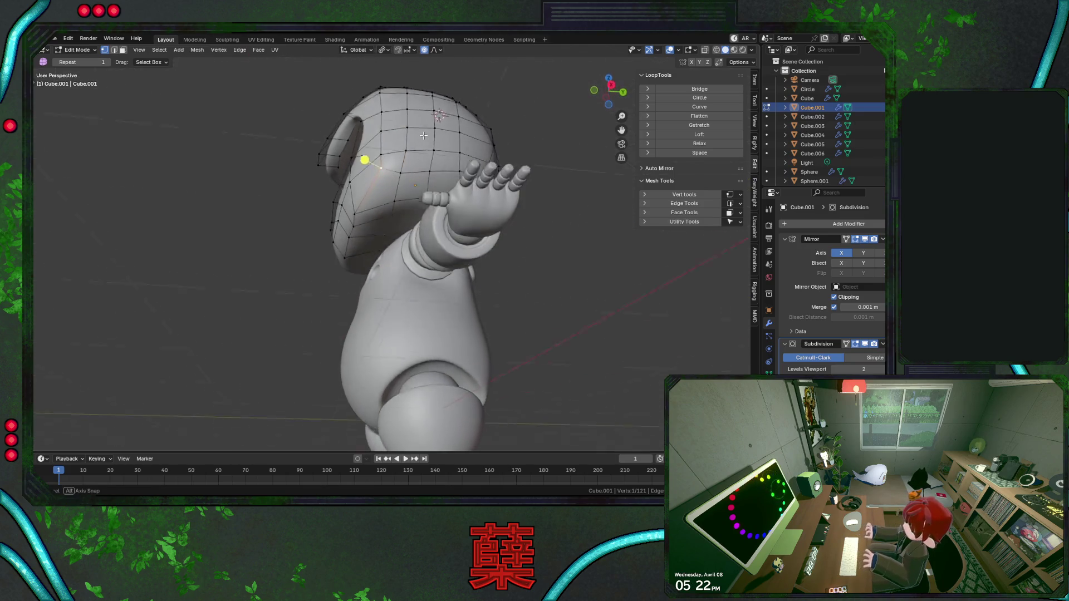
key(g)
click(458, 170)
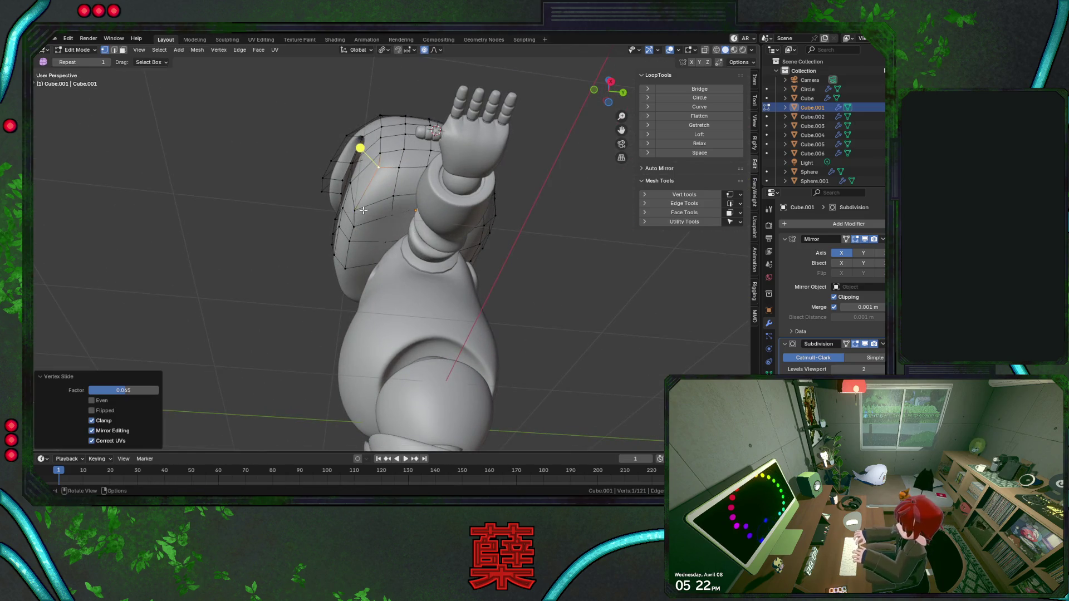
middle_drag(458, 171, 478, 215)
key(shift+v)
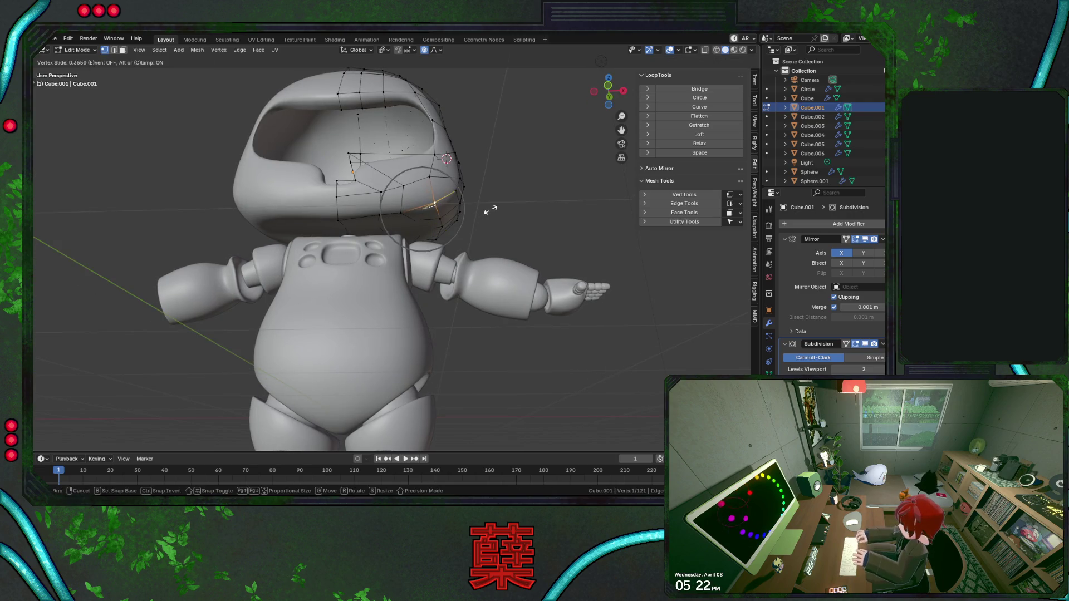
Nudge a helmet side vertex sideways and with smooth falloff to round the rim.
click(490, 209)
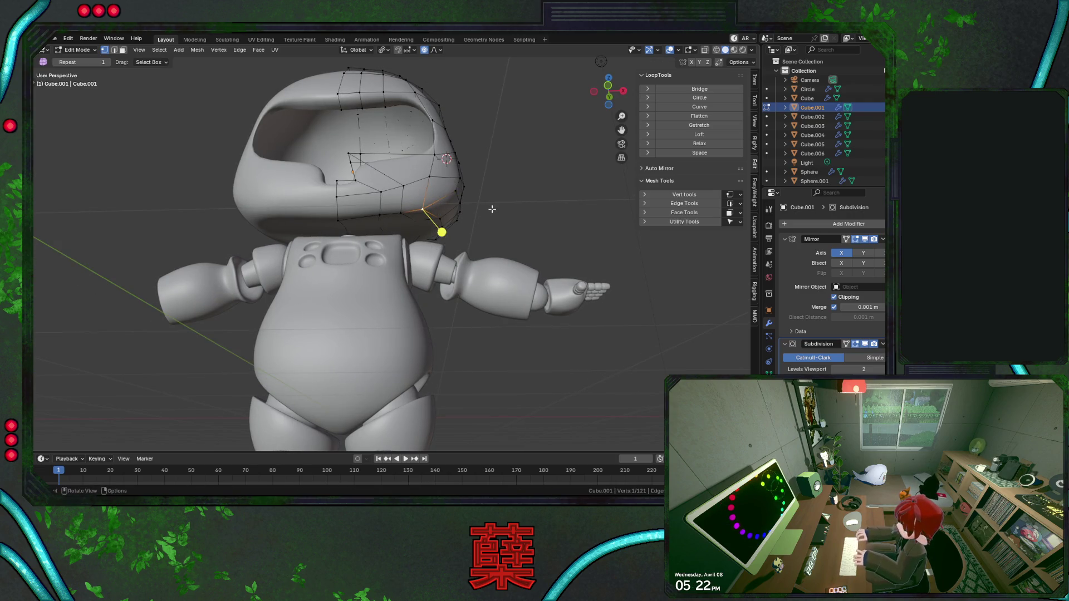
middle_drag(490, 209, 492, 209)
key(g)
key(x)
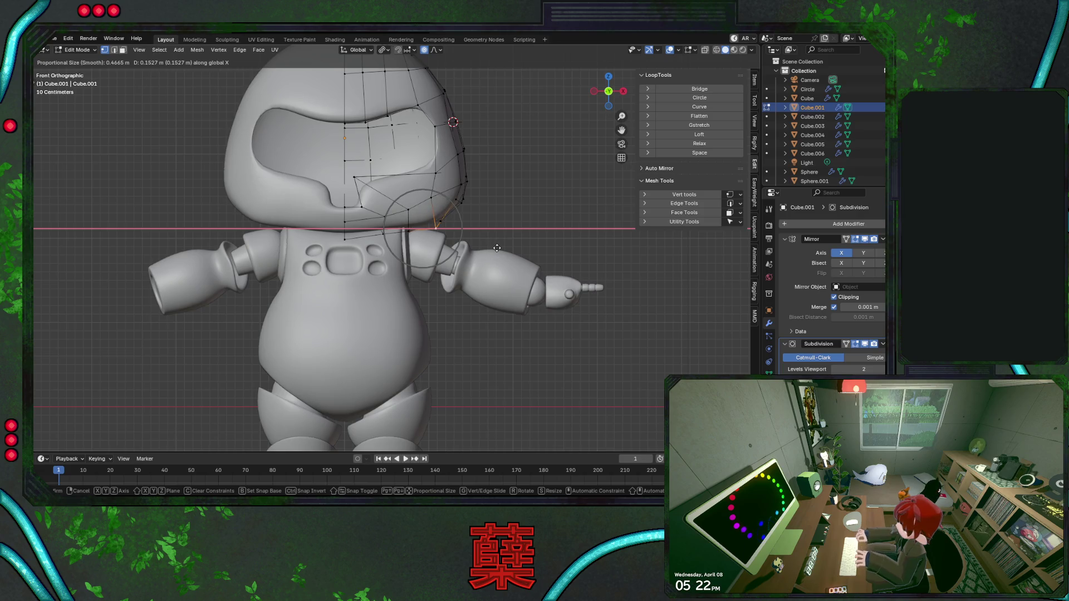
click(450, 236)
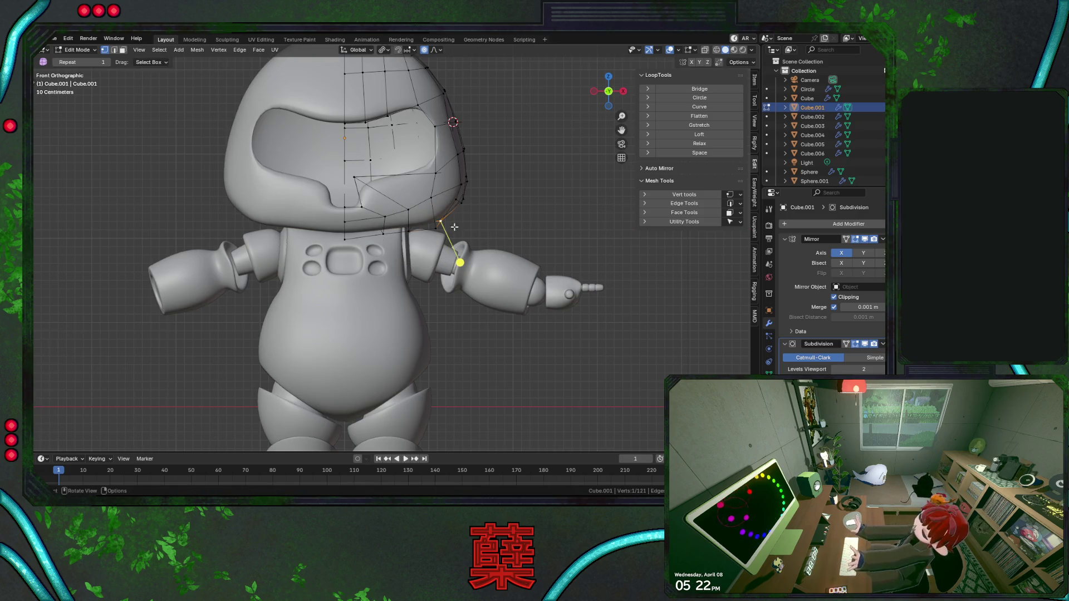
key(g)
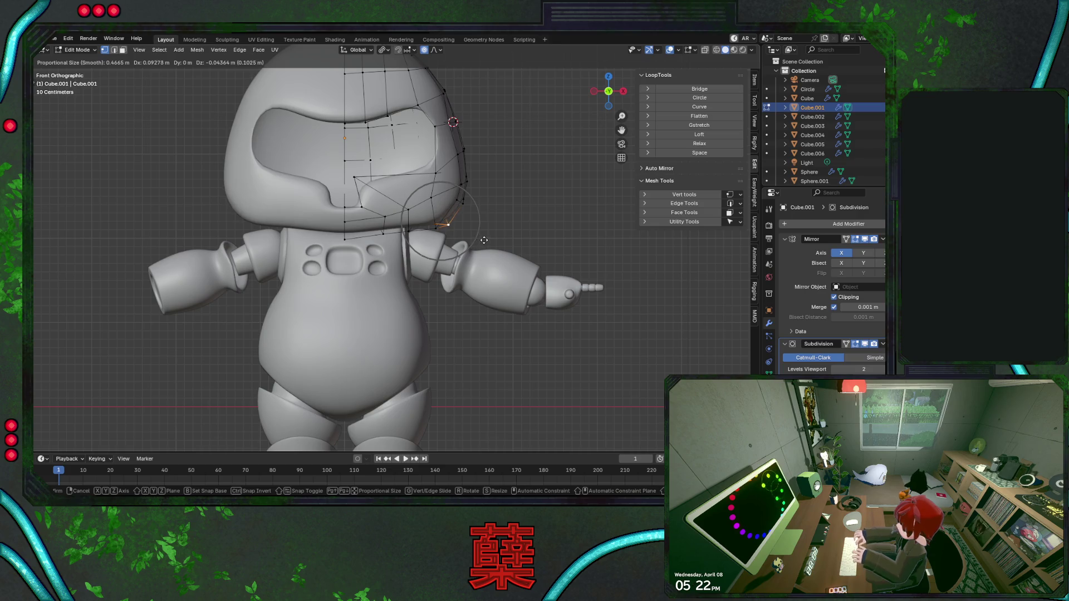
click(483, 241)
key(g)
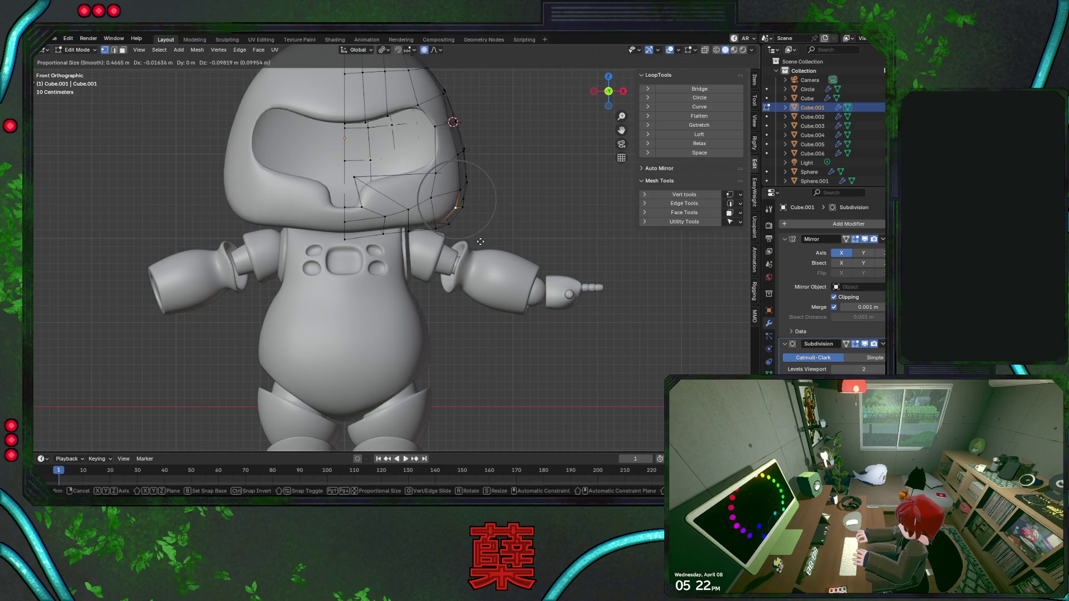
click(463, 201)
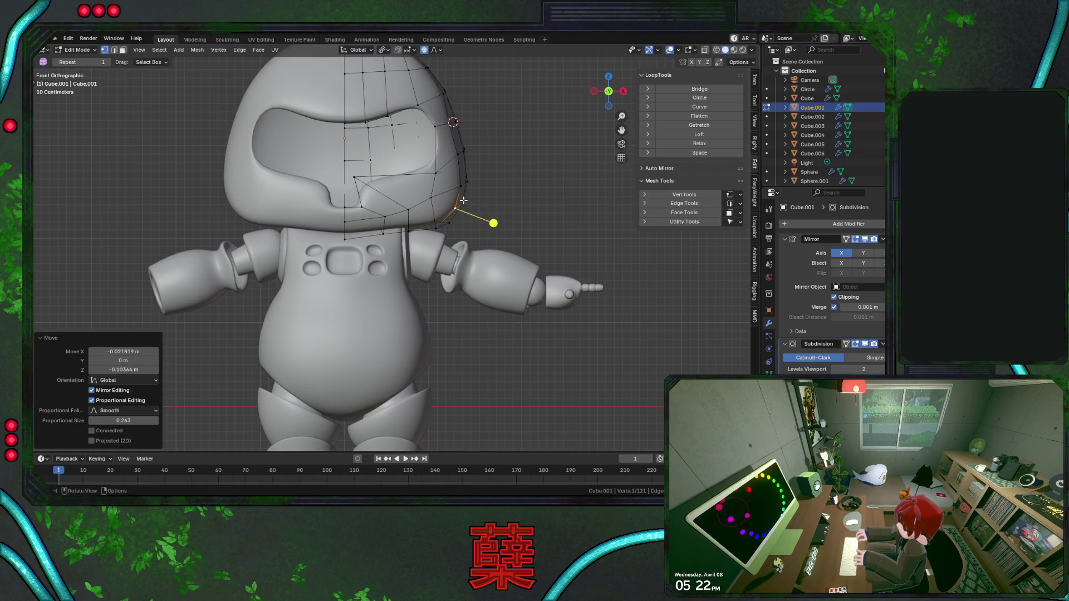
Lower two vertices on the helmet's lower edge vertically so the rim dips toward the shoulder.
click(487, 208)
click(421, 231)
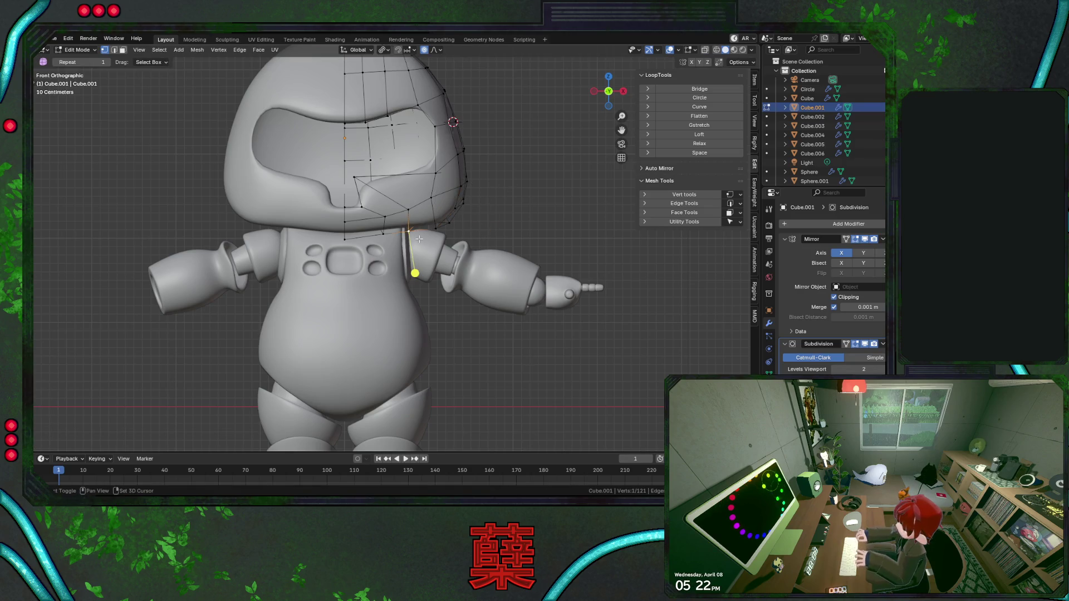
key(shift+z)
click(422, 223)
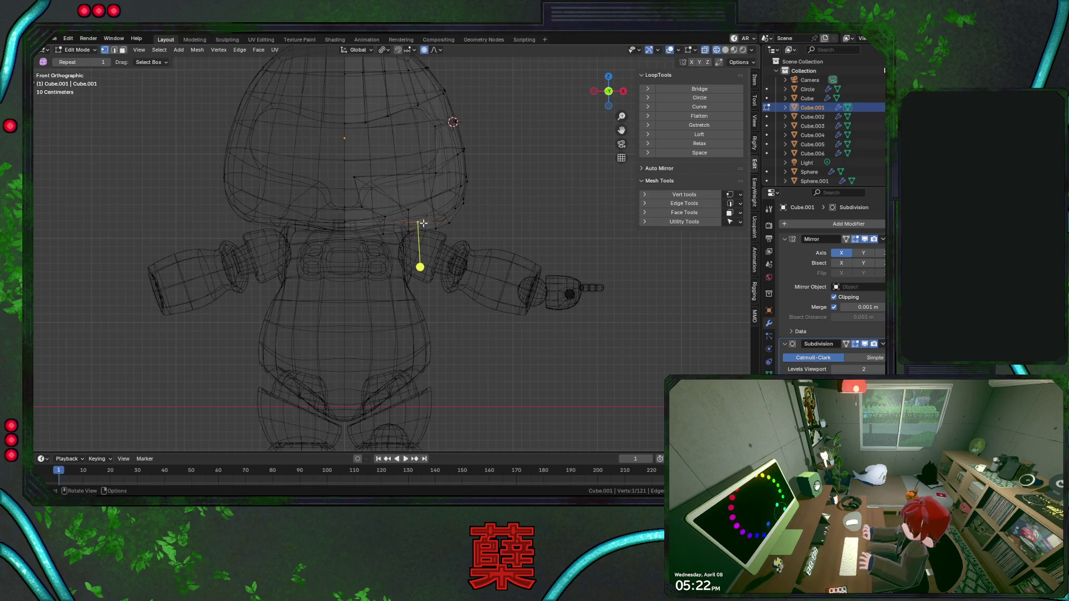
key(shift+z)
key(g)
key(z)
click(442, 246)
key(shift+z)
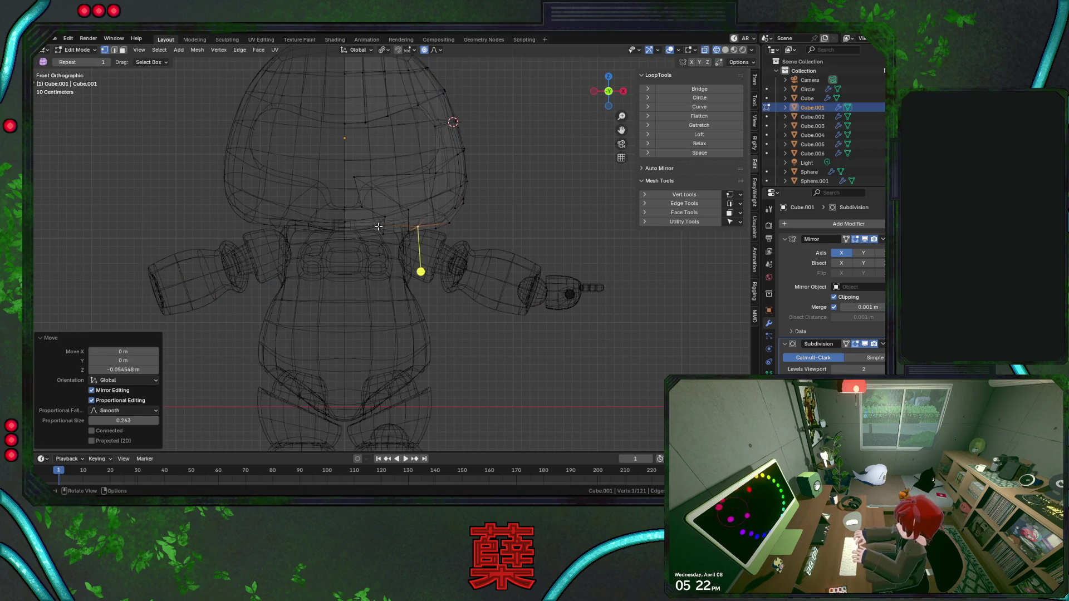
Adjust a neighbouring lower-edge vertex vertically with smooth falloff, undoing the last overshoot.
click(378, 227)
key(shift+z)
key(g)
key(z)
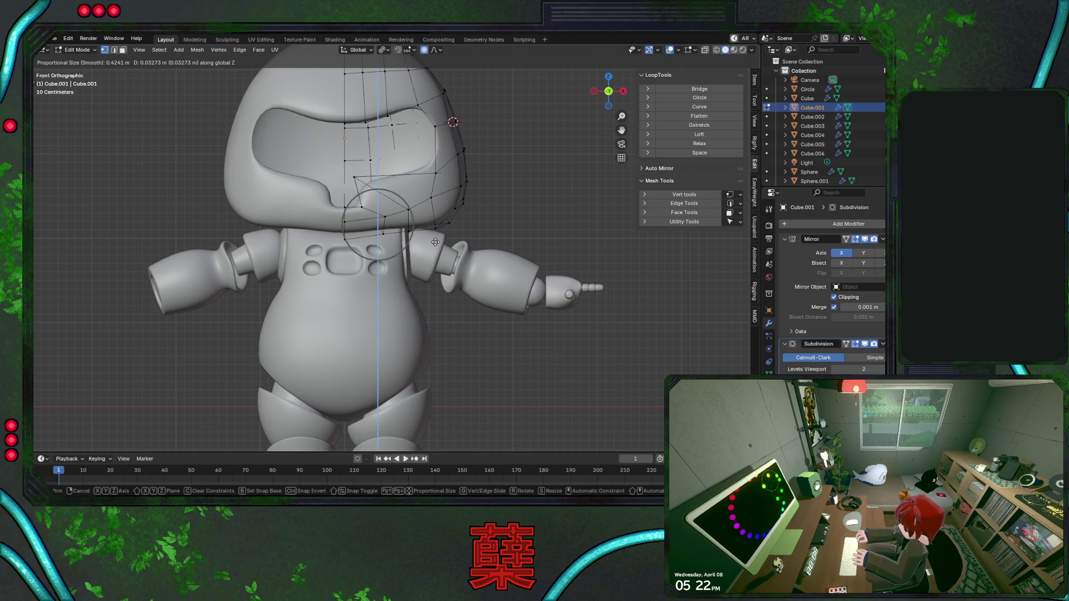
scroll(435, 241, down, 6)
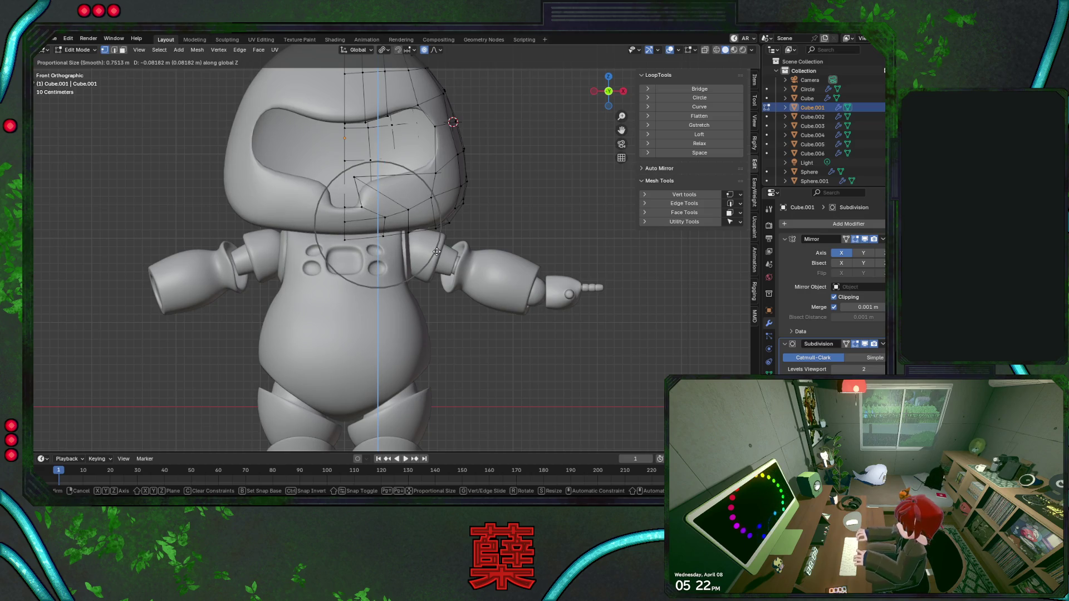
click(435, 251)
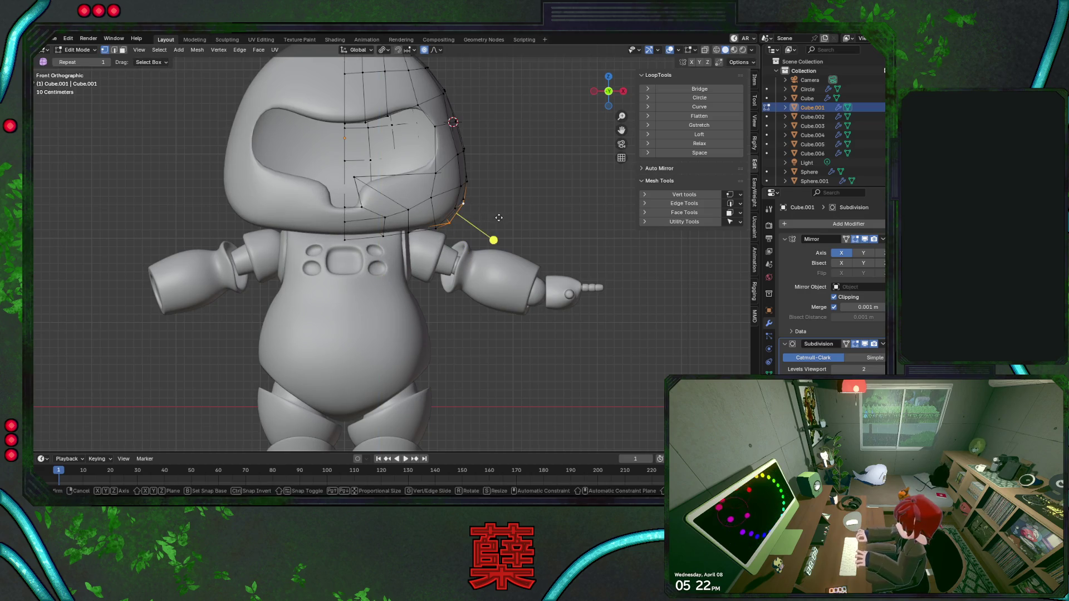
key(g)
key(z)
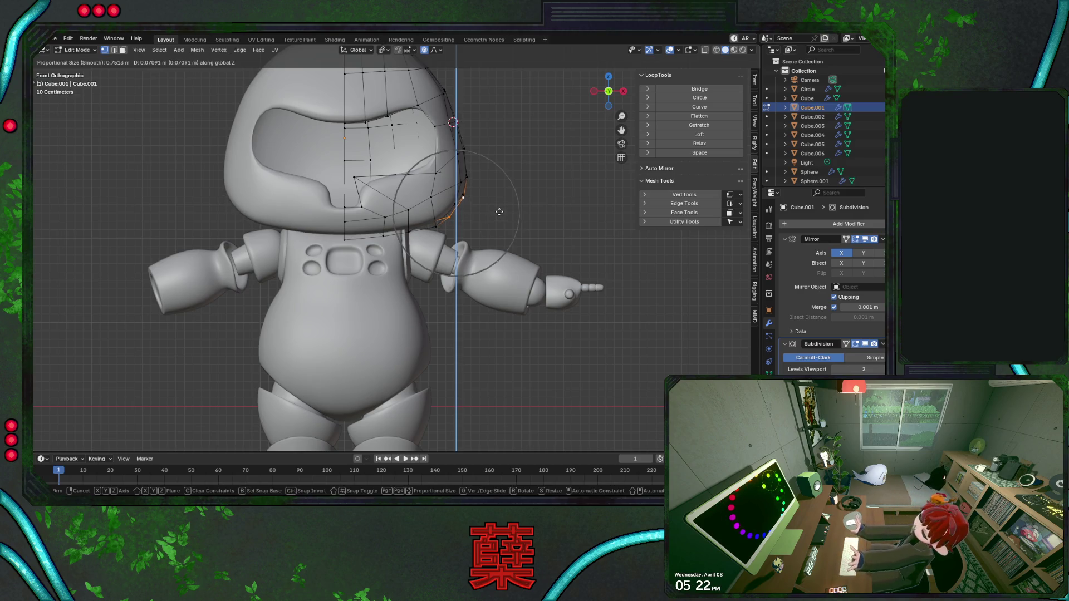
click(496, 221)
key(ctrl+z)
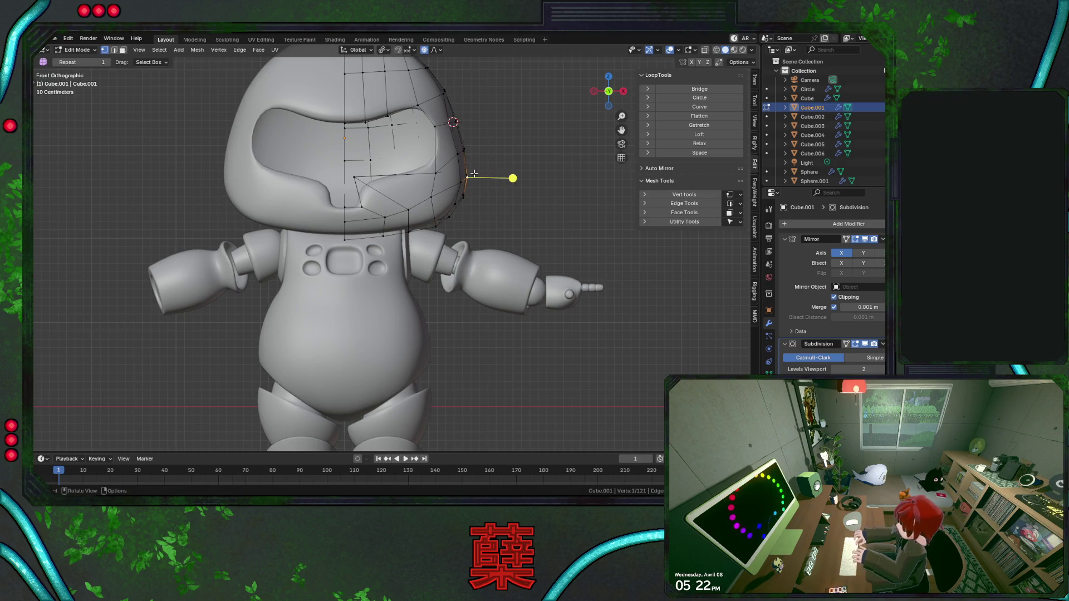
From the right-side view, lower and slide the selected helmet vertex to smooth the side profile.
key(KP_3)
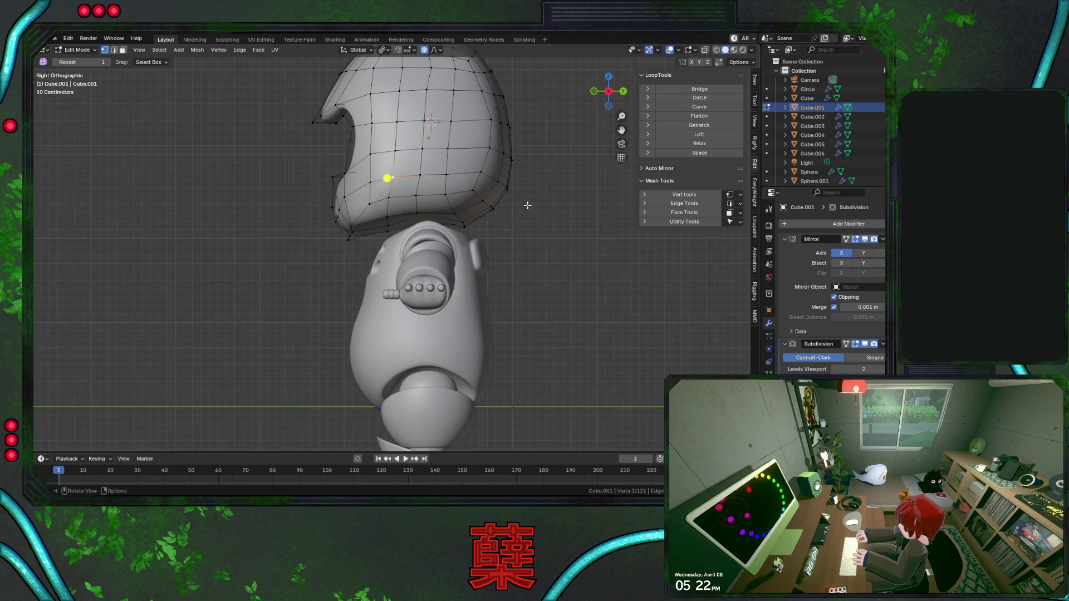
middle_drag(525, 204, 496, 196)
key(g)
key(z)
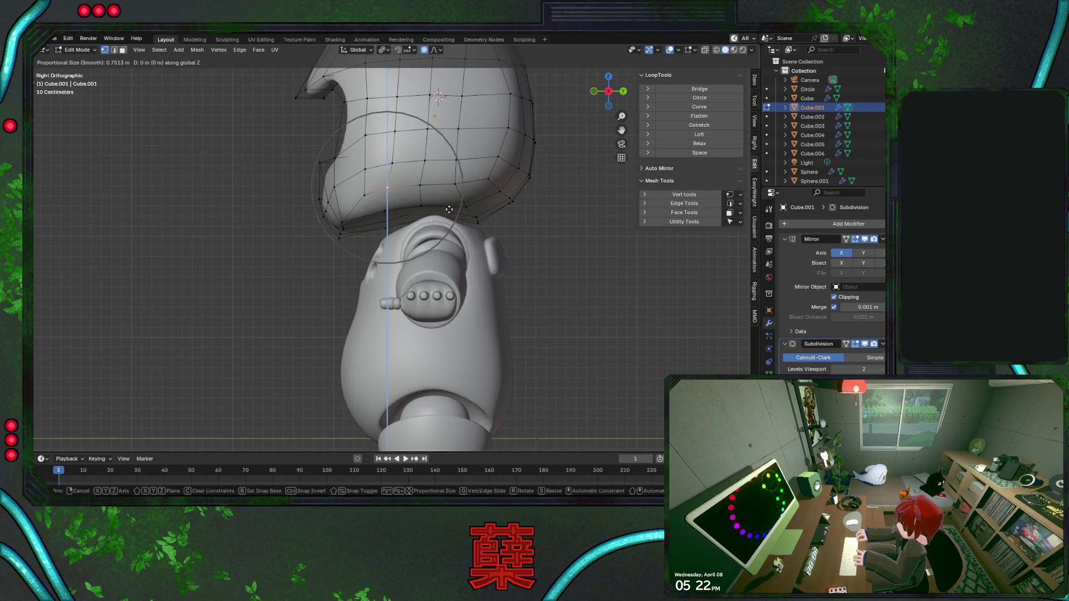
click(452, 211)
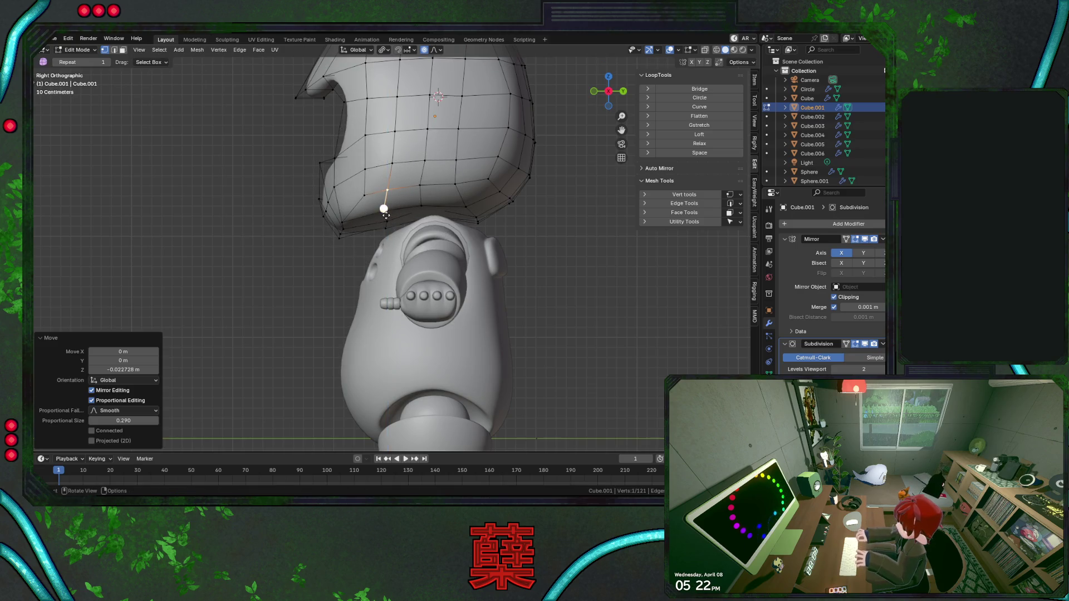
key(g)
key(g)
click(410, 227)
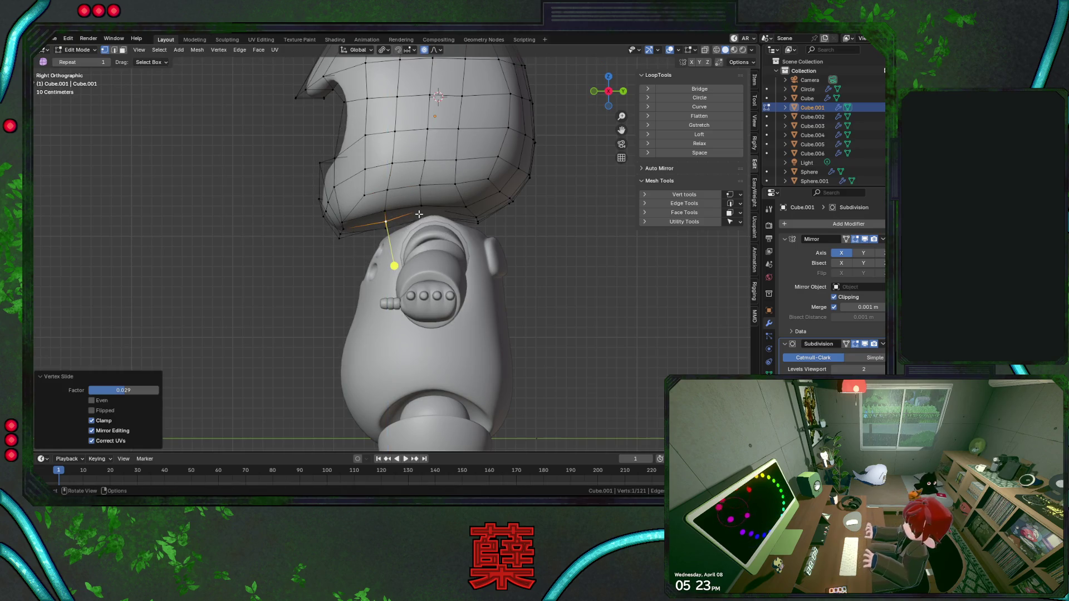
key(g)
key(z)
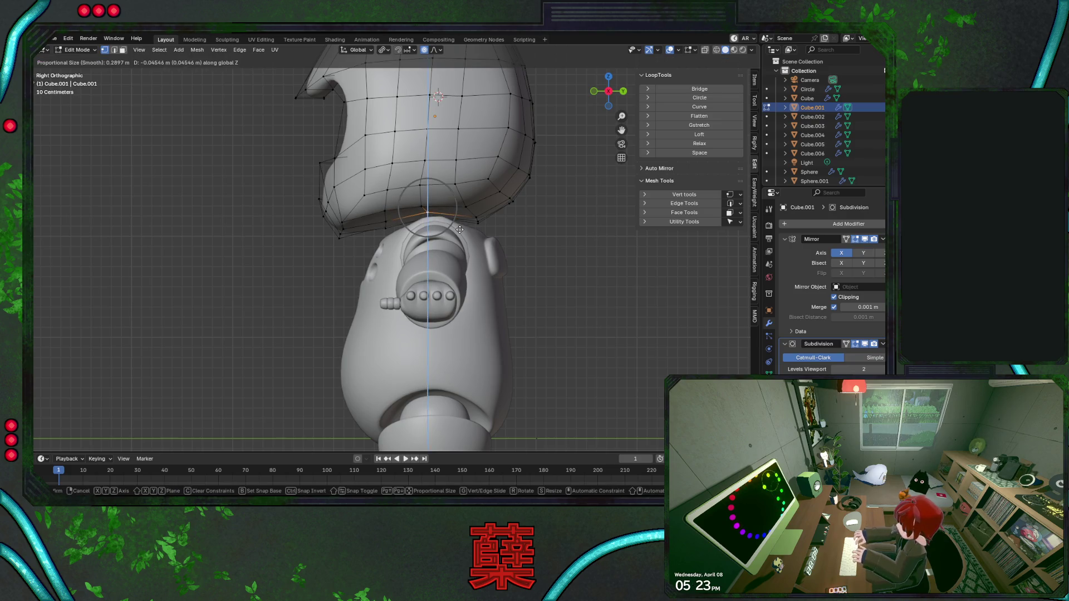
click(459, 231)
Move the helmet's back-corner and back-side vertices front-to-back to round the rear profile.
click(367, 212)
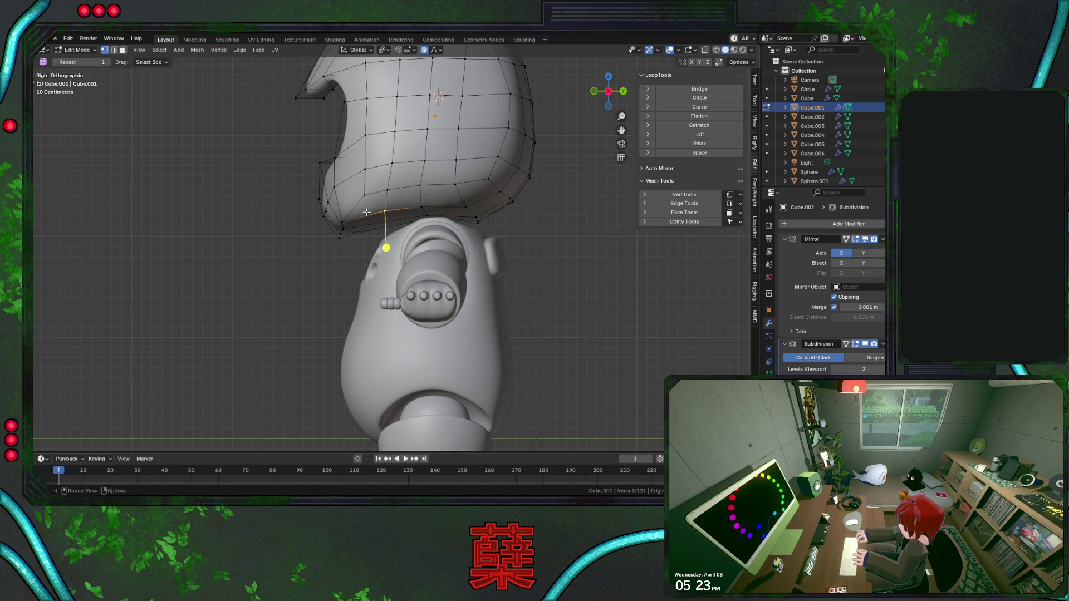
click(347, 228)
key(g)
key(y)
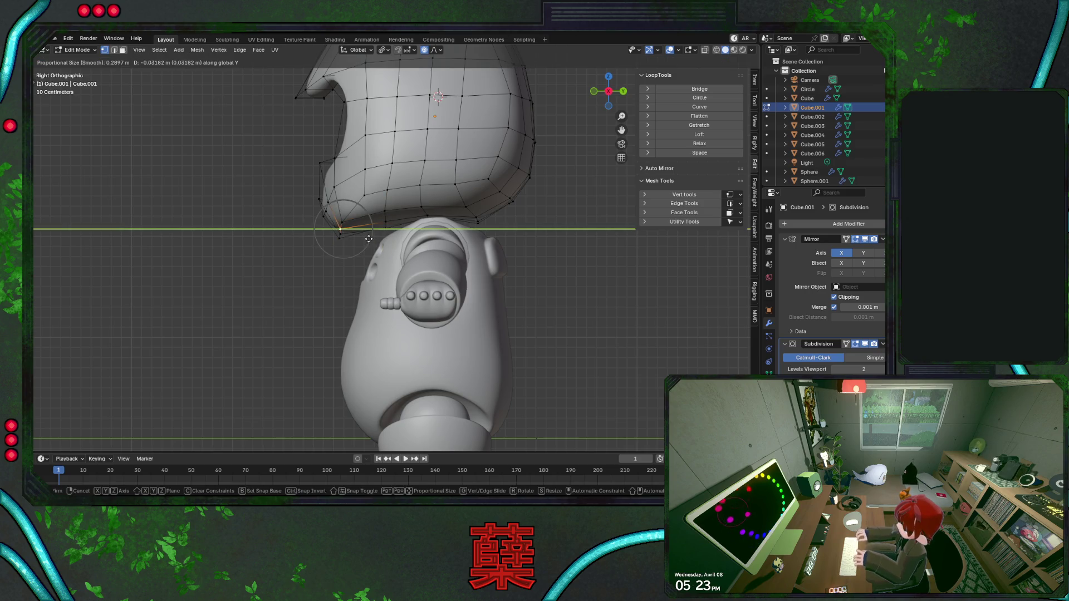
click(368, 239)
click(294, 246)
click(340, 226)
key(g)
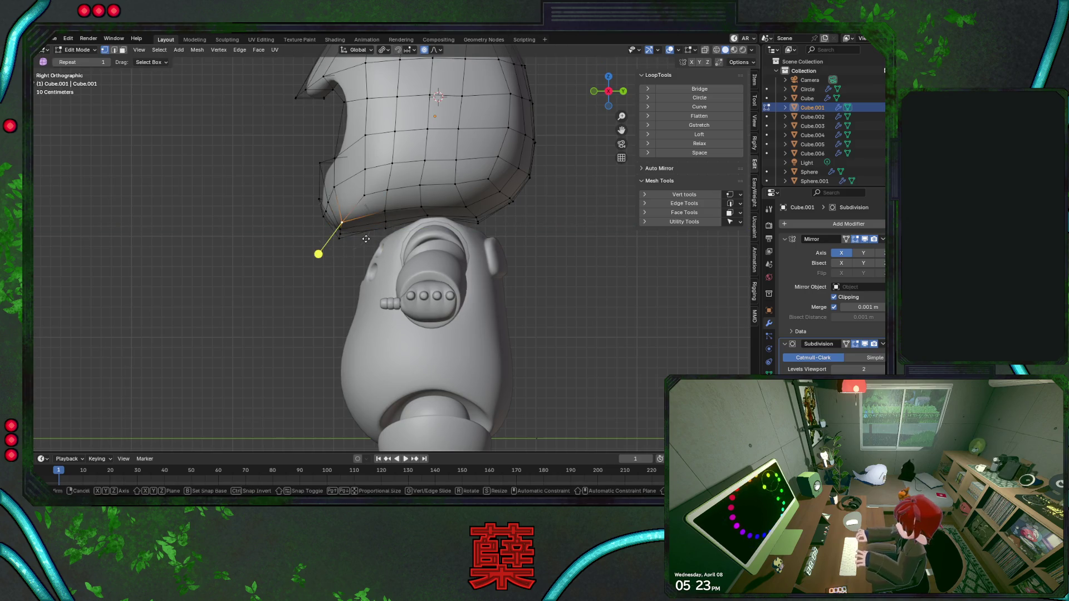
key(y)
click(331, 223)
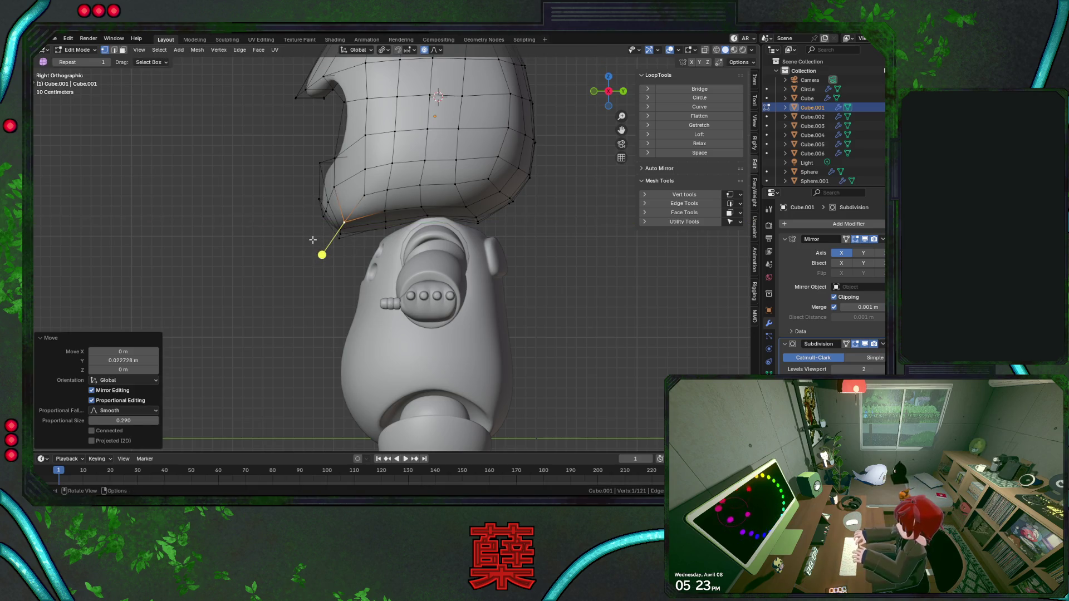
mouse_move(313, 240)
middle_down()
mouse_move(319, 211)
mouse_move(358, 202)
middle_up()
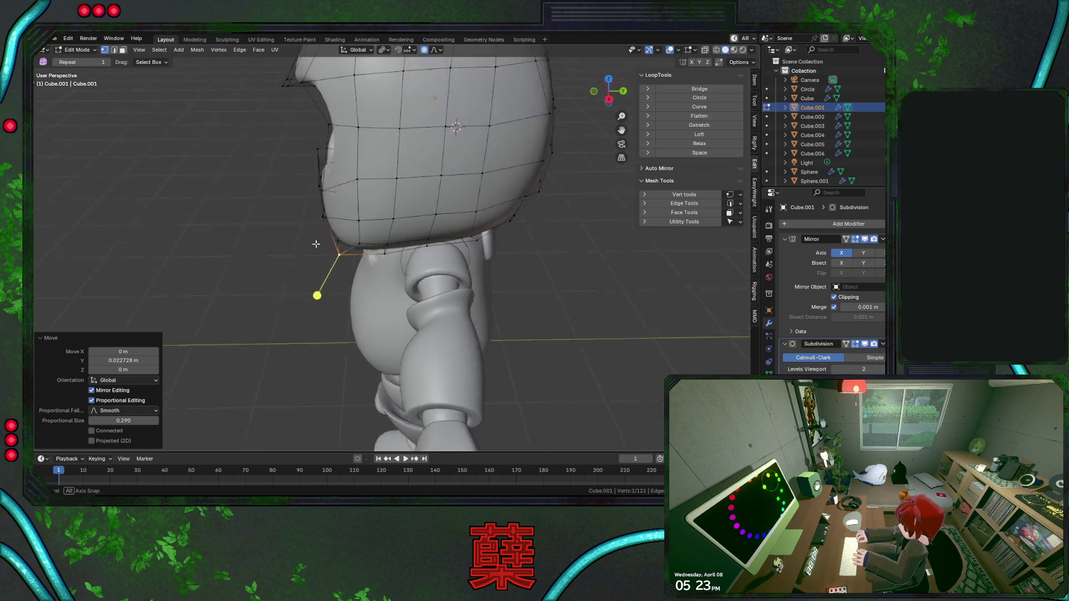
click(344, 157)
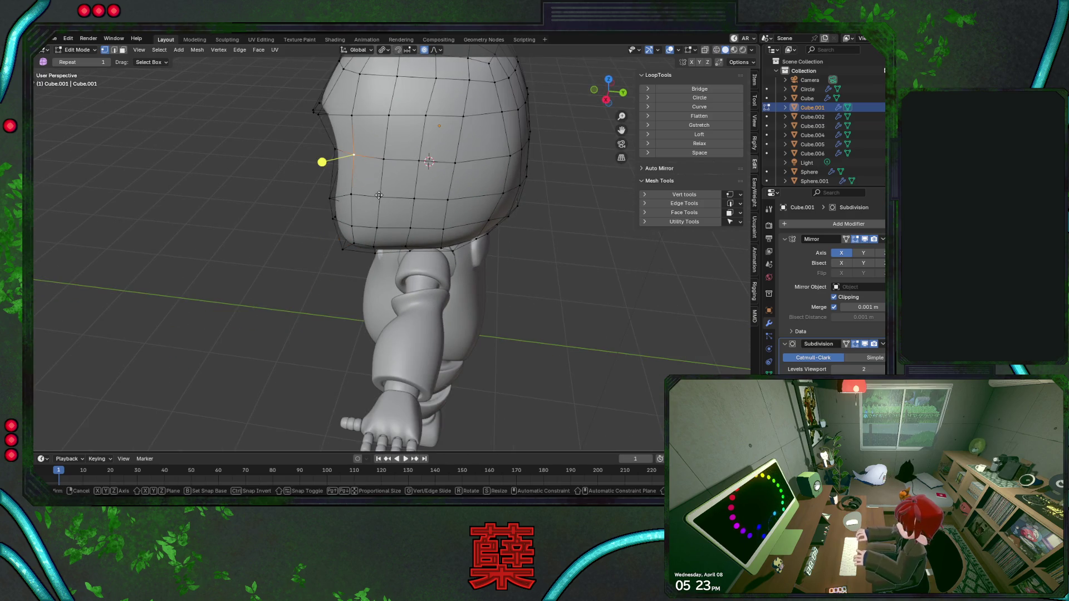
key(g)
key(y)
click(334, 201)
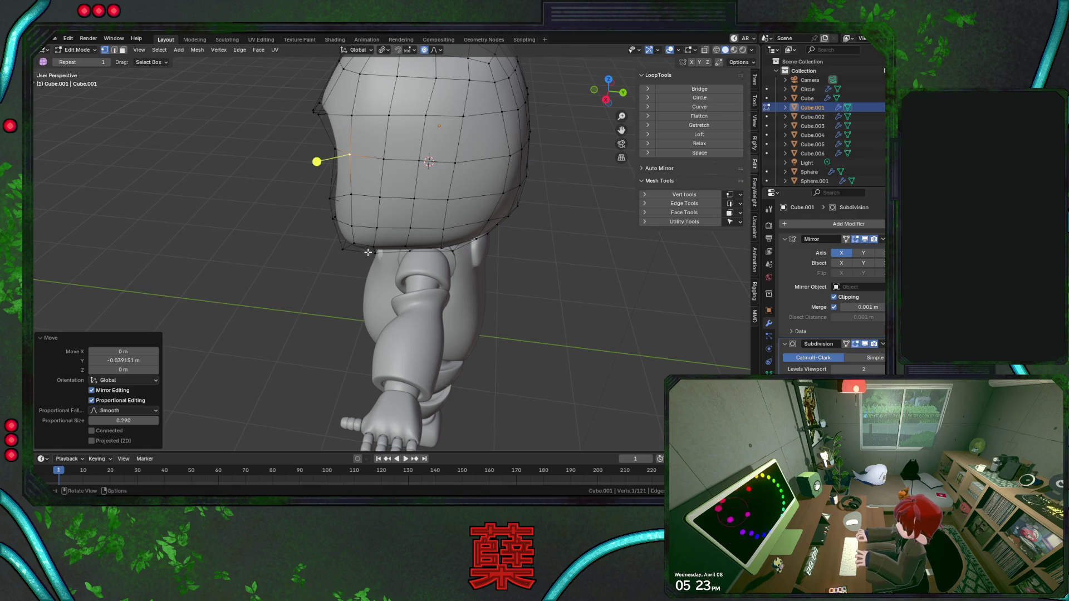
From the front view, push the helmet vertex sideways and adjust it vertically near the ear.
middle_drag(370, 233, 475, 208)
key(KP_1)
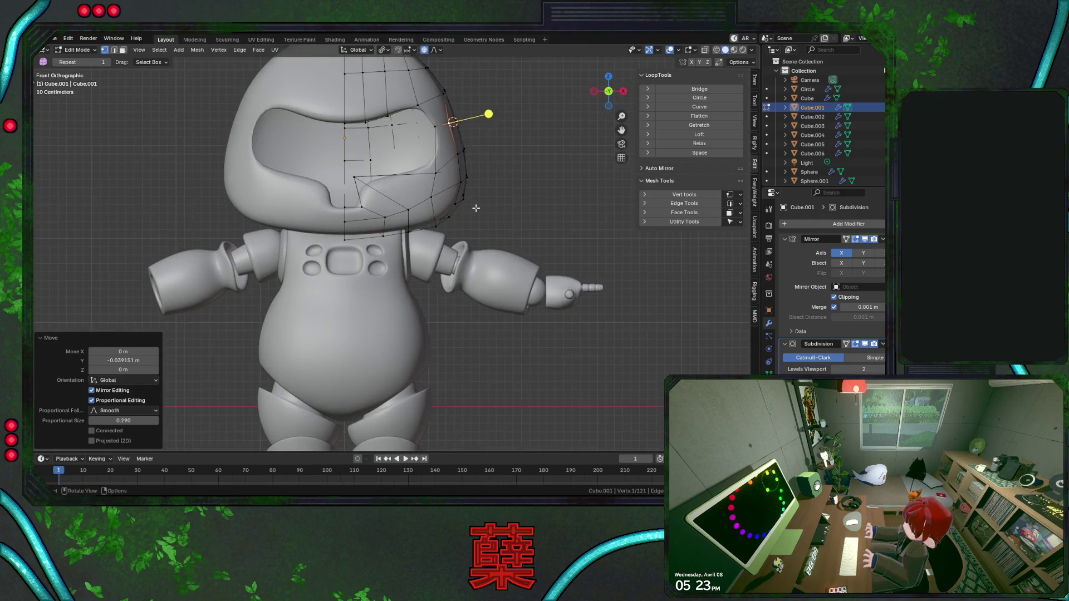
key(g)
key(x)
click(478, 208)
key(g)
key(z)
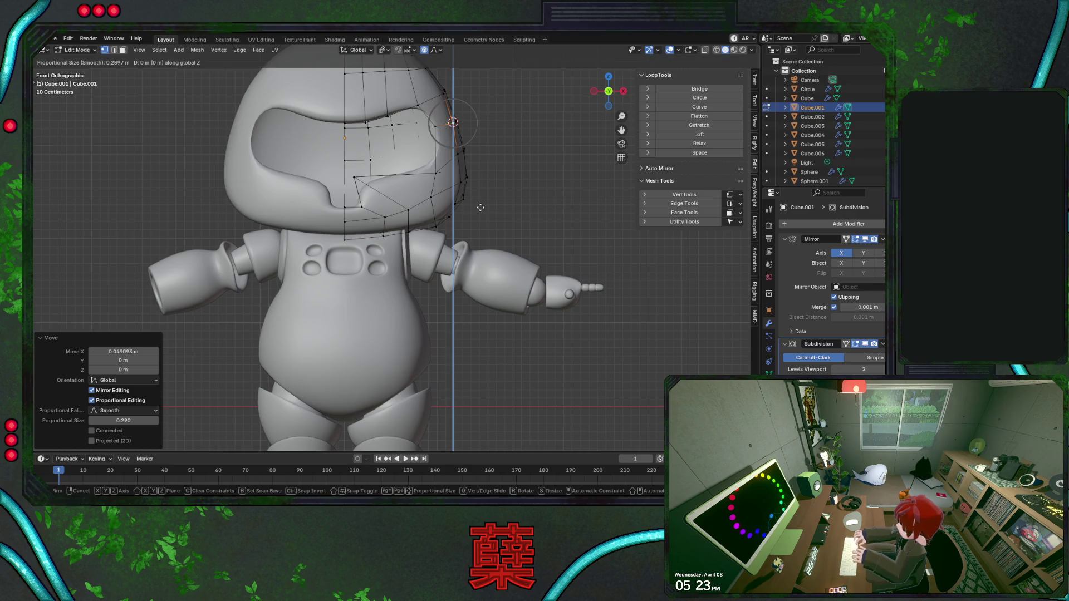
key(Escape)
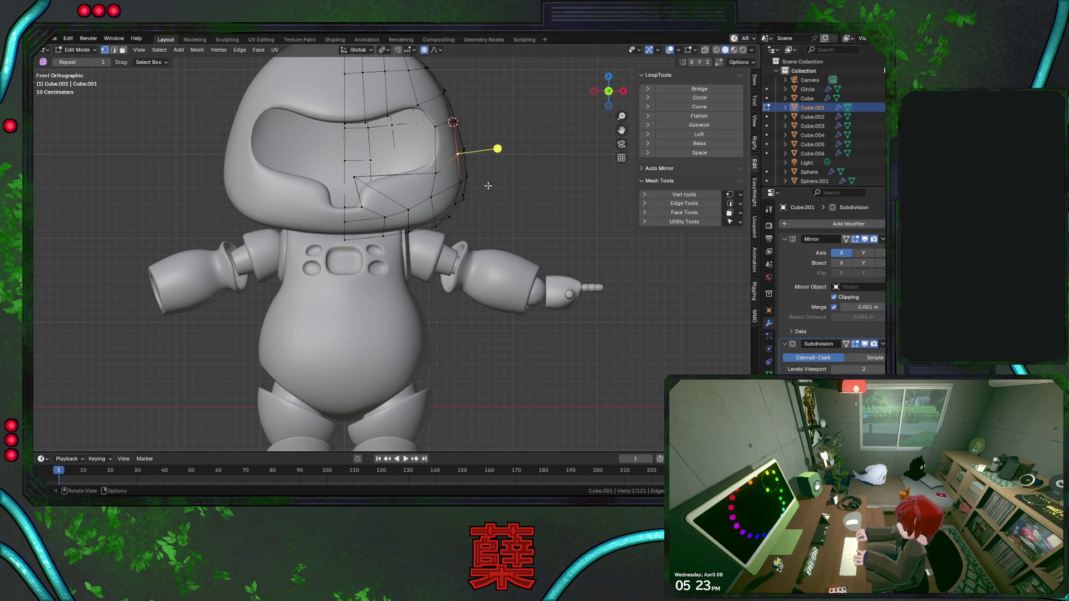
key(g)
key(z)
click(488, 186)
Try further sideways and vertical moves of the helmet vertices, then revert to the earlier shape.
key(g)
key(x)
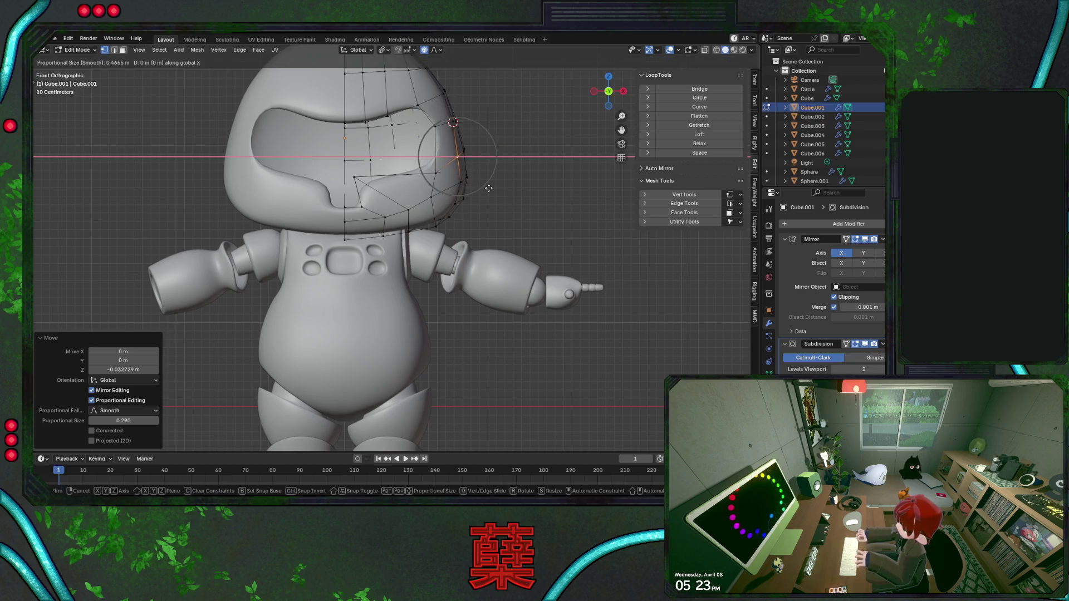
key(Escape)
key(g)
key(z)
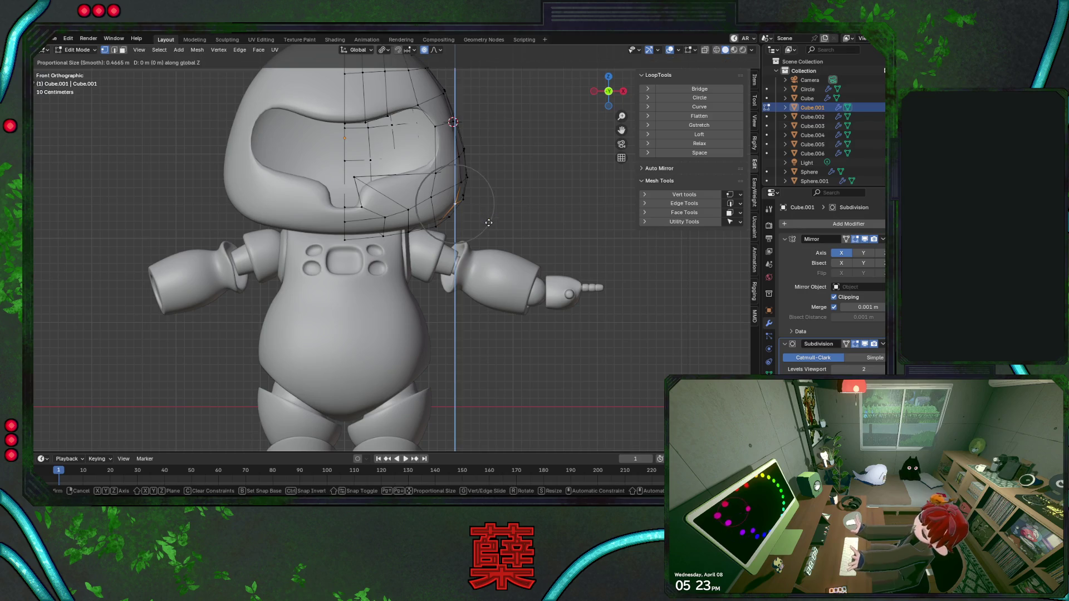
click(489, 227)
key(ctrl+z)
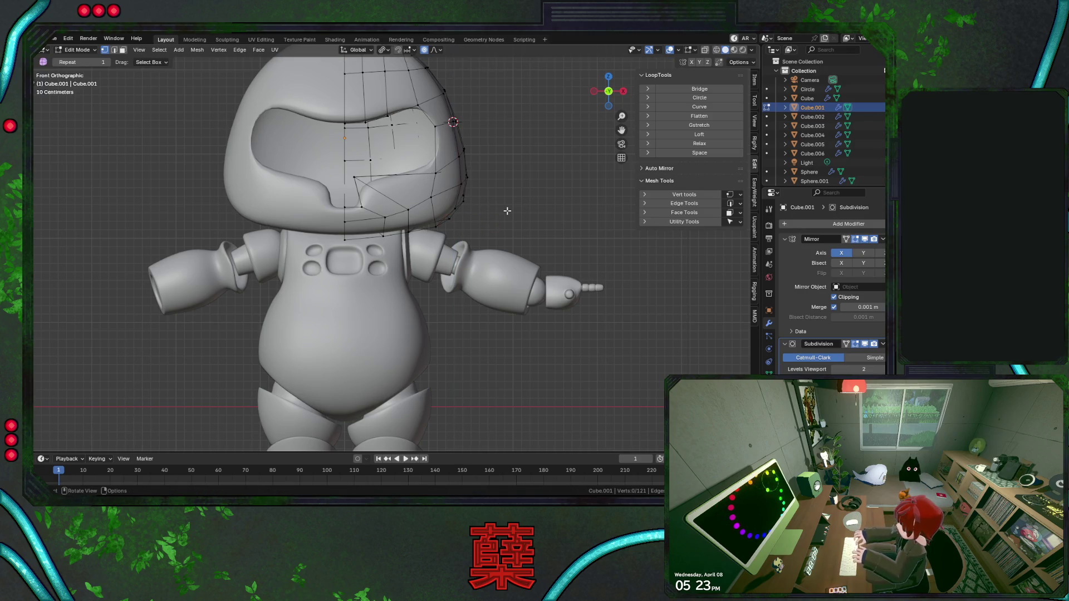
Return to object mode, save the robot file, and re-enter editing of the head mesh.
key(Tab)
scroll(509, 206, down, 3)
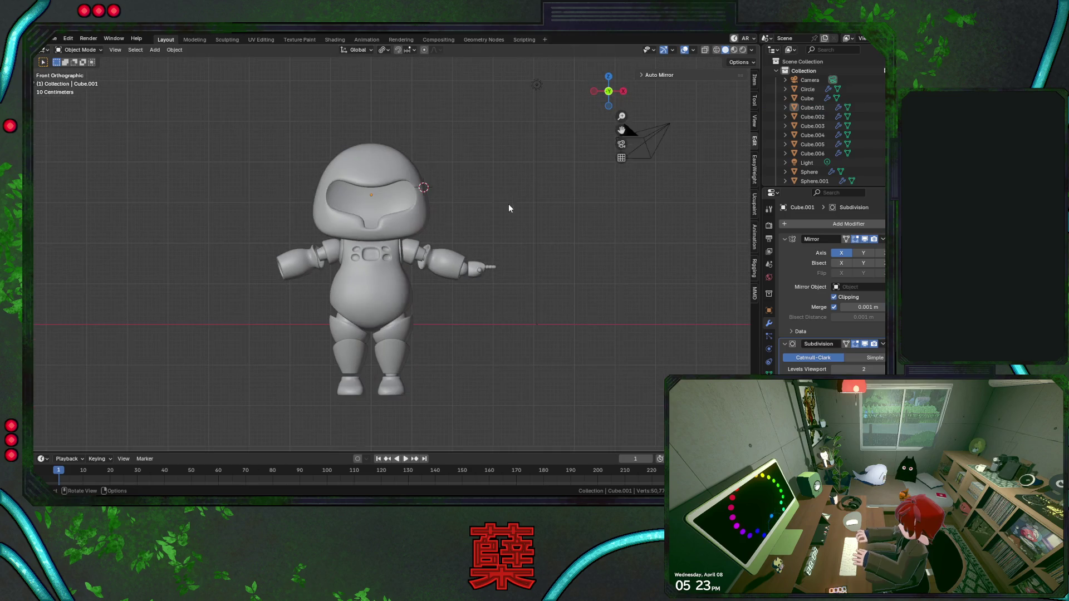
key(ctrl+s)
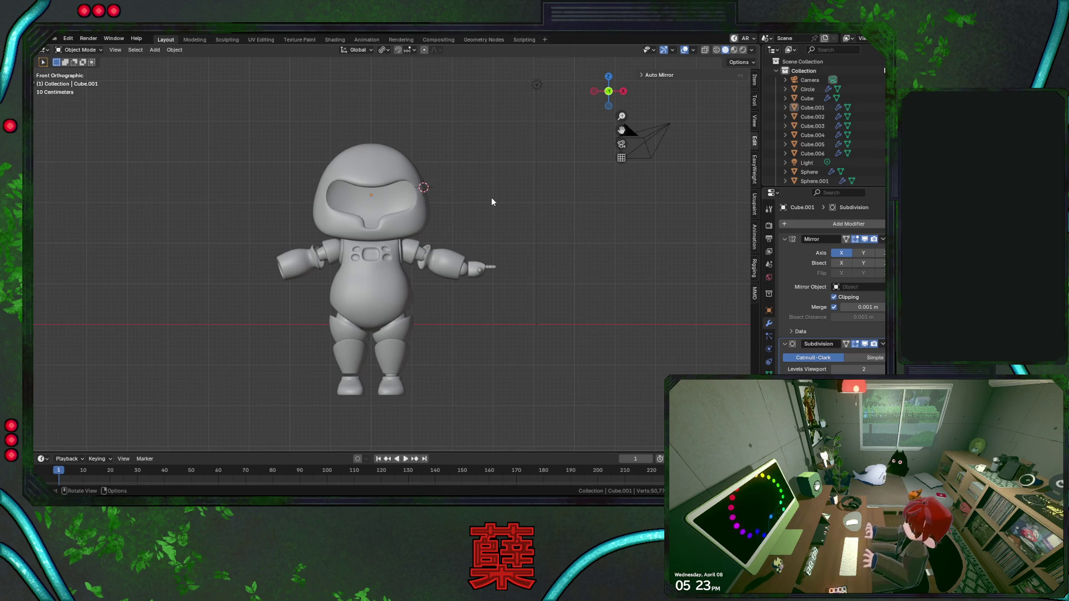
scroll(489, 195, up, 2)
key(ctrl+s)
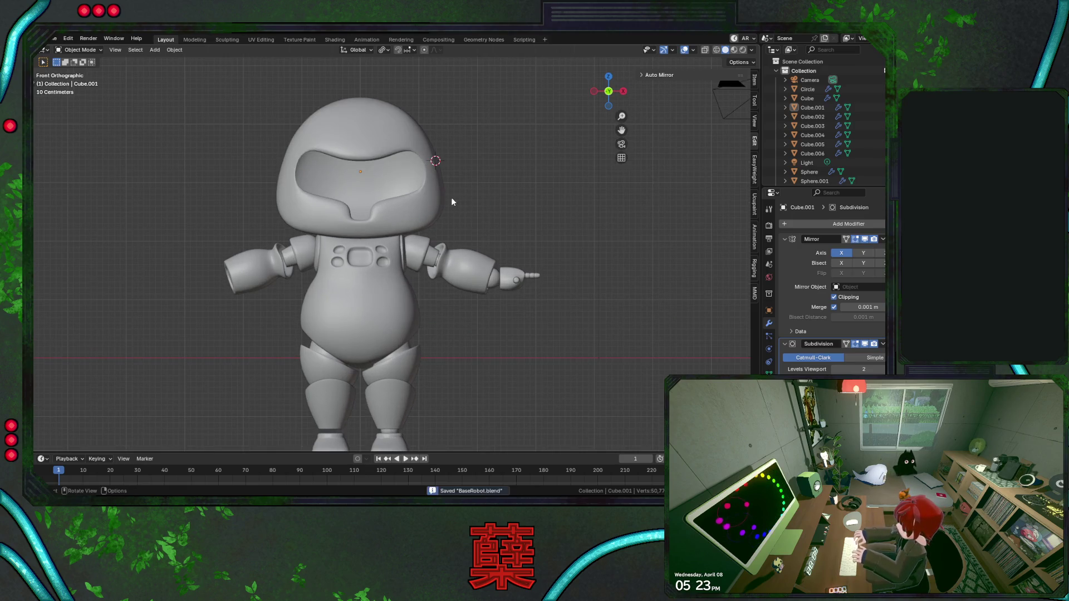
key(Tab)
Select a face on the helmet's side and grow it into a block of faces for the ear.
mouse_move(484, 198)
middle_down()
mouse_move(433, 228)
mouse_move(414, 201)
middle_up()
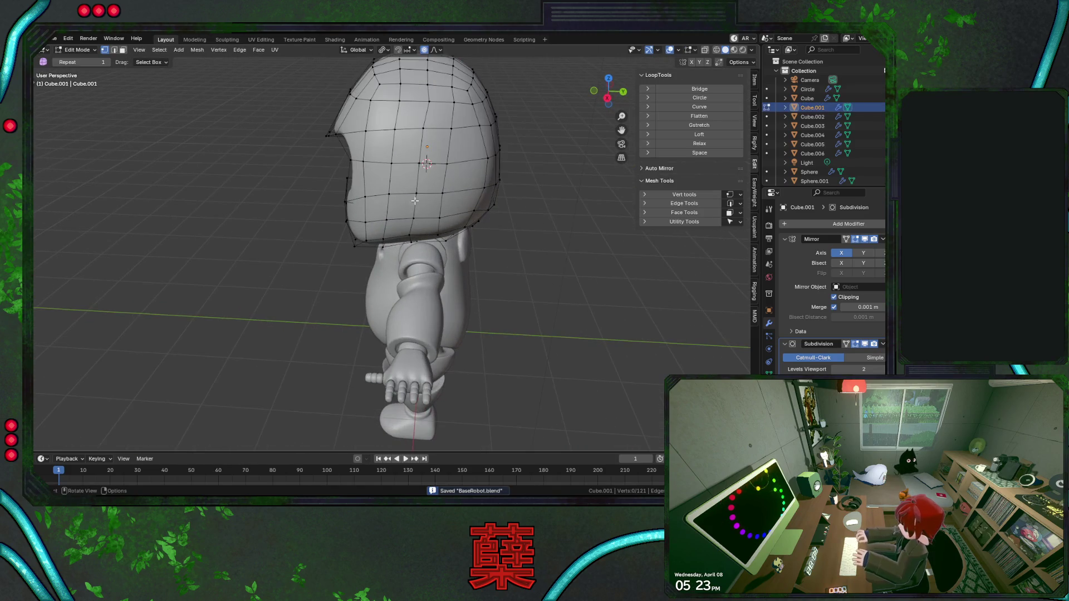
click(420, 176)
key(ctrl+KP_Add)
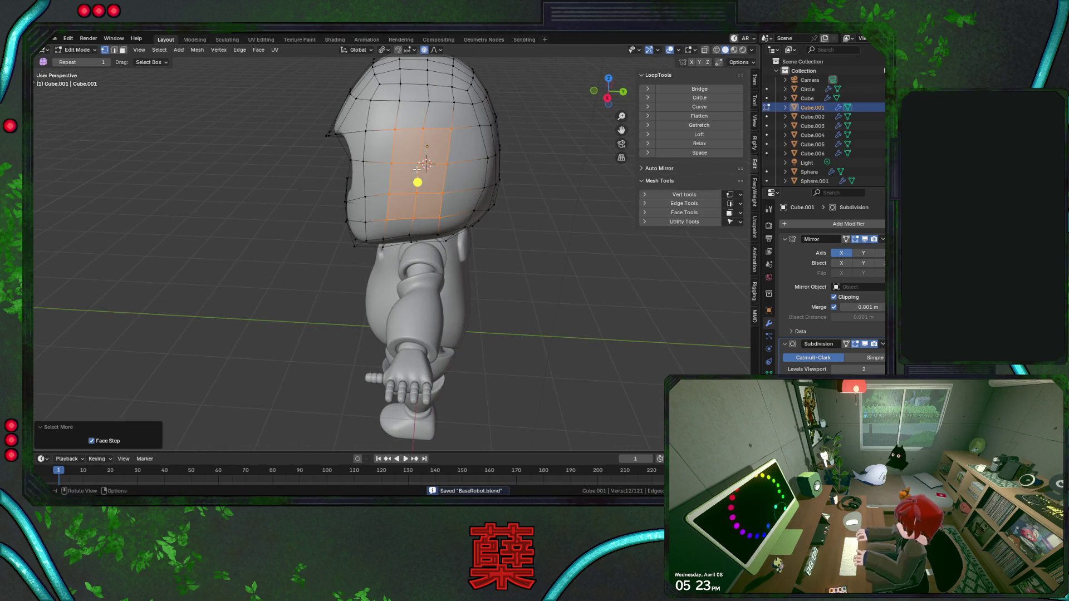
mouse_move(425, 175)
middle_down()
mouse_move(472, 166)
mouse_move(482, 188)
mouse_move(466, 196)
middle_up()
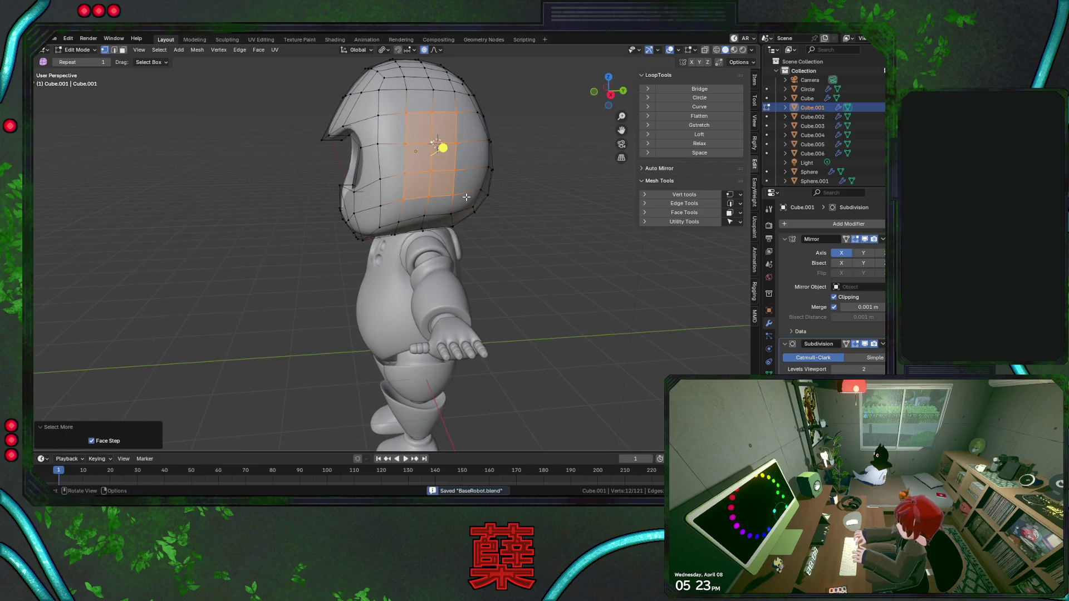
right_click(484, 199)
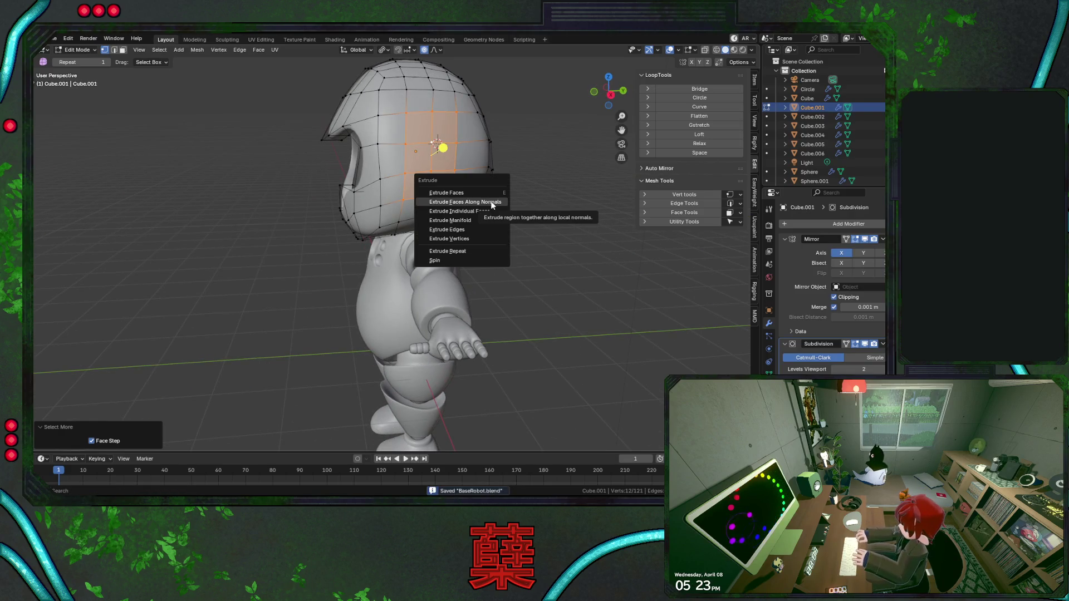
key(Escape)
key(e)
key(Escape)
key(s)
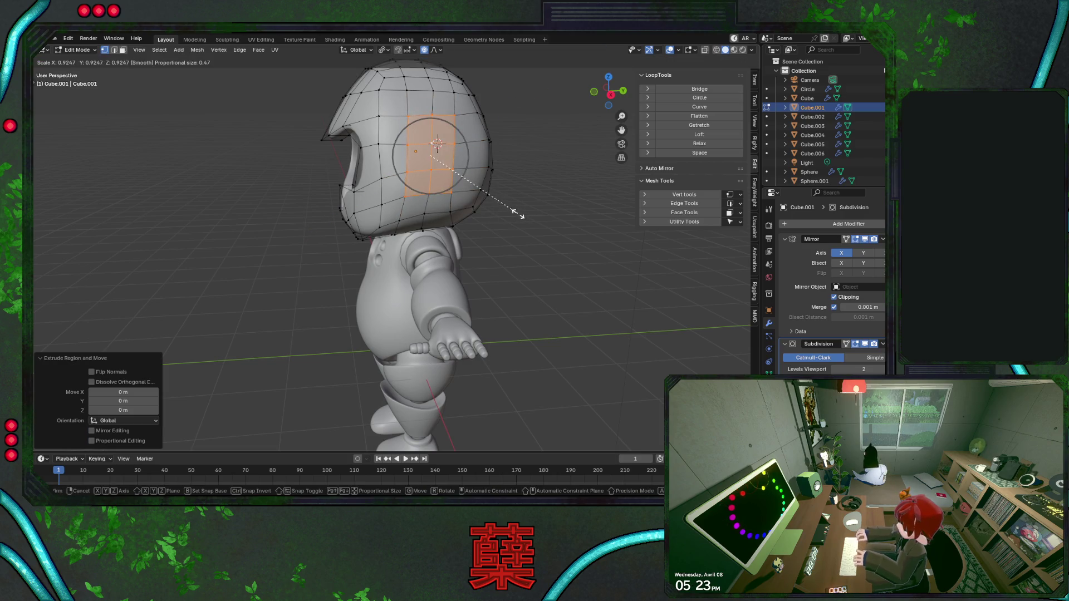
key(Escape)
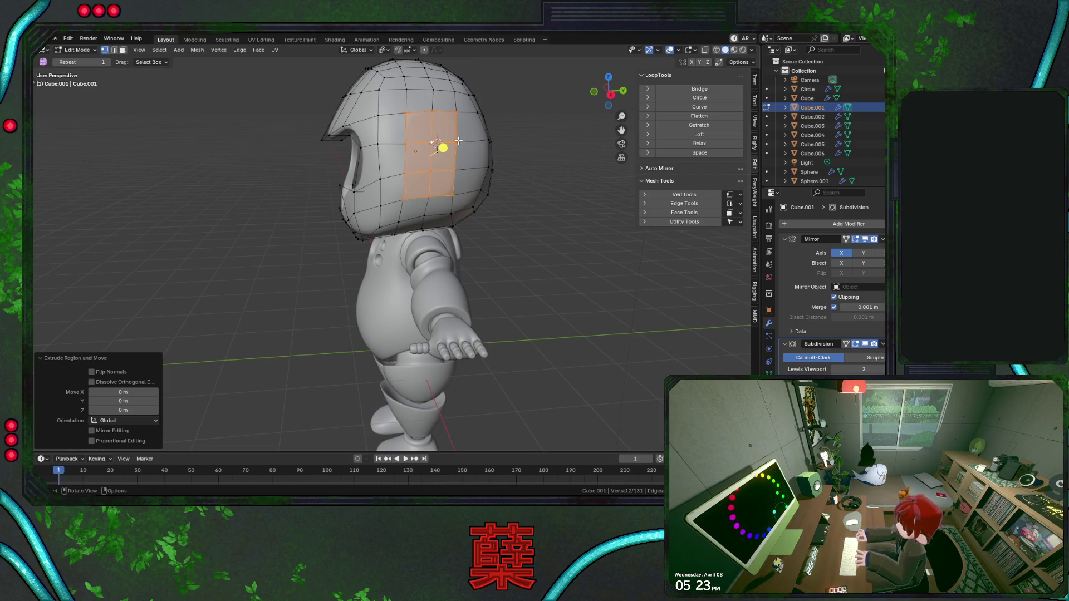
key(s)
click(498, 204)
key(alt+s)
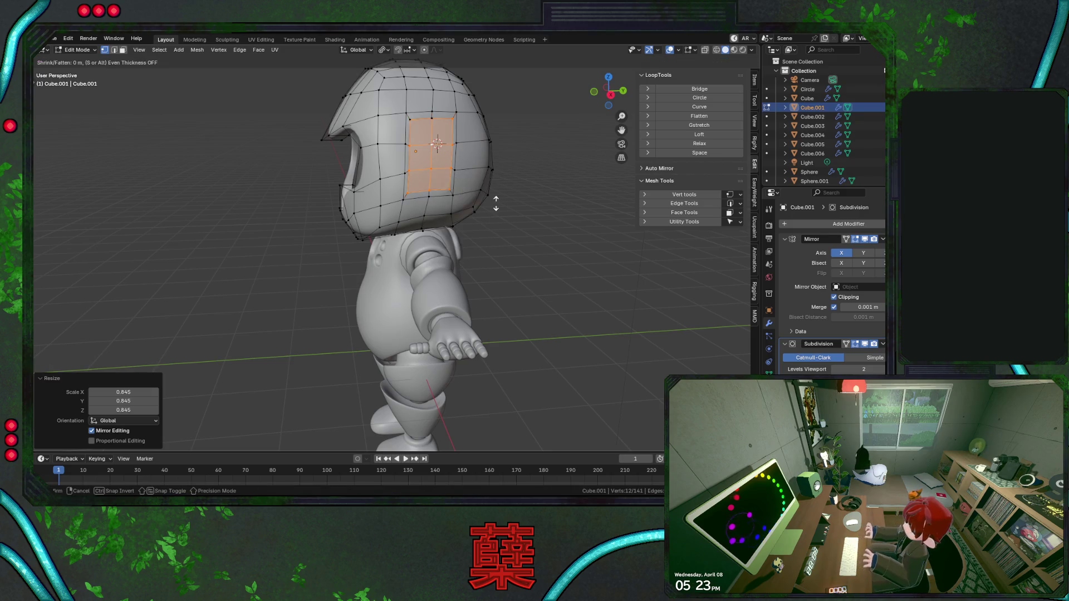
click(501, 188)
key(KP_1)
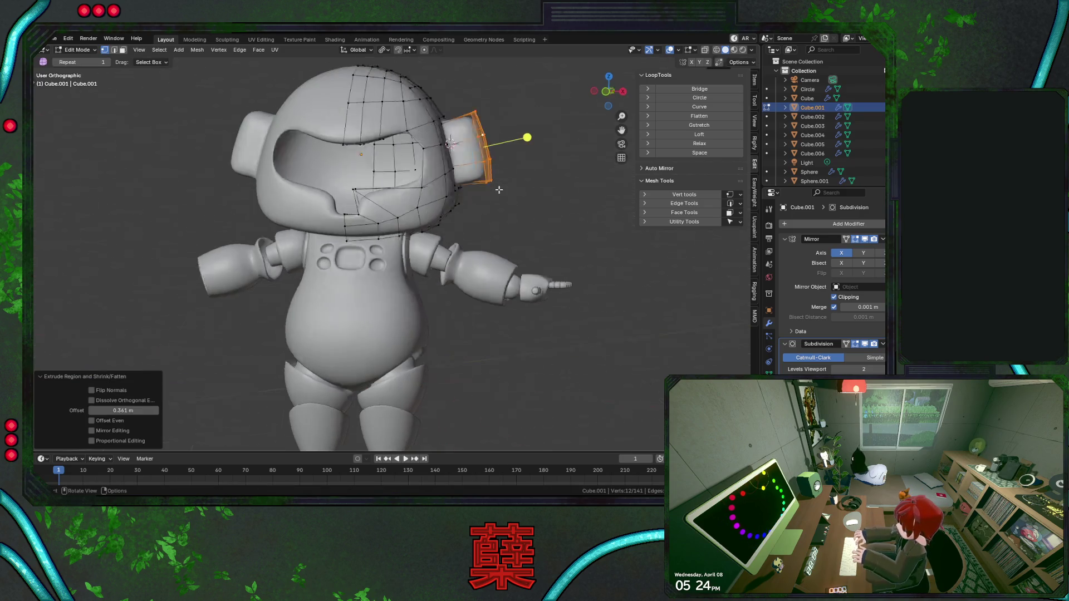
key(alt+s)
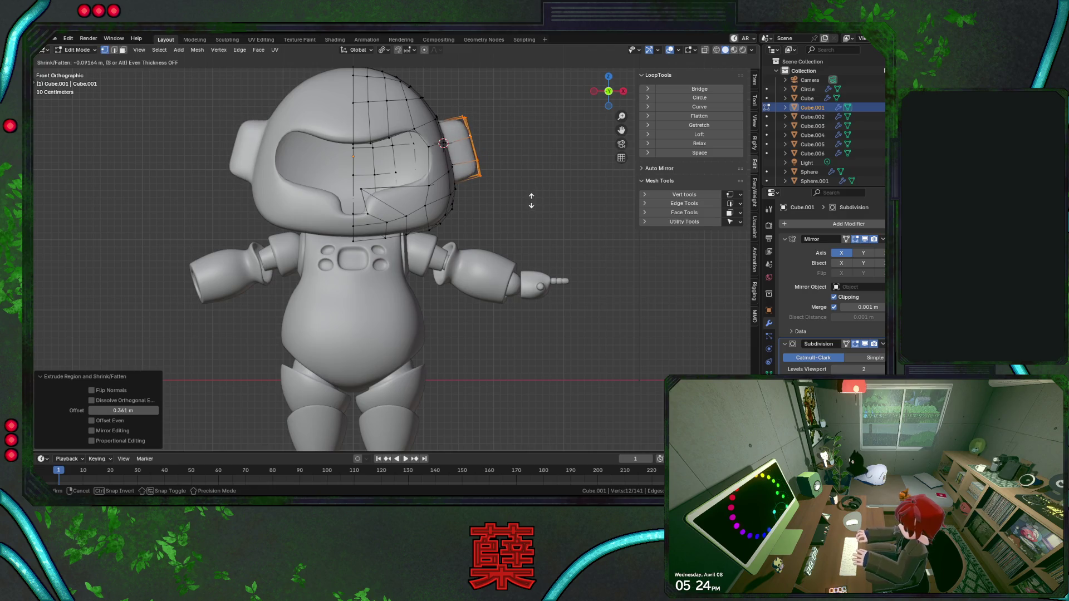
click(529, 193)
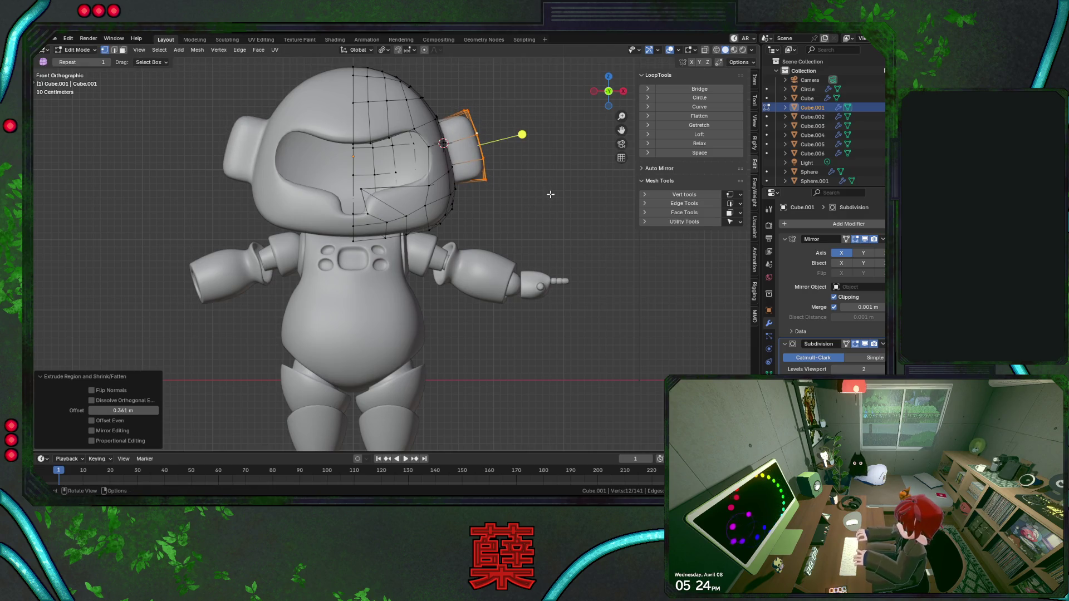
key(ctrl+z)
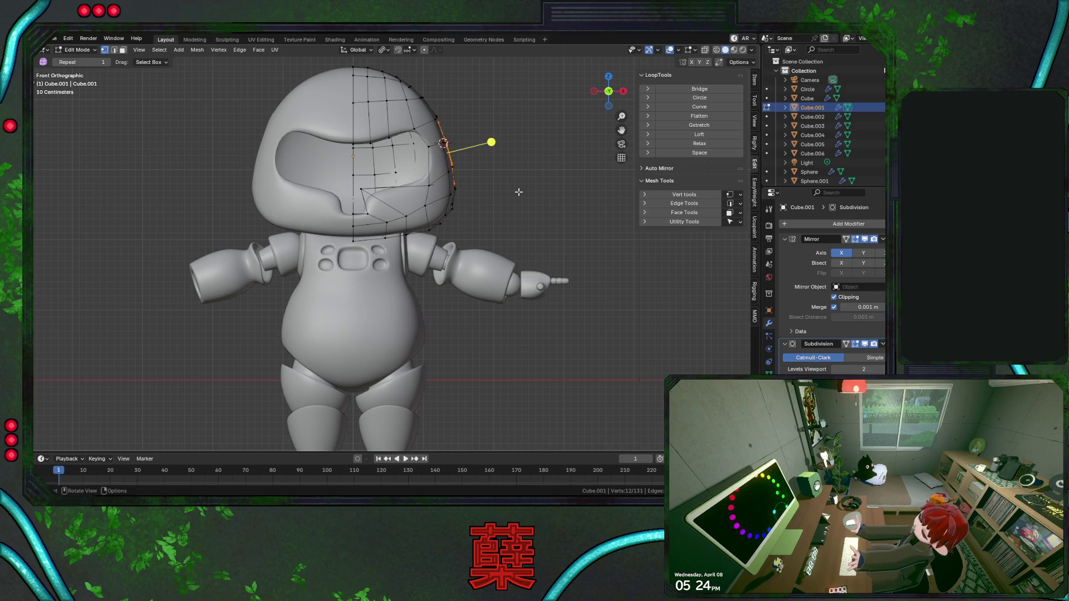
key(alt+e)
click(519, 195)
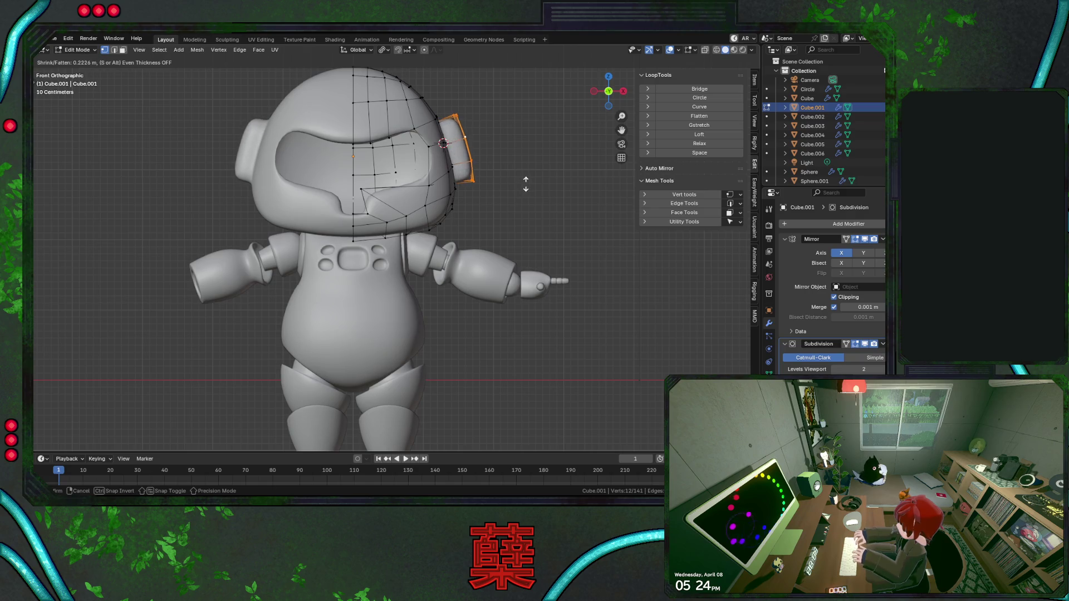
right_click(529, 181)
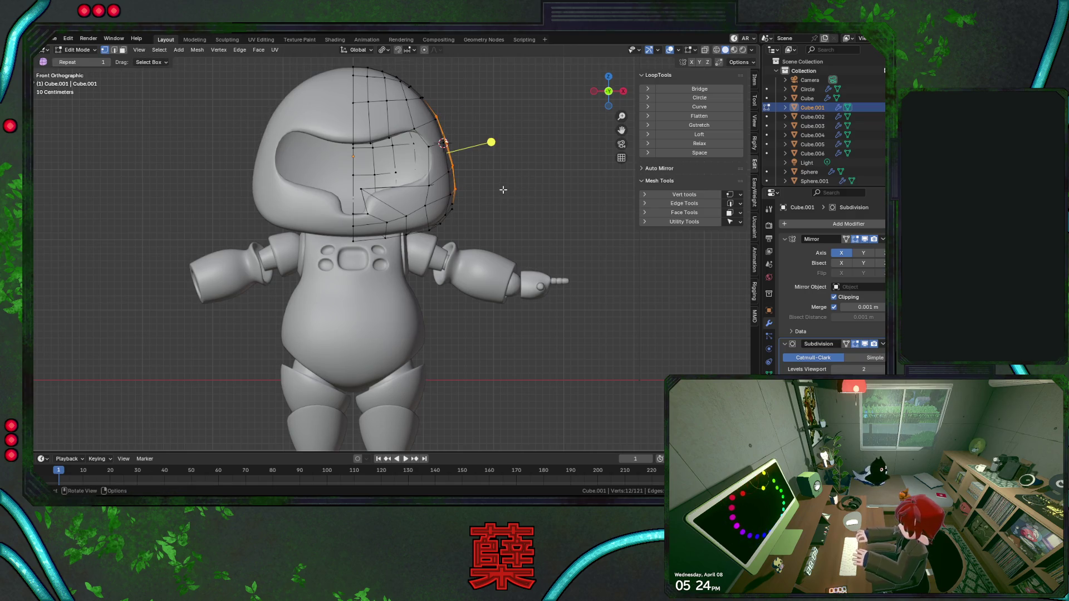
mouse_move(469, 206)
middle_down()
mouse_move(413, 211)
mouse_move(450, 219)
mouse_move(417, 242)
middle_up()
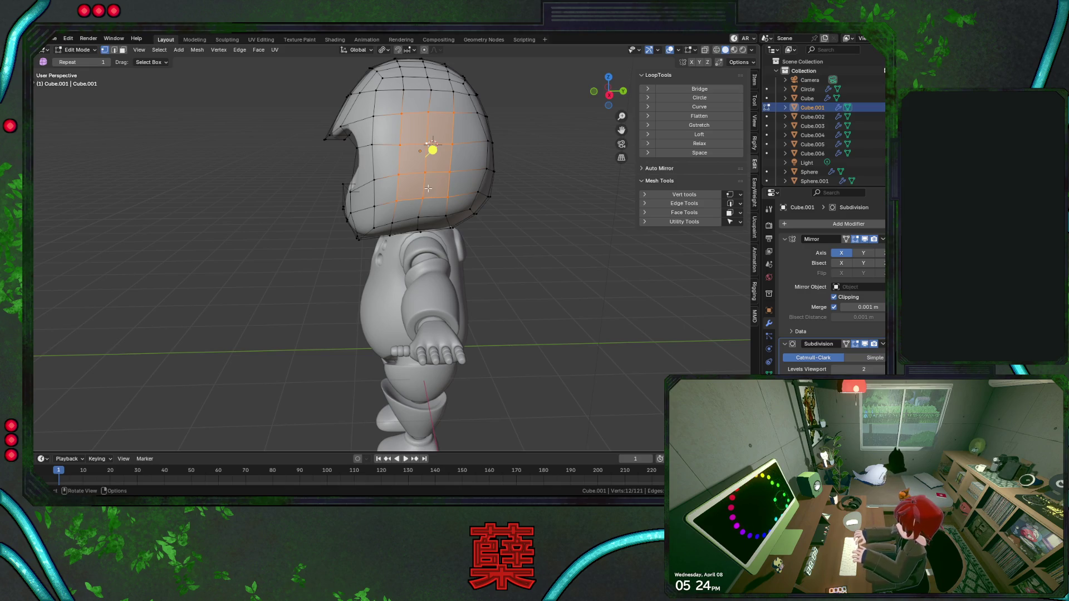
Raise several vertices along the helmet's lower rim vertically to even out the edge.
shift+click(418, 211)
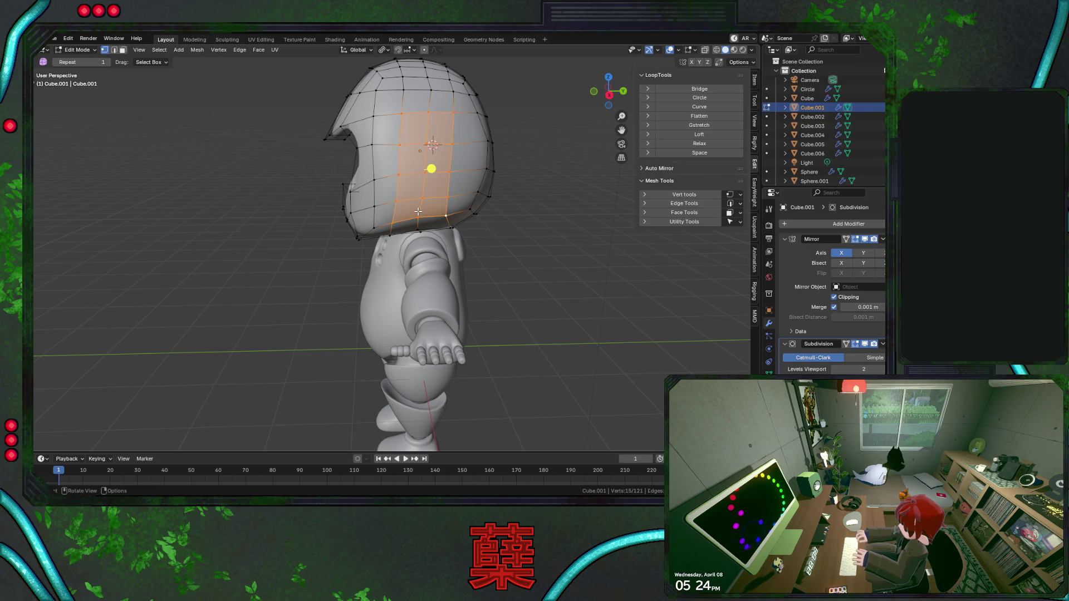
click(418, 243)
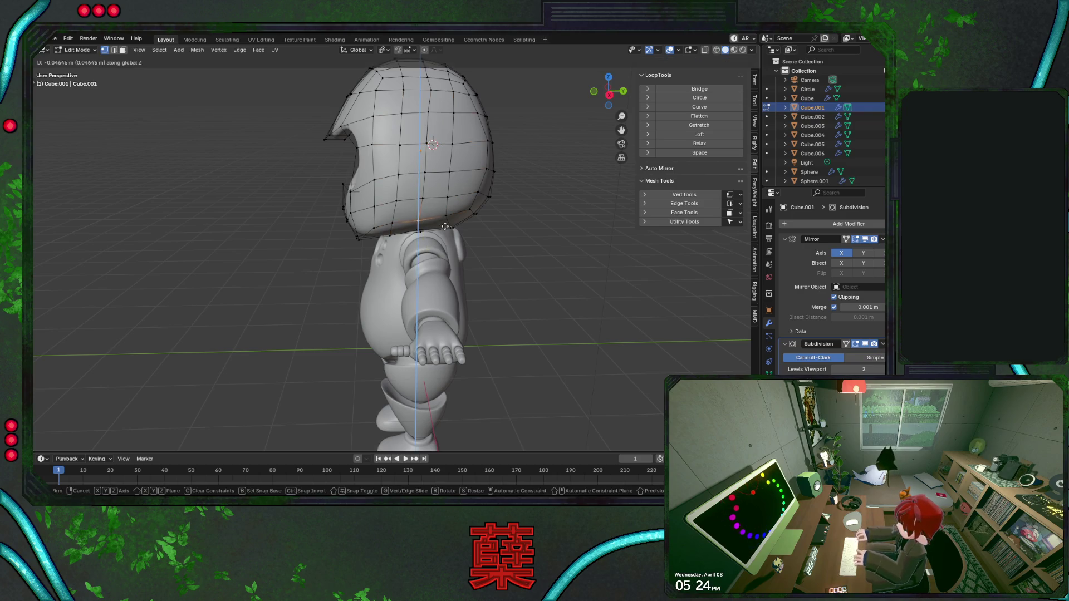
key(g)
key(z)
click(433, 237)
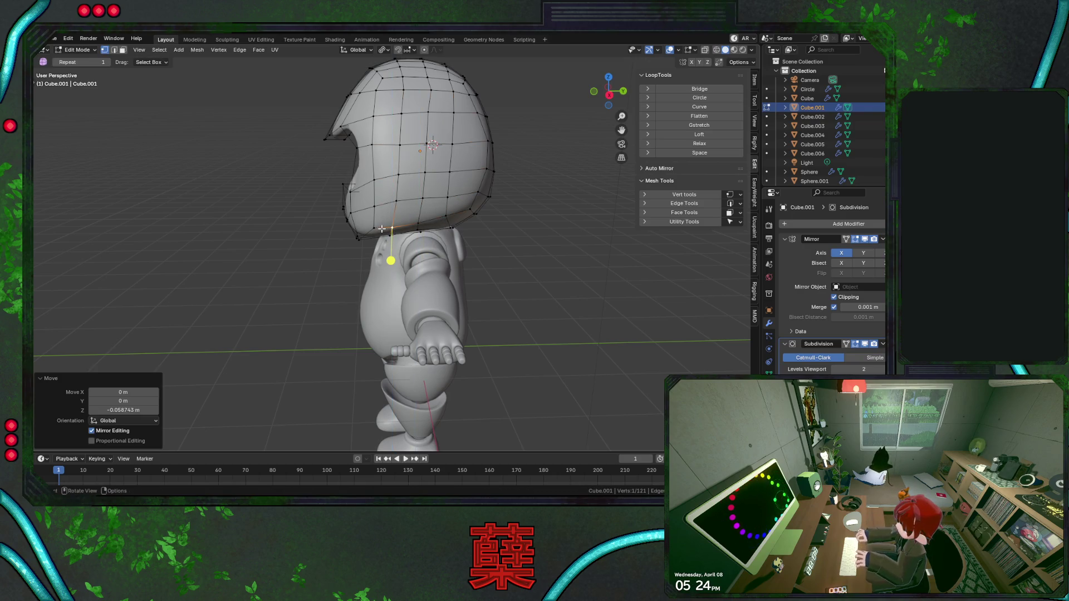
click(374, 226)
key(g)
key(z)
click(406, 226)
click(446, 221)
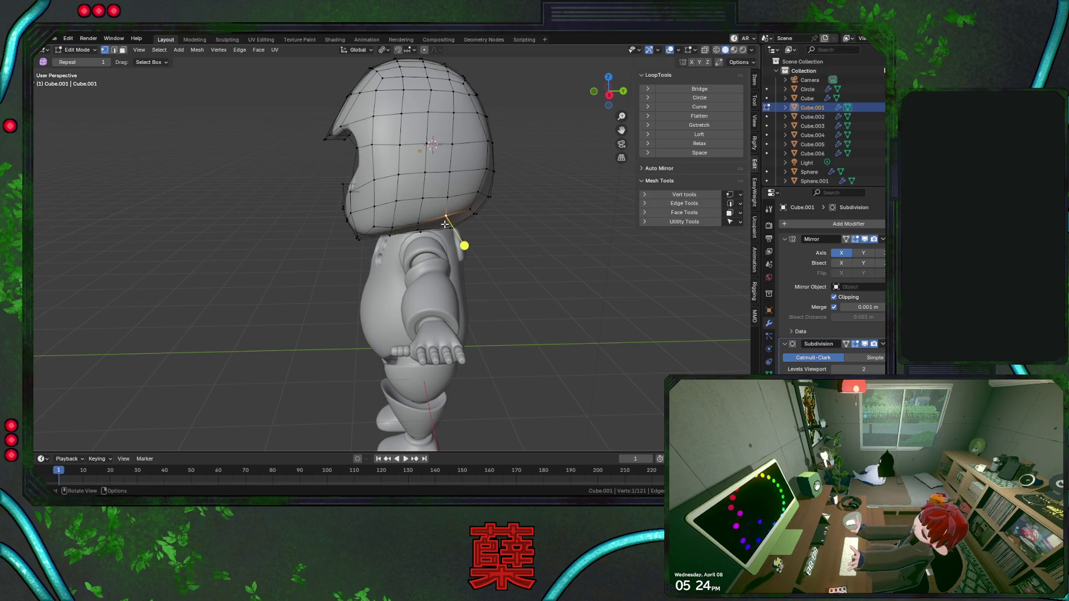
key(g)
key(z)
click(447, 223)
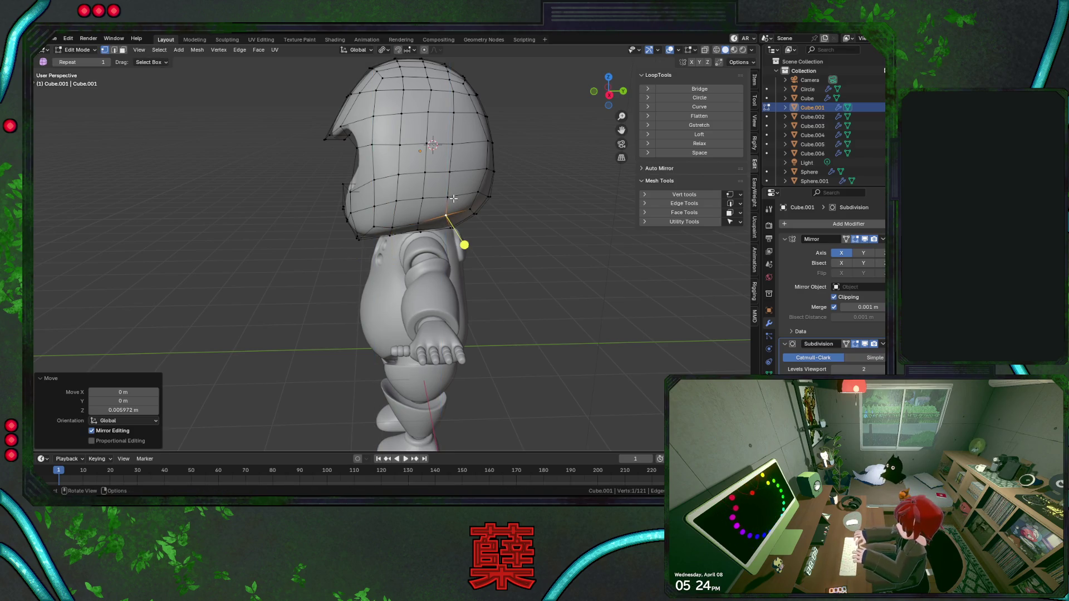
Lower an upper helmet vertex and slide two back and top vertices along their edges.
click(452, 117)
key(g)
key(z)
click(468, 152)
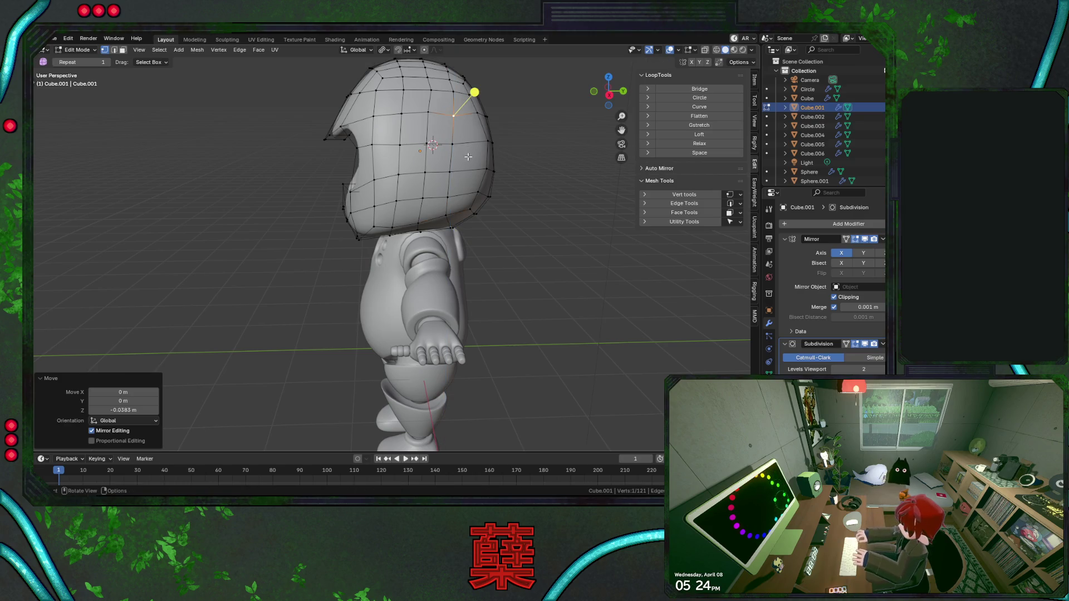
click(479, 115)
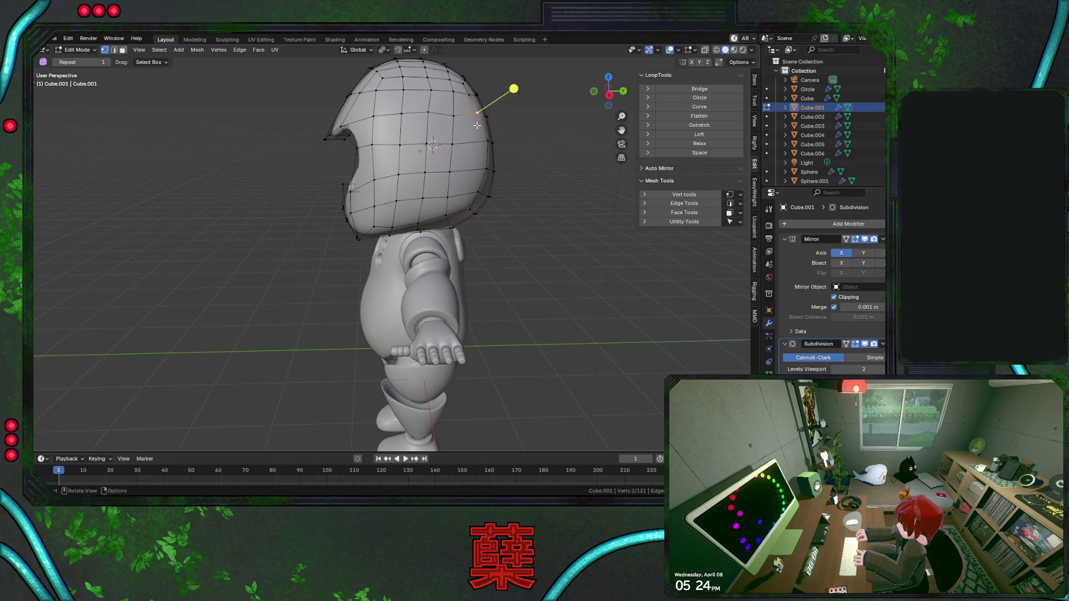
key(g)
key(g)
click(487, 143)
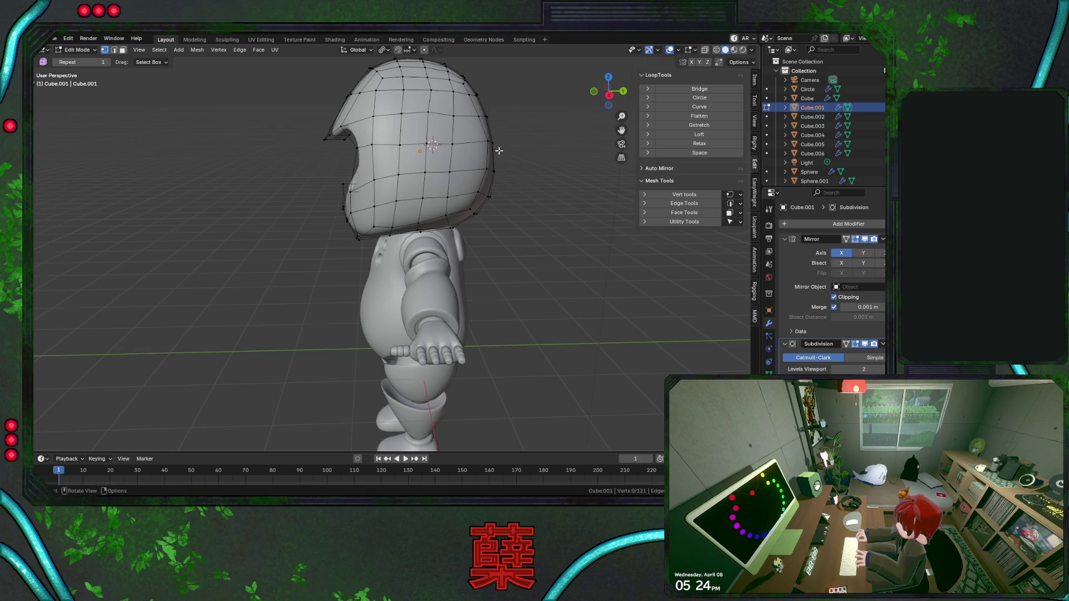
click(428, 113)
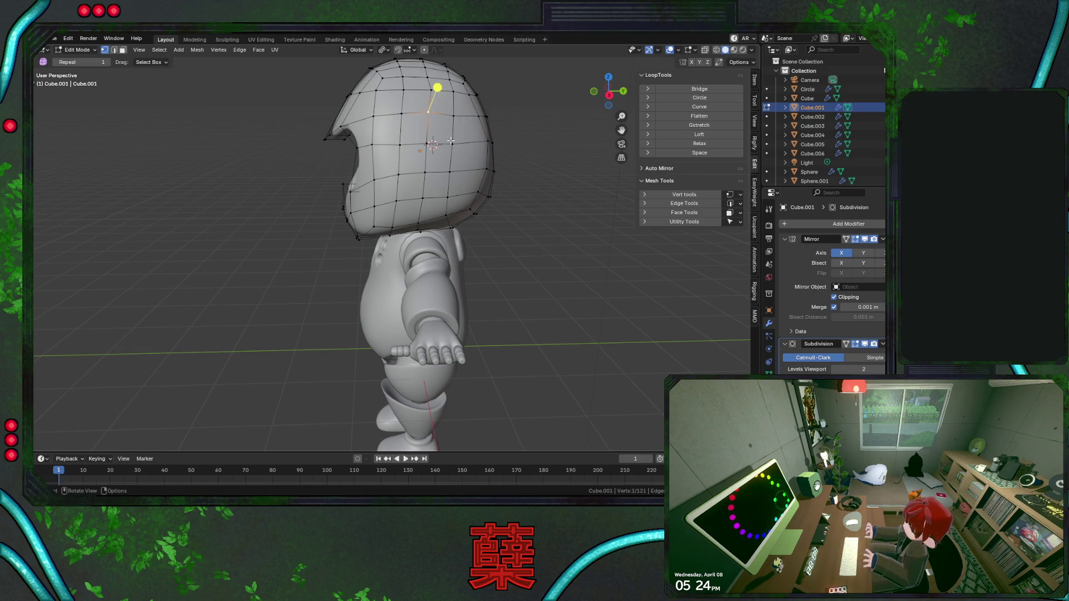
key(g)
key(g)
click(437, 88)
click(435, 130)
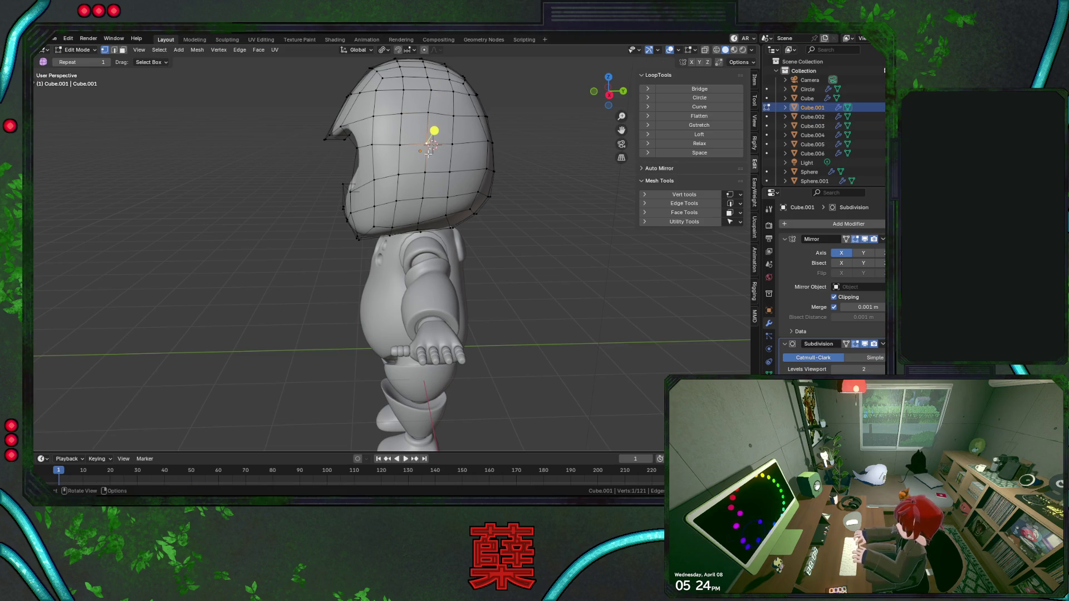
Grow a patch of helmet side faces for the ear and save BaseRobot.blend.
shift+click(425, 174)
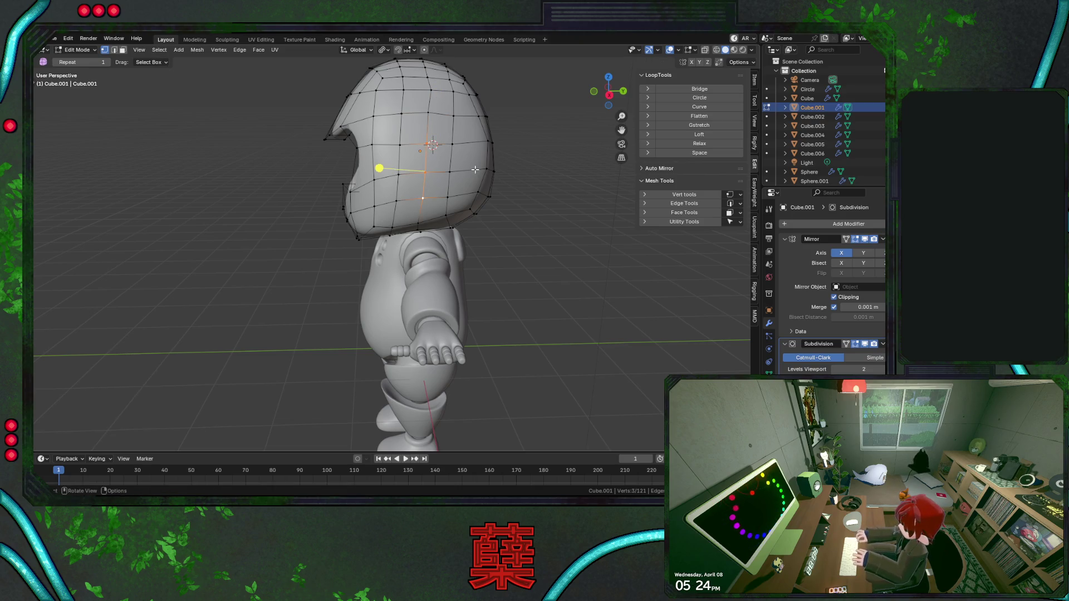
key(ctrl+KP_Add)
key(ctrl+s)
key(KP_1)
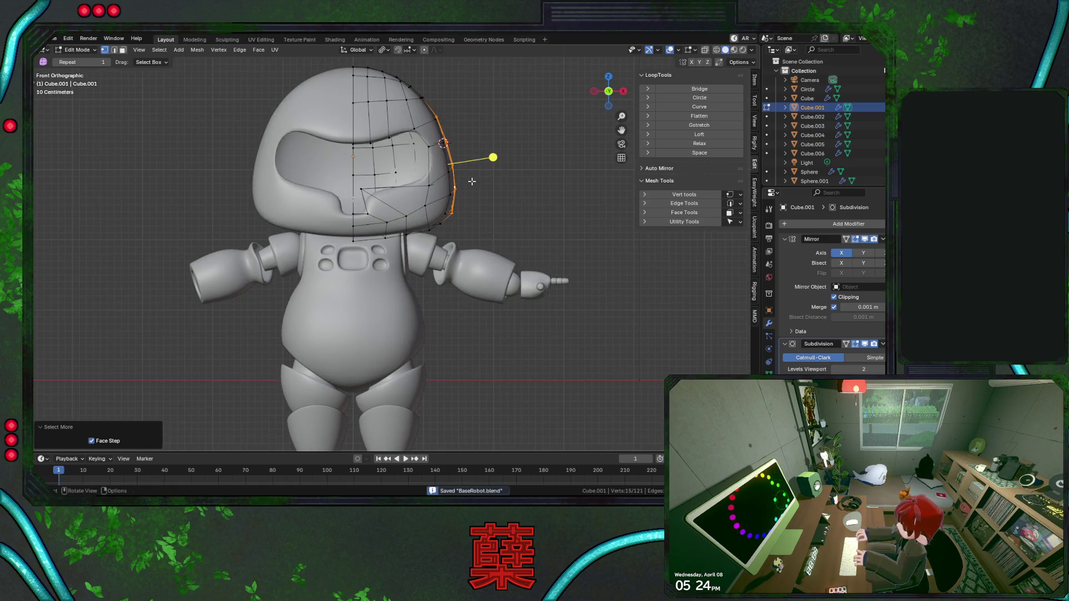
right_click(484, 217)
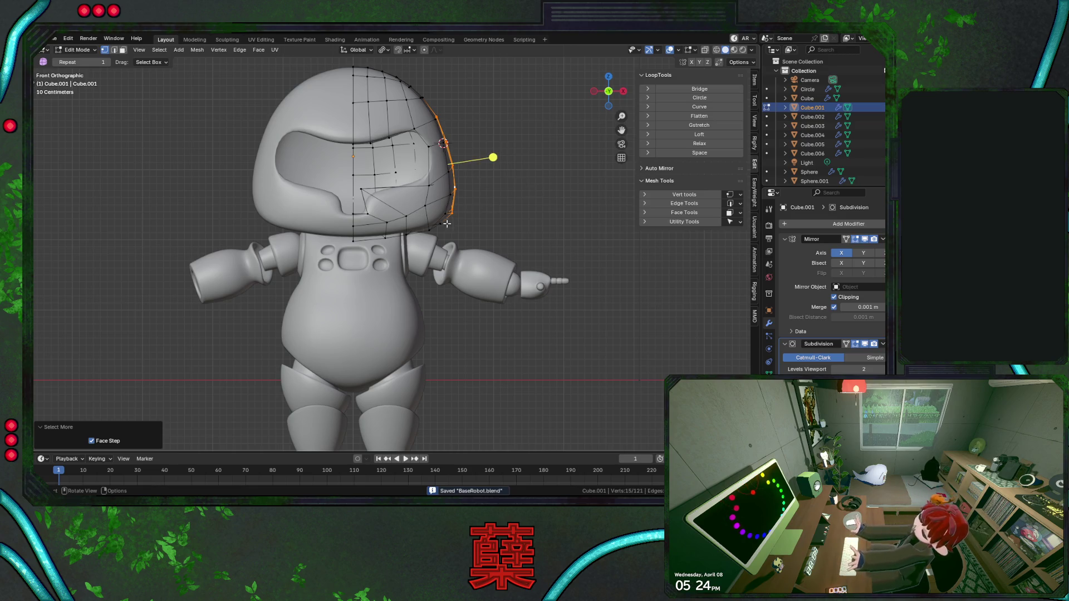
middle_drag(423, 213, 509, 223)
Extrude the helmet's side patch in place, shrink it slightly and squash it along Y.
key(e)
key(Escape)
key(s)
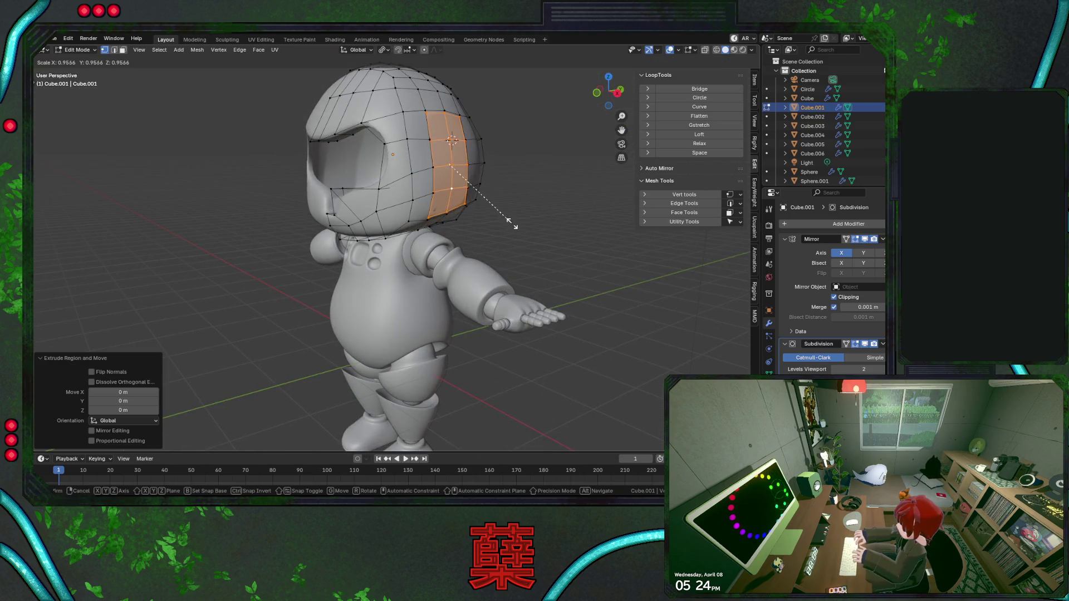
click(511, 220)
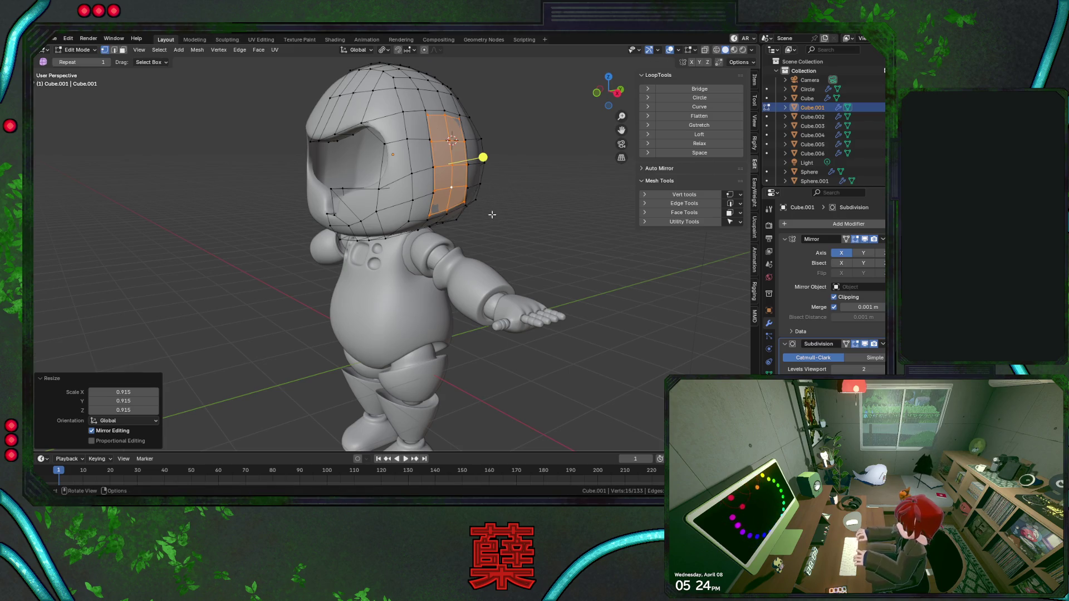
middle_drag(522, 159, 506, 173)
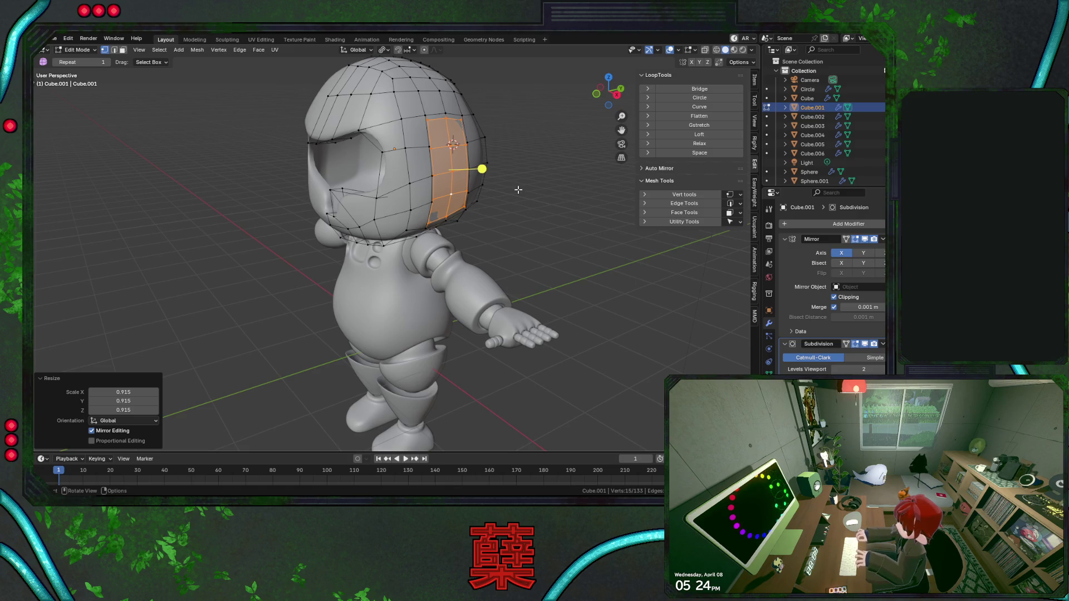
mouse_move(468, 208)
middle_down()
mouse_move(526, 220)
mouse_move(494, 231)
mouse_move(525, 232)
middle_up()
scroll(412, 218, down, 5)
scroll(519, 225, up, 2)
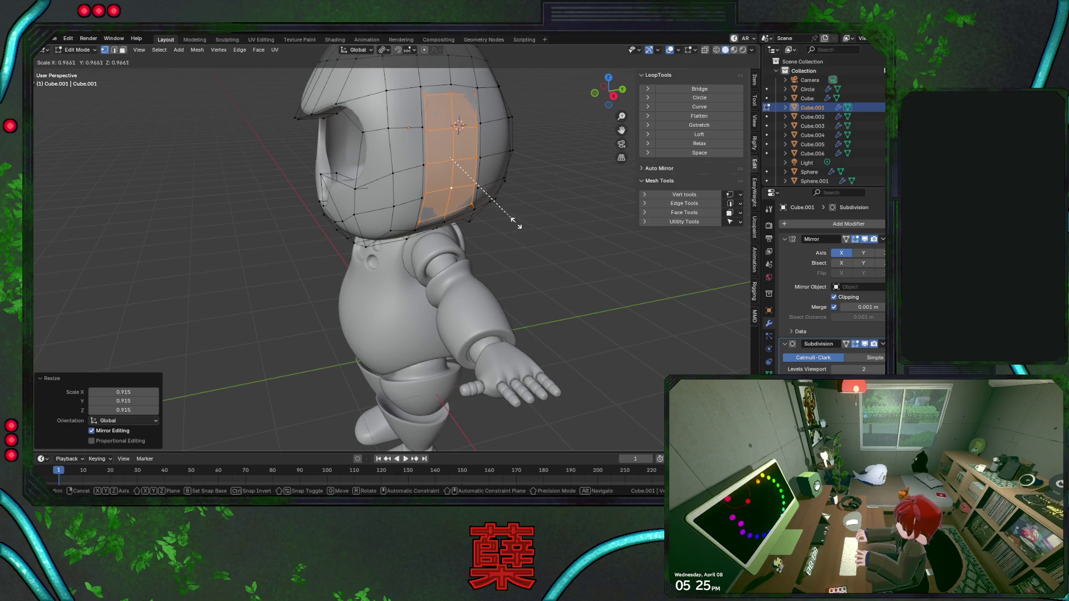
key(s)
key(y)
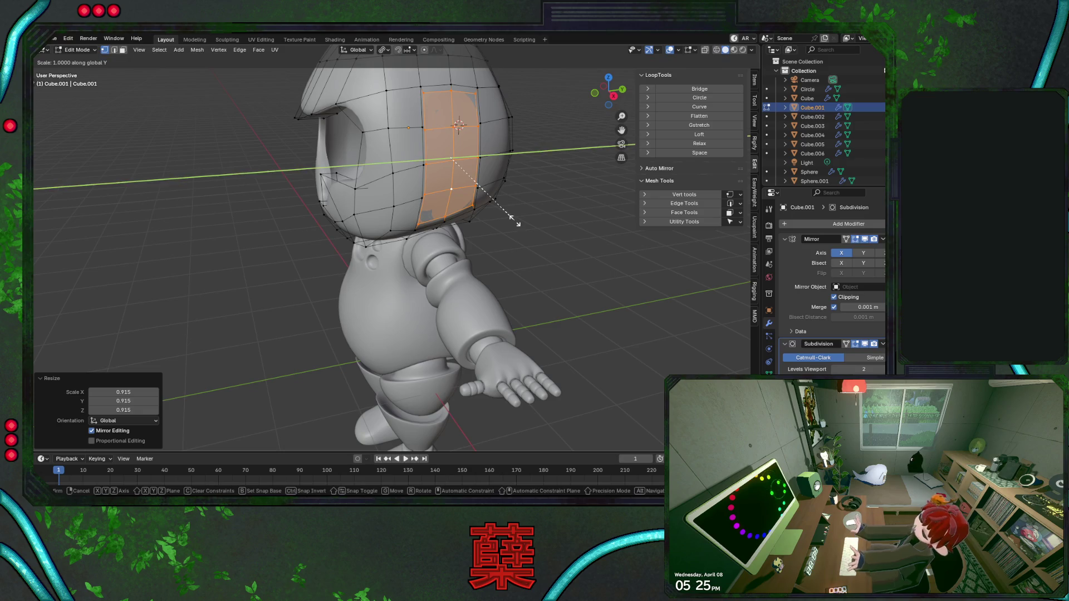
click(510, 216)
Extrude the patch outward along its normals, then push a second ring out from the ear.
key(alt+e)
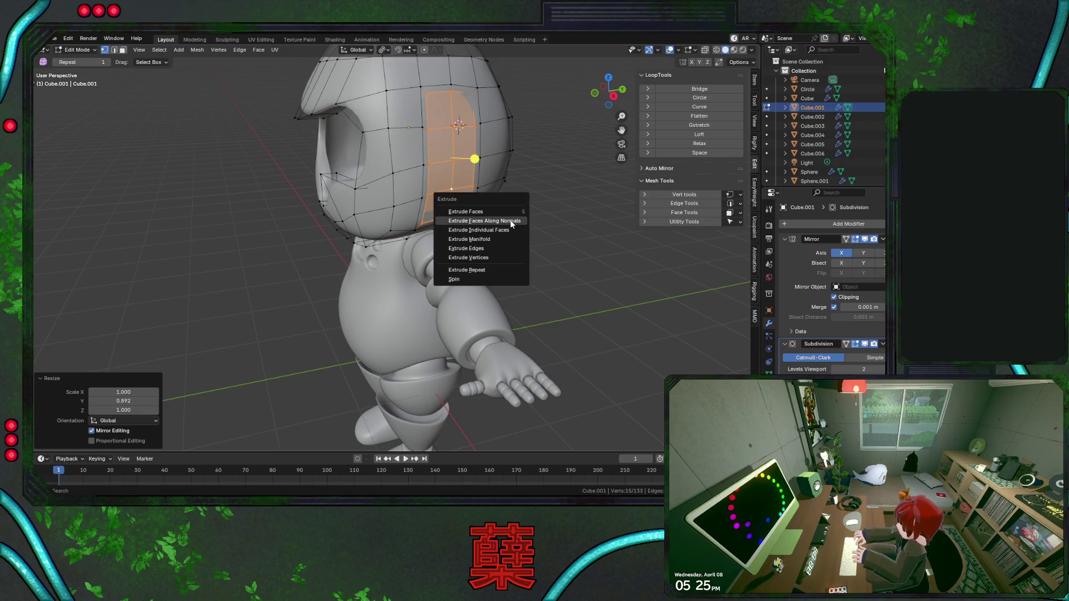
click(508, 220)
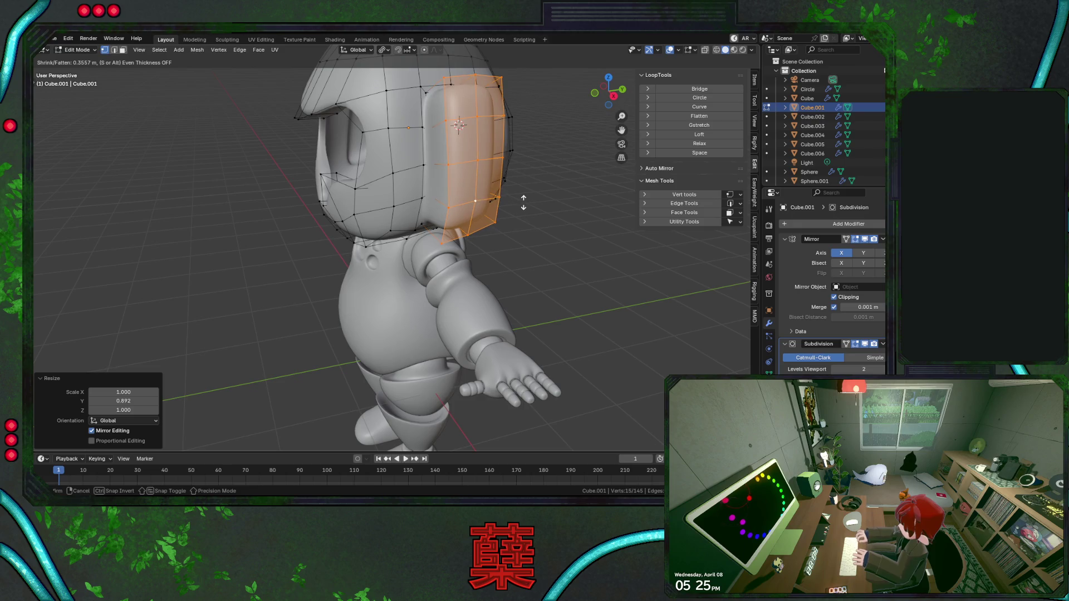
click(514, 209)
key(KP_1)
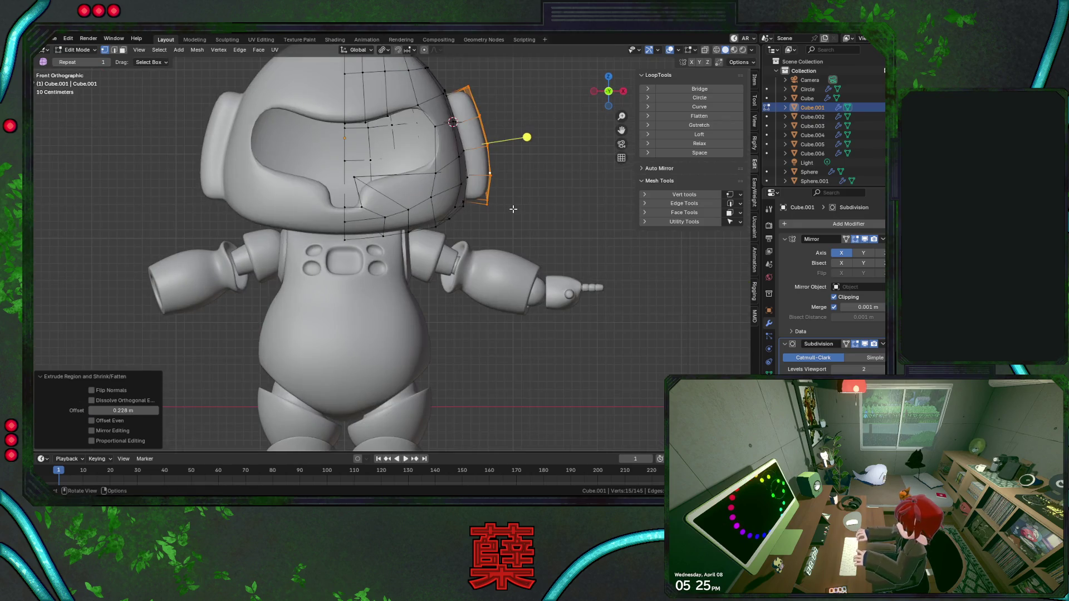
scroll(522, 221, down, 1)
key(alt+s)
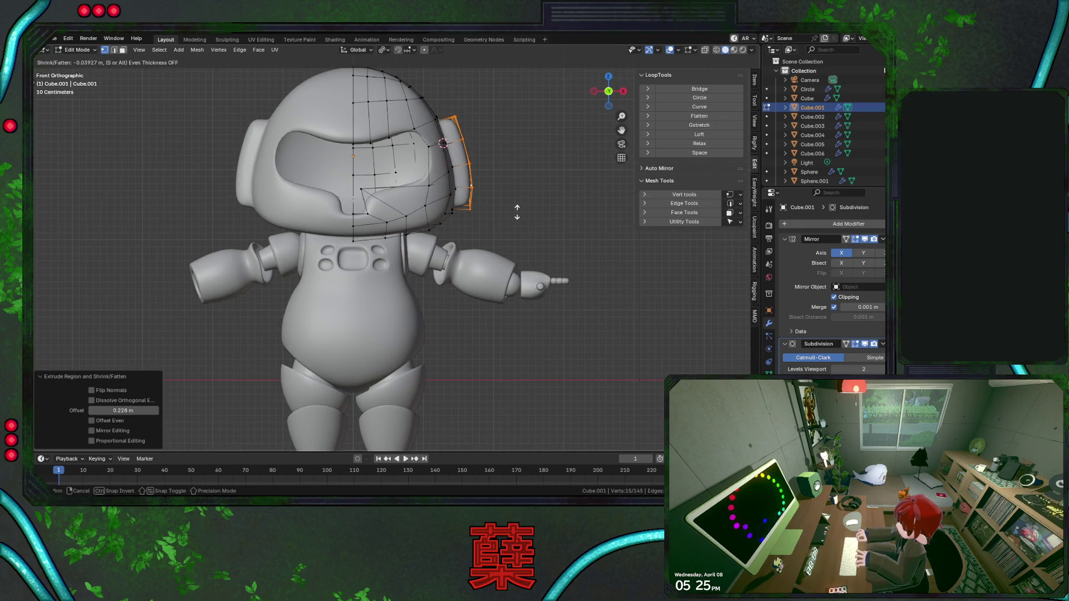
click(517, 214)
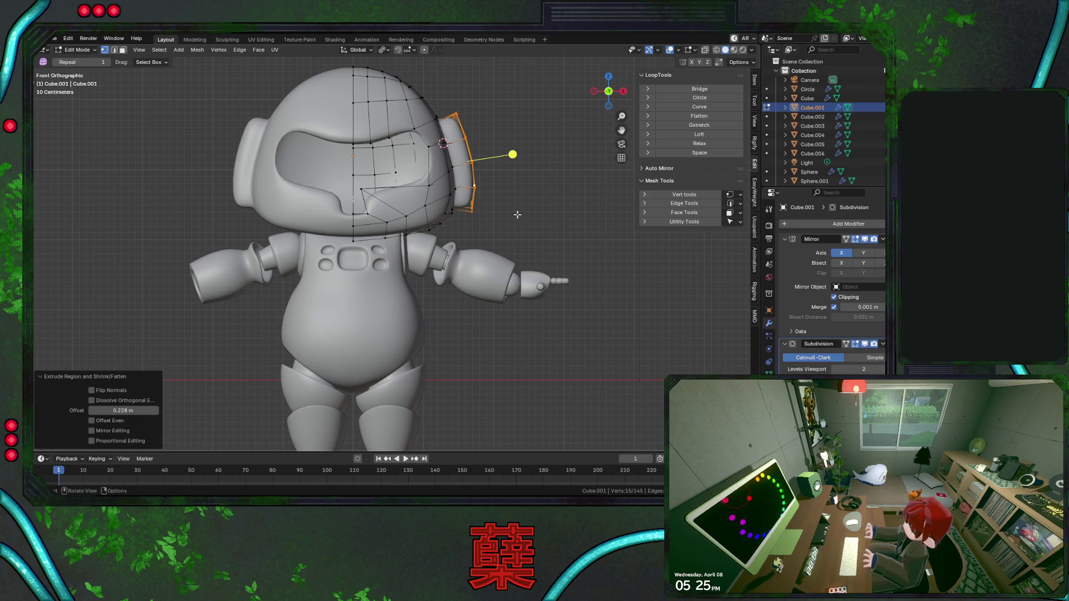
Taper the ear's outer ring smaller, checking its size from the front and side views.
key(alt+s)
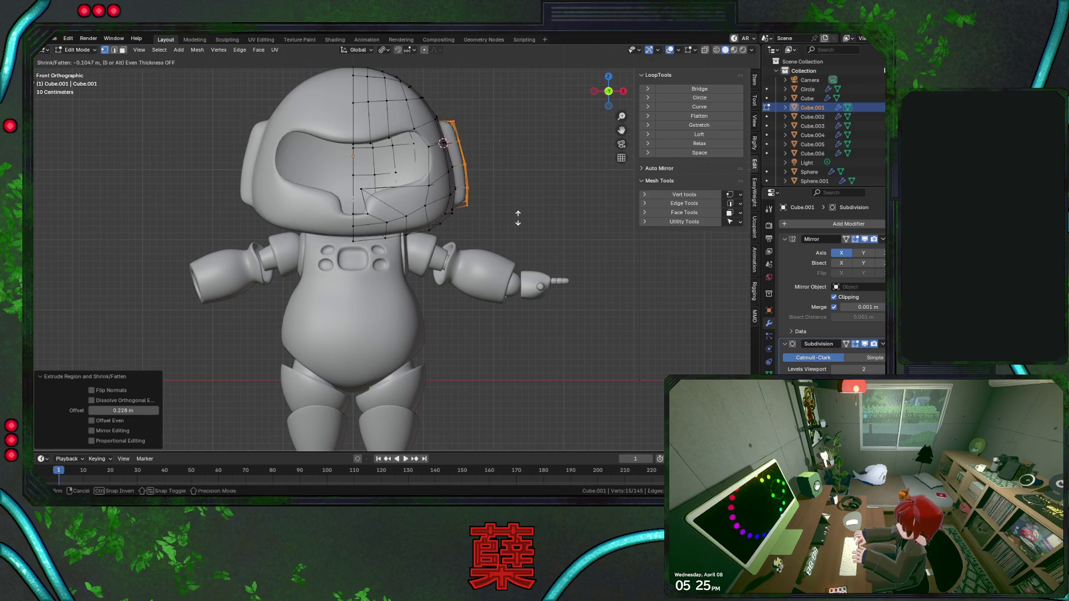
key(Escape)
key(s)
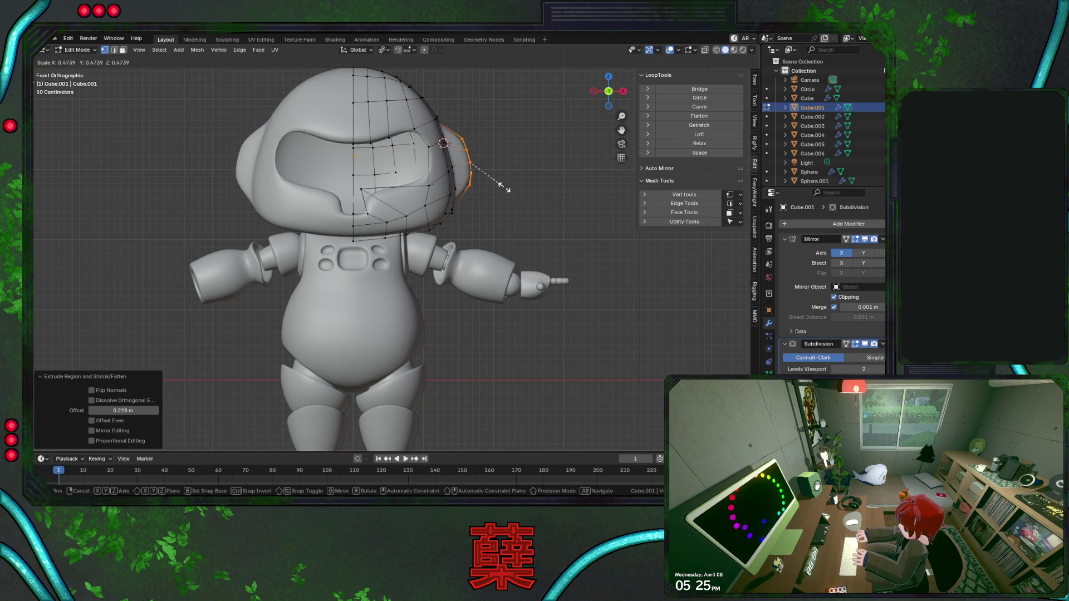
click(504, 197)
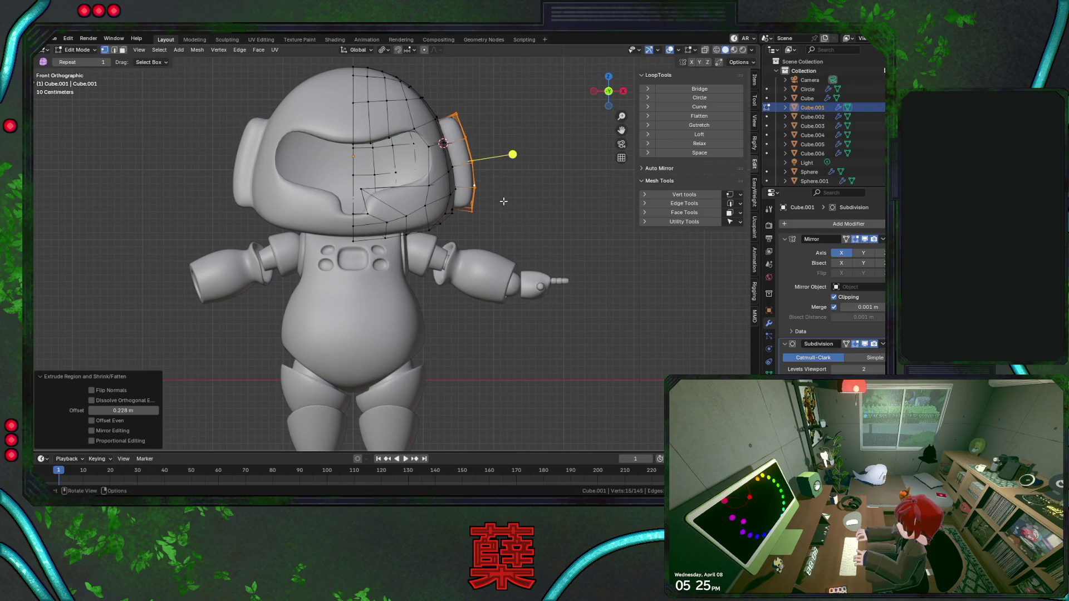
key(g)
key(z)
key(Escape)
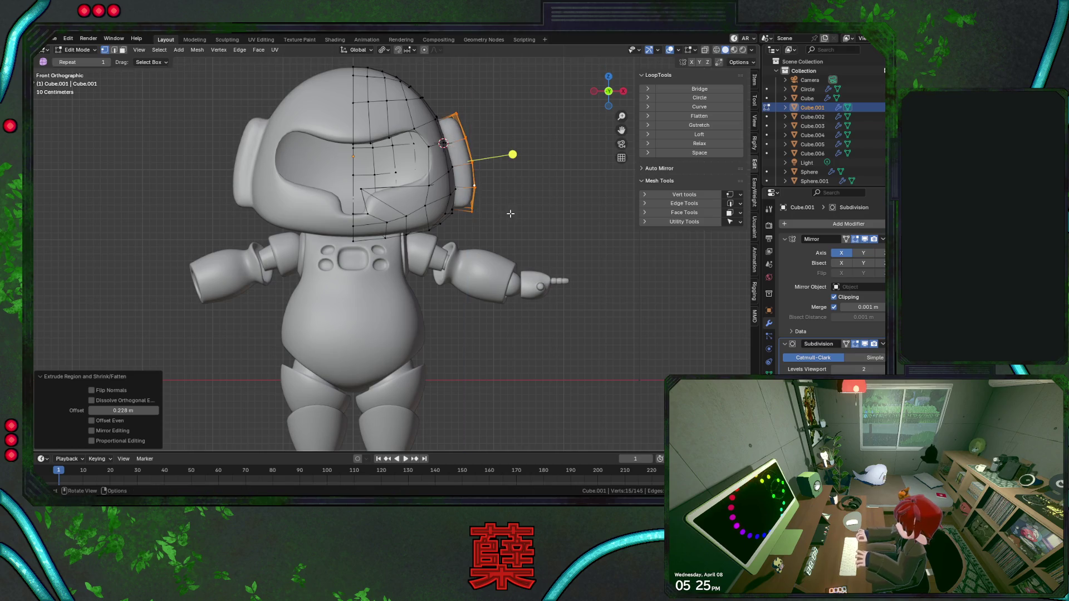
key(s)
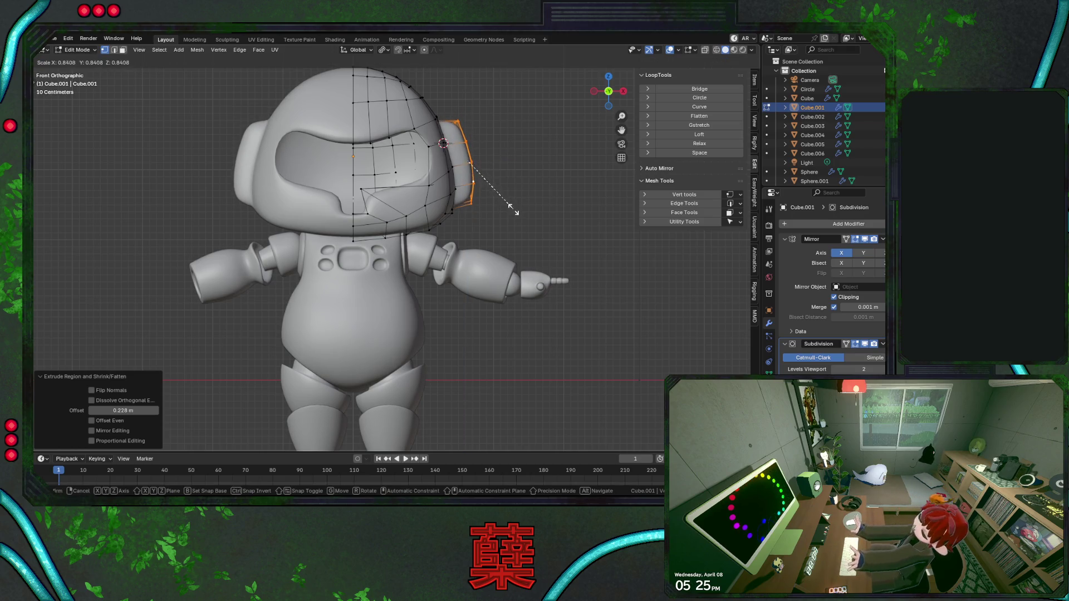
key(Escape)
key(KP_3)
key(s)
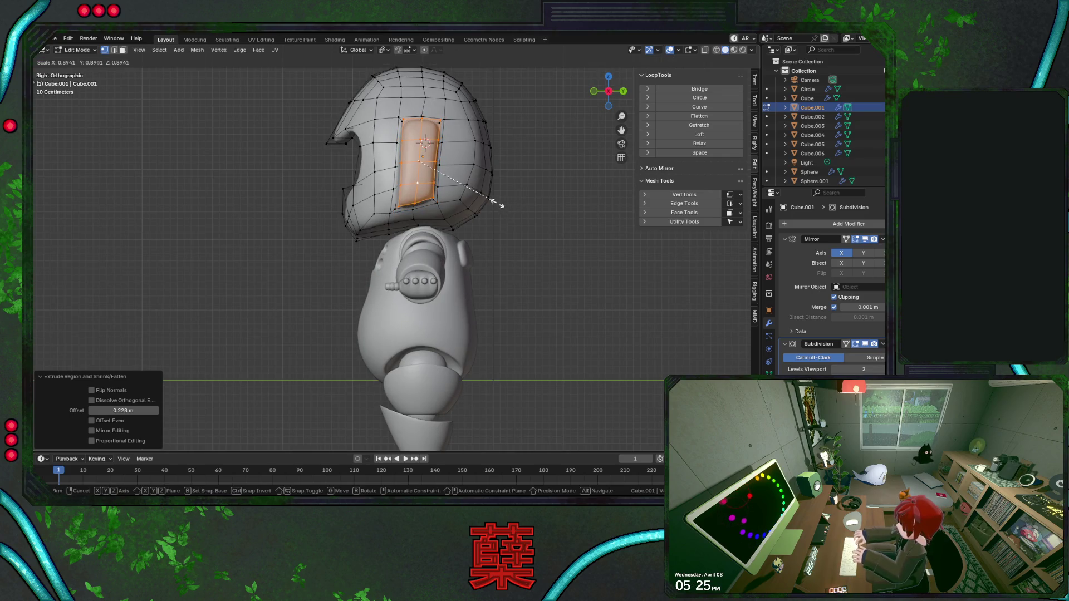
click(499, 203)
Push the ear rim further outward, enlarge it slightly and lower it along Z.
key(KP_1)
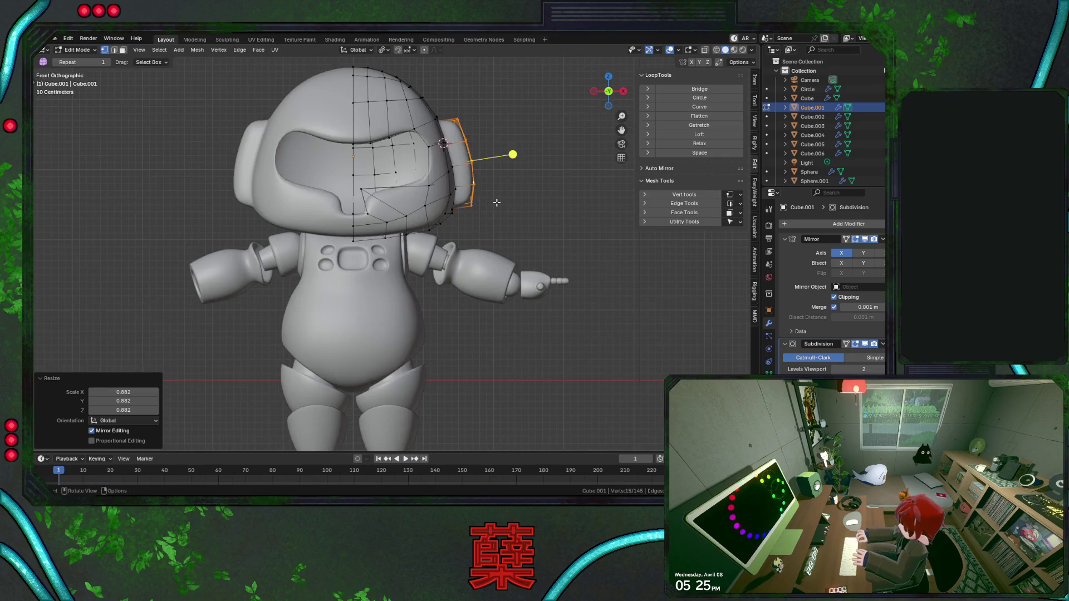
key(g)
key(z)
key(Escape)
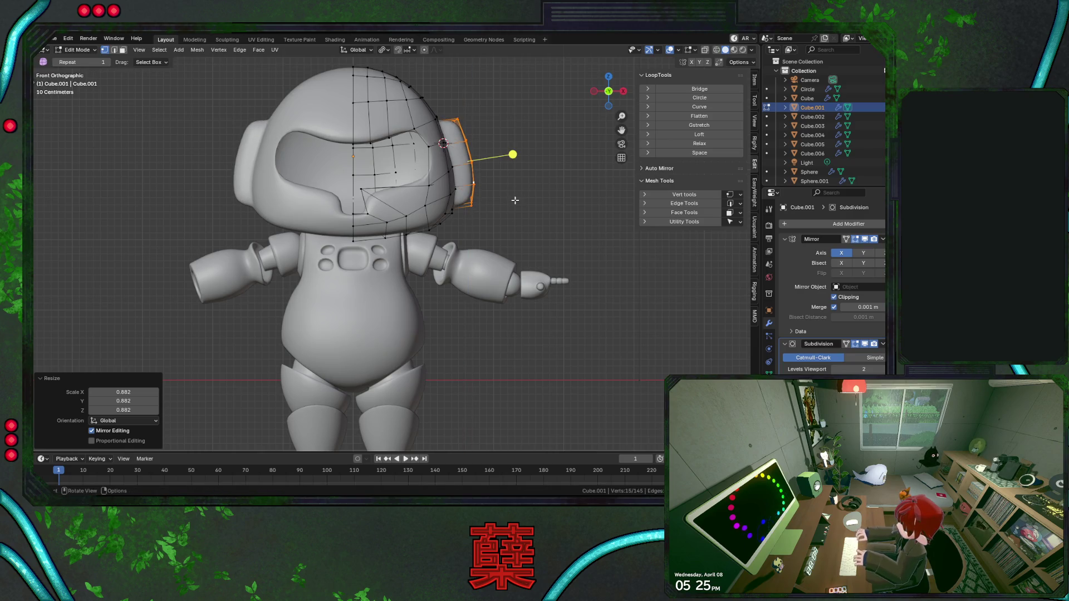
key(s)
key(Escape)
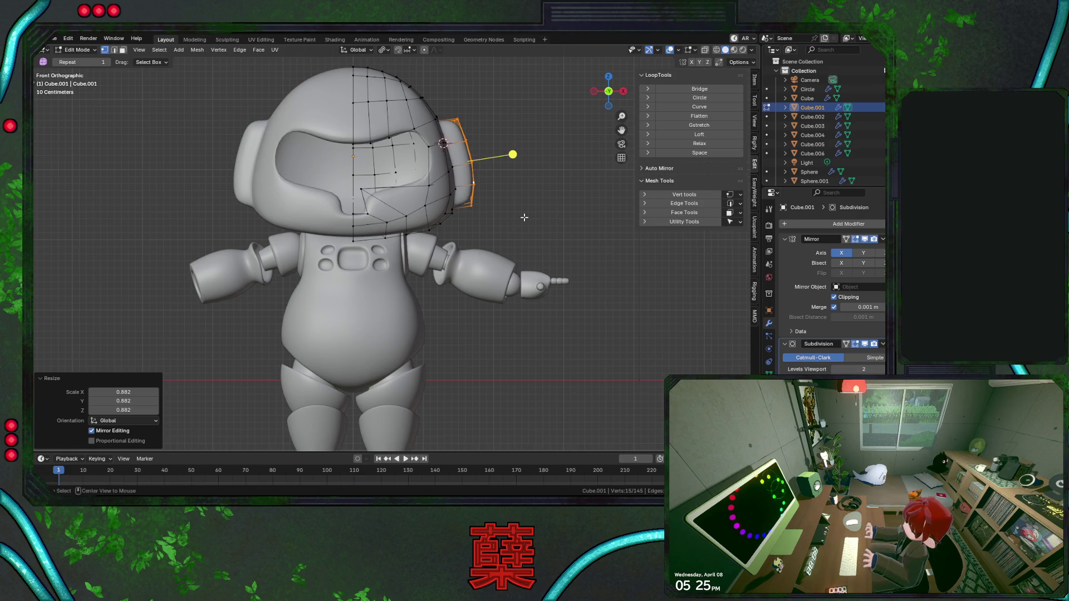
key(alt+s)
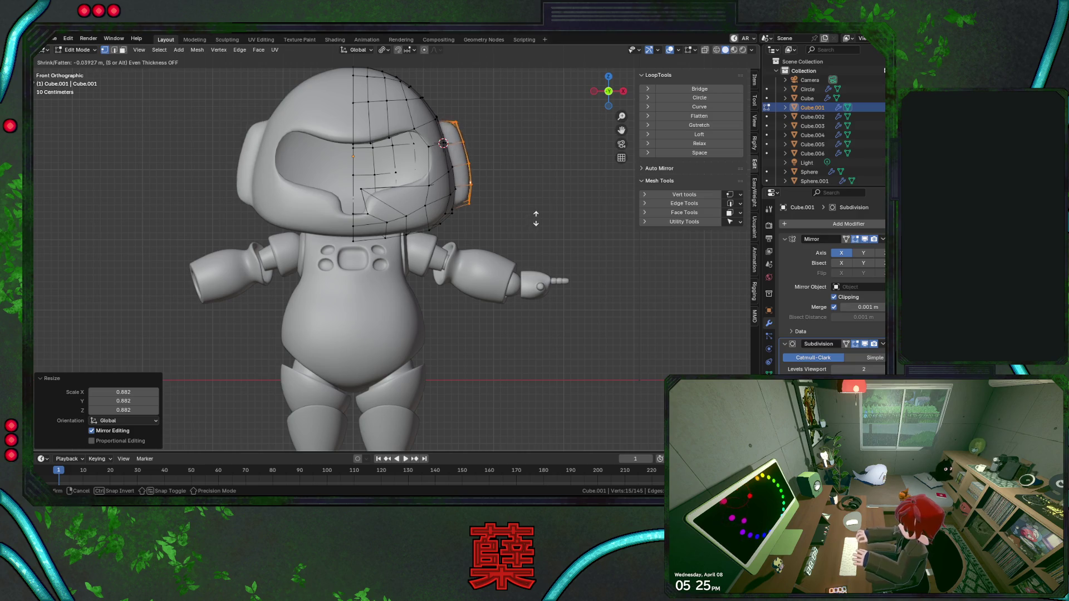
click(539, 212)
key(s)
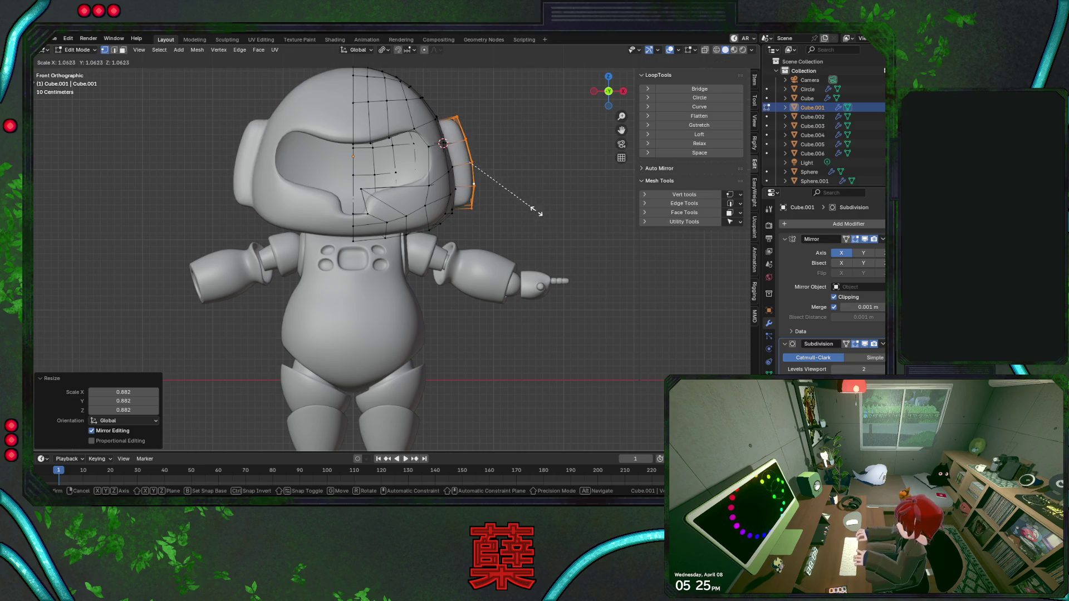
click(536, 211)
key(g)
key(z)
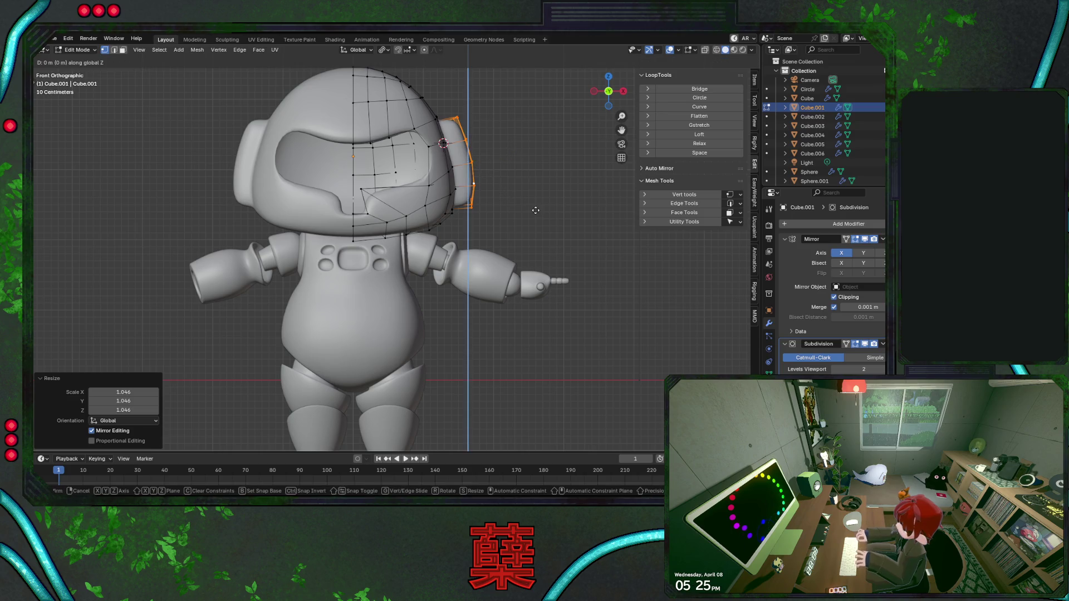
click(515, 201)
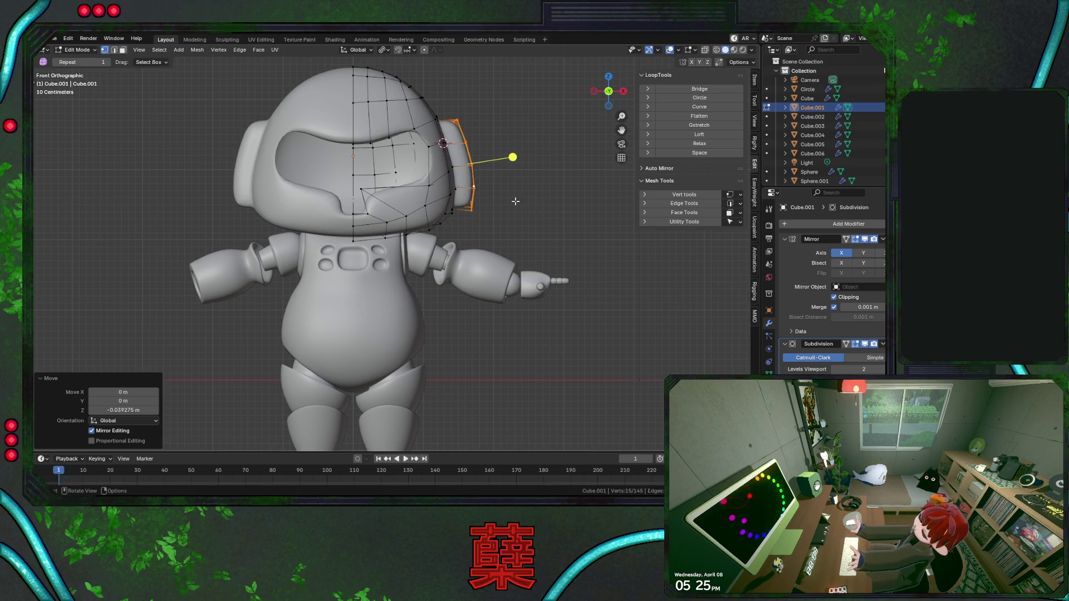
mouse_move(515, 201)
middle_down()
mouse_move(513, 218)
mouse_move(466, 213)
middle_up()
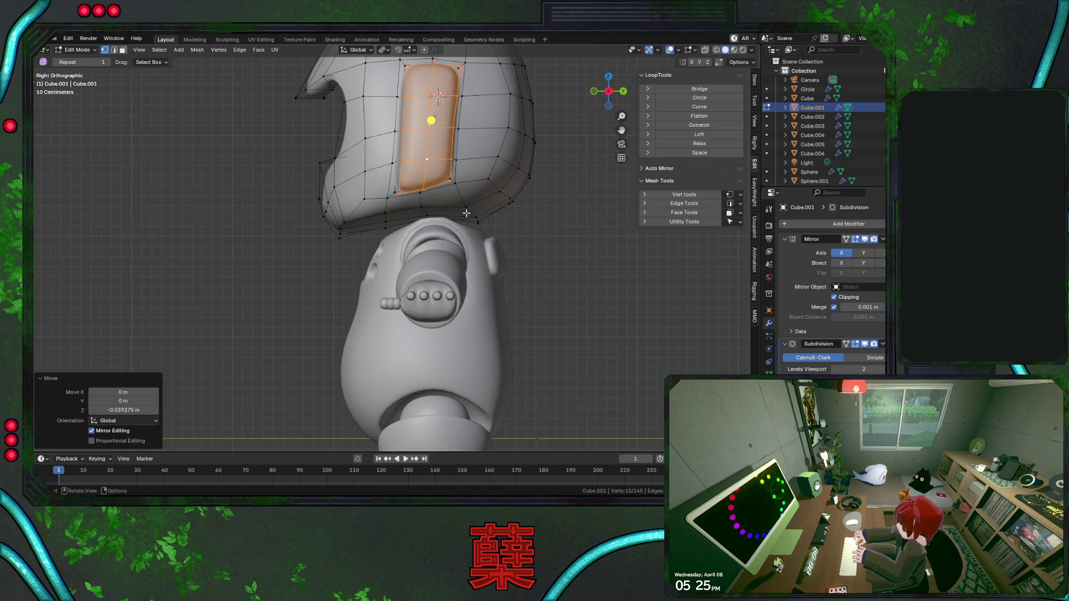
scroll(404, 258, up, 1)
scroll(404, 254, up, 1)
scroll(405, 251, up, 1)
Flatten and rotate the ear's bottom edge loop to follow the helmet curve, then leave Edit Mode.
click(405, 245)
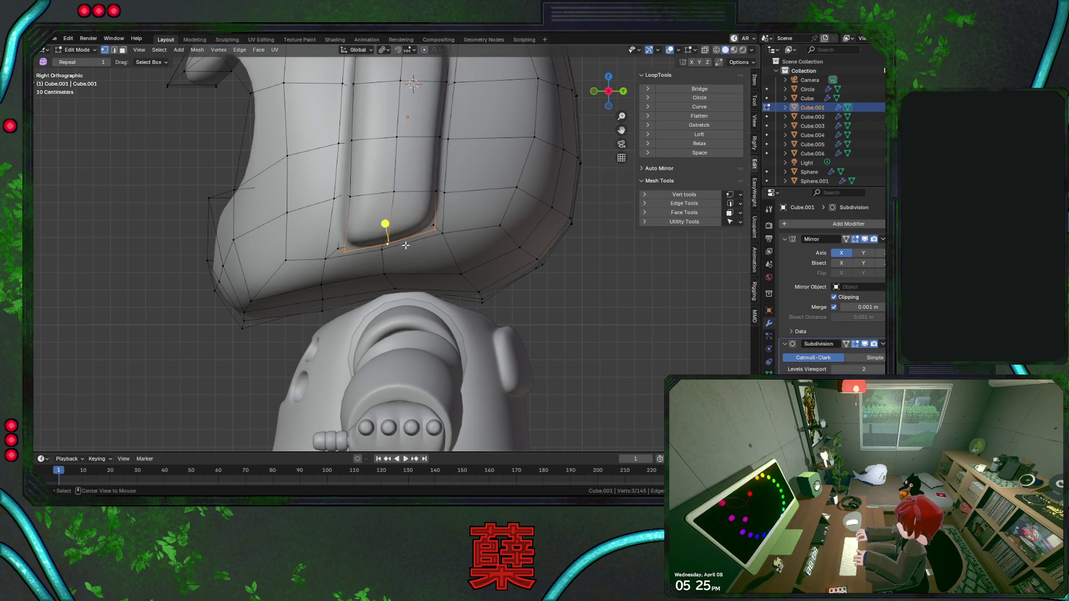
click(714, 117)
key(r)
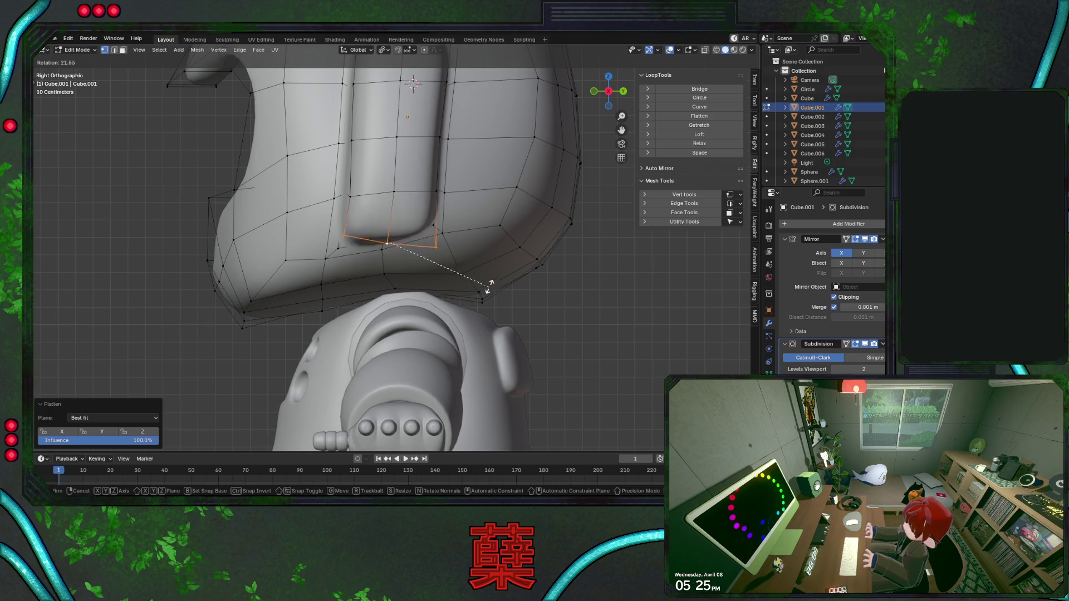
key(Escape)
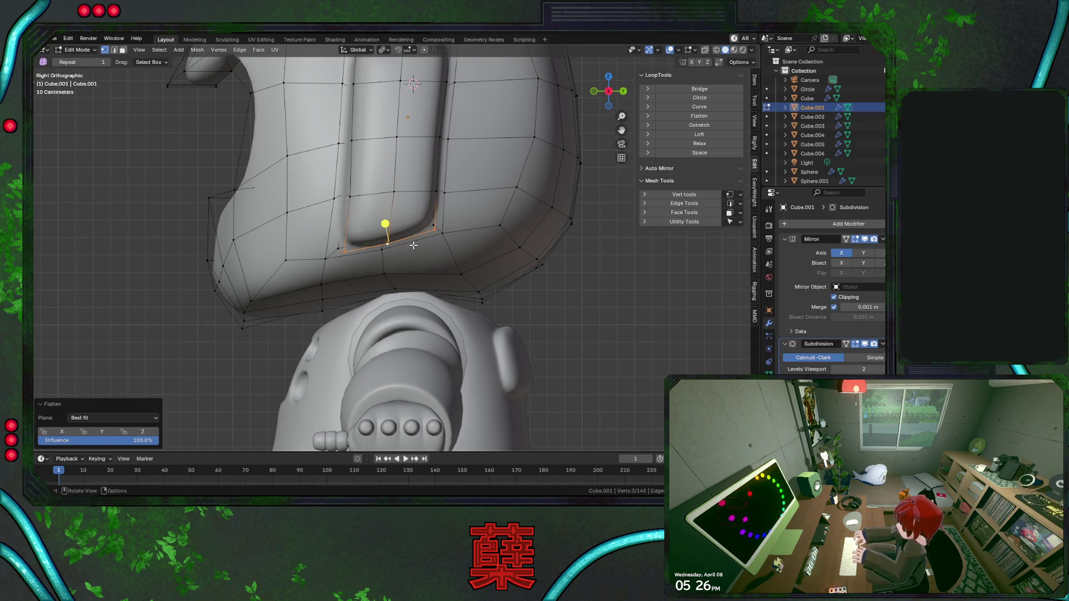
key(Tab)
scroll(541, 295, down, 4)
click(540, 295)
mouse_move(454, 244)
middle_down()
mouse_move(388, 255)
mouse_move(459, 248)
mouse_move(476, 230)
mouse_move(266, 249)
mouse_move(375, 291)
mouse_move(379, 263)
middle_up()
Select the full edge loop outlining the ear piece on the head mesh.
key(Tab)
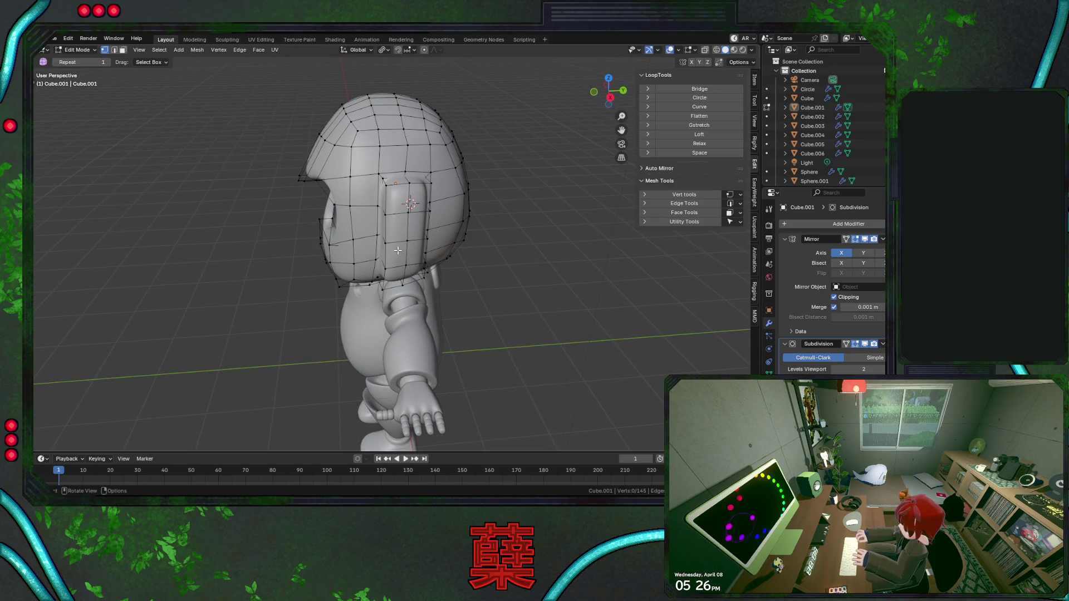
scroll(393, 248, up, 2)
alt+click(451, 231)
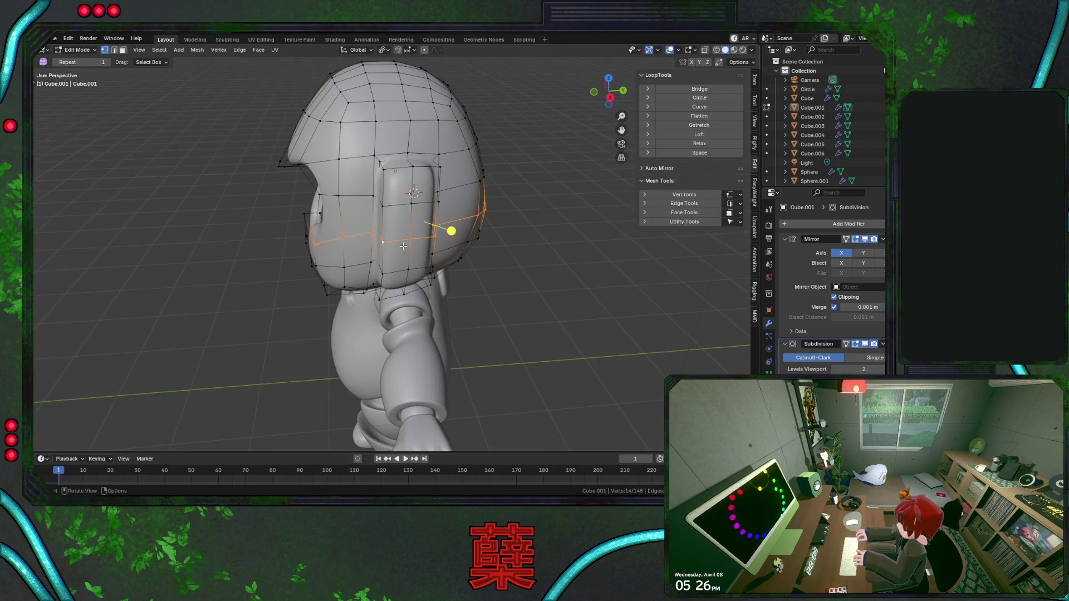
alt+click(383, 218)
shift+click(402, 173)
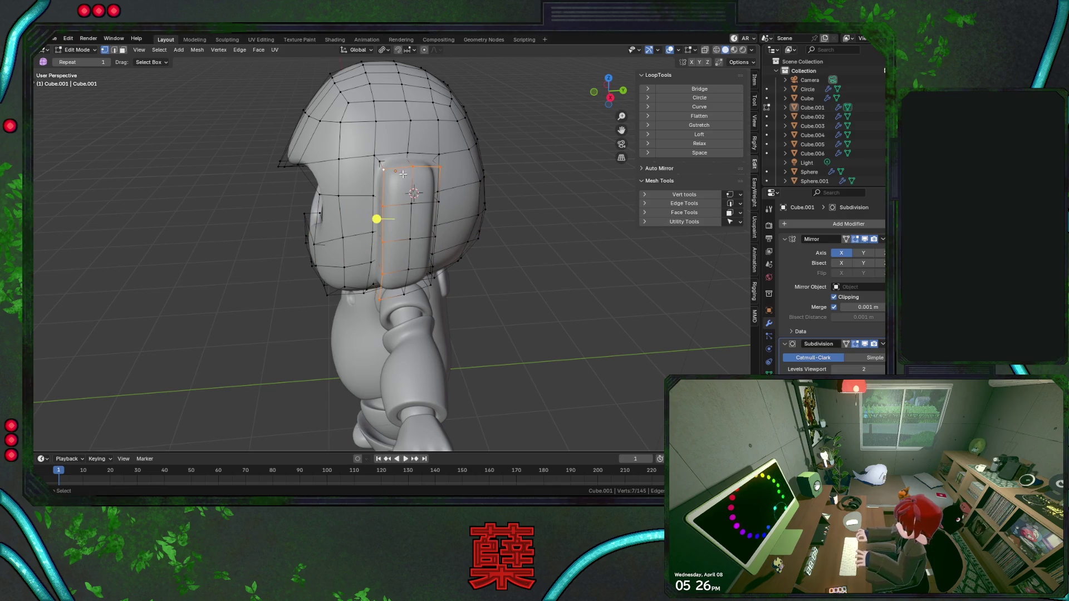
alt+shift+click(430, 236)
shift+click(414, 292)
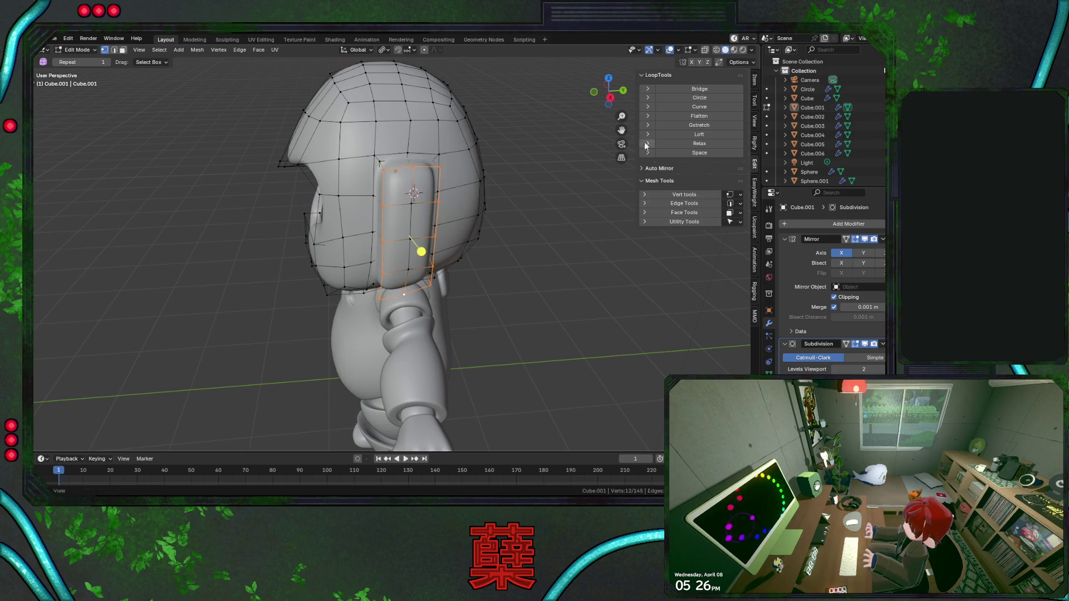
Try LoopTools Circle and undo it, then Relax the ear outline three times and exit editing.
click(707, 102)
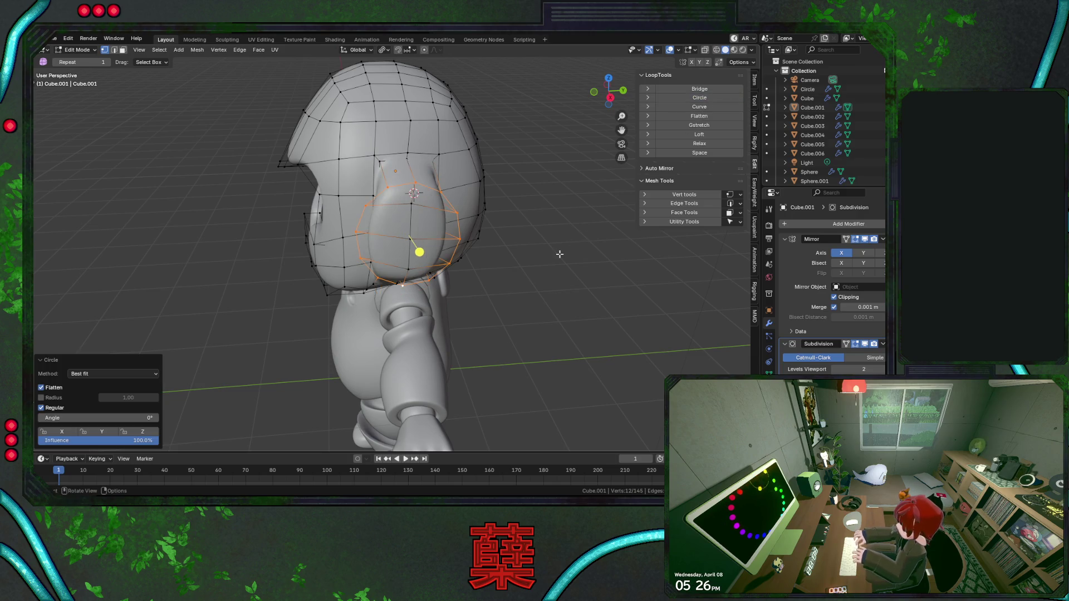
key(ctrl+z)
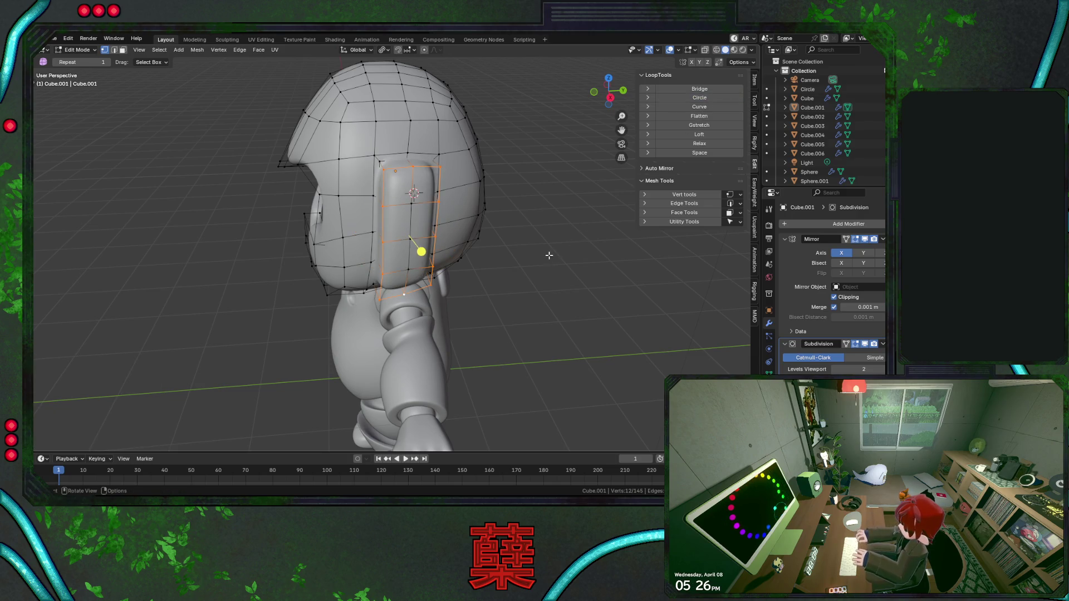
click(698, 145)
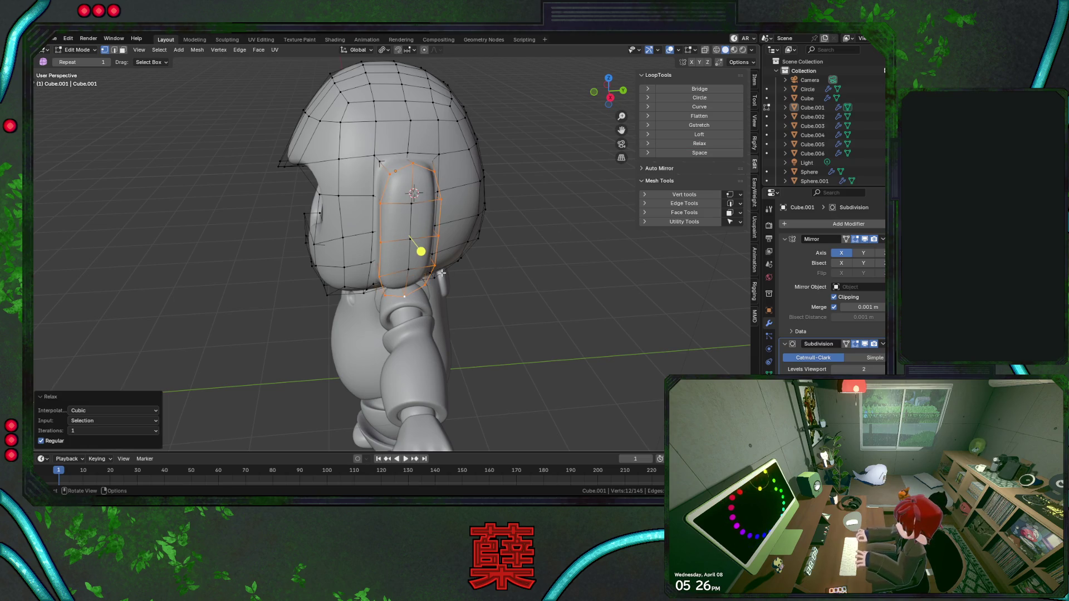
click(699, 144)
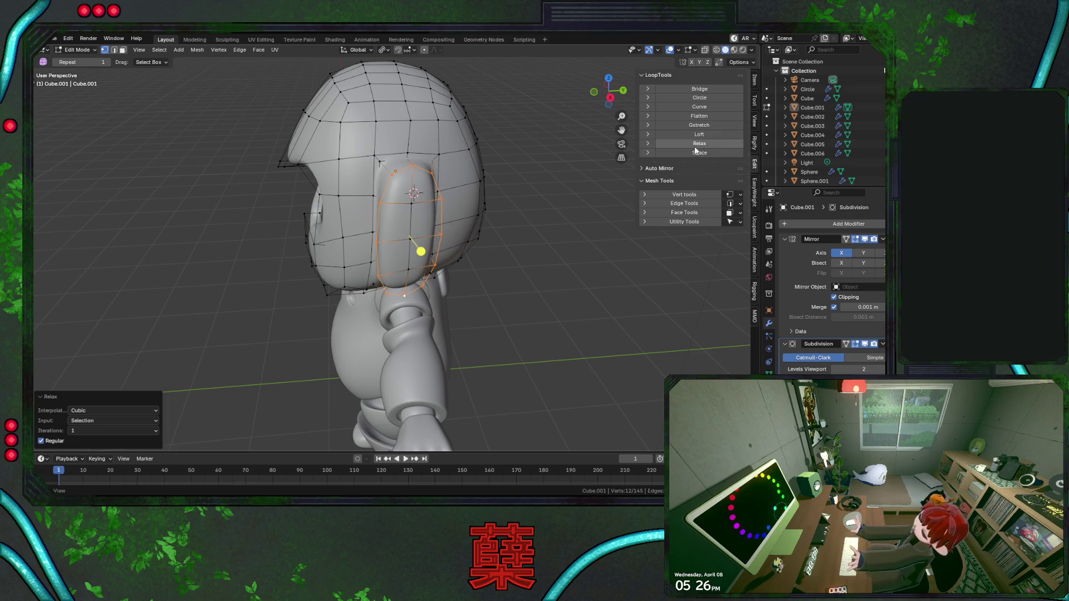
click(709, 144)
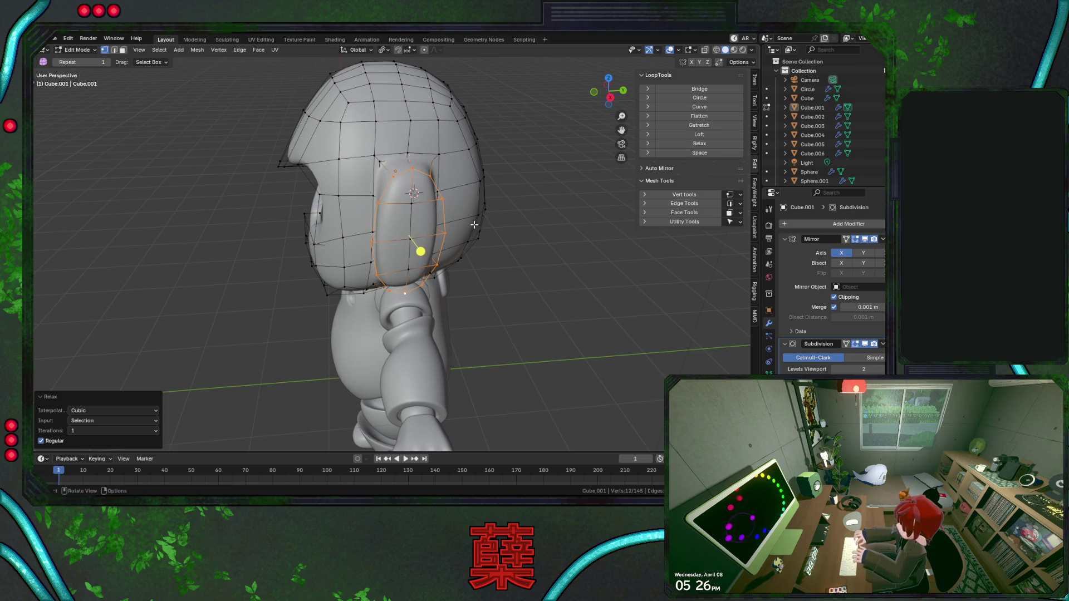
key(KP_1)
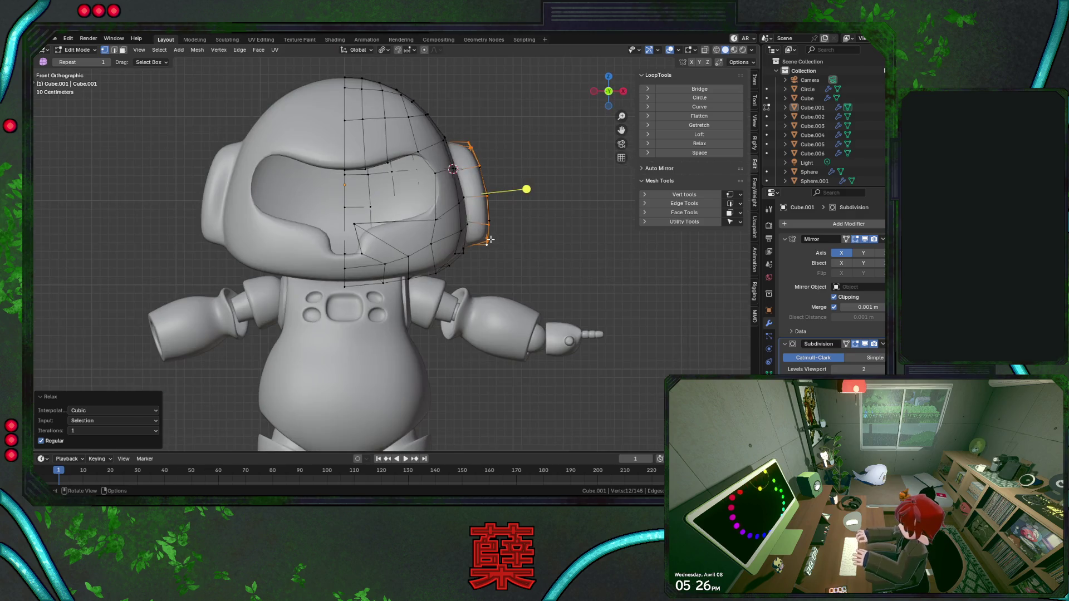
key(Tab)
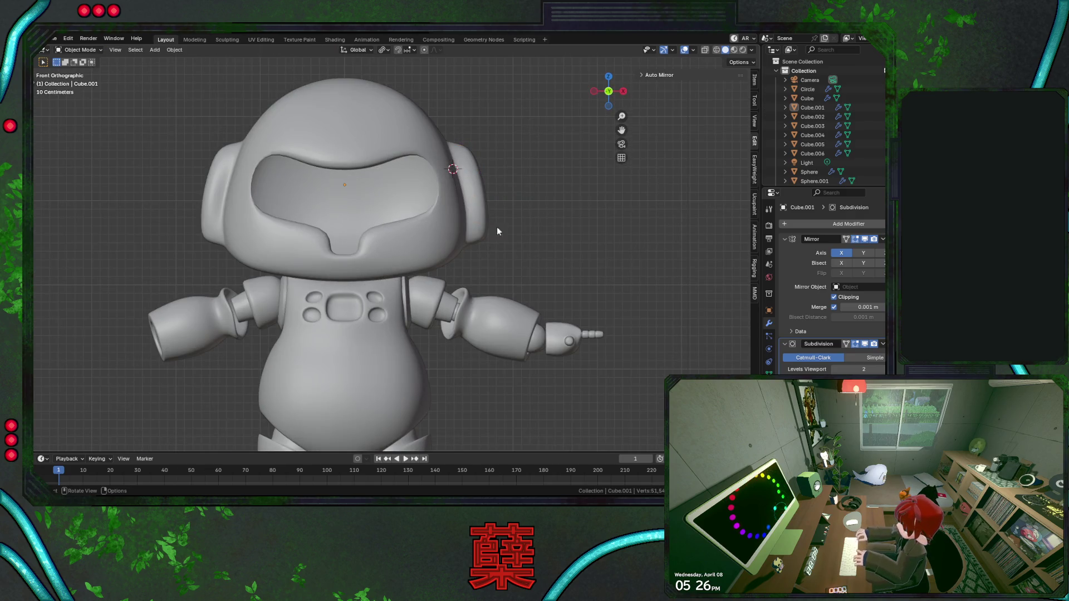
Stretch the selected ear loop taller along Z and nudge it slightly upward.
mouse_move(424, 243)
middle_down()
mouse_move(245, 254)
mouse_move(406, 219)
mouse_move(329, 231)
mouse_move(382, 278)
middle_up()
key(Tab)
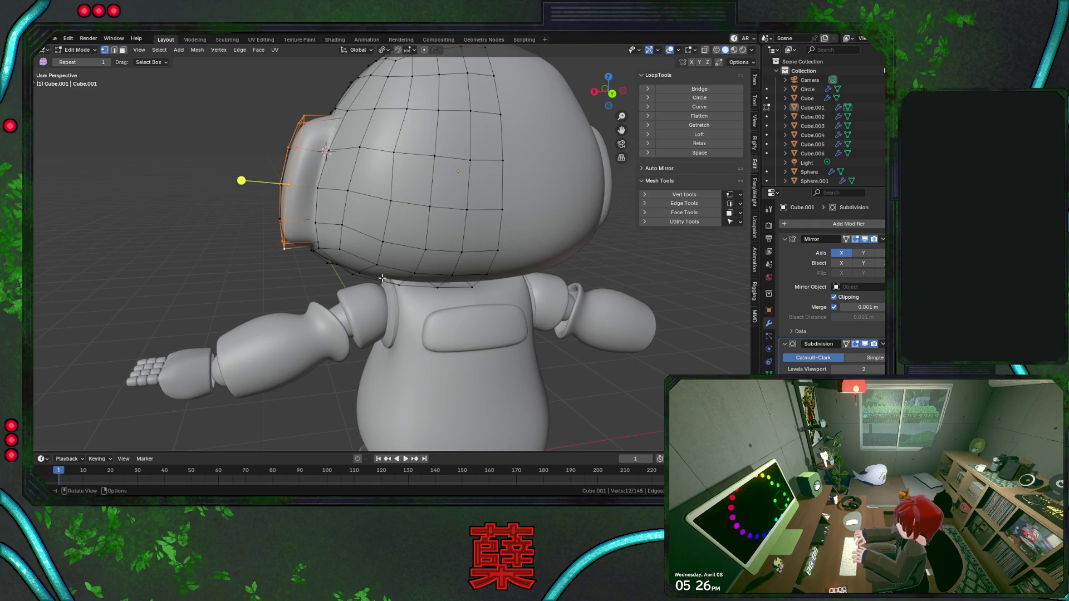
key(s)
key(z)
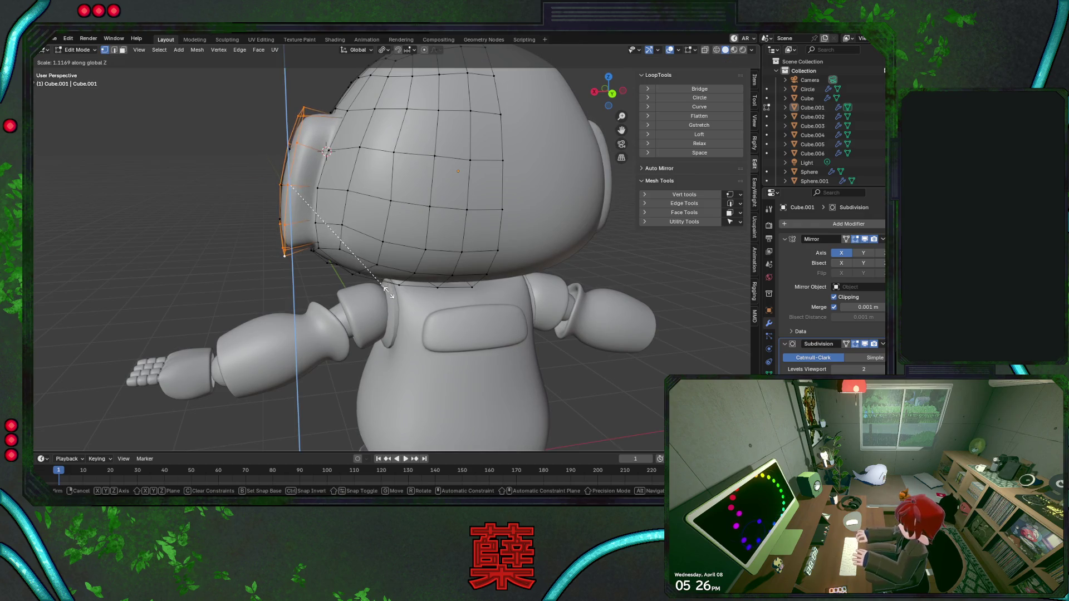
click(388, 292)
key(g)
key(z)
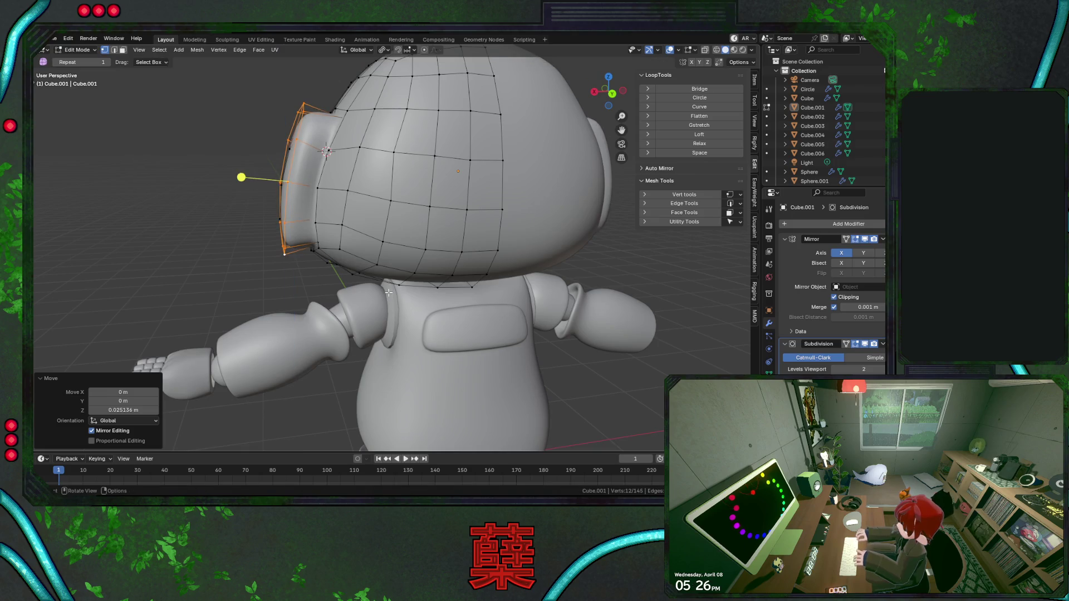
key(KP_3)
key(KP_1)
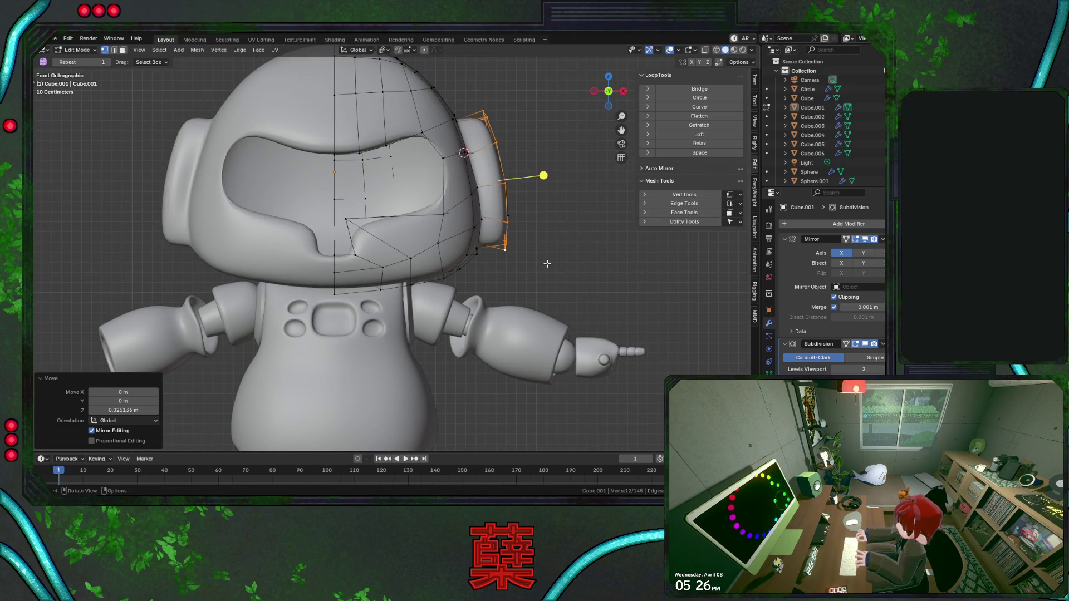
Save BaseRobot.blend, then return to editing with the ear's outer-face loop selected.
key(Tab)
key(ctrl+s)
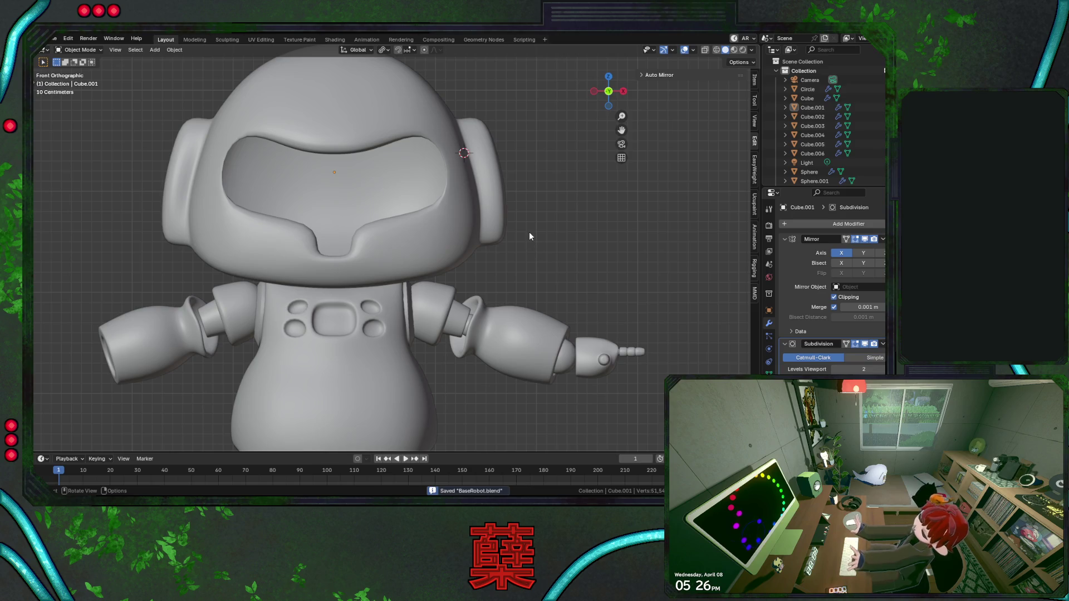
mouse_move(529, 232)
middle_down()
mouse_move(486, 248)
mouse_move(426, 242)
middle_up()
key(Tab)
alt+click(402, 164)
Relax the ear's outer loop once more with X-ray display on, then exit mesh editing.
key(alt+z)
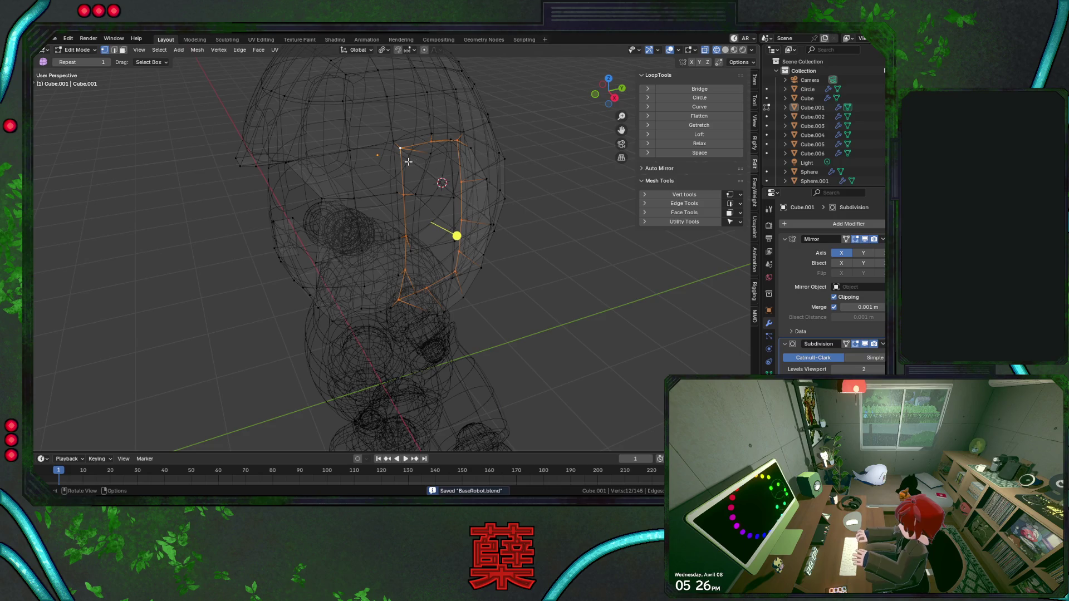
click(711, 142)
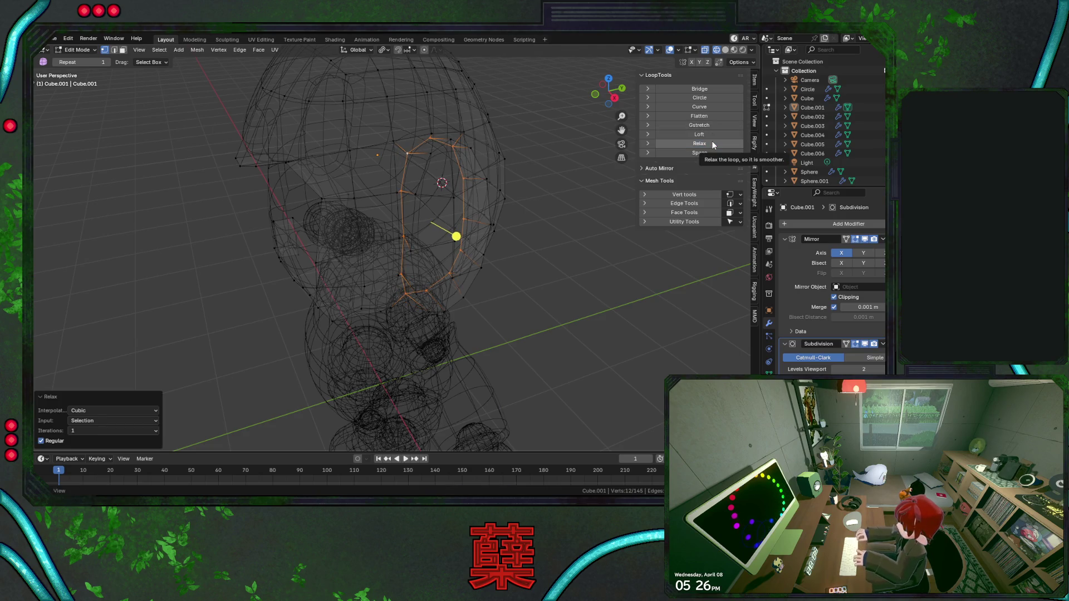
key(alt+z)
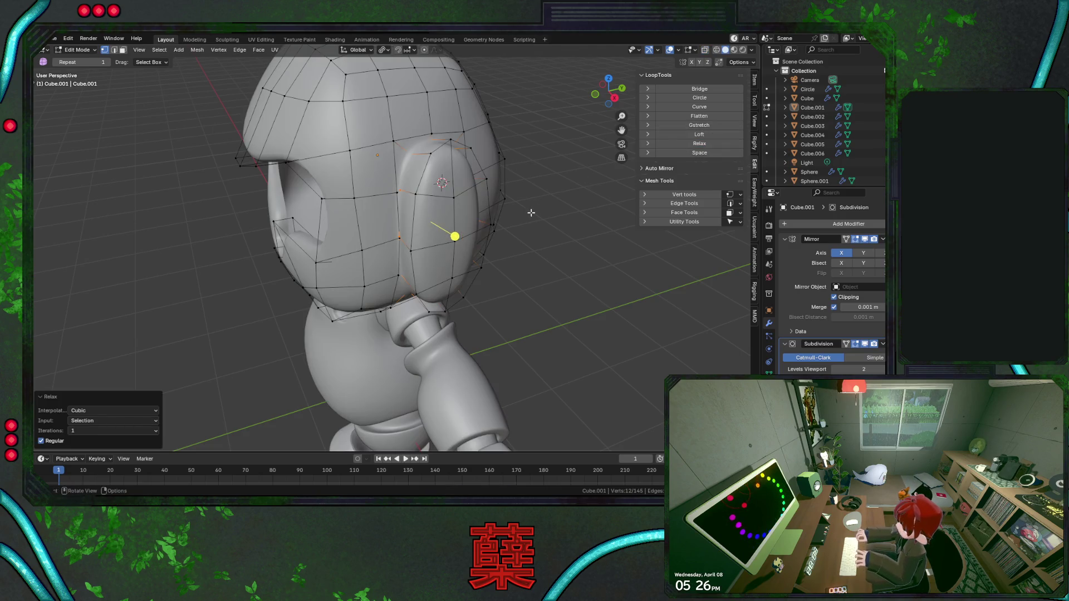
click(514, 218)
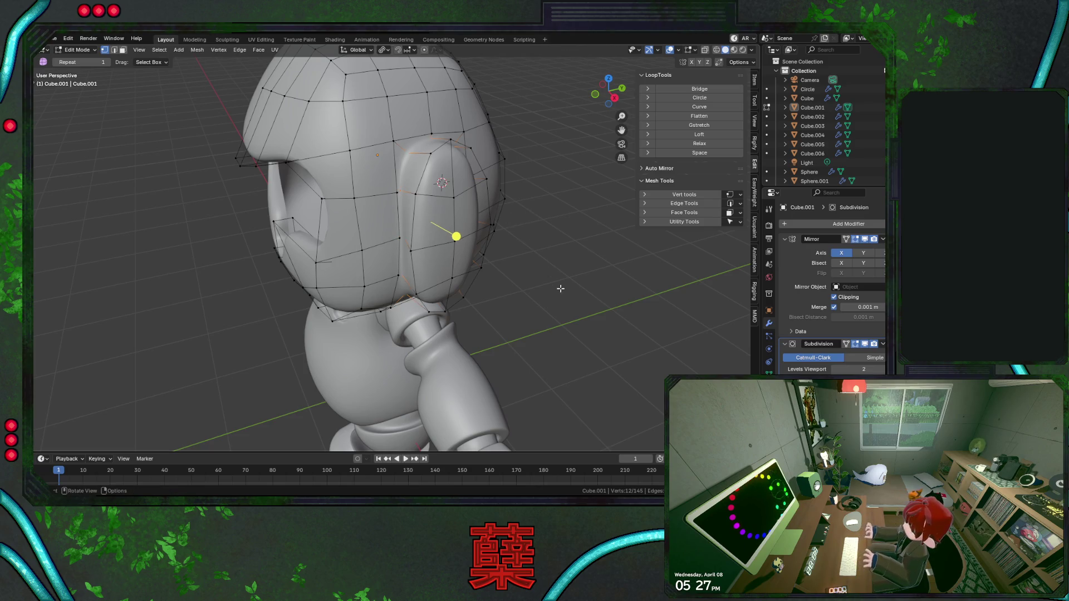
key(Tab)
Inspect the ear from the front and save BaseRobot.blend again.
mouse_move(429, 253)
middle_down()
mouse_move(460, 250)
mouse_move(372, 255)
mouse_move(279, 221)
mouse_move(224, 168)
middle_up()
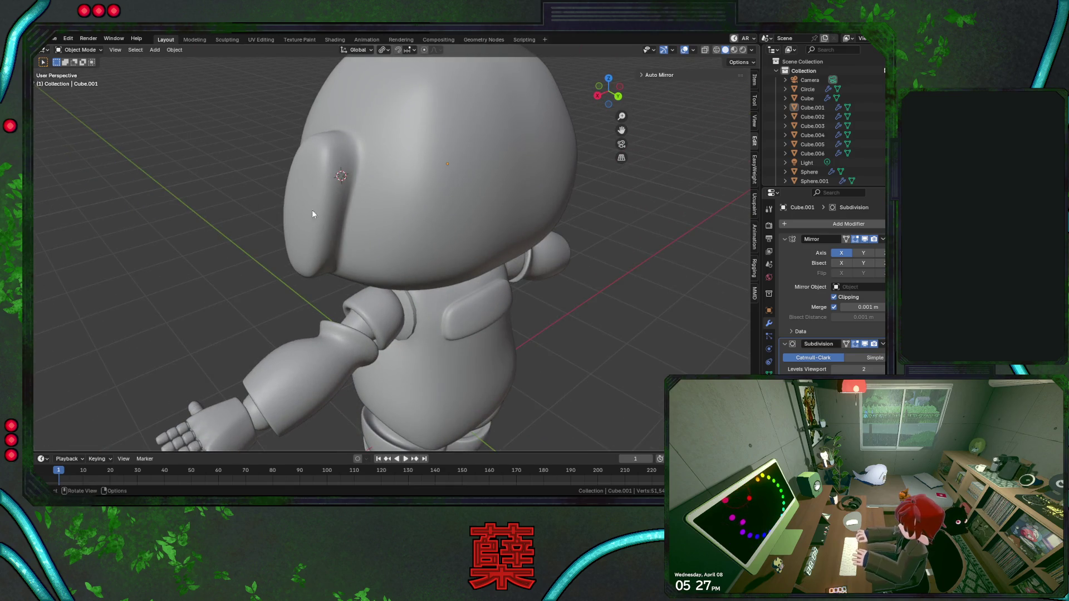
middle_drag(311, 210, 281, 213)
scroll(359, 231, down, 4)
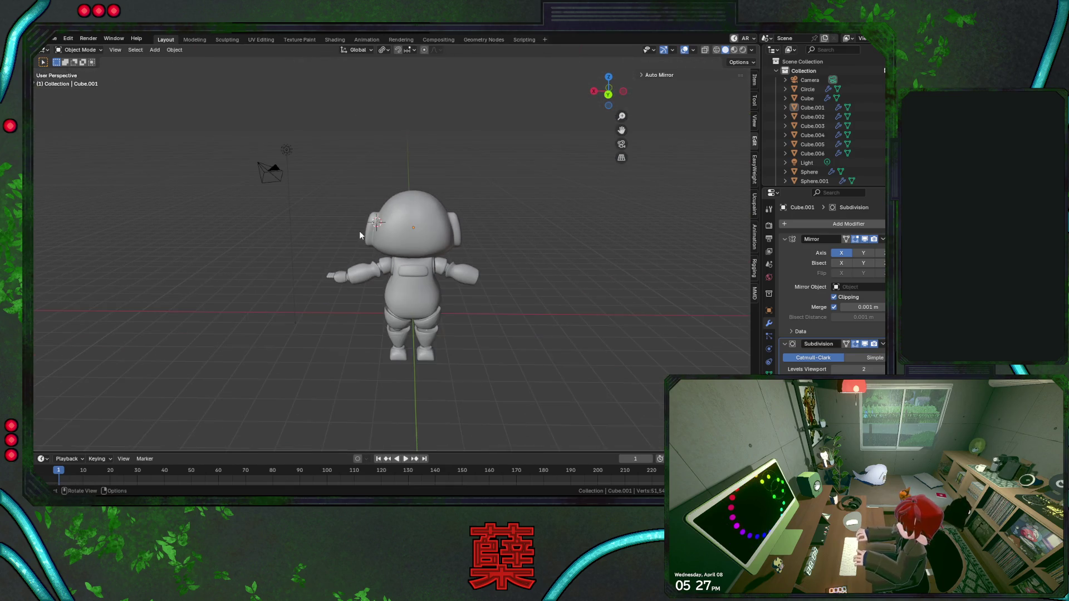
key(KP_1)
scroll(478, 241, up, 3)
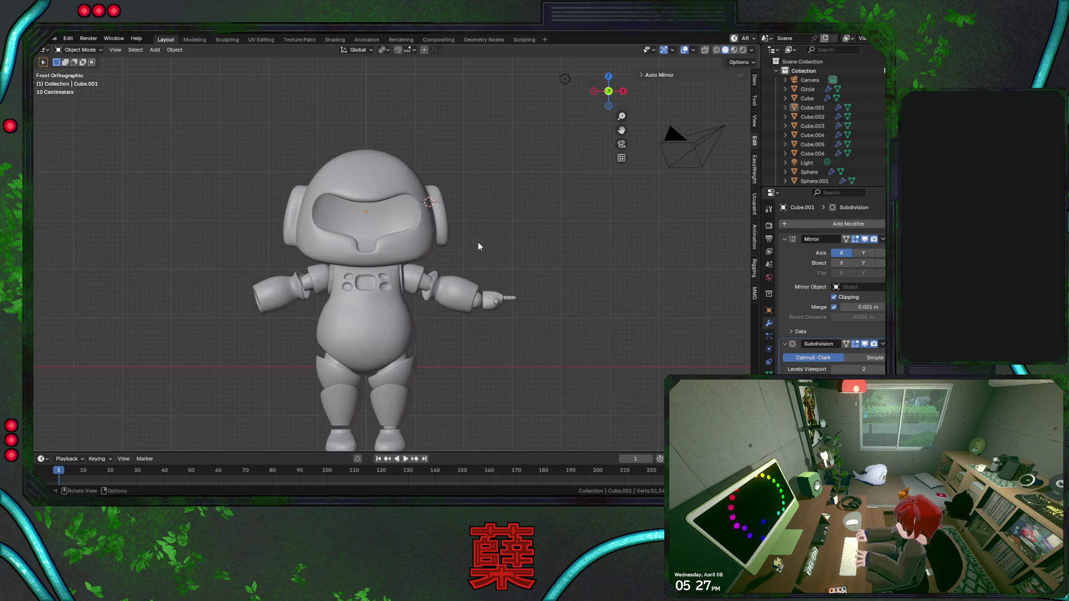
key(ctrl+s)
scroll(484, 250, up, 2)
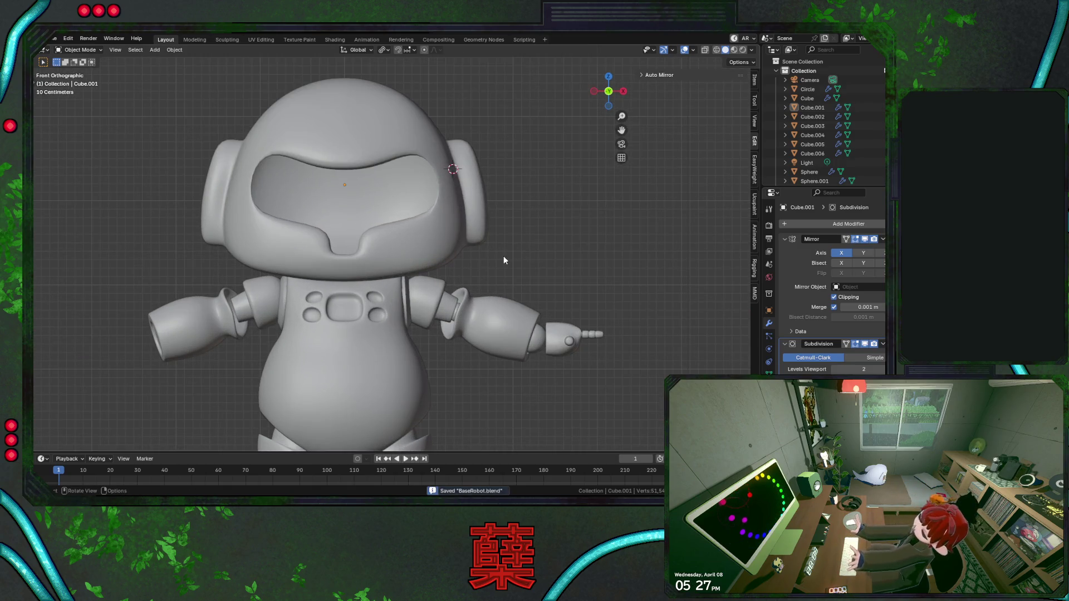
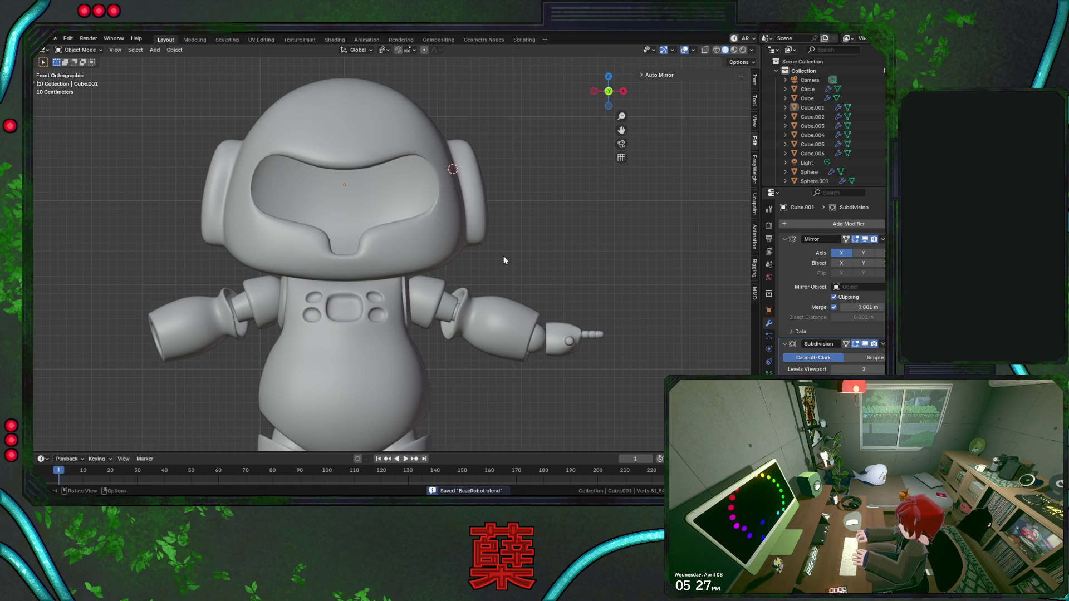
Select the helmet mesh and pick a face on its lower front rim in face mode.
key(KP_3)
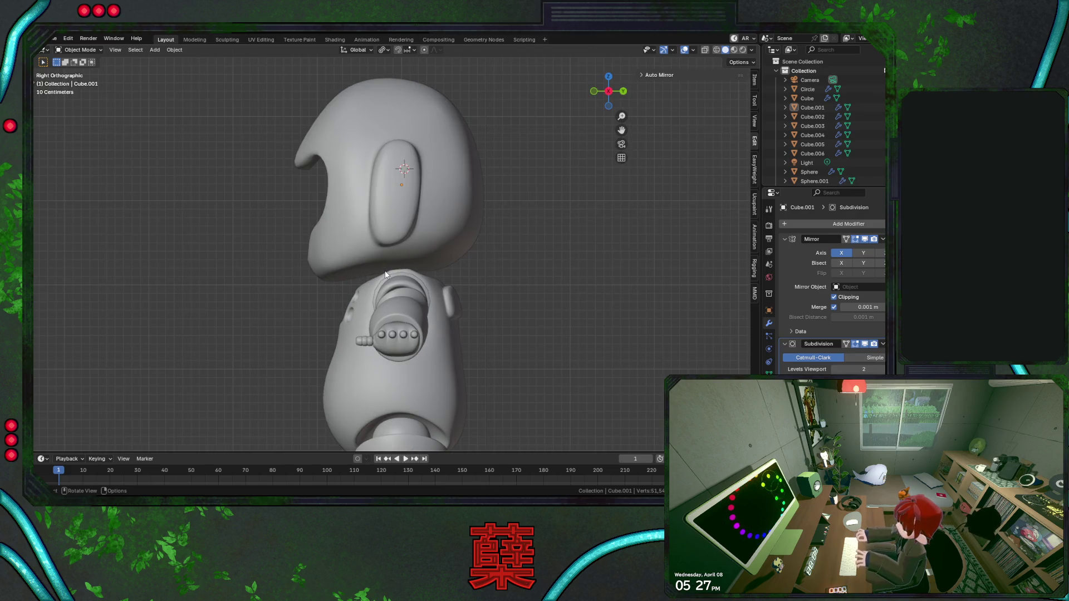
click(344, 245)
key(Tab)
middle_drag(435, 260, 338, 248)
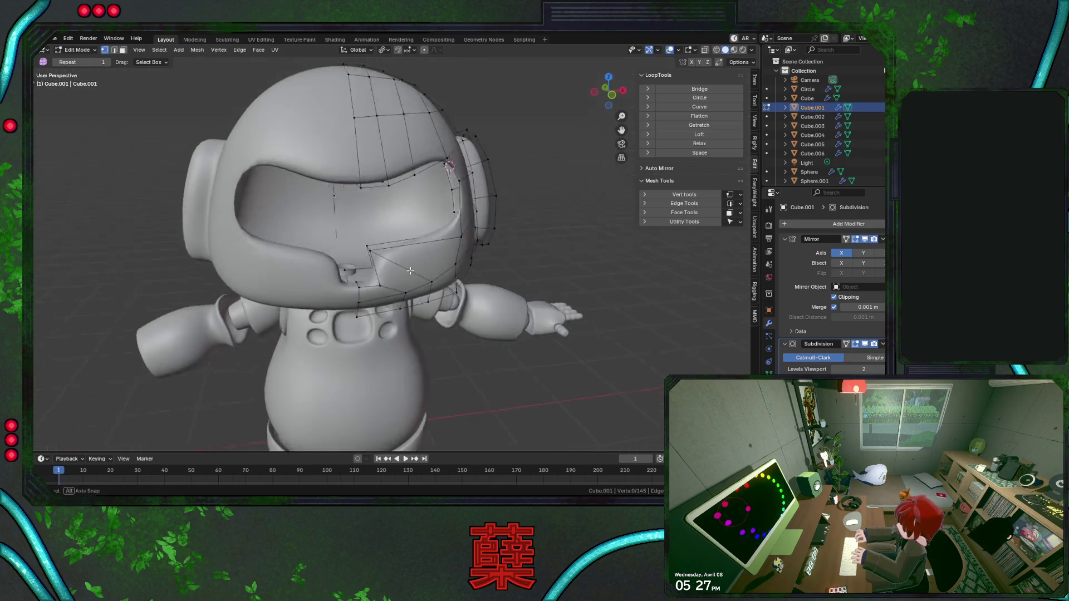
scroll(337, 249, up, 3)
key(3)
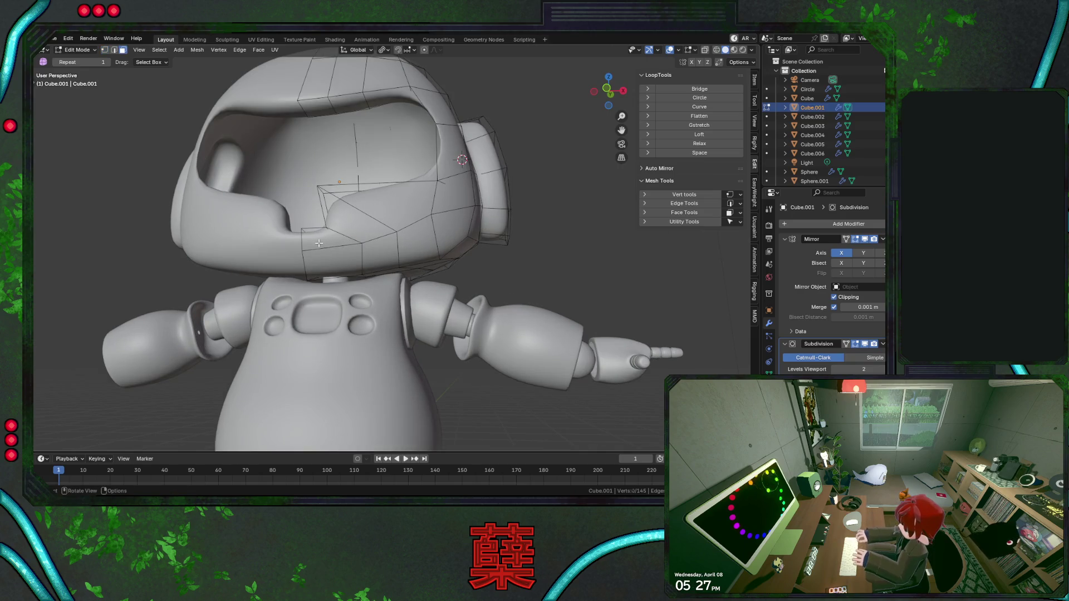
click(339, 249)
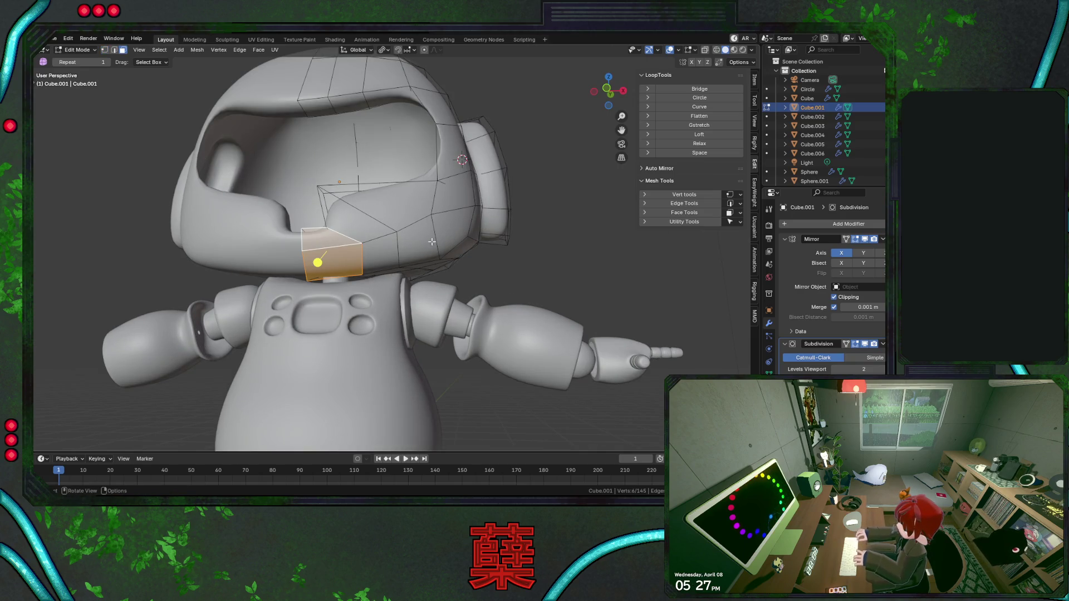
middle_drag(432, 242, 380, 268)
Extrude the rim face flush and shrink it to about 0.737 for a tapered base.
key(g)
key(z)
key(z)
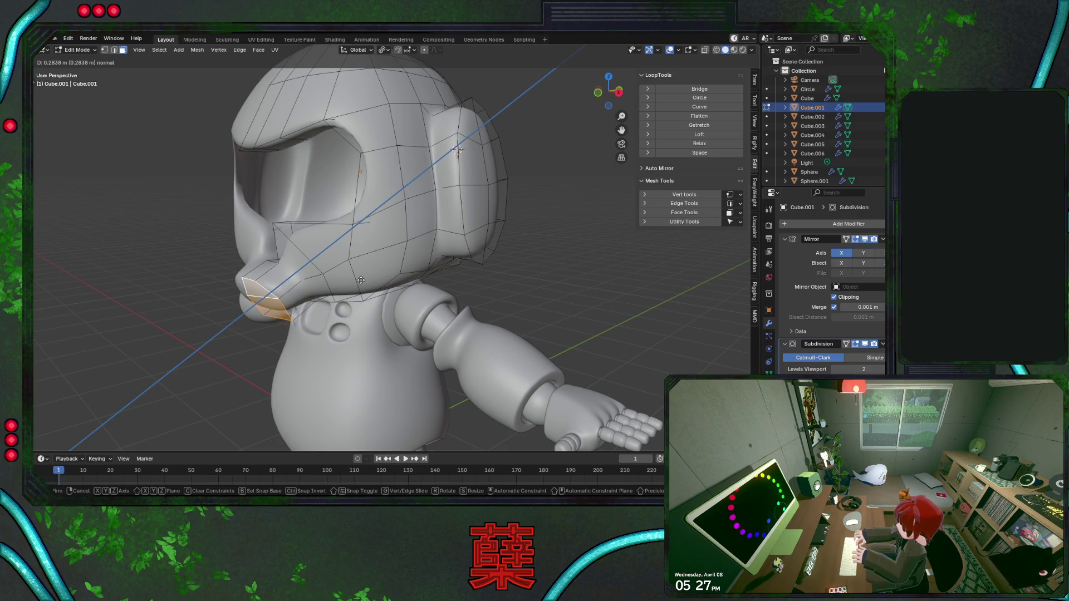
right_click(361, 280)
key(s)
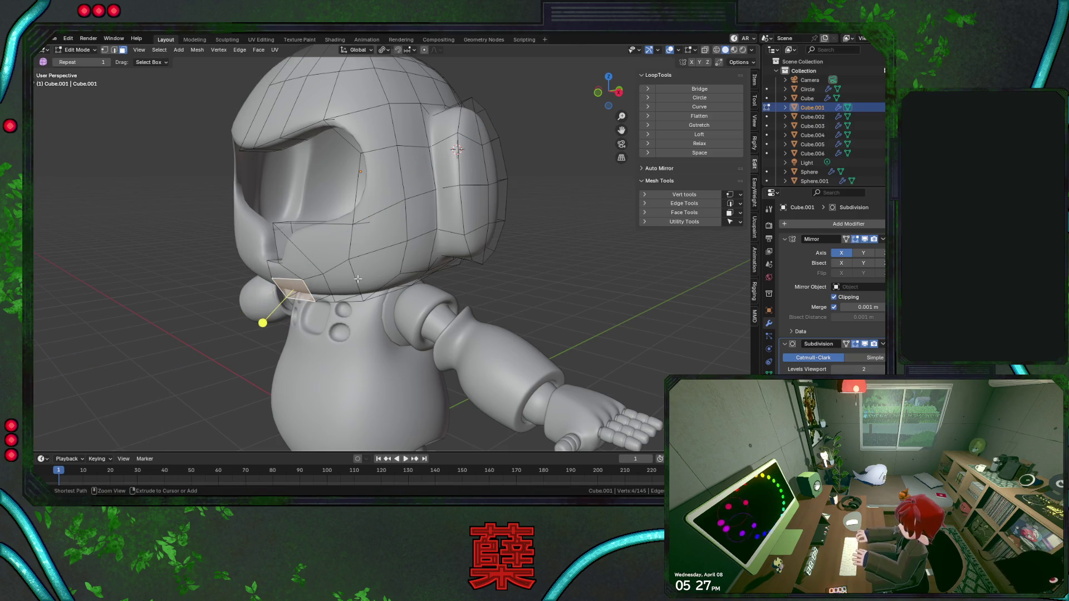
key(e)
right_click(250, 303)
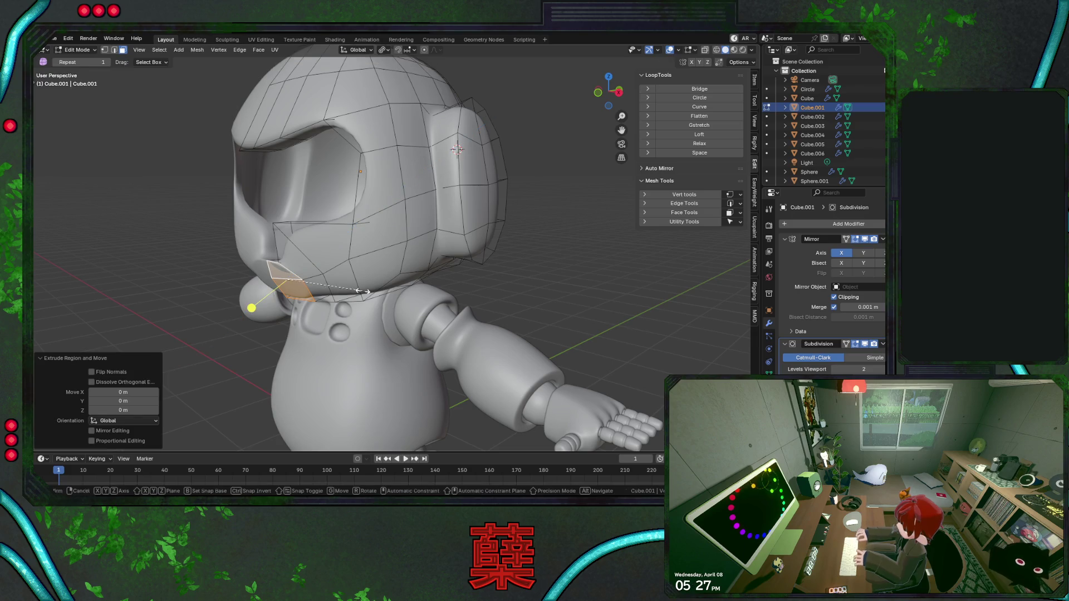
key(s)
click(343, 287)
Extrude the tapered face outward along its normals to form a short stub.
key(alt+e)
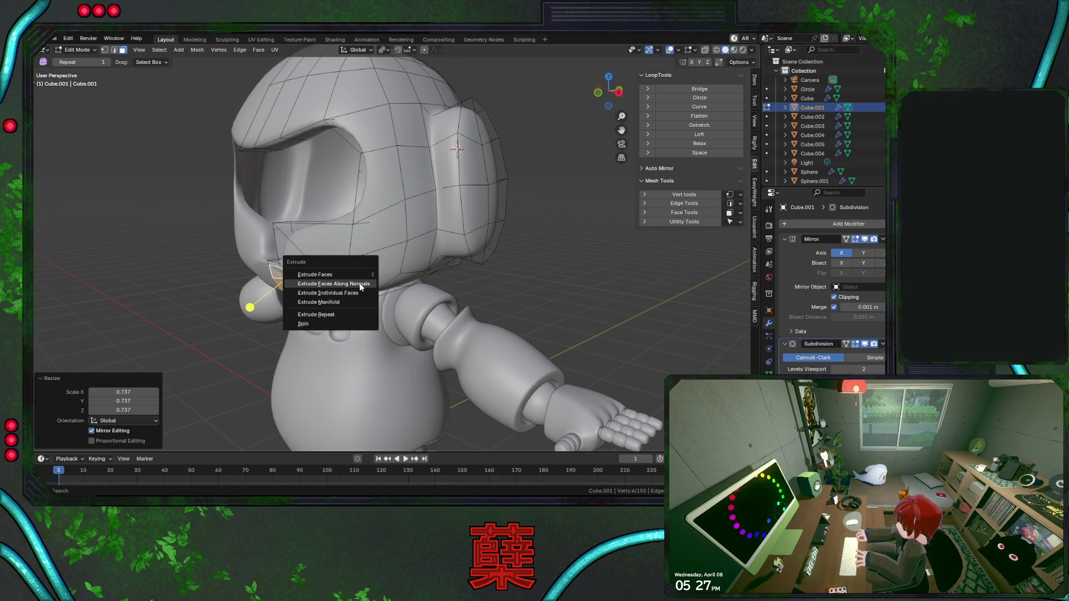
click(360, 283)
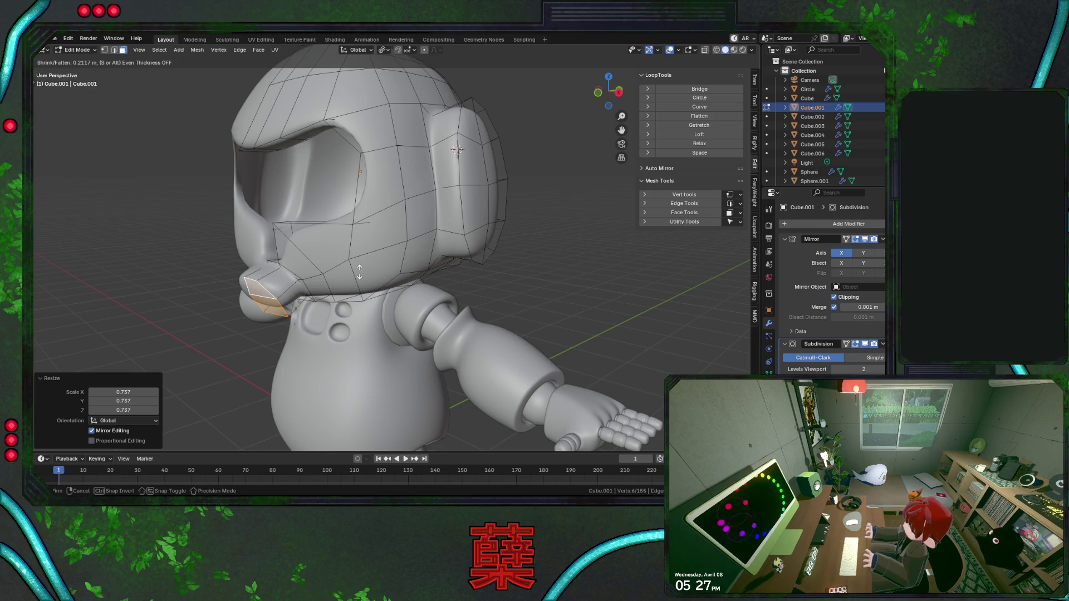
click(359, 270)
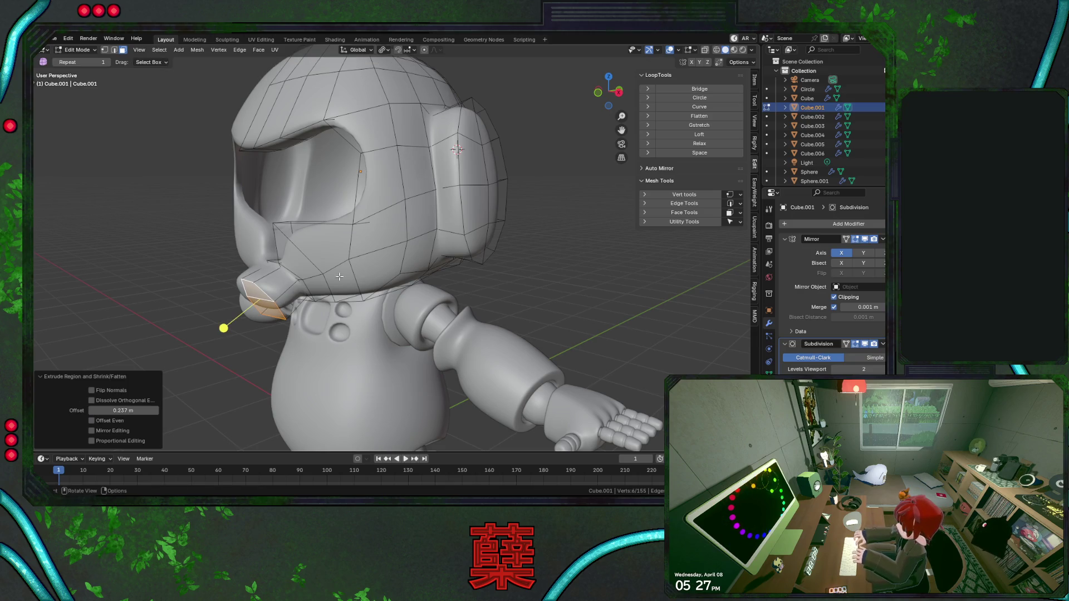
mouse_move(360, 270)
middle_down()
mouse_move(294, 253)
mouse_move(436, 248)
mouse_move(426, 266)
middle_up()
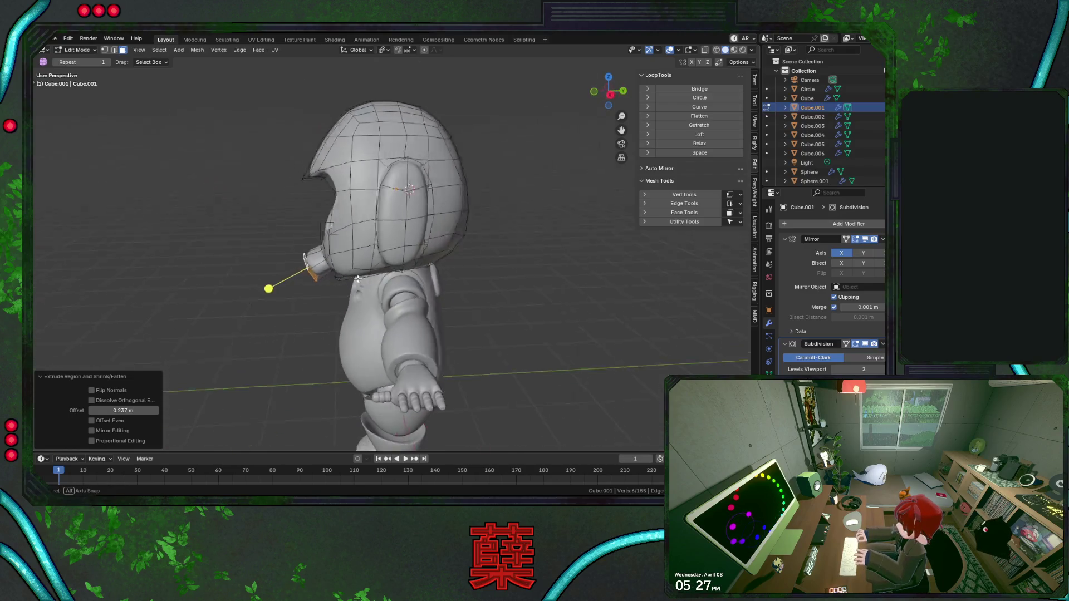
Inspect the stub, then extrude the tube end outward into a new segment.
key(Tab)
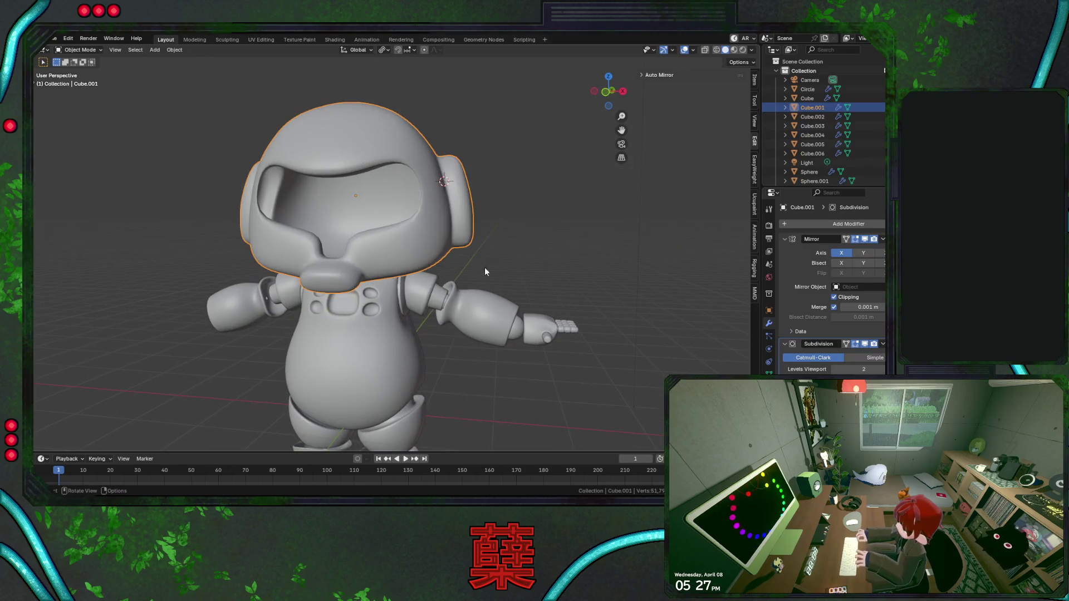
mouse_move(490, 267)
middle_down()
mouse_move(432, 284)
mouse_move(342, 277)
middle_up()
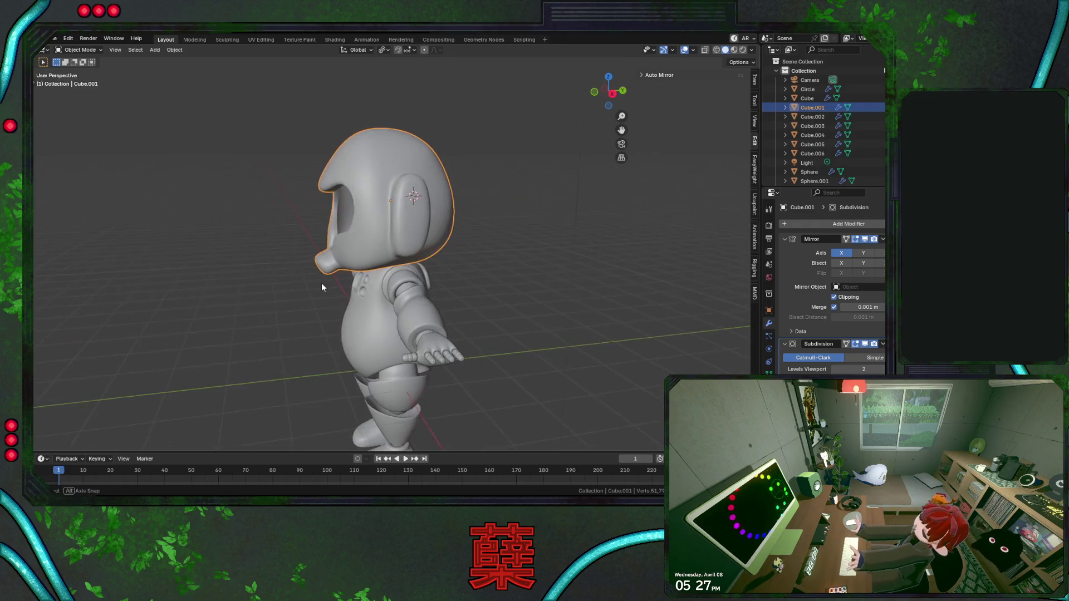
key(Tab)
scroll(343, 277, up, 4)
key(alt+s)
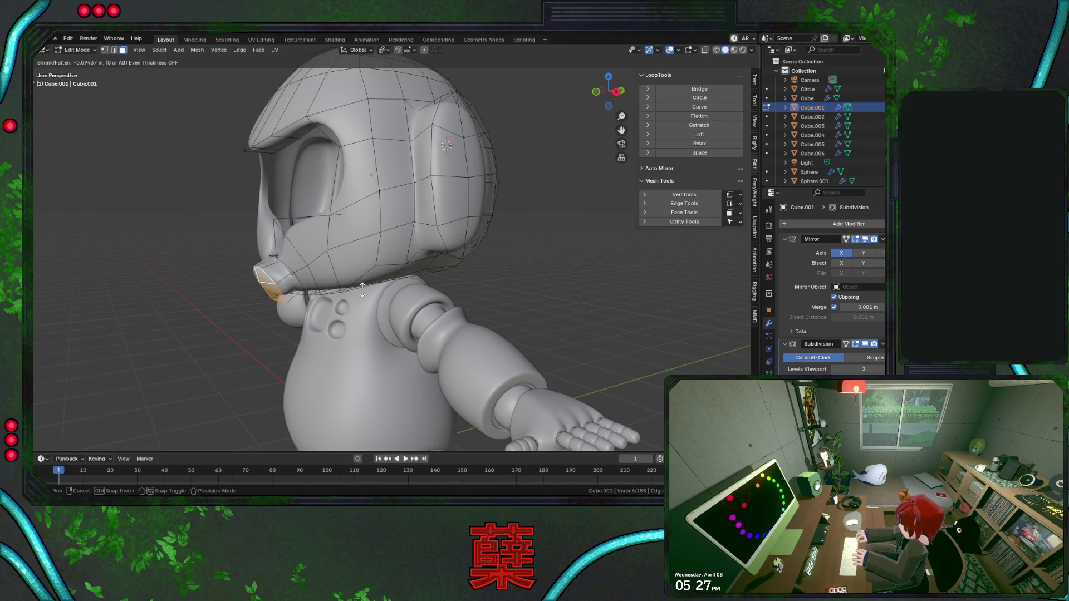
click(362, 287)
Cut a centred edge loop across the tube and slide it into place.
key(ctrl+r)
click(270, 269)
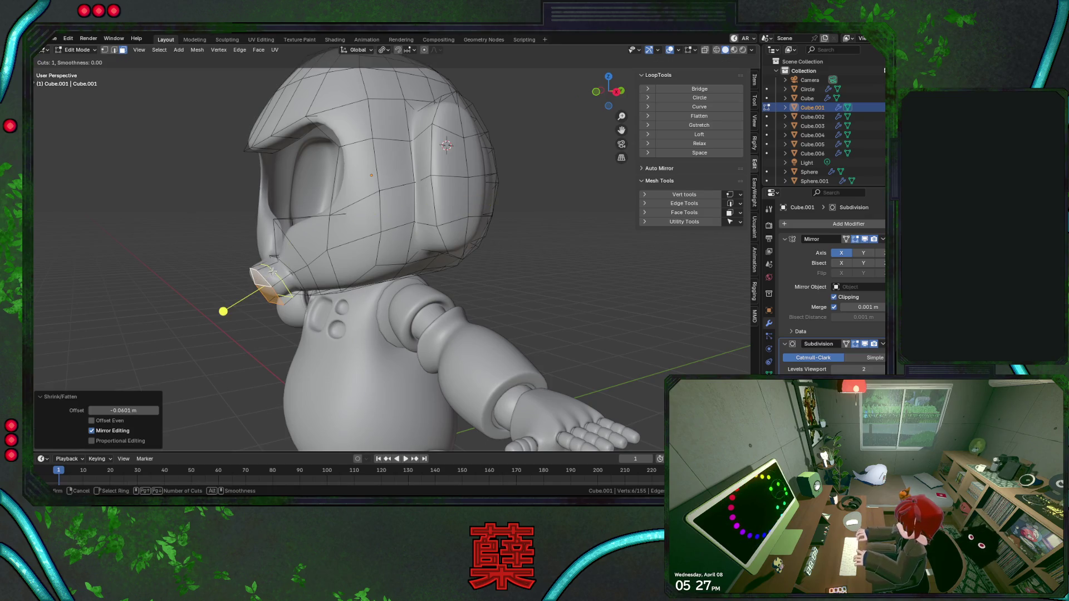
right_click(270, 269)
key(g)
key(g)
click(320, 274)
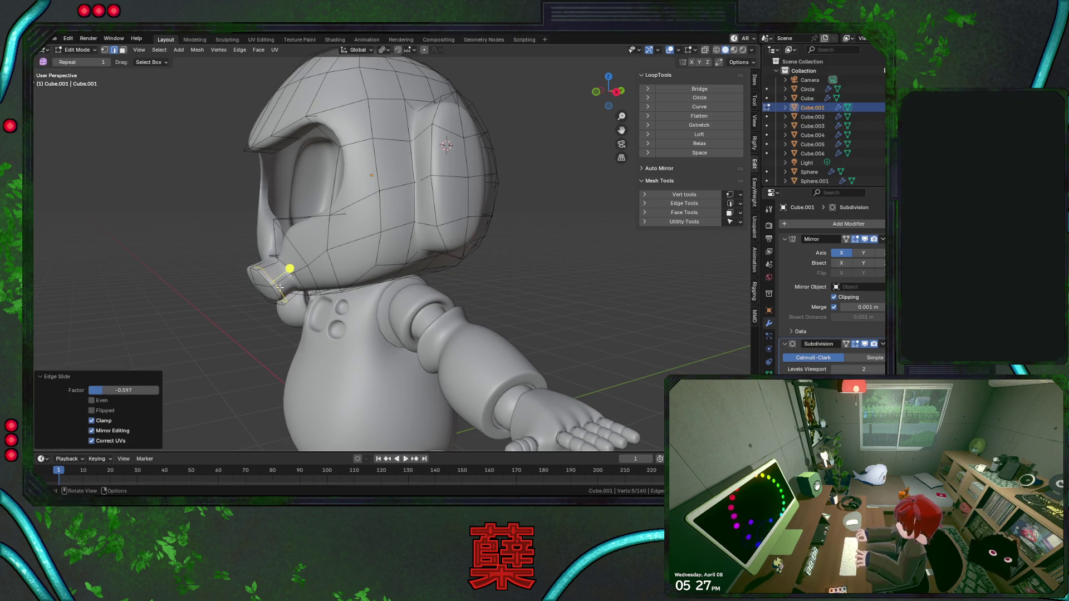
Check the tube from the side view and save the file.
key(Tab)
scroll(222, 295, down, 4)
middle_drag(317, 281, 476, 282)
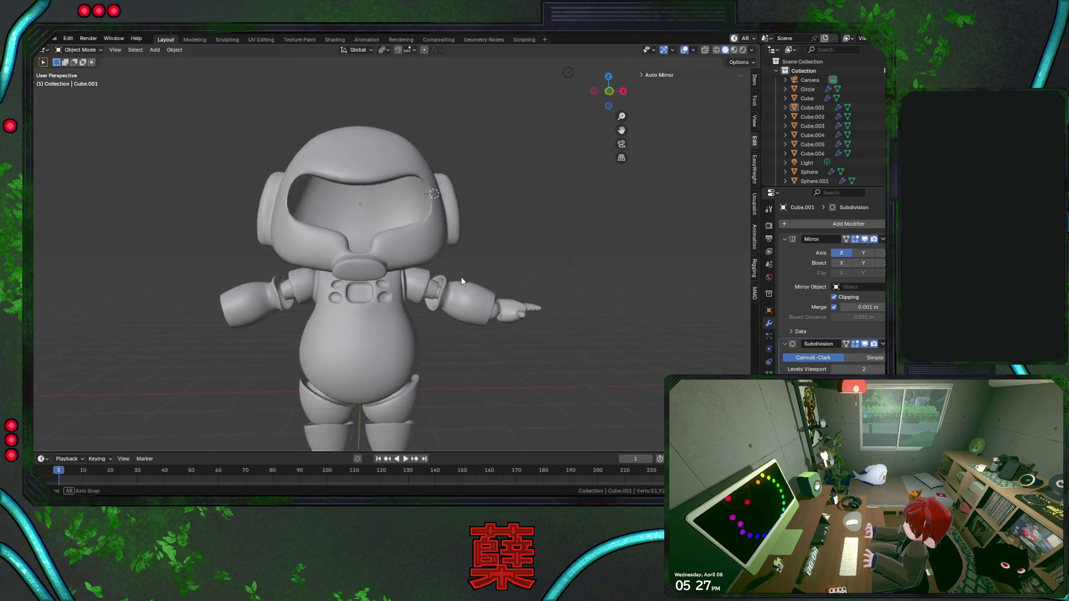
key(KP_1)
key(KP_3)
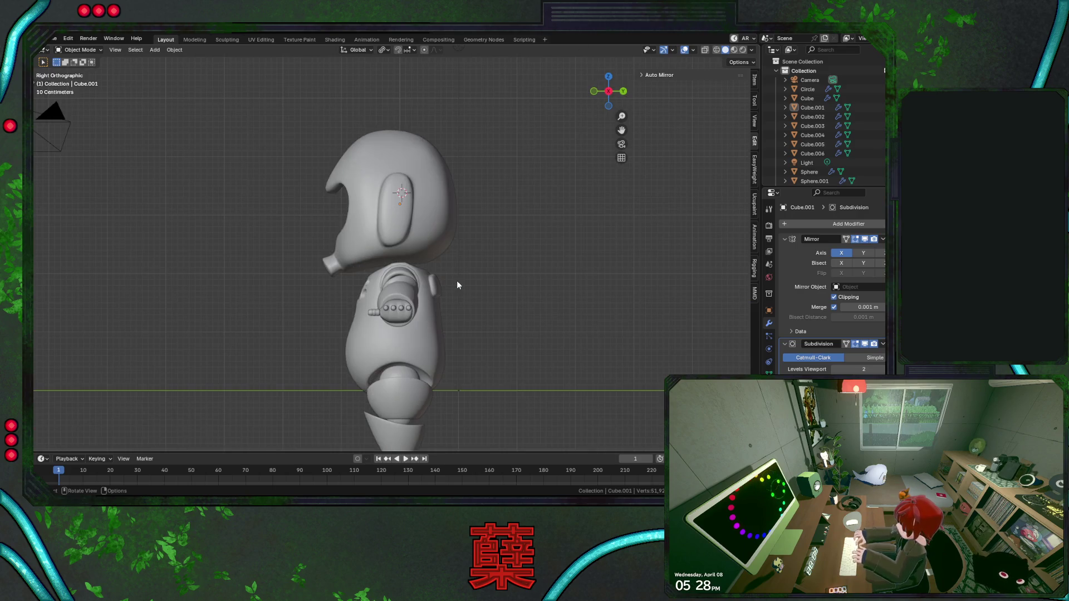
key(ctrl+s)
scroll(301, 316, up, 4)
key(Tab)
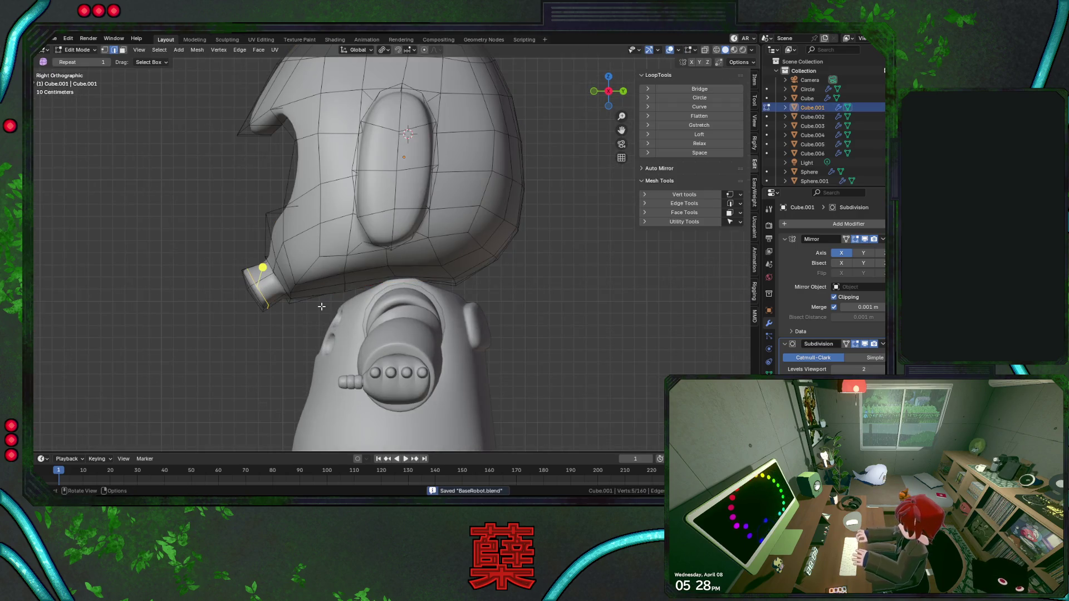
scroll(295, 319, up, 1)
key(Tab)
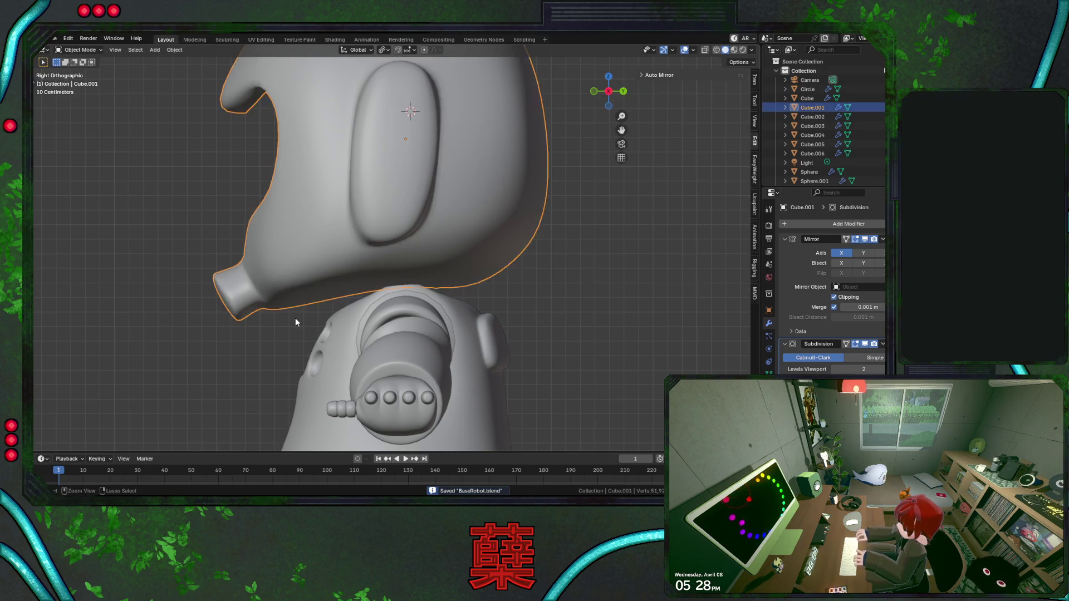
key(Tab)
key(Tab)
key(Tab)
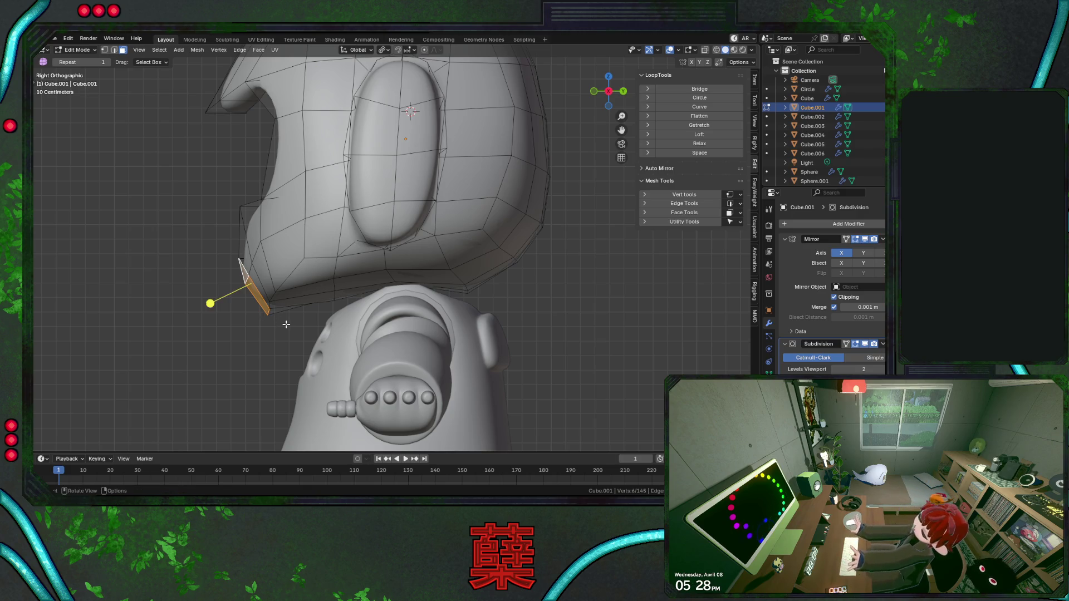
Extrude another segment along normals and place an edge loop near the tube tip.
key(alt+e)
click(286, 324)
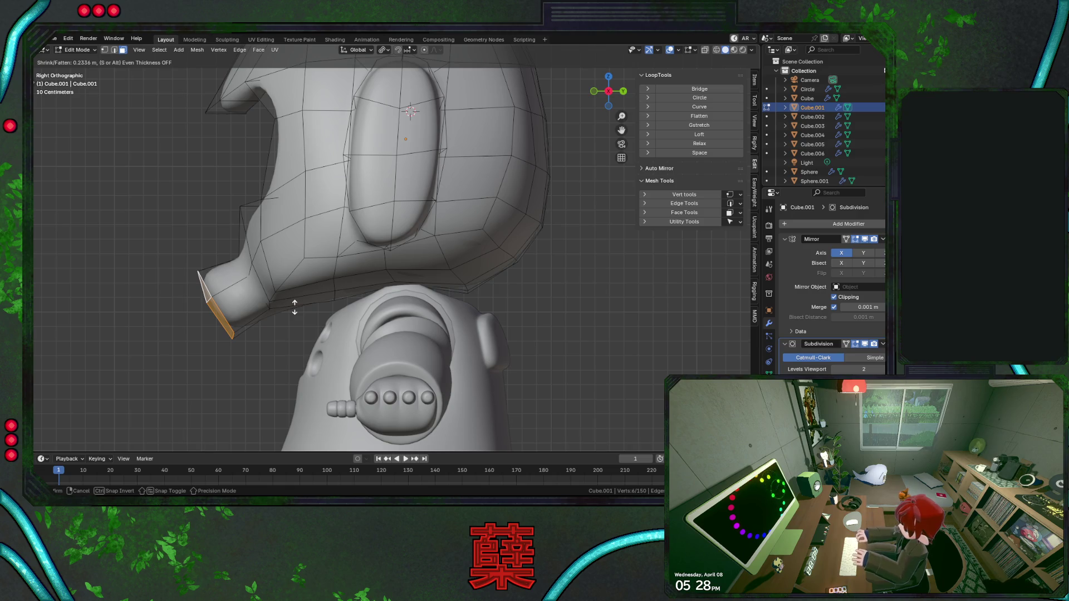
click(294, 309)
key(ctrl+r)
right_click(184, 310)
key(ctrl+r)
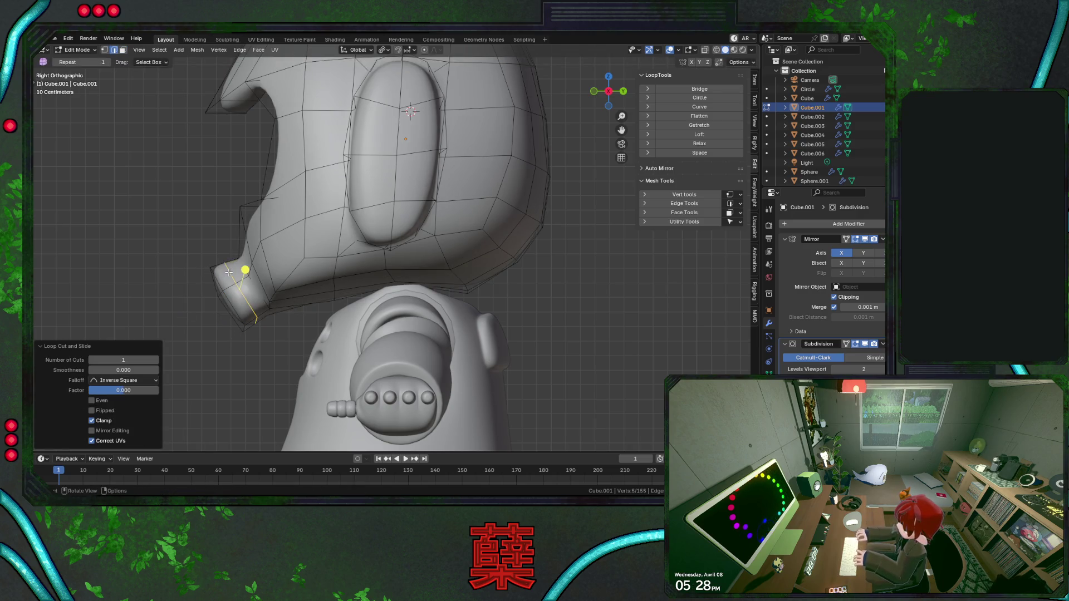
click(228, 272)
Confirm the loop position and line the head up in front view for editing.
click(285, 289)
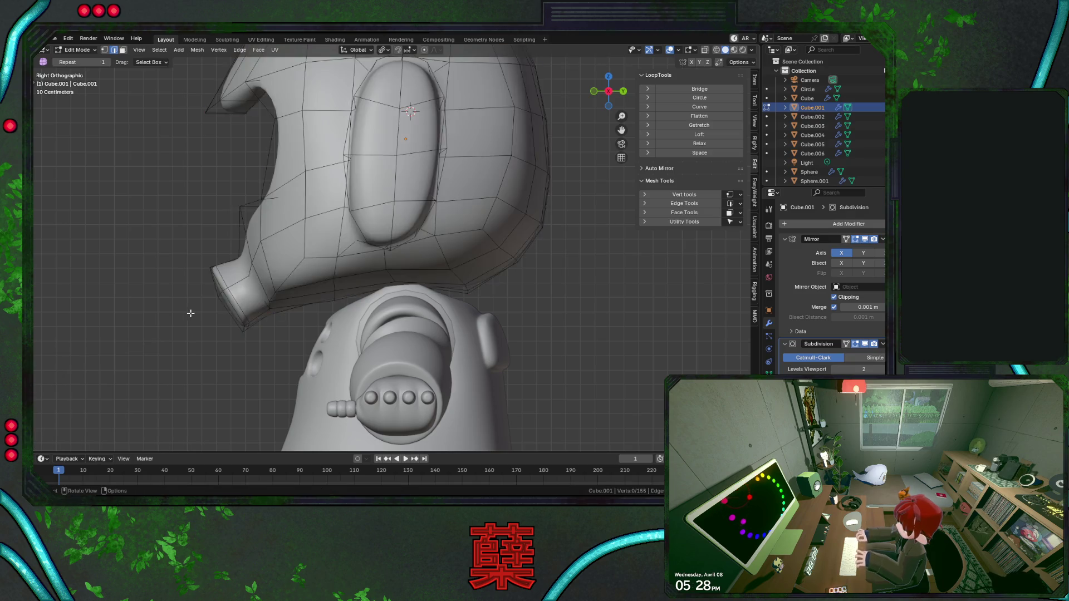
key(Tab)
scroll(205, 311, down, 3)
mouse_move(327, 316)
middle_down()
mouse_move(338, 298)
mouse_move(350, 315)
mouse_move(381, 294)
mouse_move(456, 229)
middle_up()
key(Tab)
scroll(382, 295, up, 3)
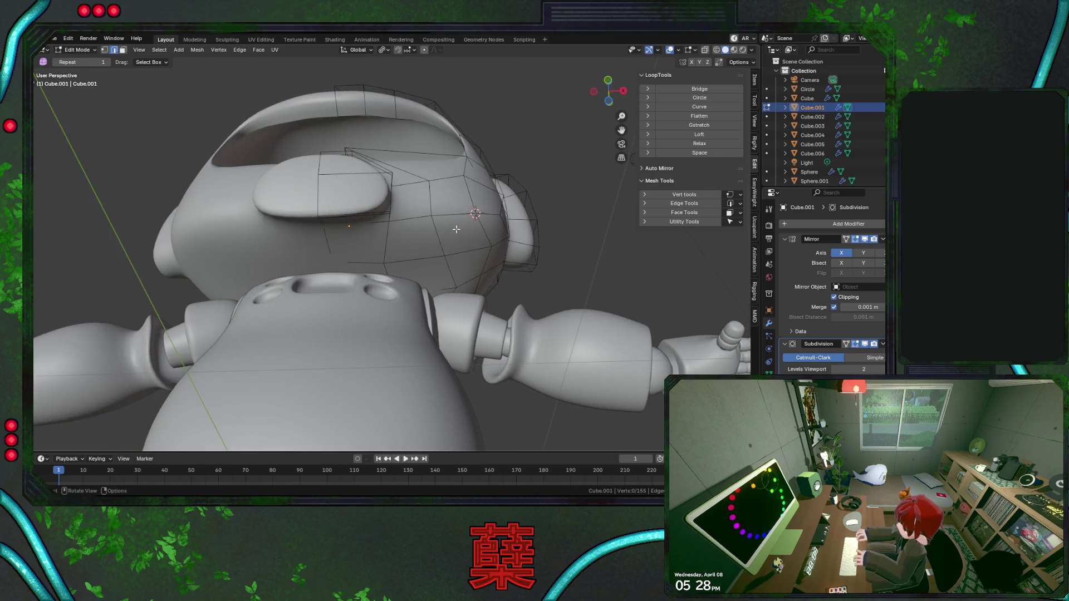
middle_drag(460, 282, 436, 278)
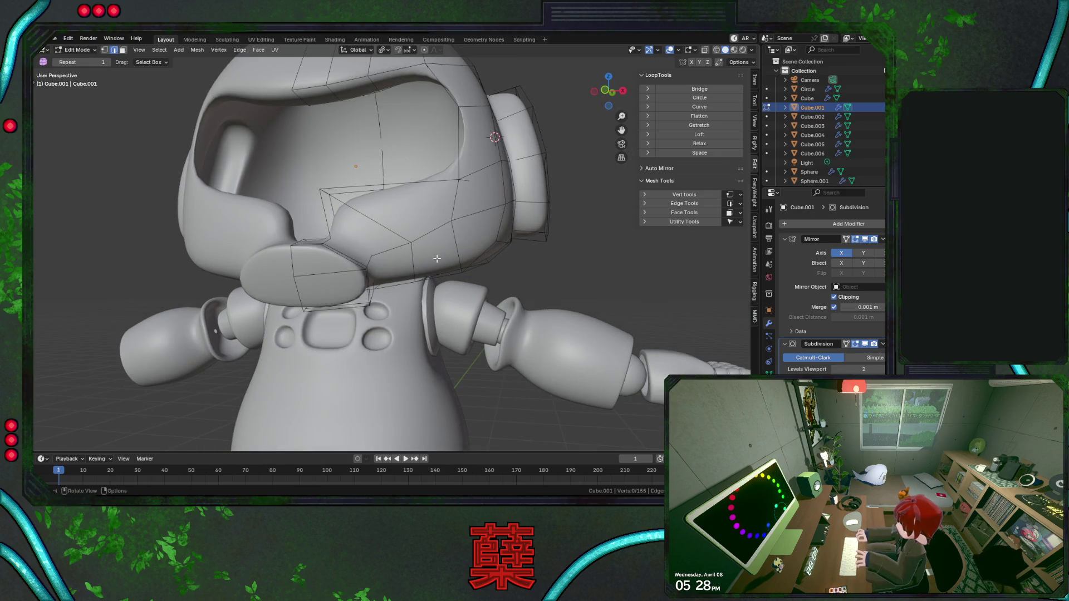
key(KP_1)
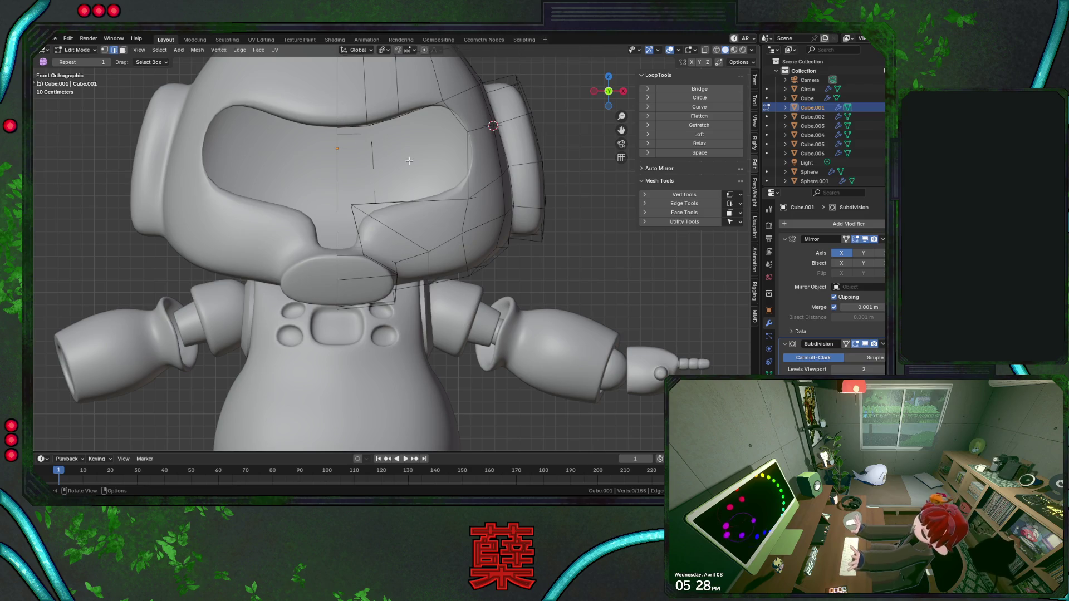
Shift two chin rim vertices sideways along X where the tube meets the rim.
click(363, 254)
key(g)
key(x)
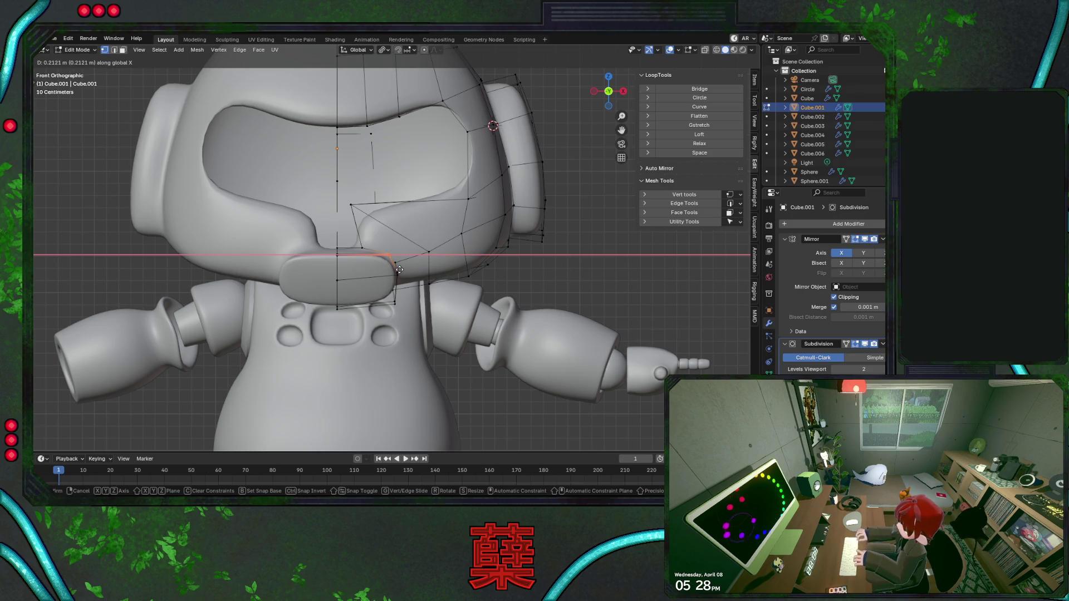
click(398, 269)
click(400, 304)
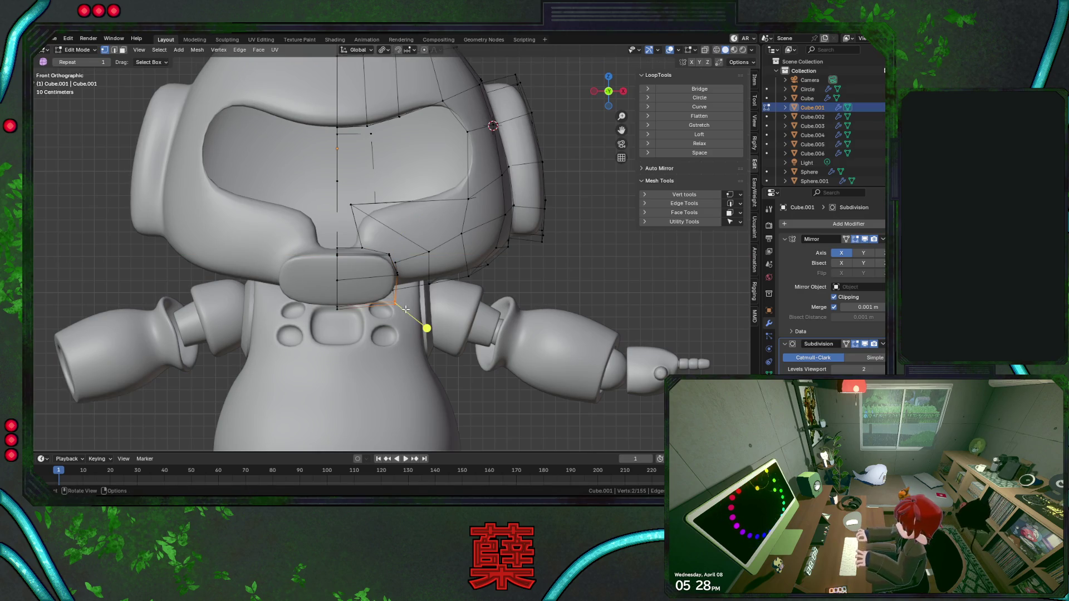
key(g)
key(x)
click(400, 309)
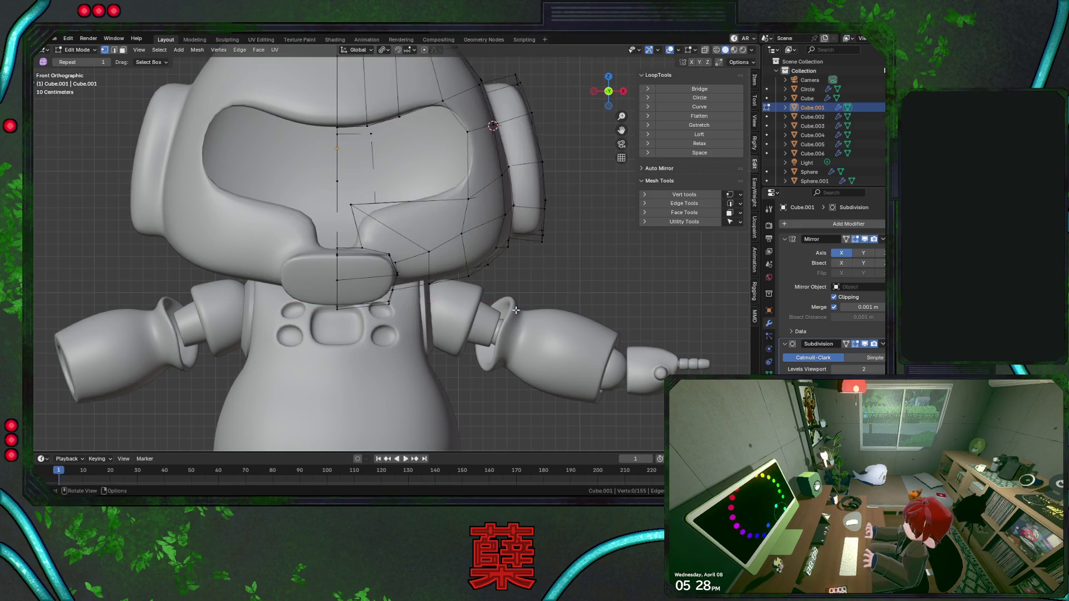
key(Tab)
middle_drag(567, 285, 451, 293)
scroll(434, 293, up, 3)
scroll(376, 292, up, 4)
Cut a centred edge loop around the snout and slide it along the surface.
click(360, 291)
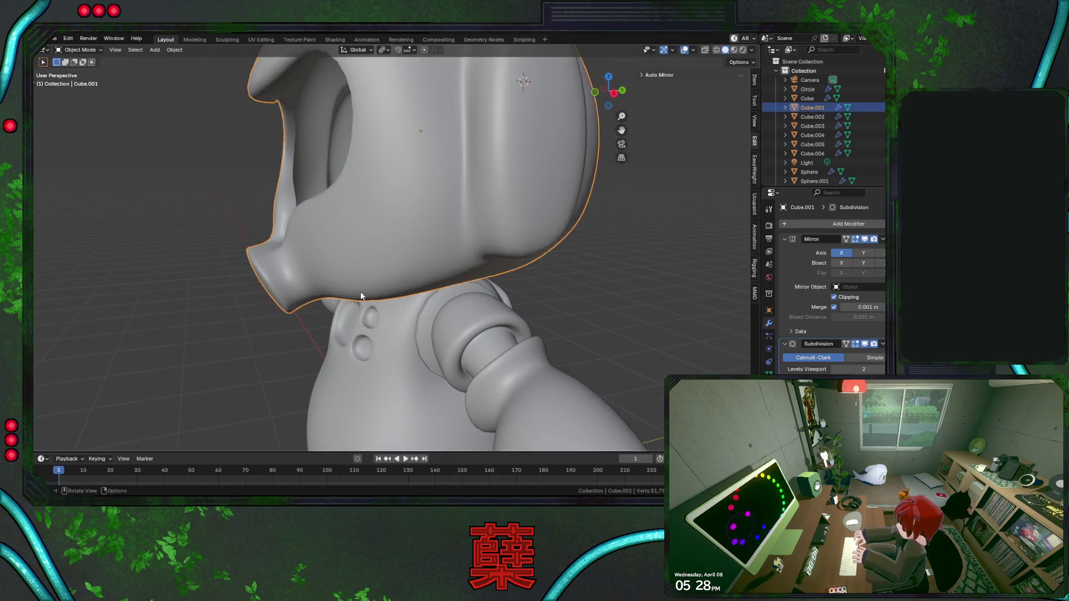
key(Tab)
middle_drag(373, 274, 276, 267)
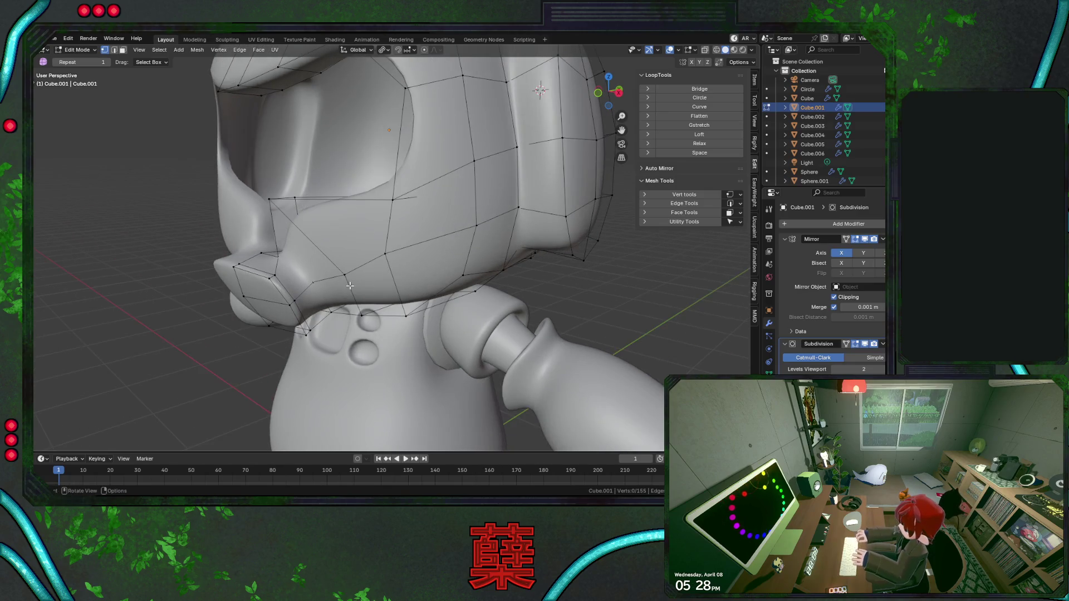
key(ctrl+r)
click(274, 264)
right_click(273, 264)
key(g)
key(g)
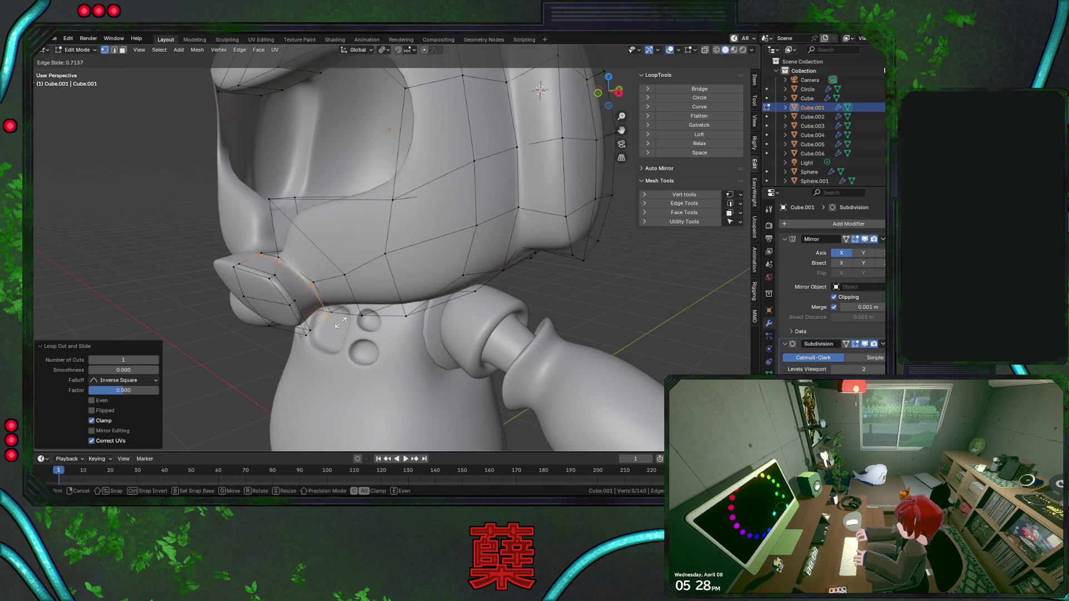
click(339, 323)
key(Tab)
scroll(250, 309, down, 4)
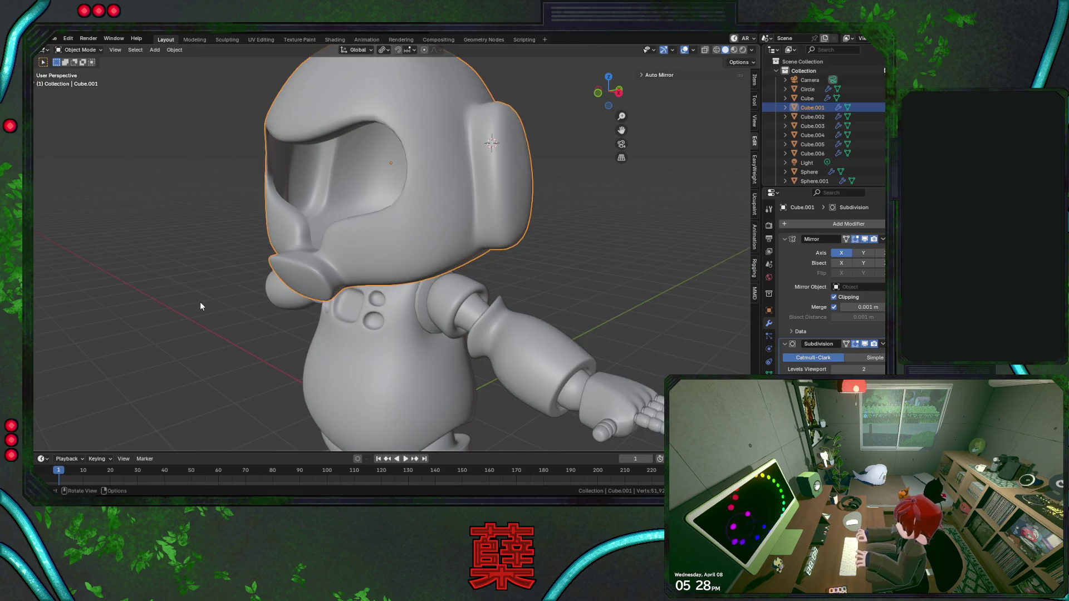
Review the robot from front and side, save BaseRobot, and resume head editing.
click(270, 303)
middle_drag(270, 304, 358, 319)
mouse_move(384, 283)
middle_down()
mouse_move(421, 305)
mouse_move(340, 278)
mouse_move(249, 282)
mouse_move(389, 270)
mouse_move(351, 280)
mouse_move(439, 260)
mouse_move(354, 226)
mouse_move(368, 209)
mouse_move(334, 278)
middle_up()
key(KP_1)
key(ctrl+s)
scroll(398, 279, up, 3)
click(335, 277)
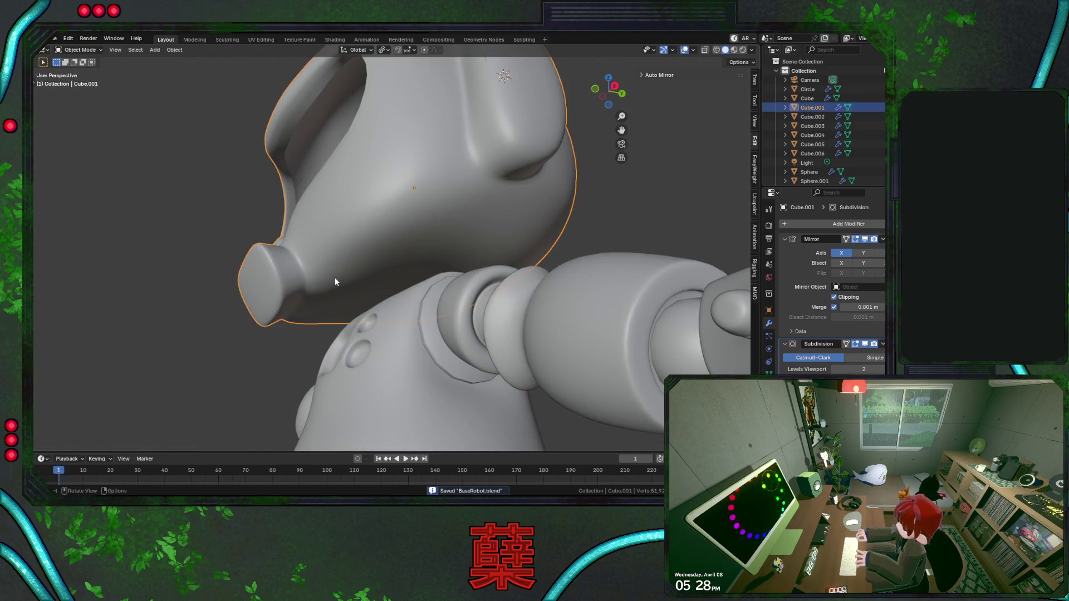
key(Tab)
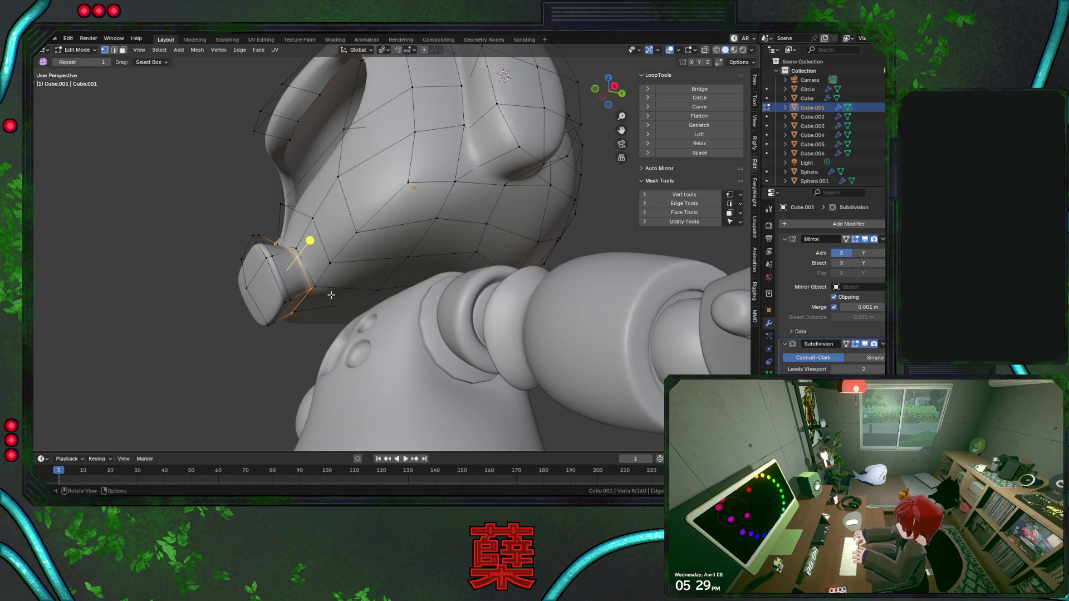
Undo the extra snout loop and slide the under-chin edge loop into place.
key(Tab)
key(Tab)
key(Tab)
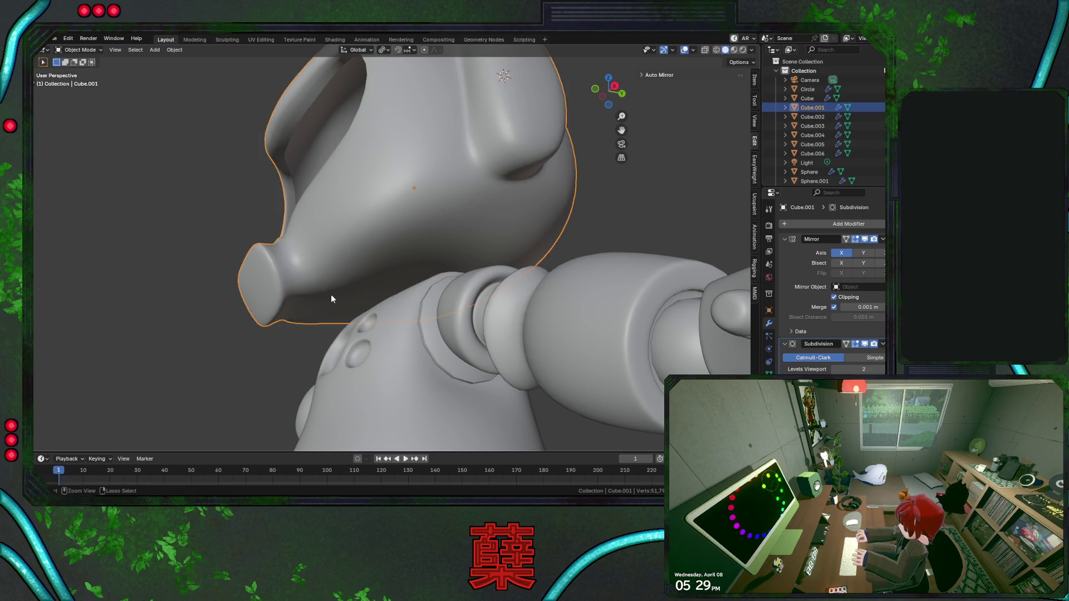
key(Tab)
key(Tab)
key(Tab)
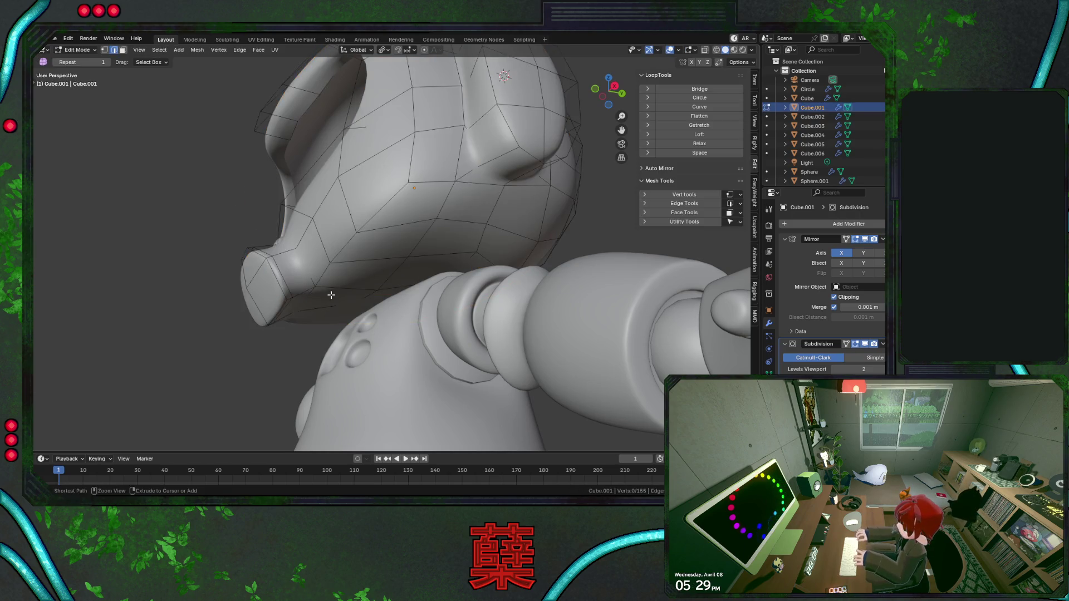
key(ctrl+z)
click(281, 255)
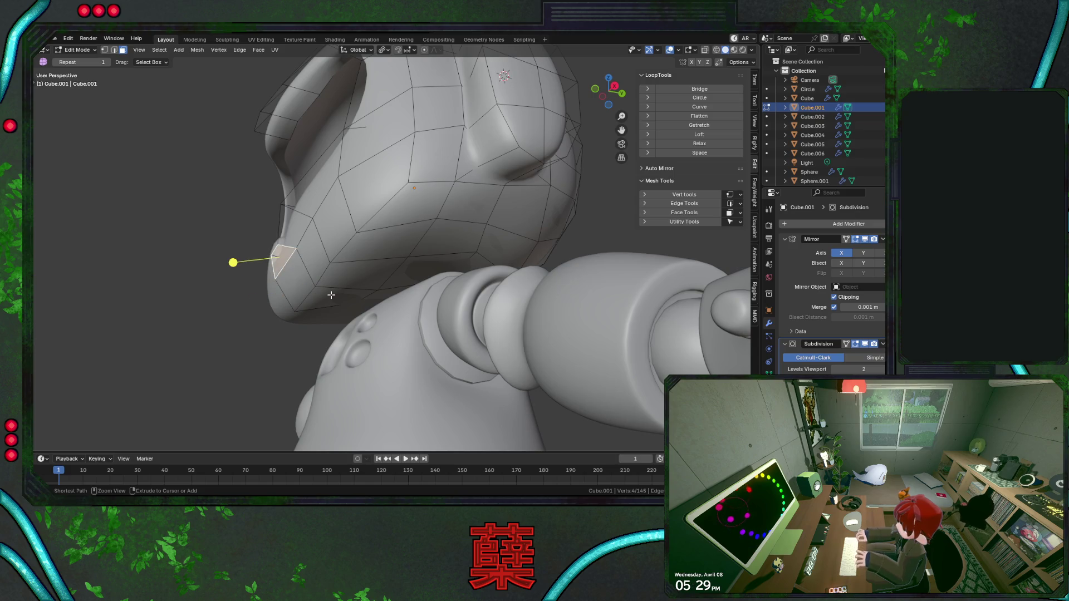
shift+click(331, 301)
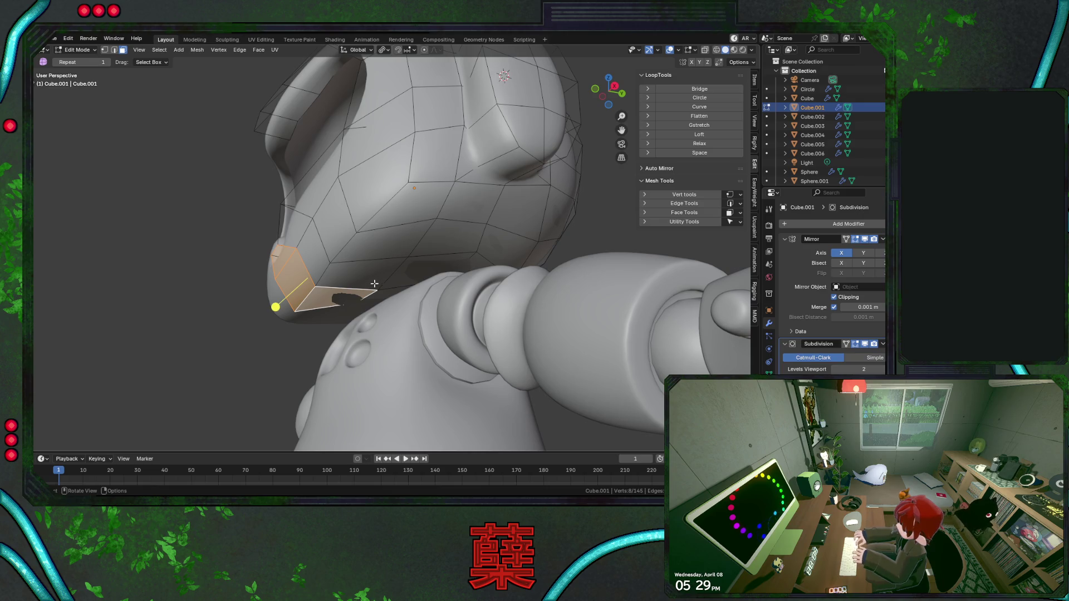
alt+click(364, 295)
key(g)
key(g)
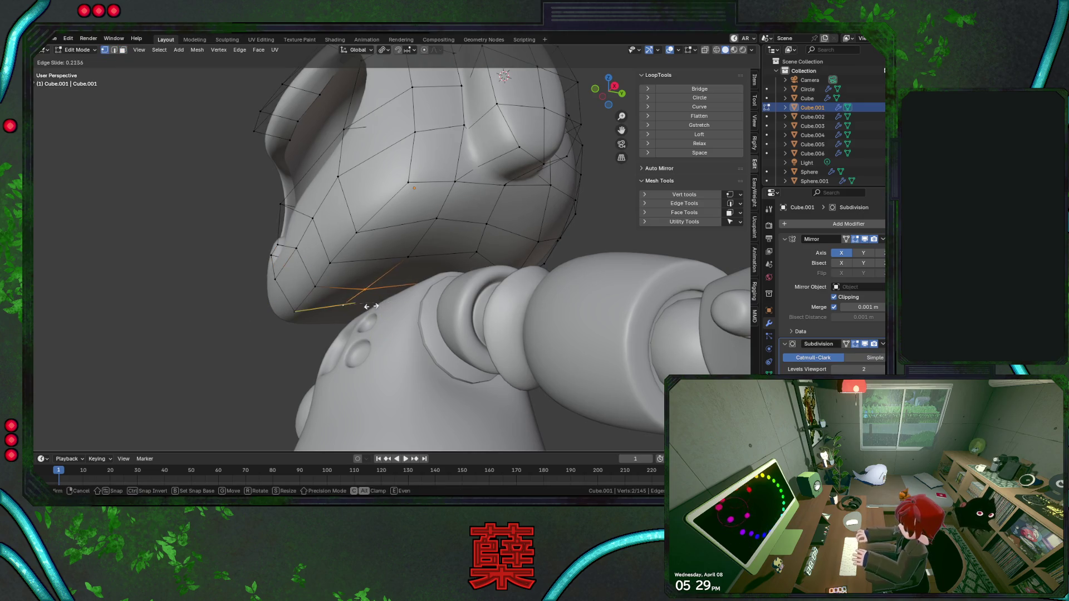
click(360, 307)
Slide successive chin vertices along their edges, lowering one along Z.
click(407, 259)
key(g)
key(g)
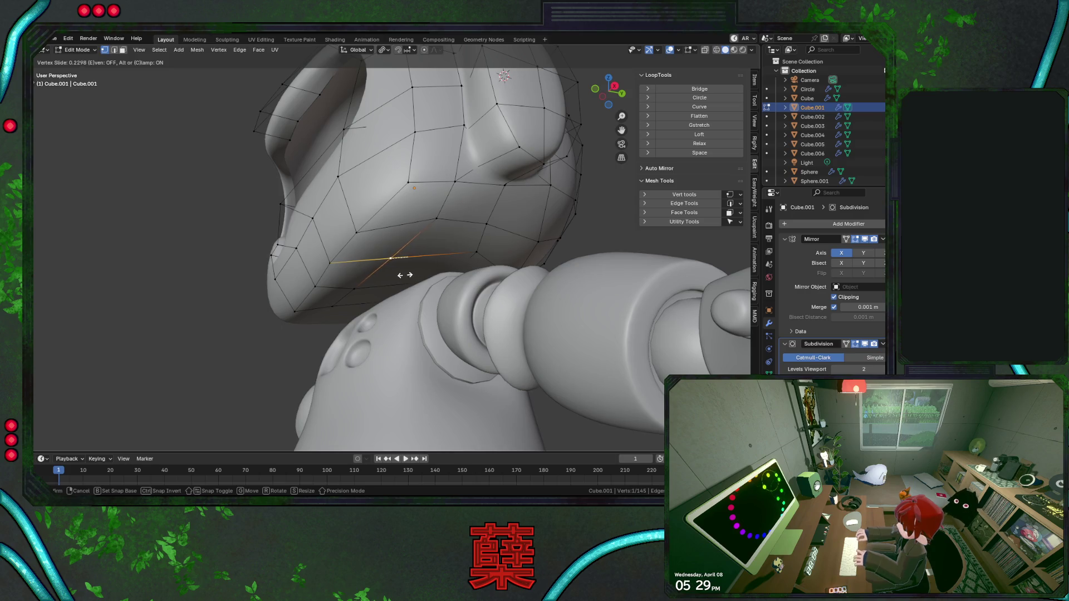
click(406, 274)
click(441, 235)
key(g)
key(g)
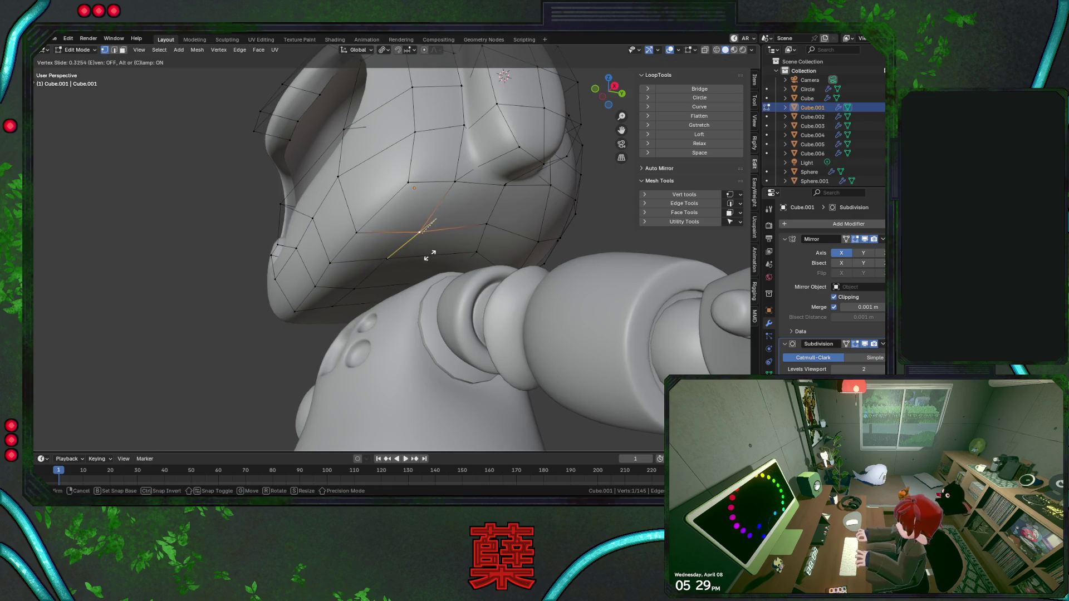
click(431, 255)
click(464, 253)
key(g)
key(g)
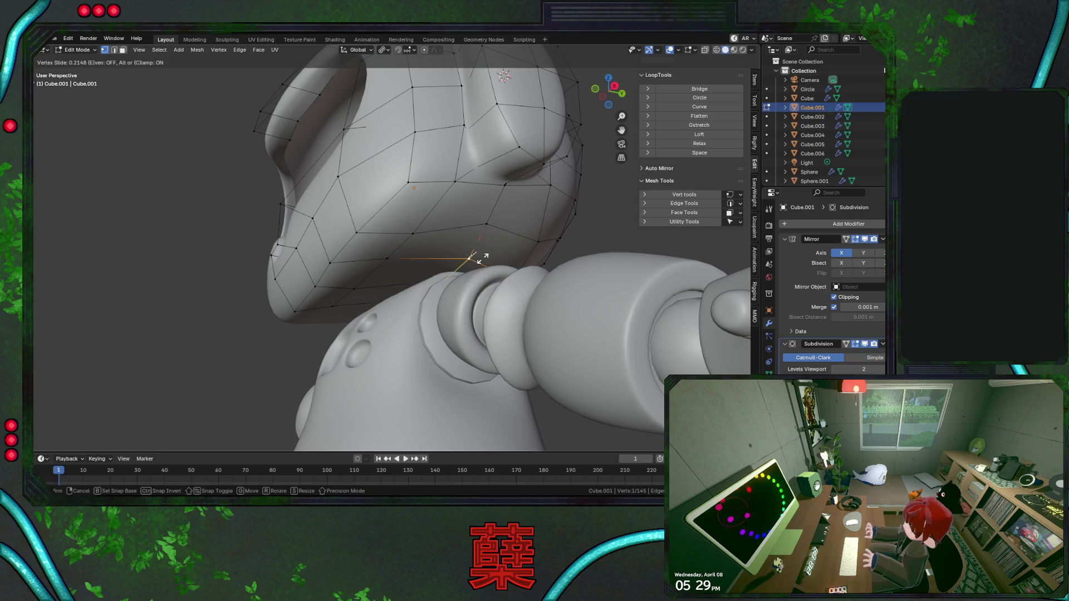
click(481, 257)
click(504, 251)
key(g)
key(z)
click(504, 242)
key(g)
key(g)
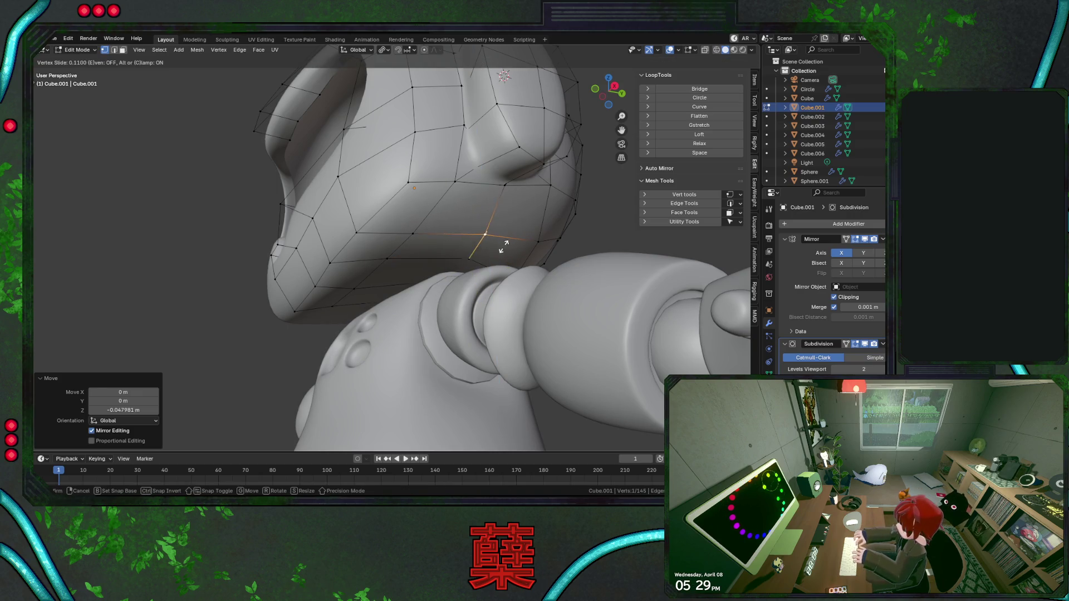
click(462, 250)
In front-view wireframe, slide the lower-rim vertices into a cleaner line.
key(KP_1)
key(shift+z)
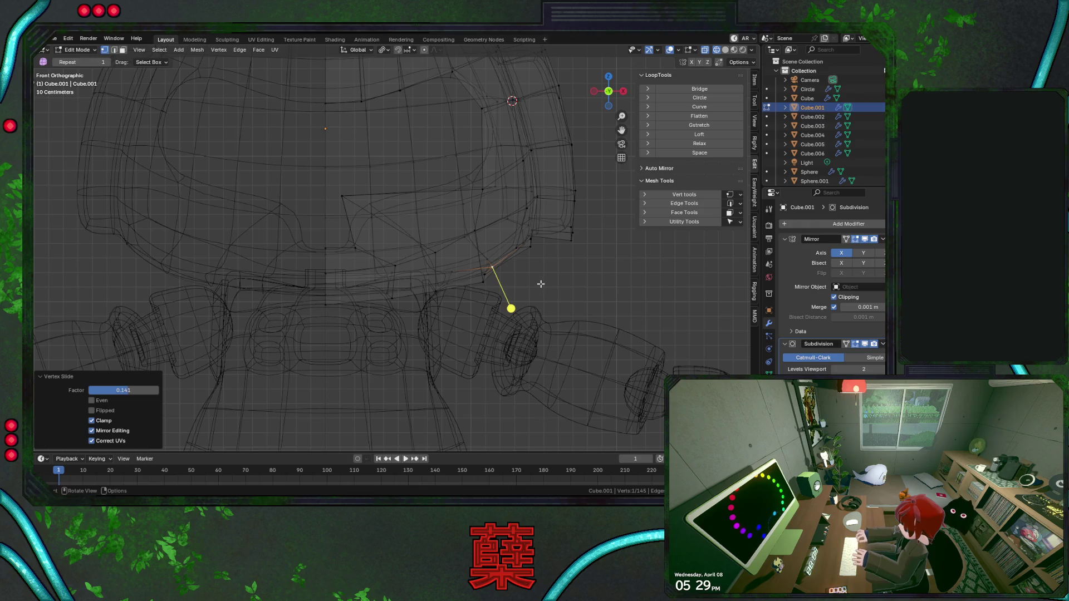
click(501, 279)
key(g)
key(g)
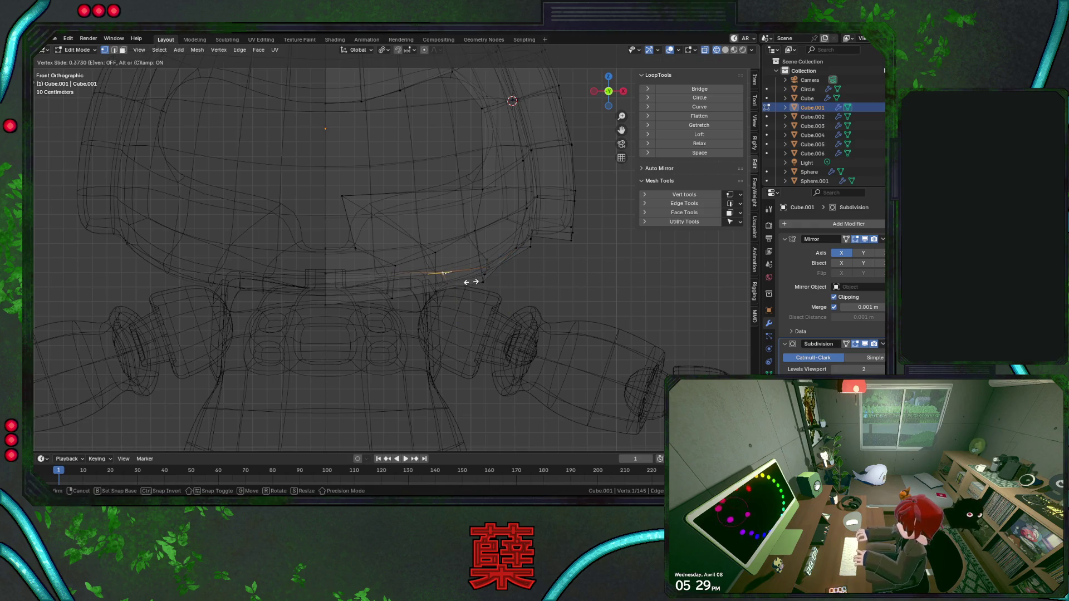
click(469, 282)
key(shift+z)
mouse_move(529, 268)
middle_down()
mouse_move(521, 277)
mouse_move(468, 251)
mouse_move(495, 240)
mouse_move(502, 266)
mouse_move(559, 285)
middle_up()
key(shift+z)
key(shift+v)
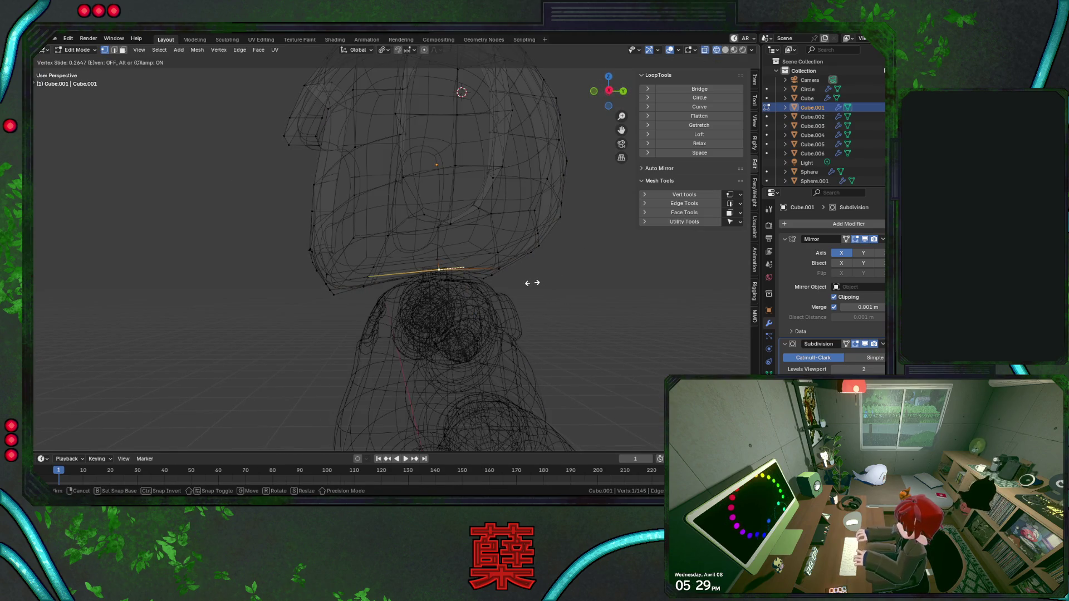
click(546, 285)
mouse_move(500, 292)
middle_down()
mouse_move(423, 297)
mouse_move(474, 306)
middle_up()
scroll(457, 307, down, 3)
key(g)
key(g)
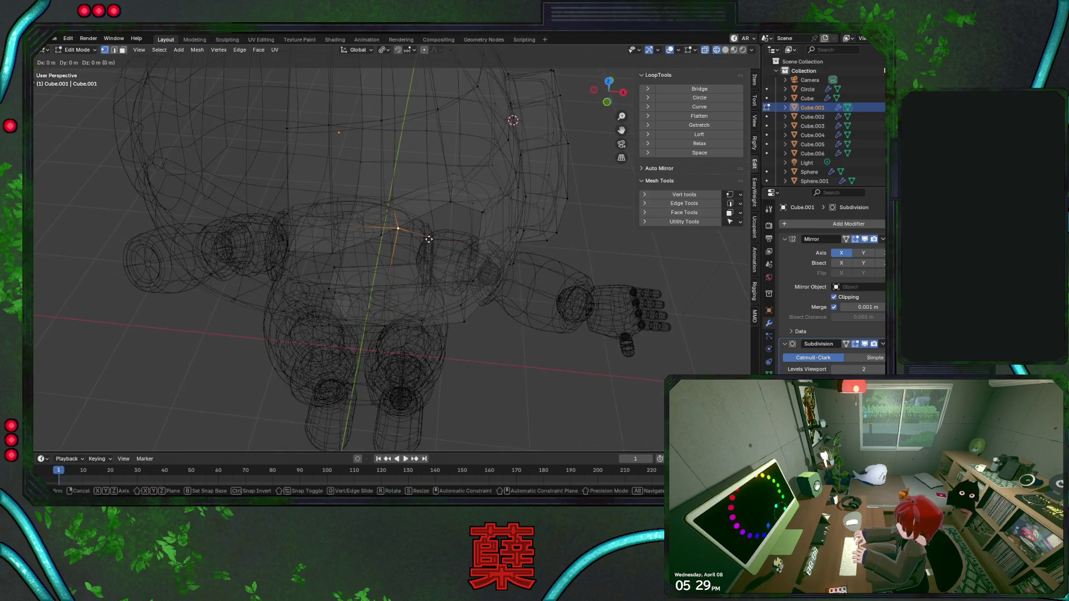
click(423, 245)
key(g)
key(g)
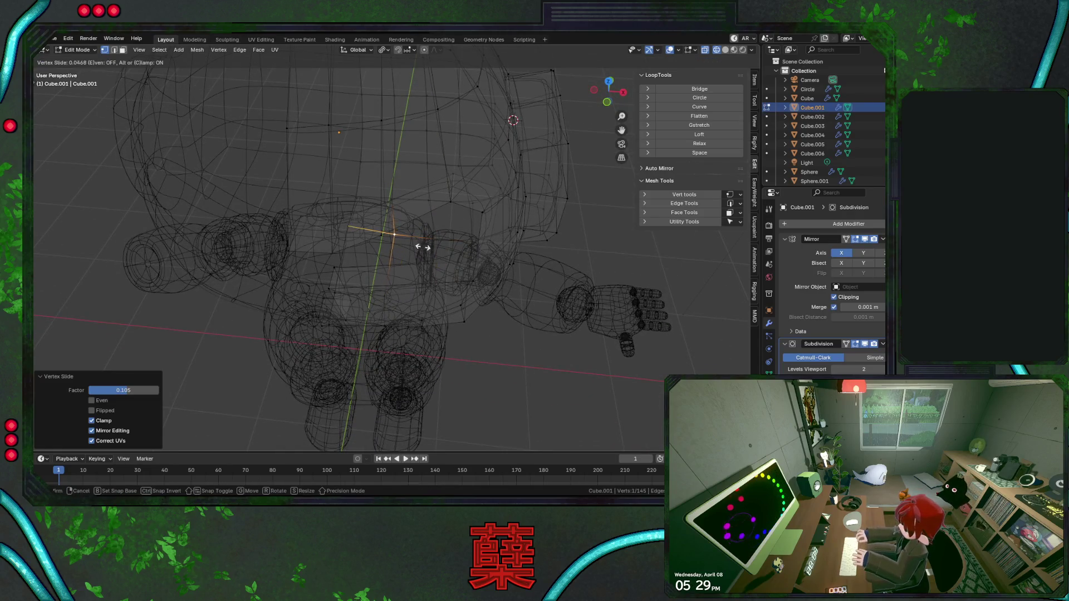
click(423, 250)
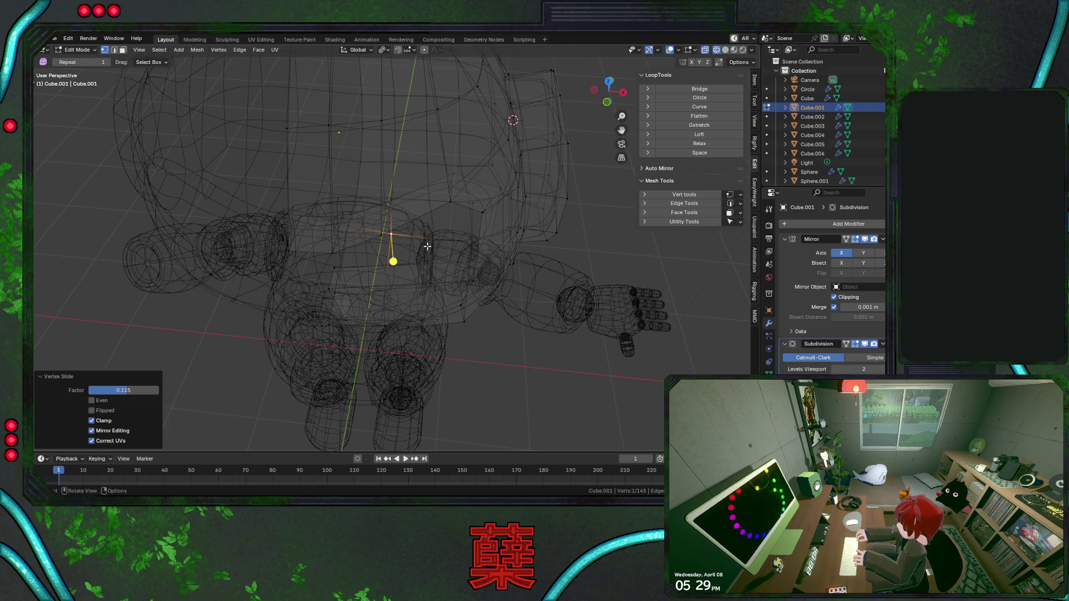
Try moving and sliding a lower back-rim vertex several ways, undoing each trial.
mouse_move(422, 246)
middle_down()
mouse_move(442, 220)
mouse_move(486, 199)
mouse_move(505, 264)
mouse_move(431, 294)
mouse_move(323, 301)
mouse_move(358, 292)
mouse_move(350, 232)
middle_up()
key(shift+z)
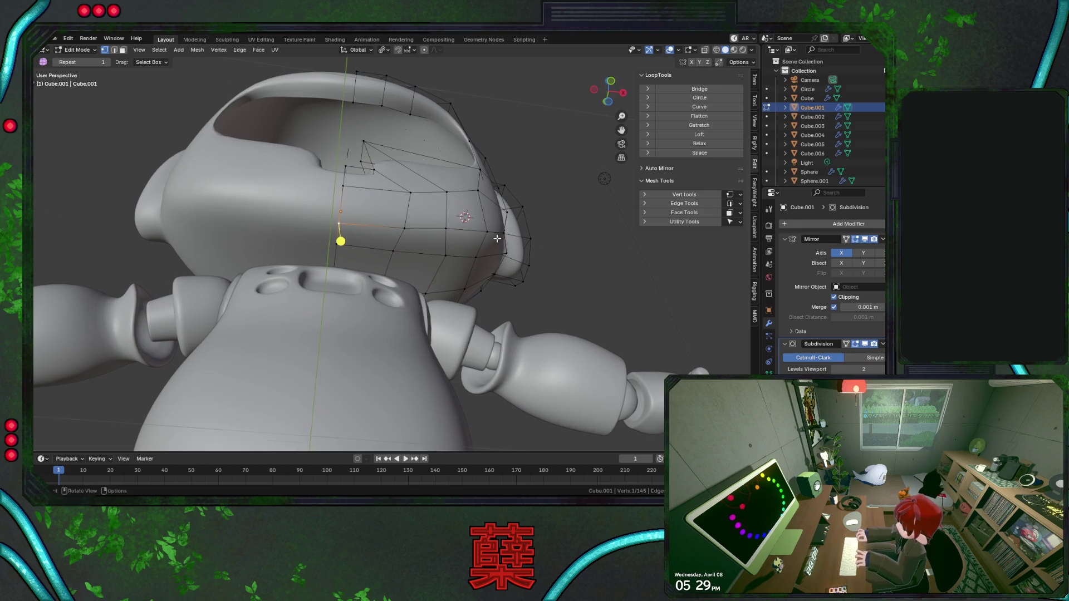
middle_drag(497, 239, 415, 268)
key(g)
key(y)
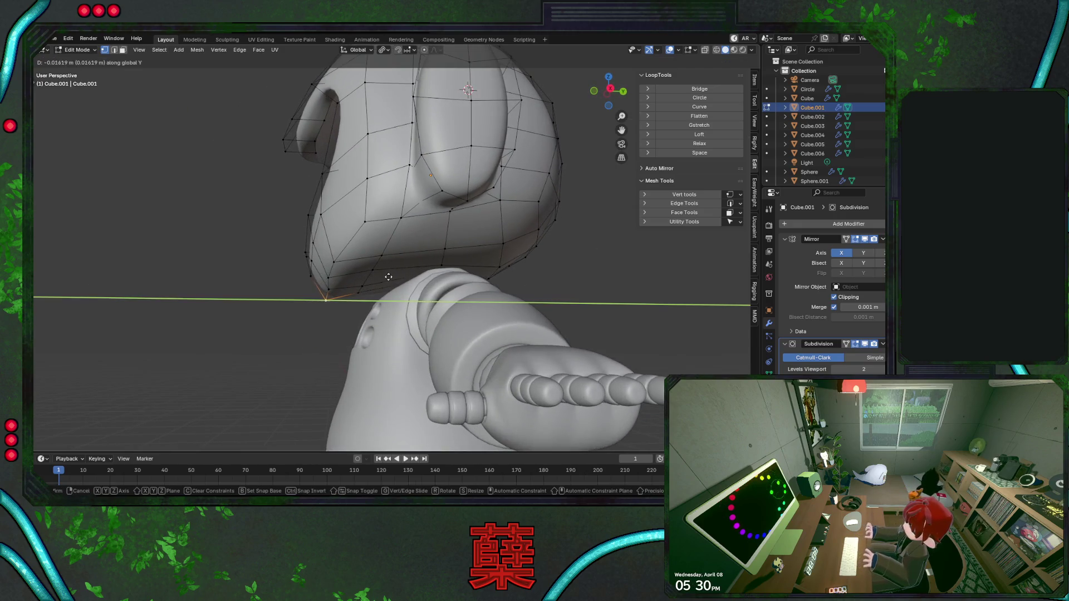
click(370, 294)
key(ctrl+z)
key(g)
key(g)
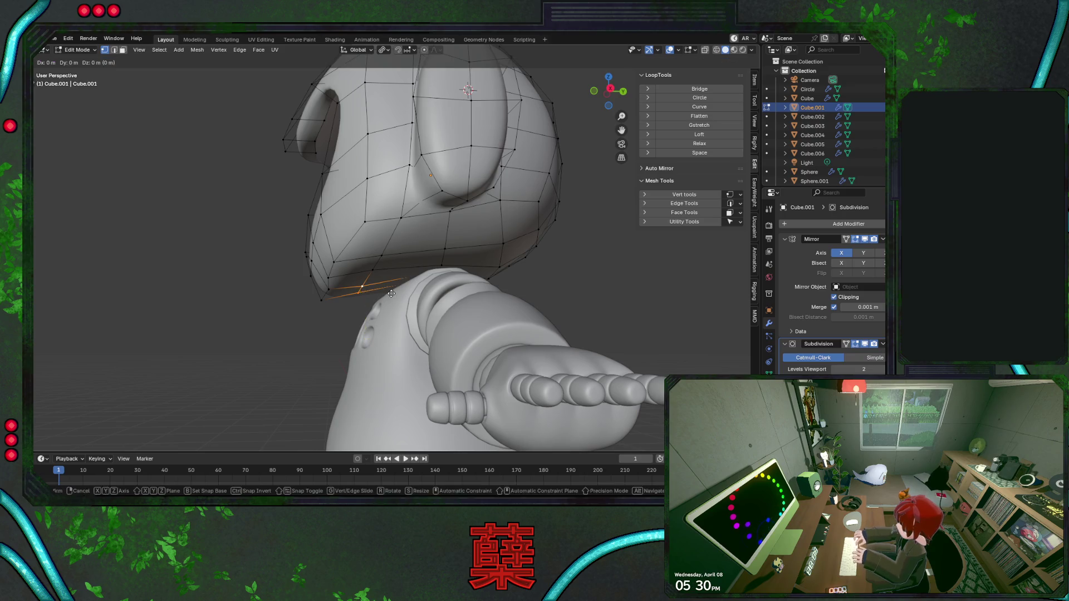
click(382, 294)
key(ctrl+z)
key(g)
key(y)
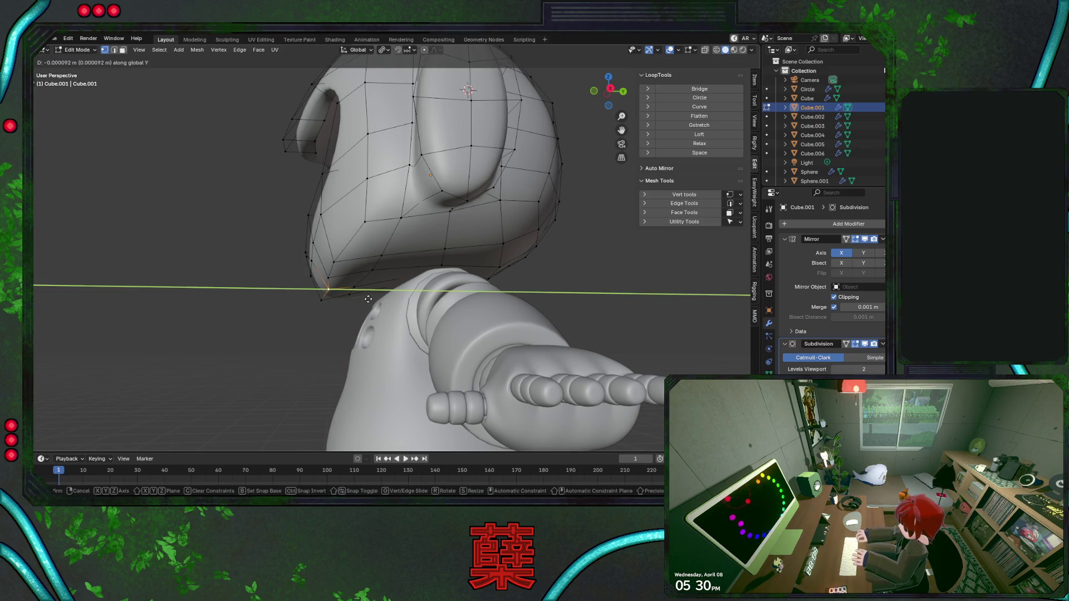
click(365, 298)
key(ctrl+z)
key(g)
key(g)
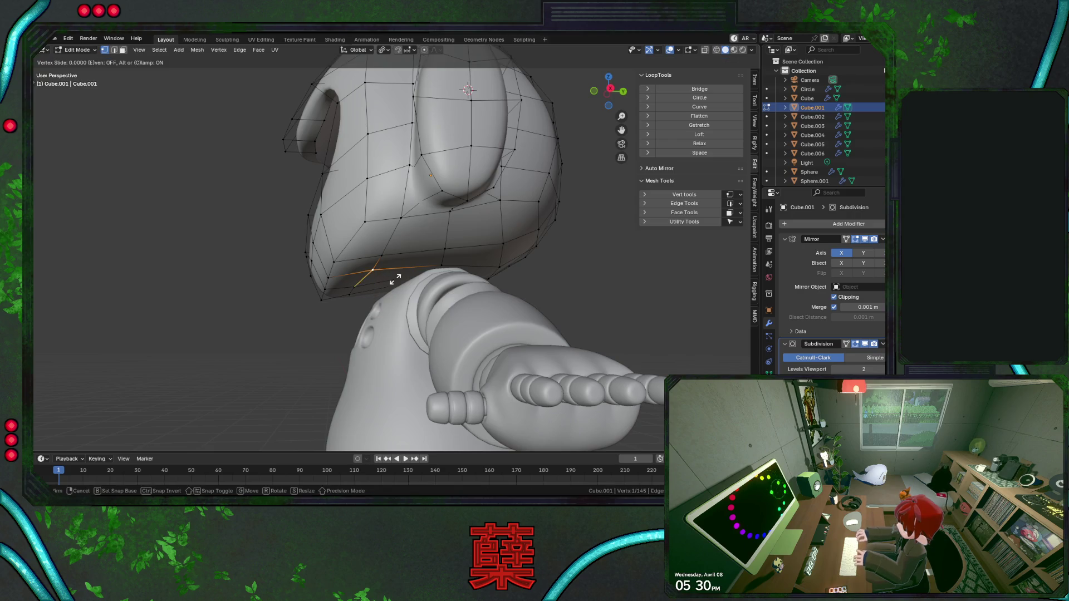
click(389, 278)
key(ctrl+z)
key(g)
key(g)
click(376, 295)
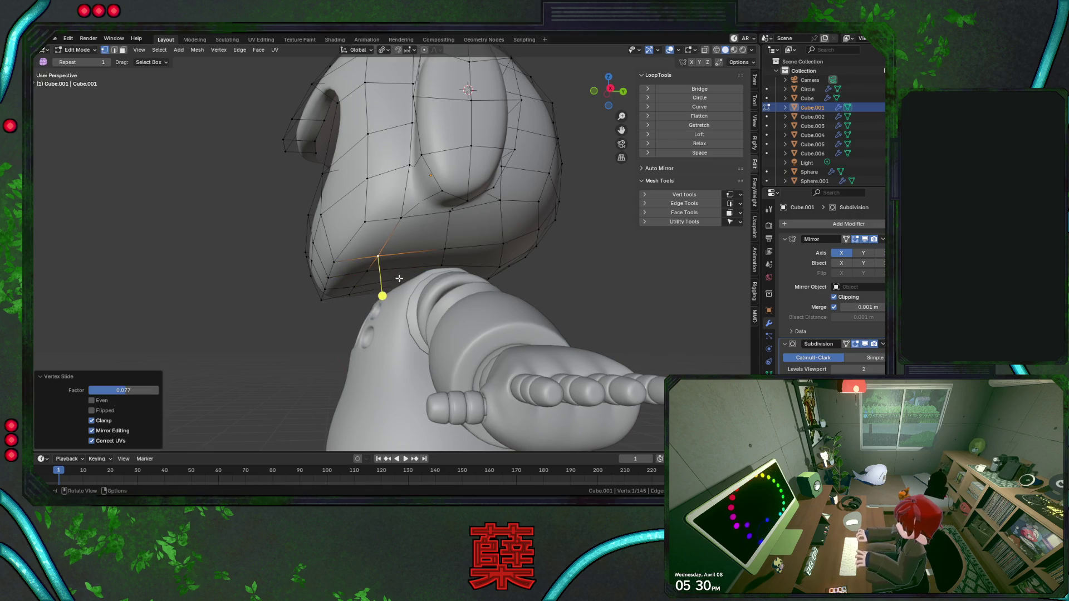
key(ctrl+z)
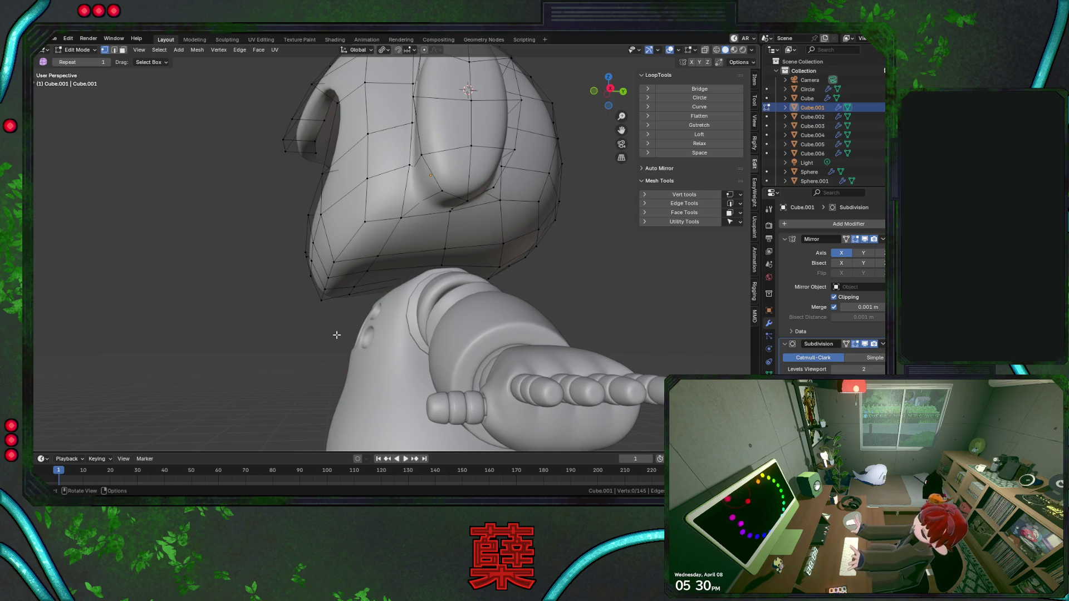
Save BaseRobot, then extrude two lower rim faces outward along their normals into a new tube segment.
mouse_move(531, 314)
middle_down()
mouse_move(351, 303)
mouse_move(325, 288)
middle_up()
key(ctrl+s)
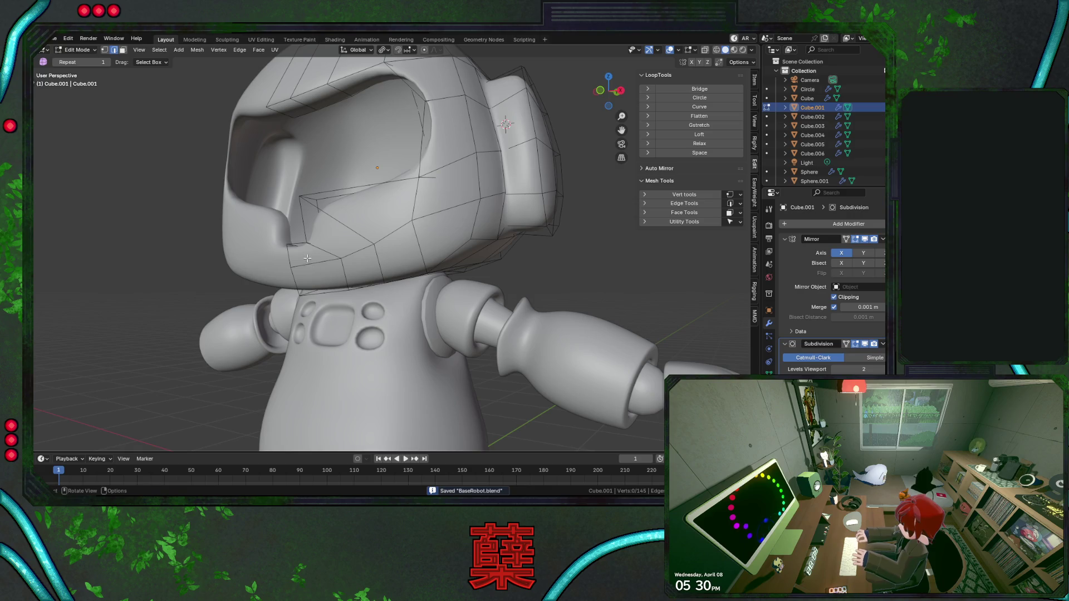
key(3)
click(300, 259)
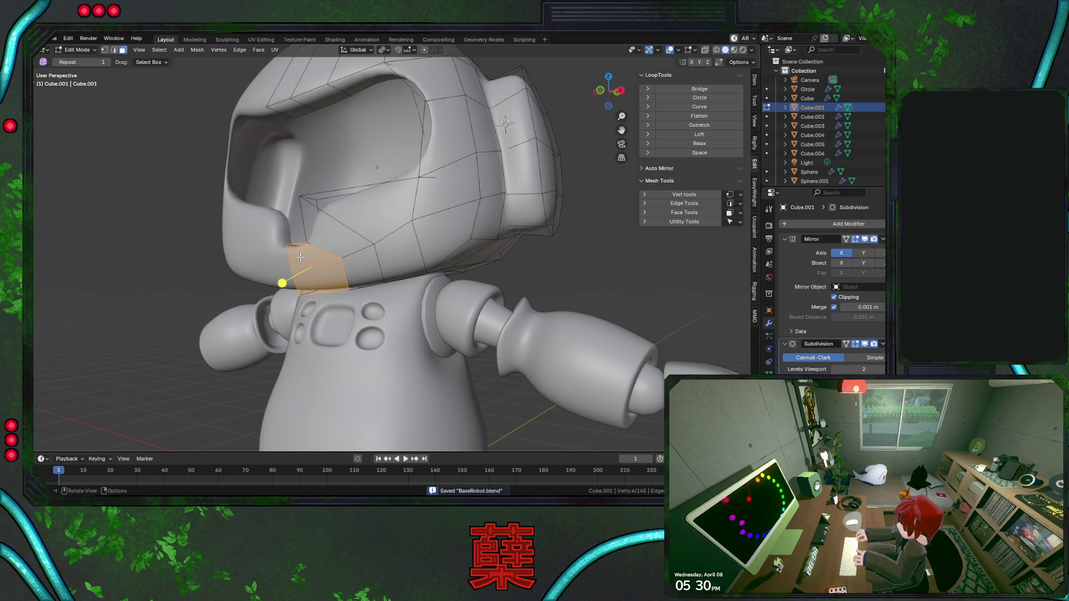
shift+click(322, 275)
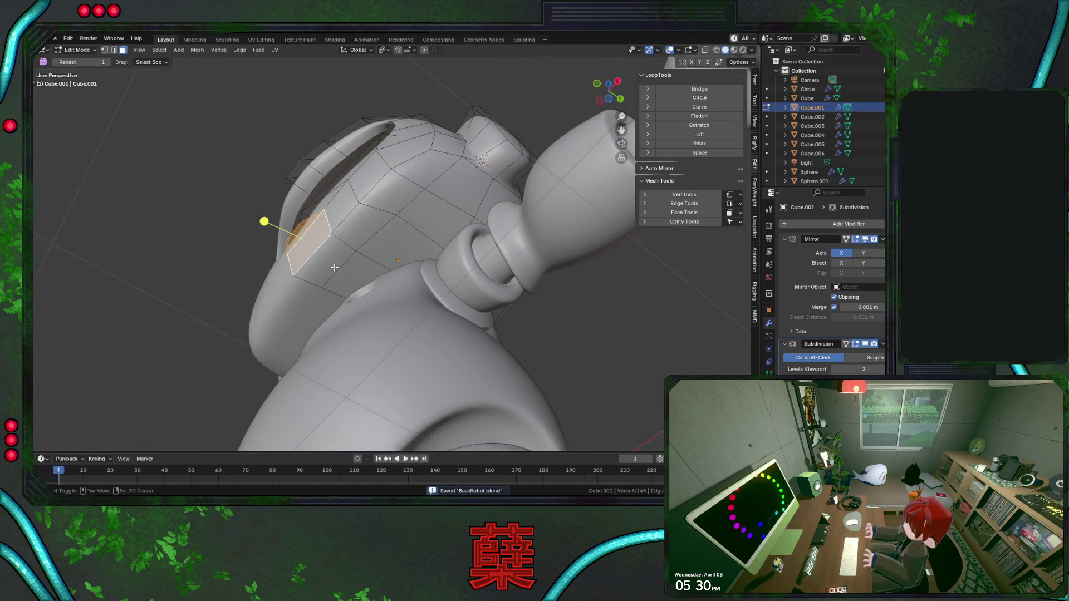
middle_drag(357, 264, 389, 280)
key(alt+e)
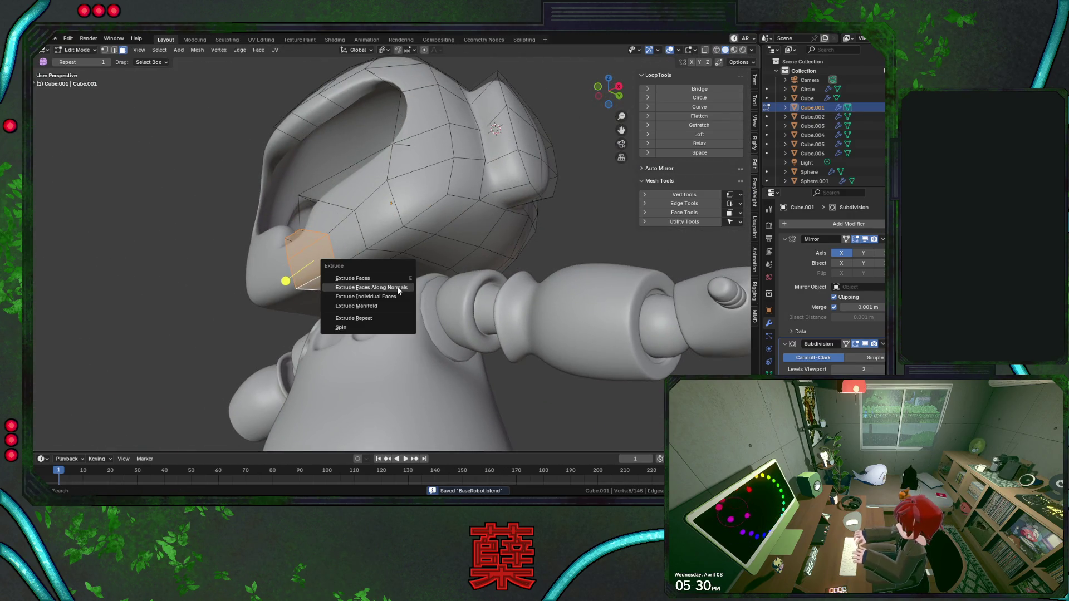
click(393, 303)
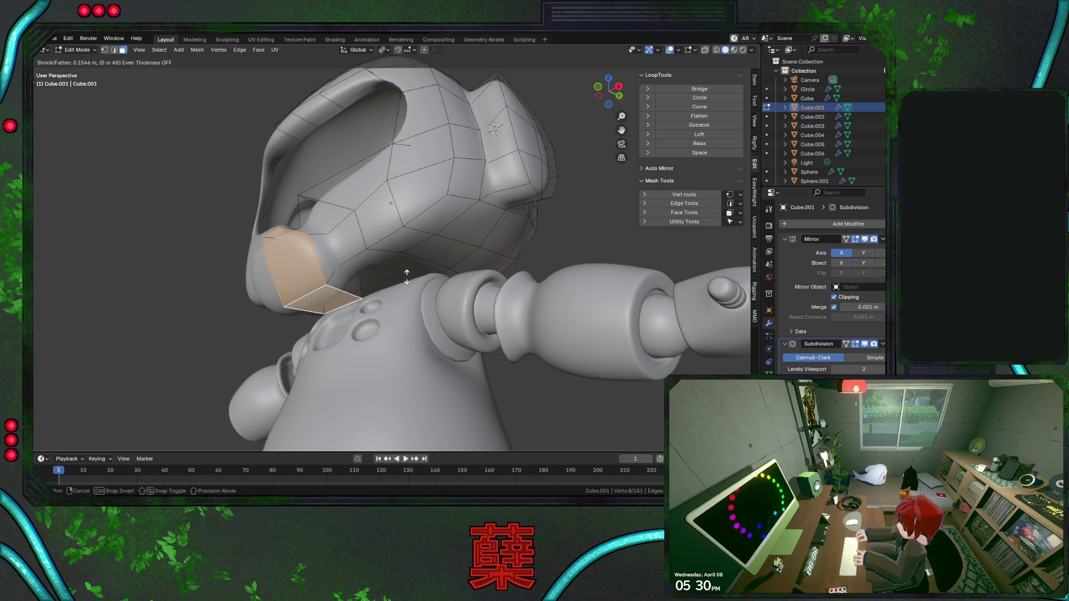
click(274, 296)
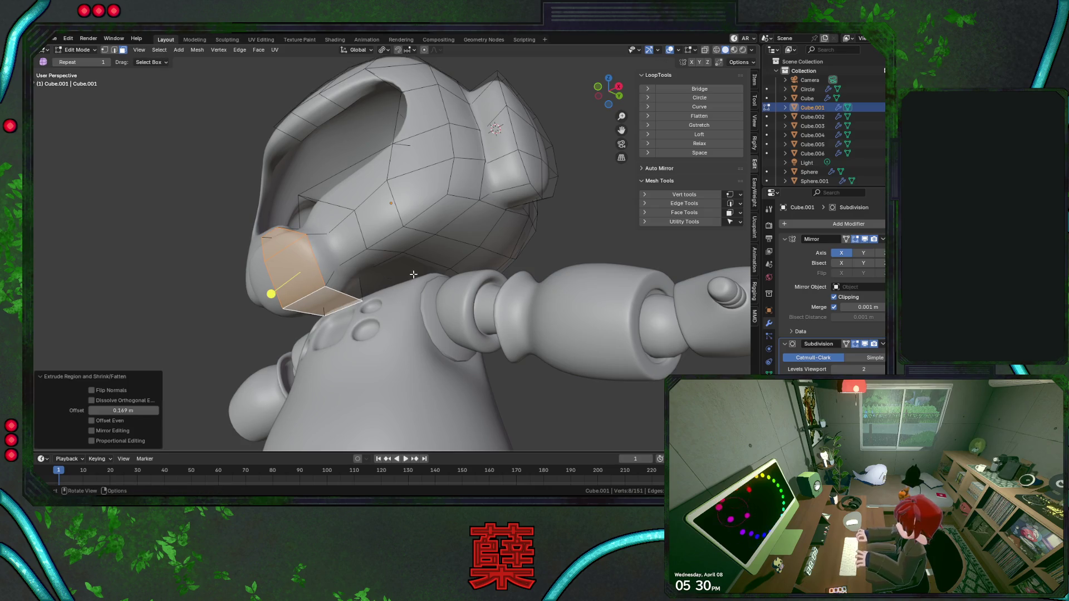
Add an edge loop across the new segment, preview it smoothed from the front and save.
middle_drag(275, 298, 271, 327)
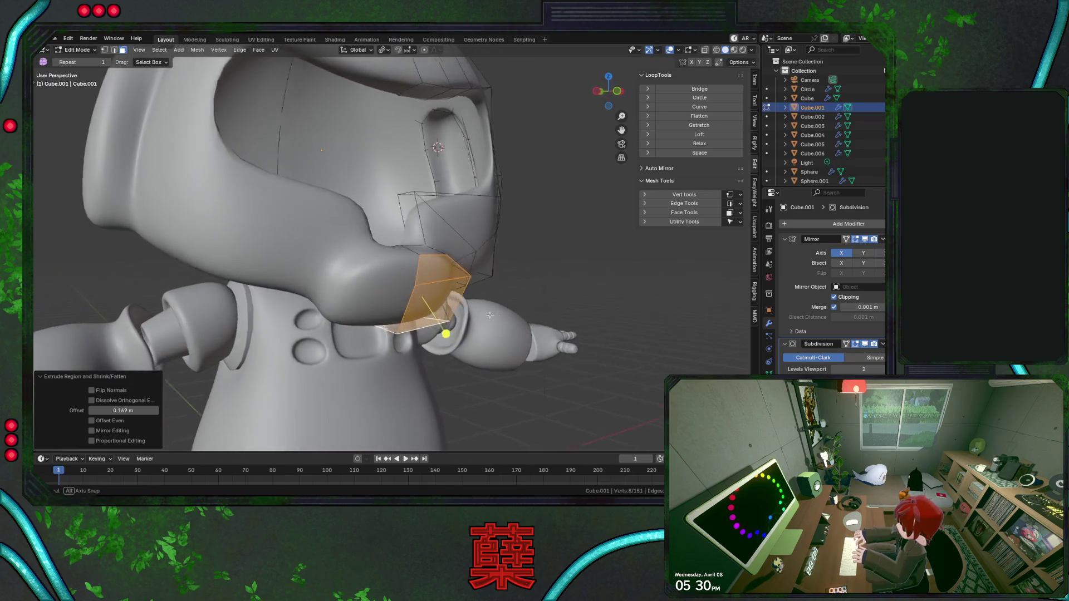
mouse_move(389, 313)
middle_down()
mouse_move(373, 327)
mouse_move(320, 301)
middle_up()
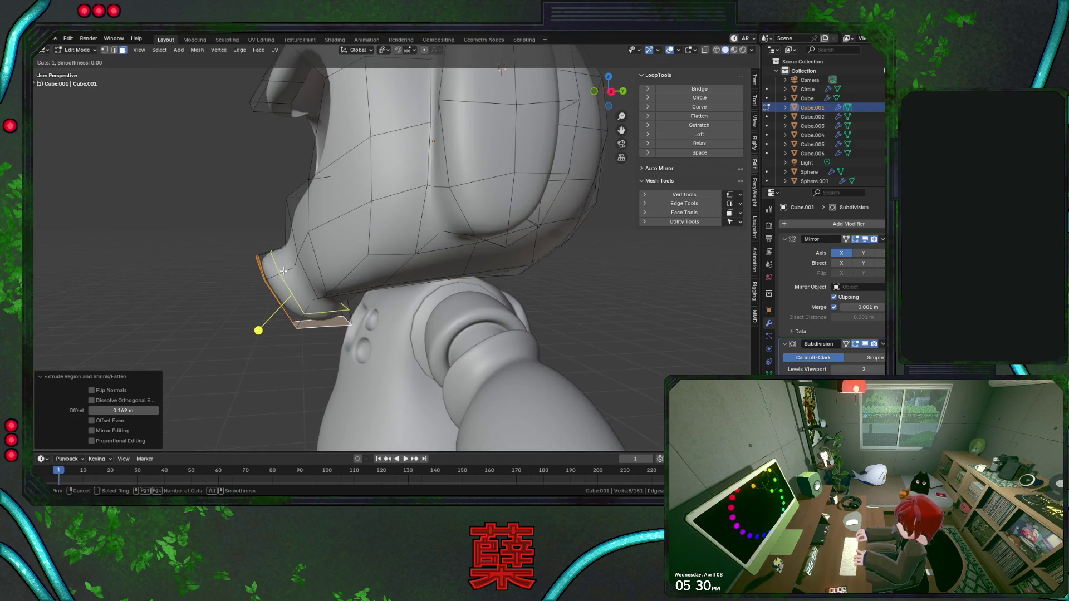
key(ctrl+r)
click(355, 304)
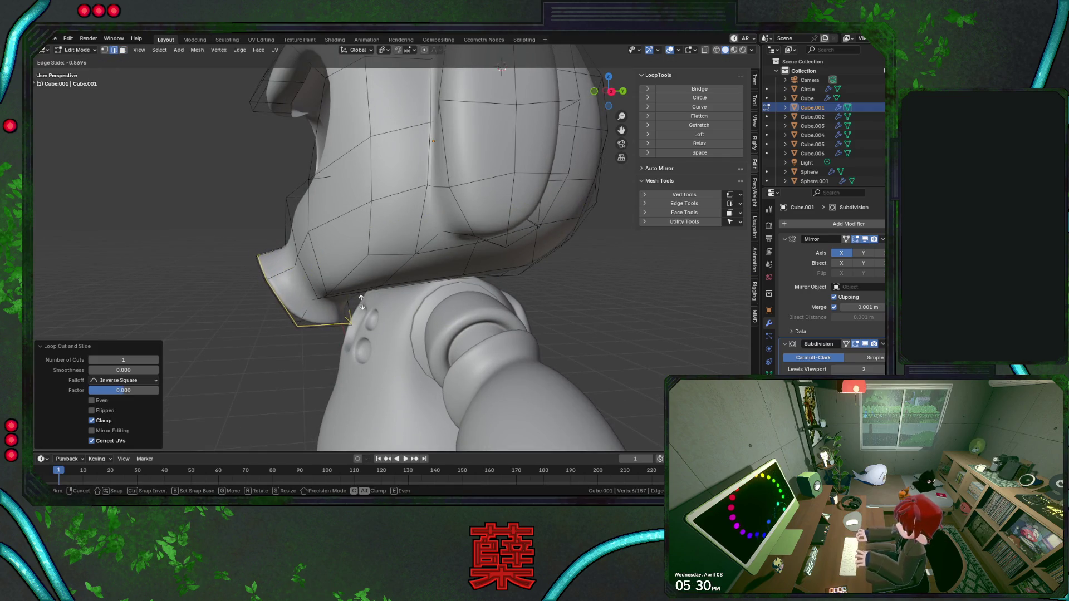
click(382, 272)
key(Tab)
mouse_move(244, 313)
middle_down()
mouse_move(387, 309)
mouse_move(425, 285)
mouse_move(385, 272)
mouse_move(411, 255)
mouse_move(412, 223)
mouse_move(316, 264)
mouse_move(317, 294)
mouse_move(357, 300)
middle_up()
key(KP_1)
key(ctrl+s)
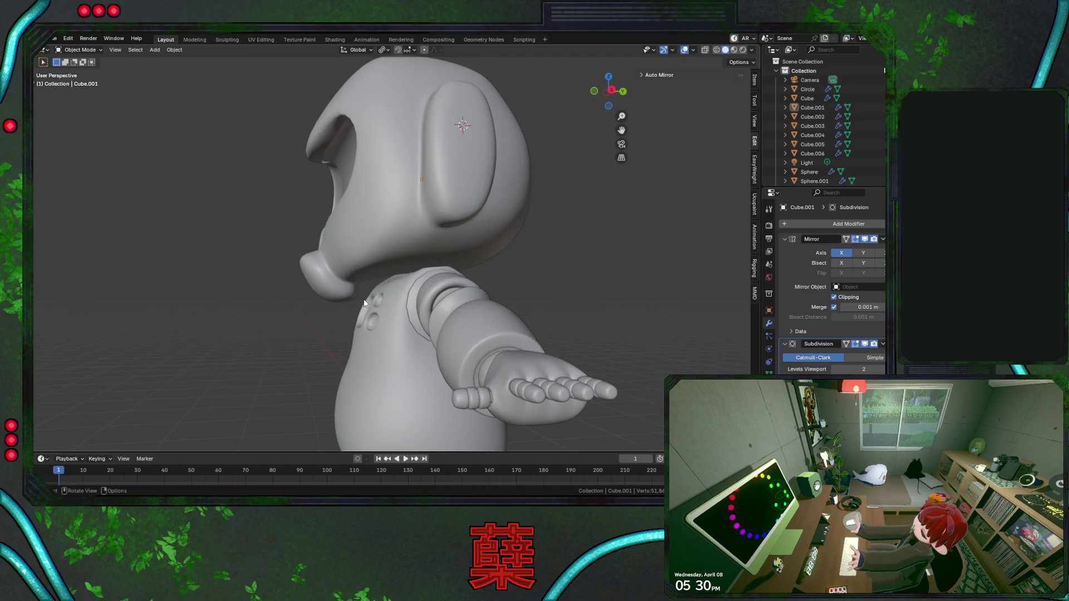
Edit the head mesh, inspect the rim in see-through display, undo the stray selection and save.
click(363, 299)
key(Tab)
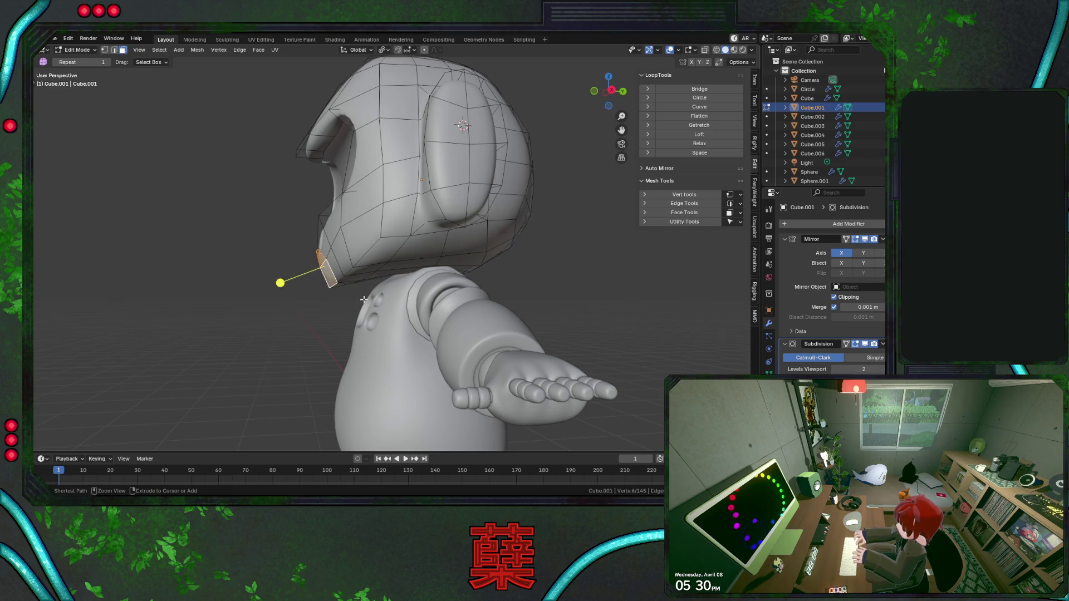
mouse_move(367, 299)
middle_down()
mouse_move(407, 304)
mouse_move(401, 343)
middle_up()
key(ctrl+s)
key(alt+z)
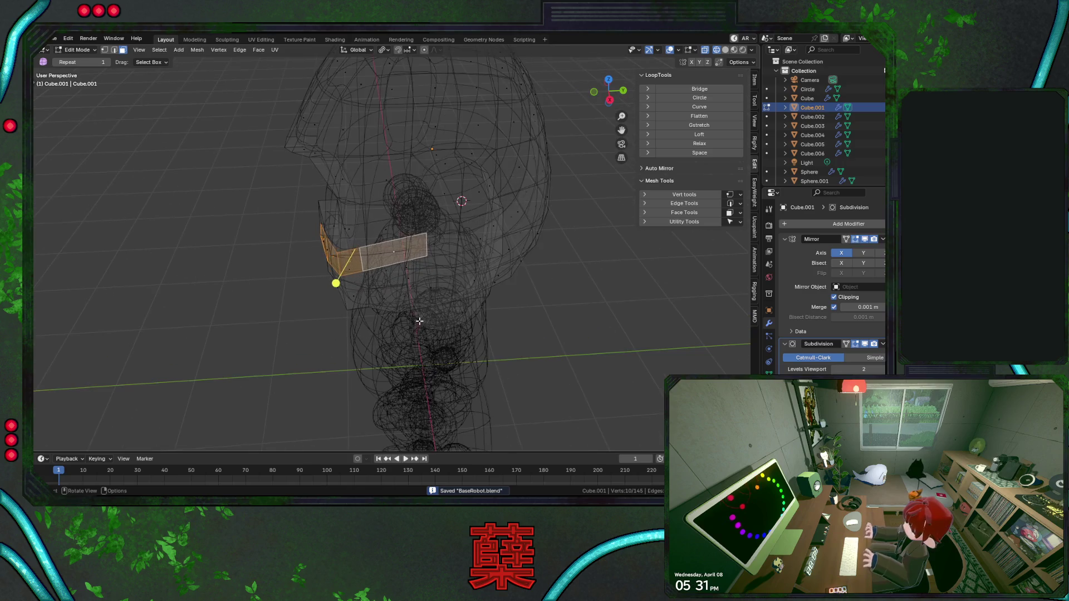
key(alt+z)
scroll(434, 315, up, 4)
mouse_move(446, 286)
middle_down()
mouse_move(422, 295)
mouse_move(443, 269)
middle_up()
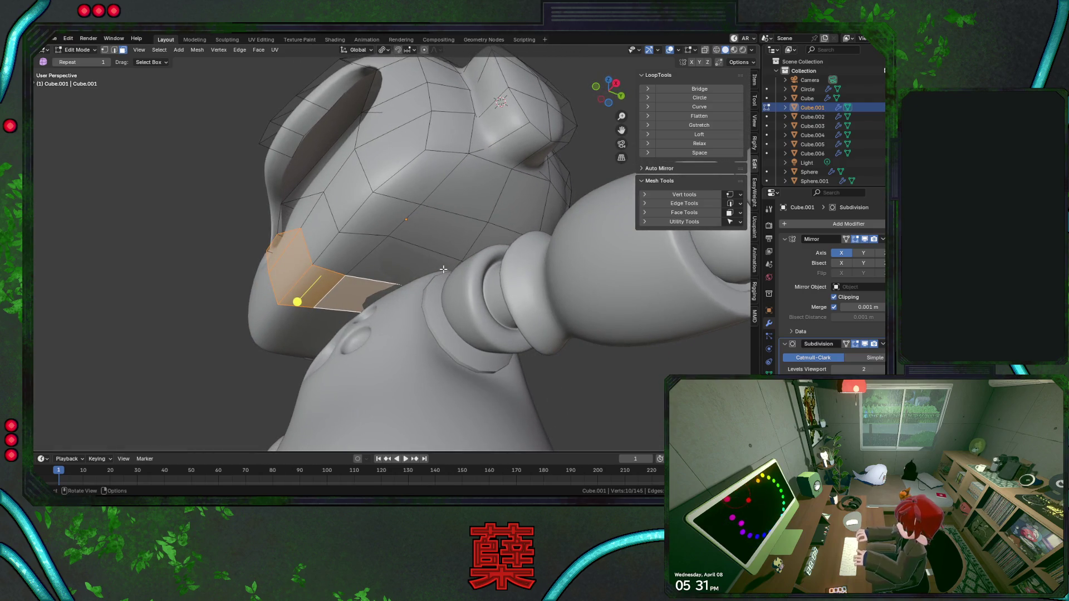
key(ctrl+z)
key(ctrl+s)
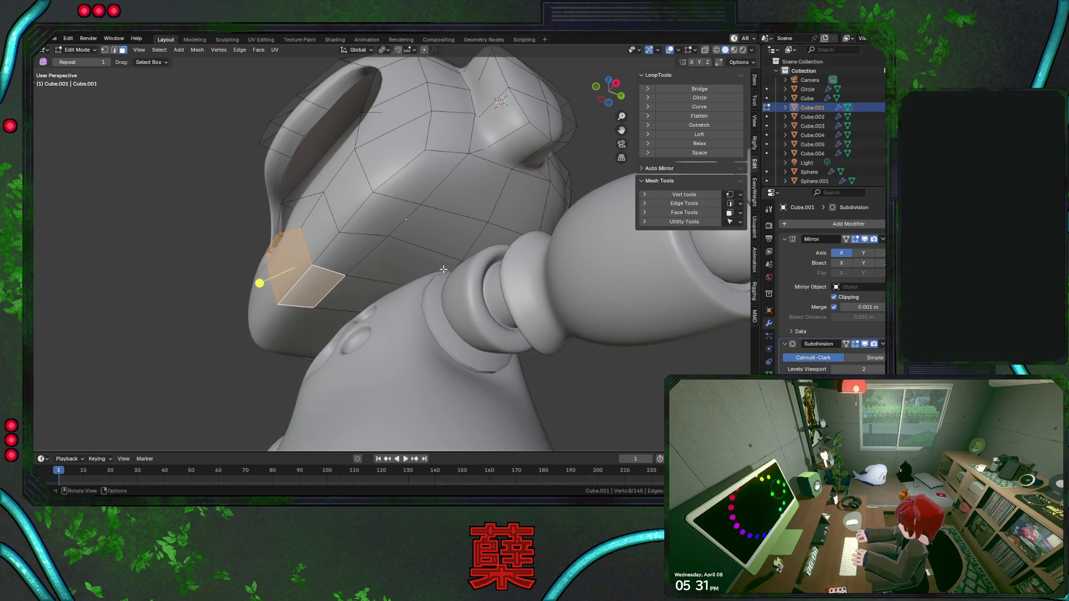
Slide the edge loop below the rim along the surface and nudge a first vertex along its edge.
key(ctrl+z)
alt+click(349, 275)
key(g)
key(g)
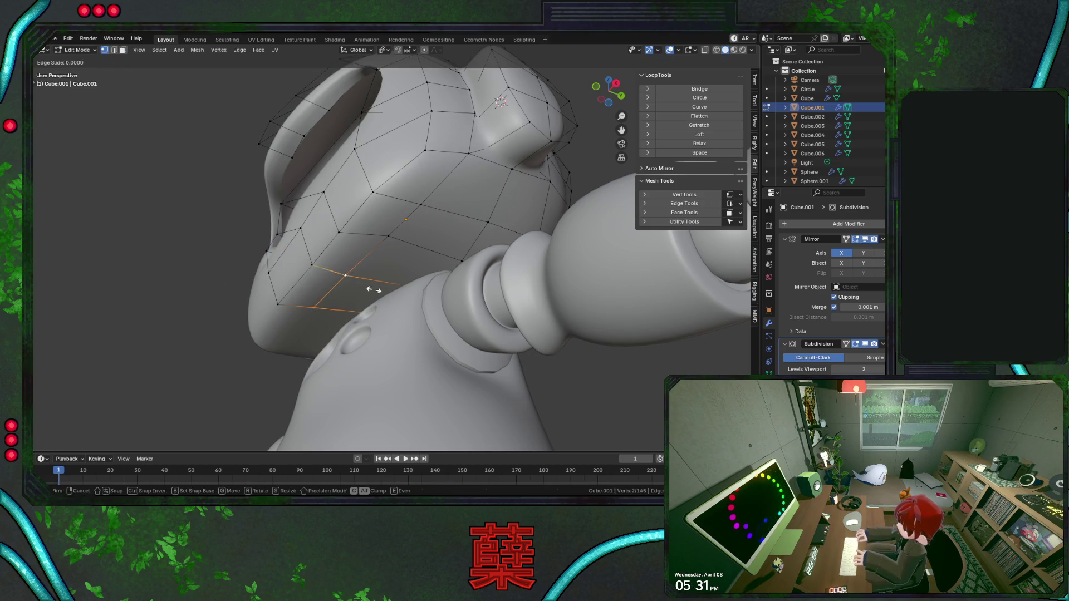
click(387, 292)
click(405, 242)
key(g)
key(g)
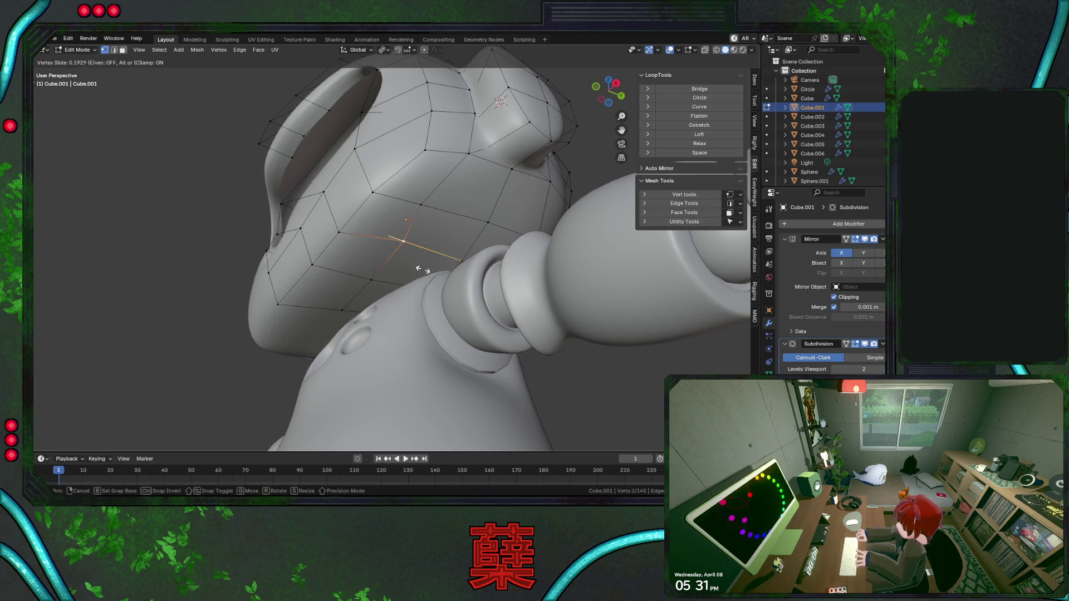
click(424, 210)
key(g)
key(g)
click(433, 209)
Slide several more vertices near the neck along their edges to line up with the tube, then save.
click(372, 280)
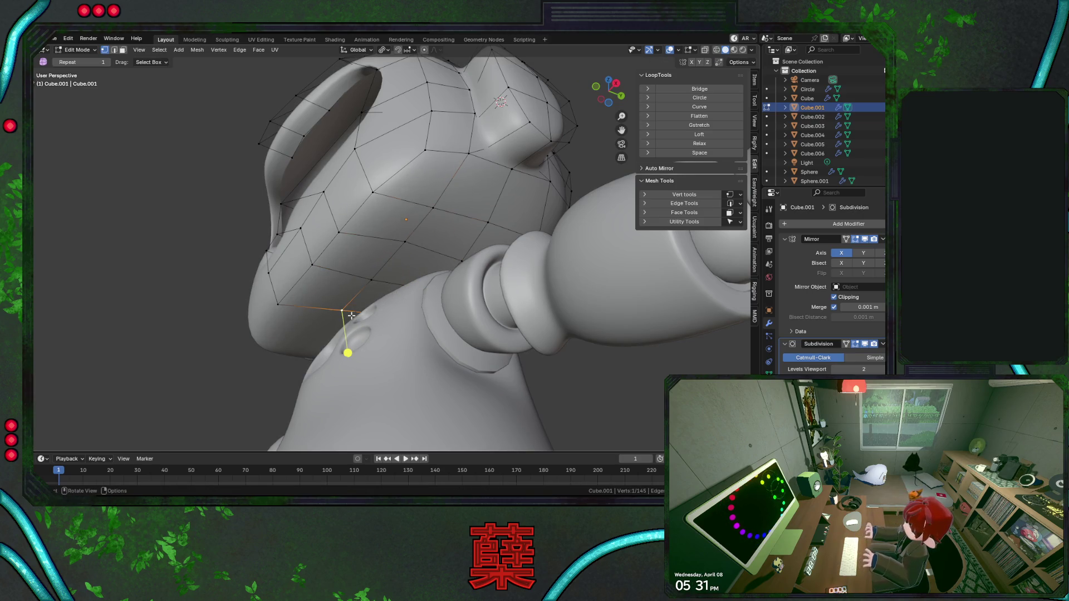
key(g)
key(g)
click(381, 286)
click(337, 267)
key(g)
key(g)
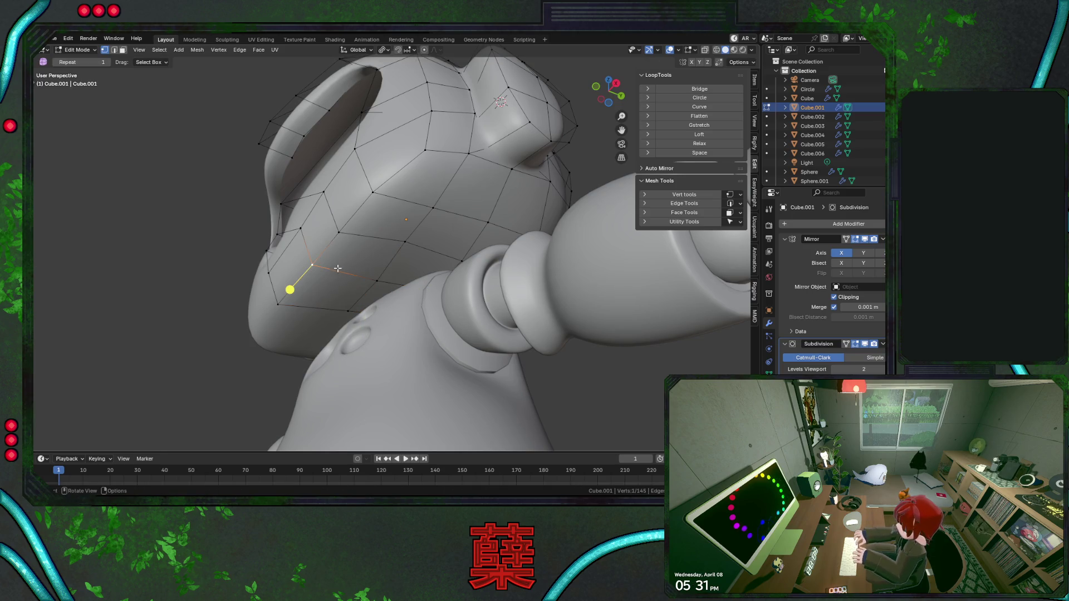
click(404, 245)
mouse_move(403, 244)
middle_down()
mouse_move(515, 241)
mouse_move(315, 295)
middle_up()
key(g)
key(g)
click(513, 241)
key(ctrl+s)
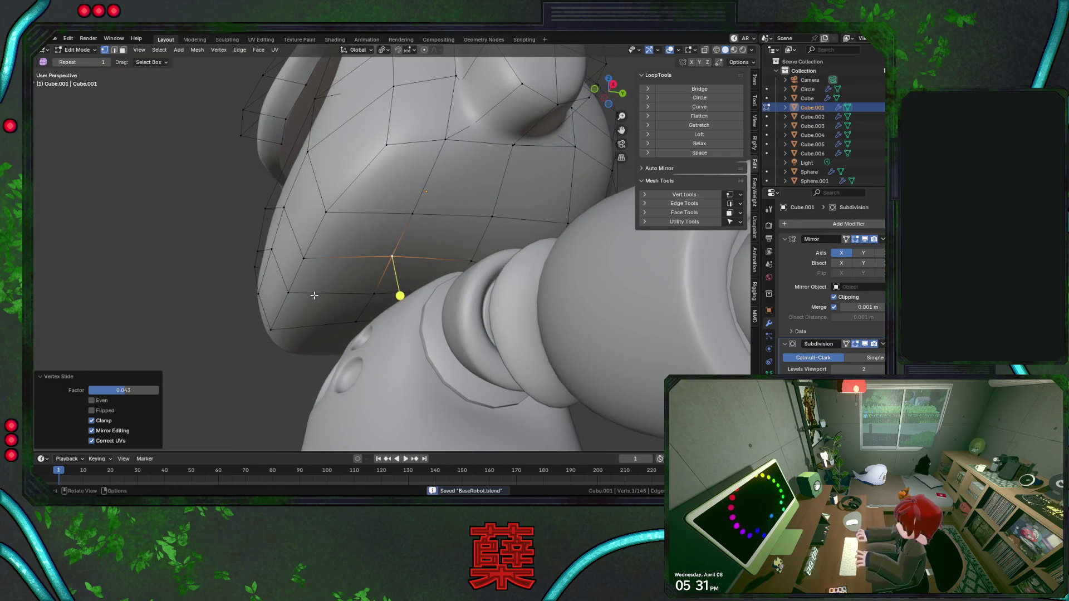
key(ctrl+z)
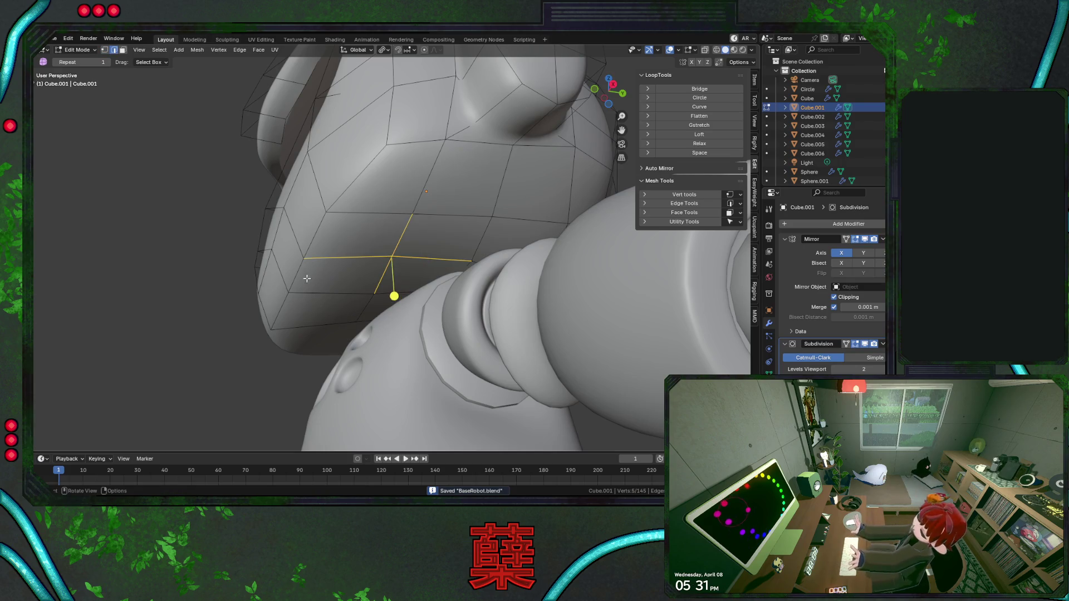
Select the tube's end face and extrude it outward along its normal into another segment.
ctrl+click(362, 306)
middle_drag(363, 307, 336, 216)
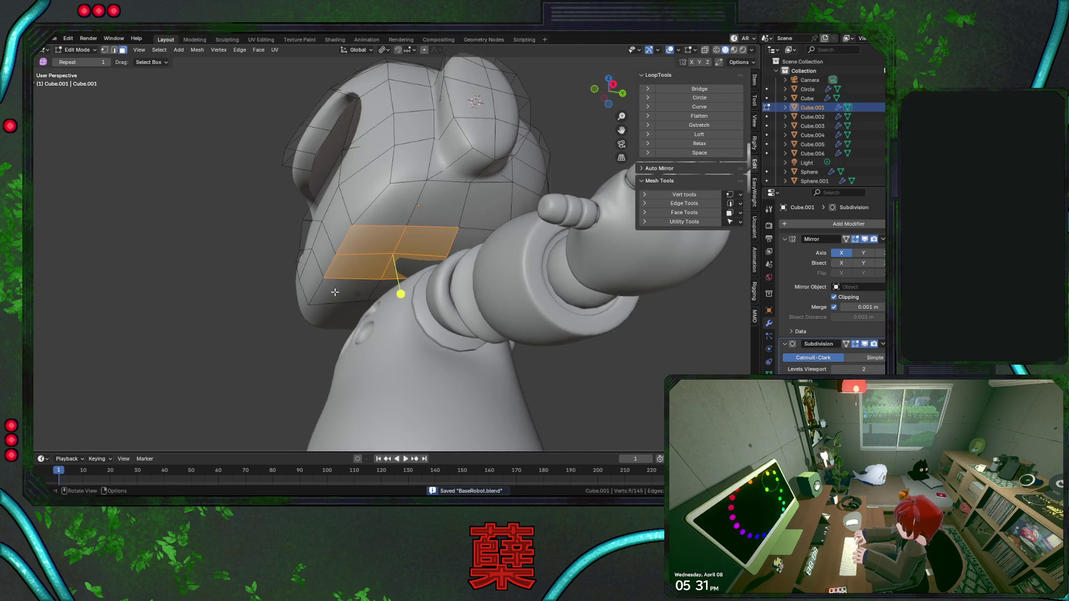
click(336, 217)
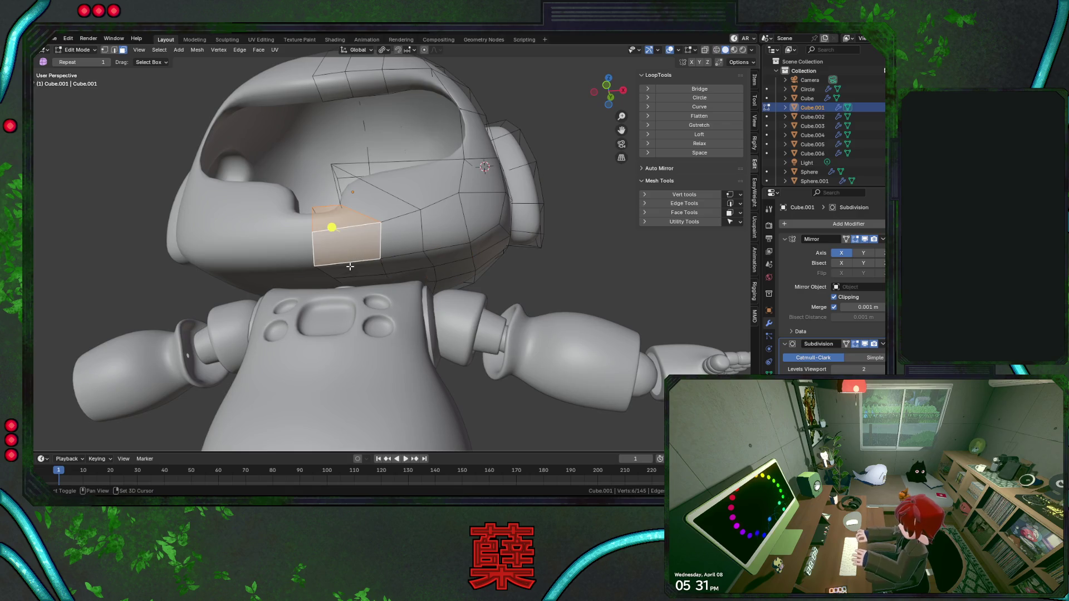
key(ctrl+s)
mouse_move(351, 266)
middle_down()
mouse_move(373, 269)
mouse_move(335, 275)
middle_up()
key(alt+e)
click(362, 290)
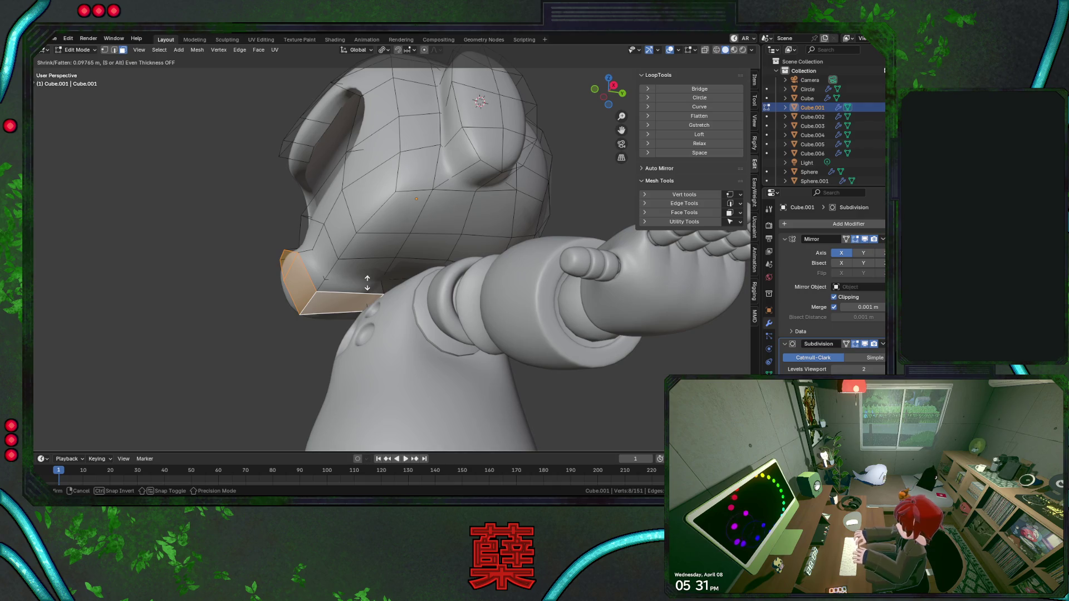
click(368, 281)
Add an edge loop around the new segment near the mouth and preview the smoothed shape.
mouse_move(364, 268)
middle_down()
mouse_move(396, 285)
mouse_move(352, 280)
mouse_move(379, 295)
middle_up()
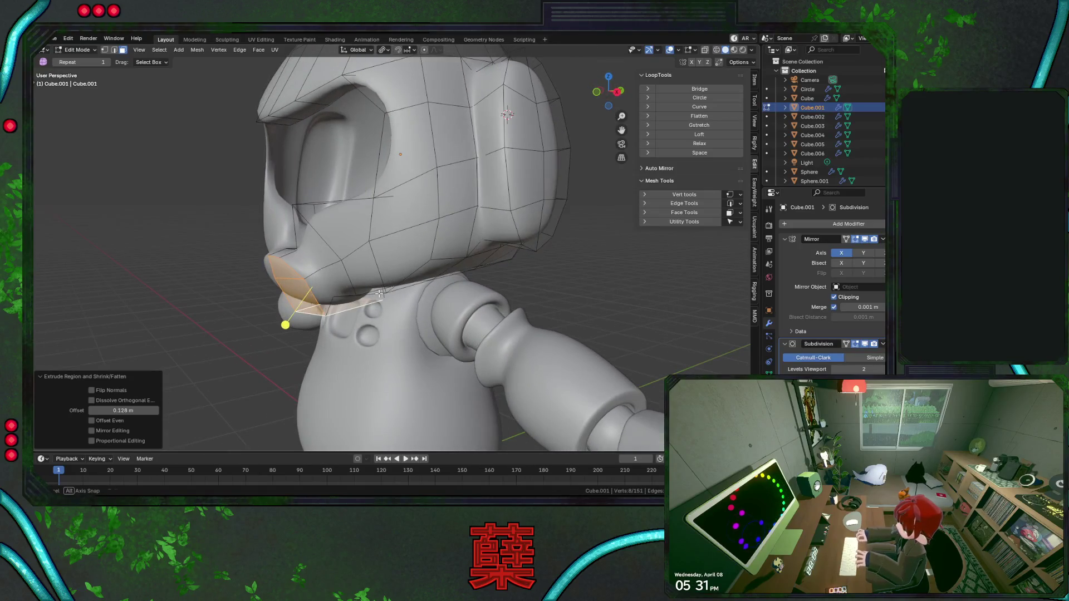
key(ctrl+r)
click(359, 293)
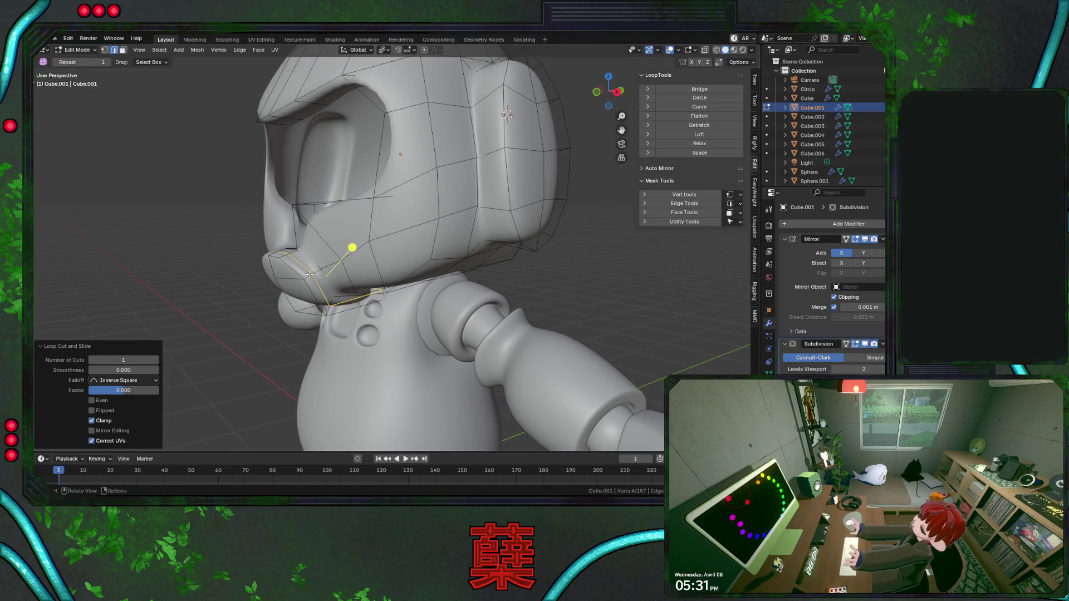
click(367, 308)
key(Tab)
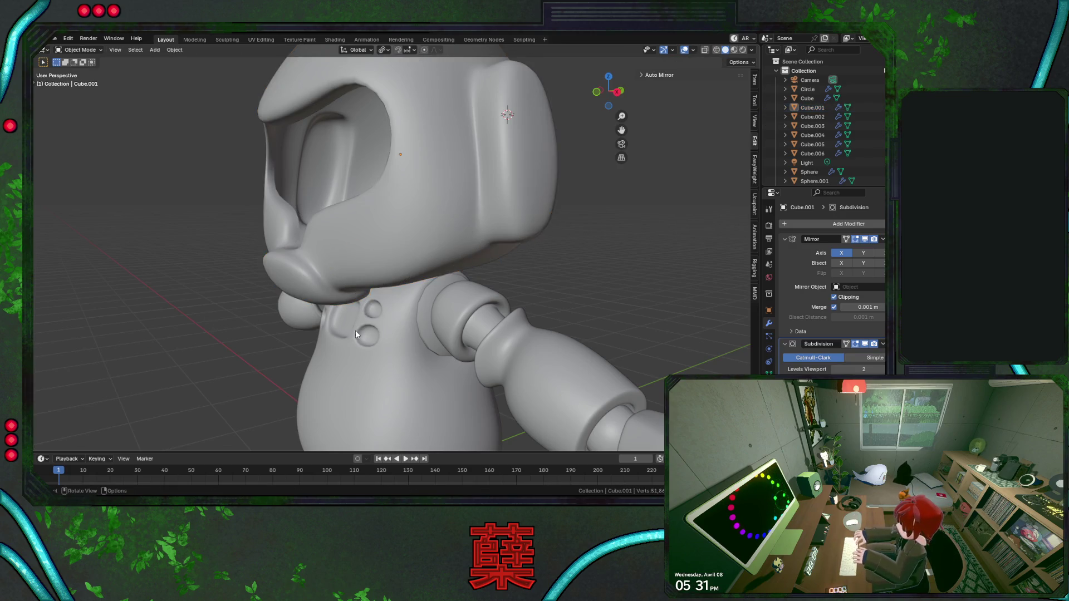
mouse_move(354, 329)
middle_down()
mouse_move(333, 275)
mouse_move(384, 312)
mouse_move(368, 333)
middle_up()
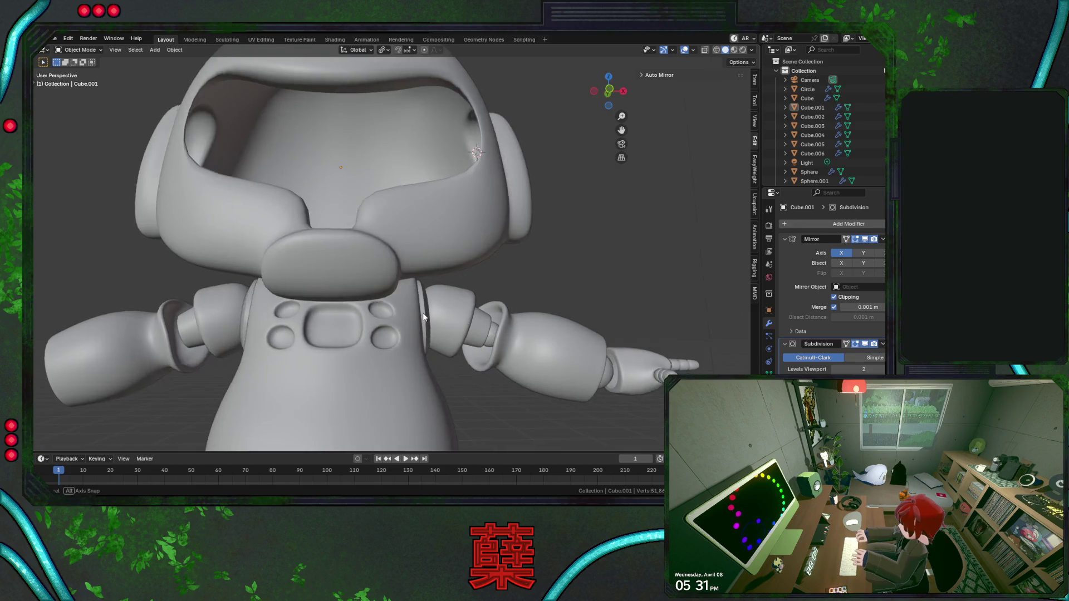
Edit the head again and push the tube's end face outward into a slightly thicker segment.
key(Tab)
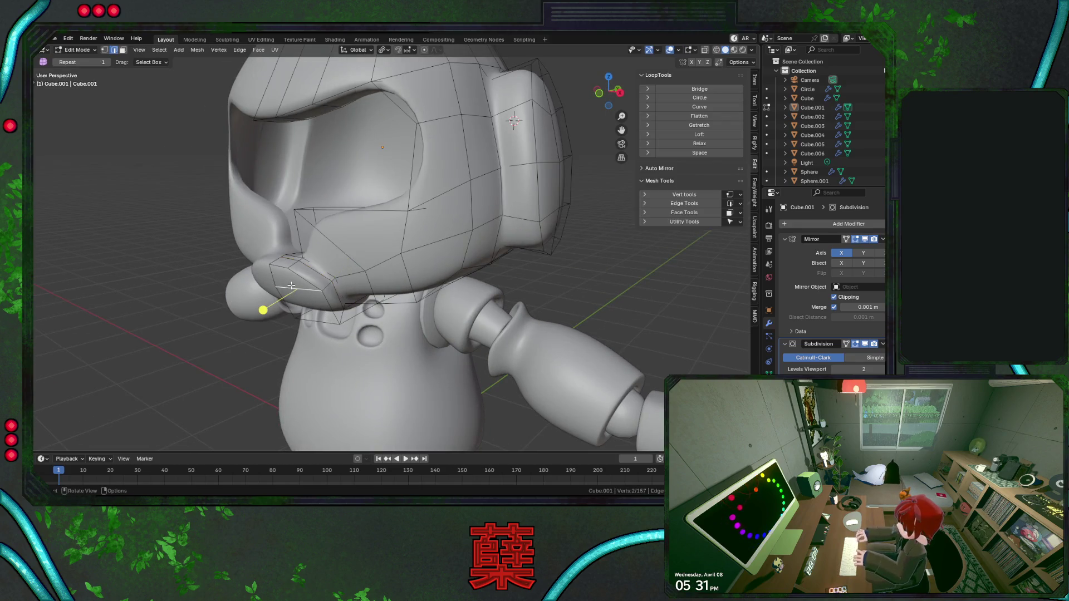
click(288, 284)
shift+click(288, 285)
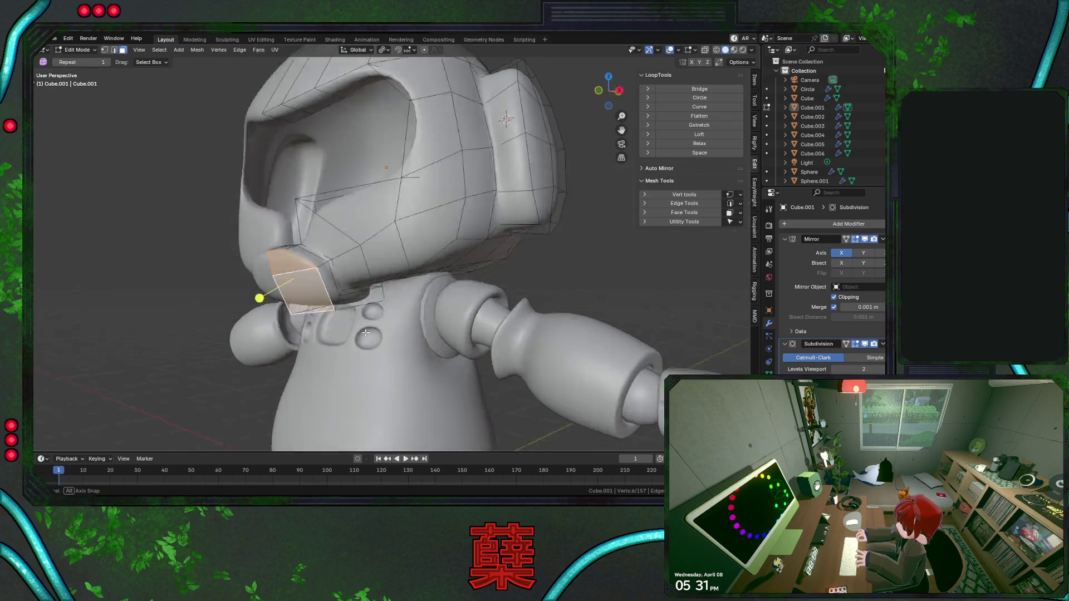
middle_drag(288, 285, 341, 293)
key(alt+s)
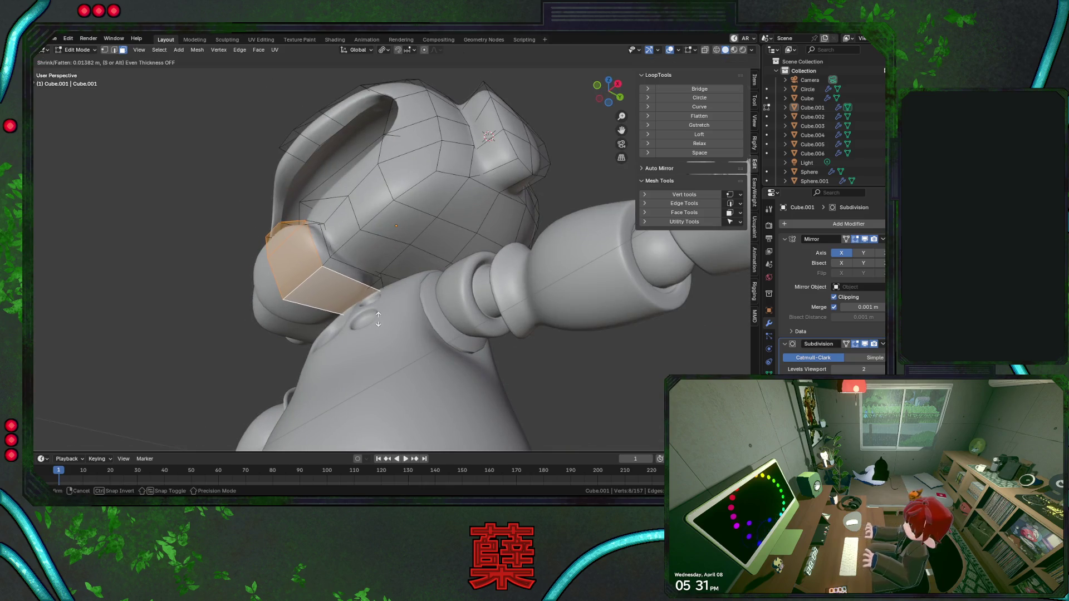
click(379, 316)
mouse_move(380, 316)
middle_down()
mouse_move(347, 337)
mouse_move(397, 312)
middle_up()
scroll(375, 330, down, 4)
scroll(400, 318, up, 3)
scroll(393, 314, up, 2)
Start and cancel scaling the rim end face several times, then return to Object Mode in front view.
key(s)
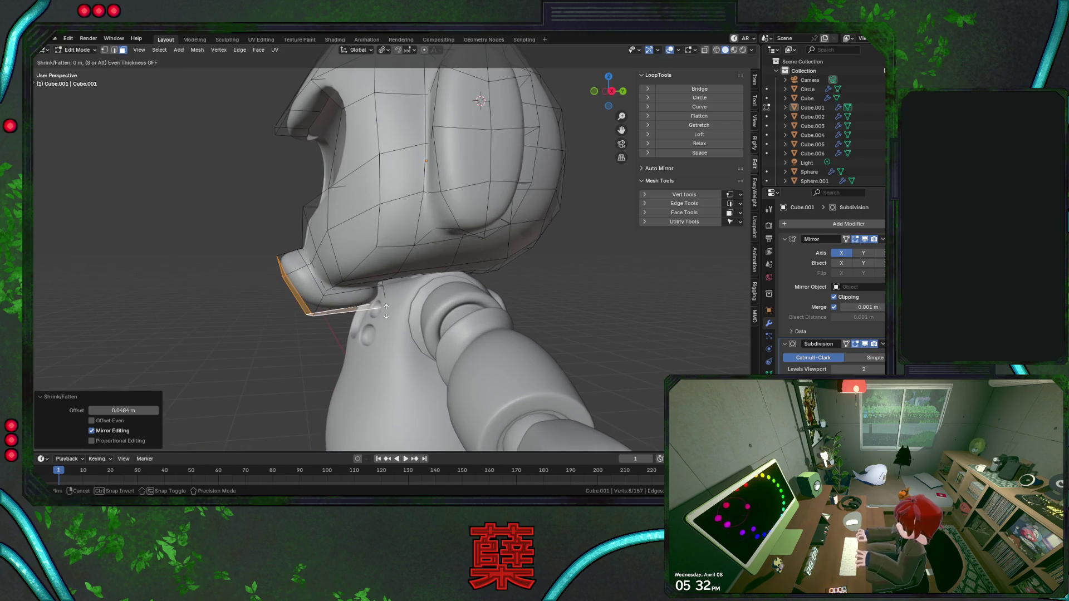
key(Escape)
key(s)
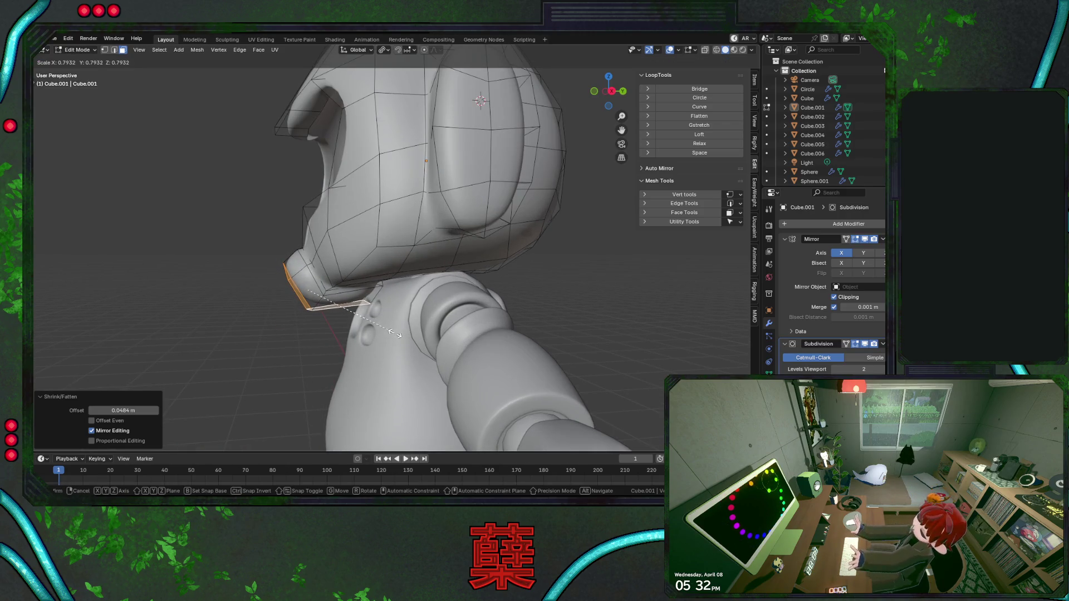
key(Escape)
key(s)
key(Escape)
middle_drag(418, 350, 414, 351)
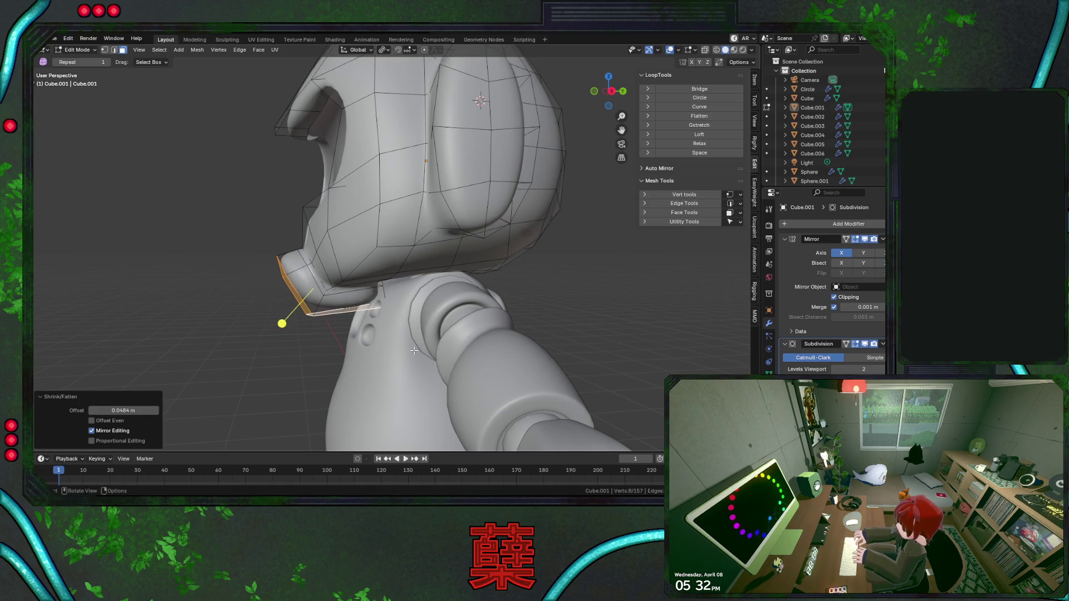
key(Tab)
scroll(312, 332, down, 3)
mouse_move(269, 321)
middle_down()
mouse_move(418, 311)
mouse_move(366, 316)
mouse_move(393, 302)
middle_up()
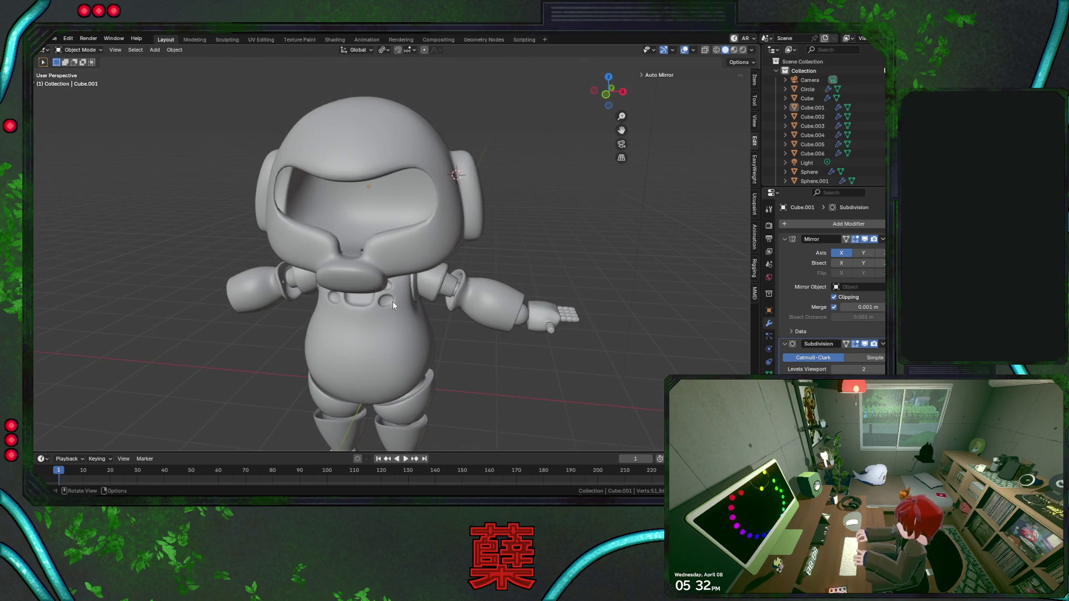
key(KP_1)
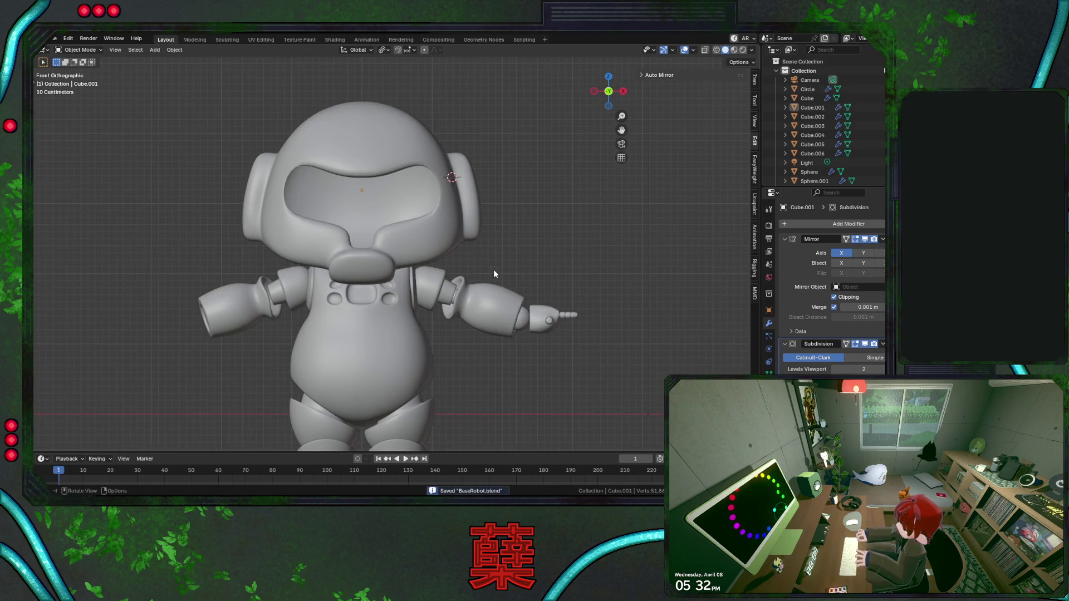
scroll(482, 271, up, 2)
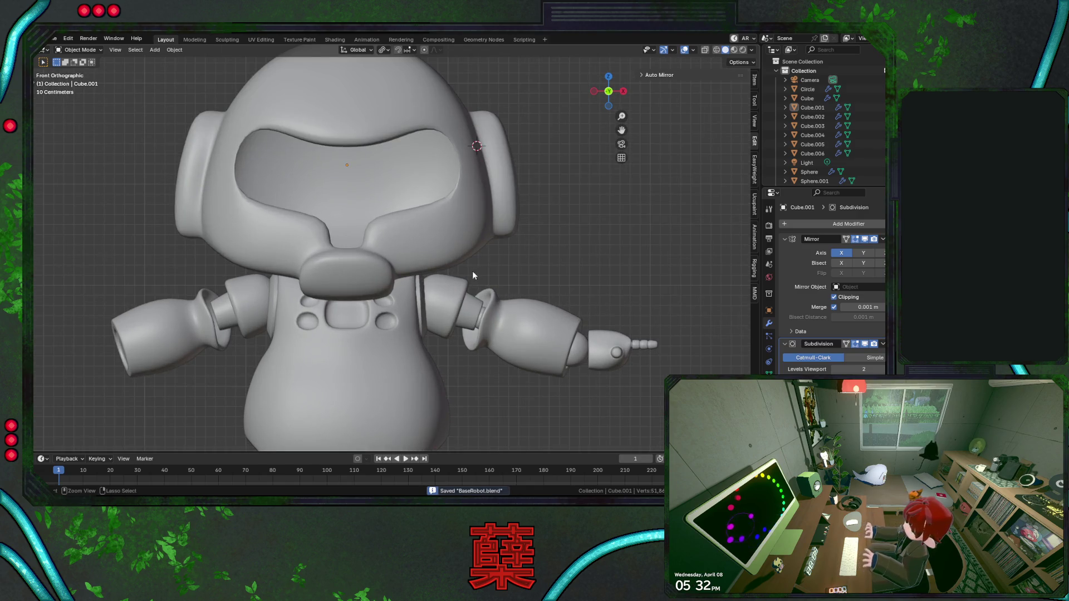
scroll(363, 268, up, 1)
Move a rim vertex above the mouthpiece along X, then freely, then along Z so the rim follows its top.
click(364, 268)
key(Tab)
scroll(358, 272, up, 2)
key(shift+z)
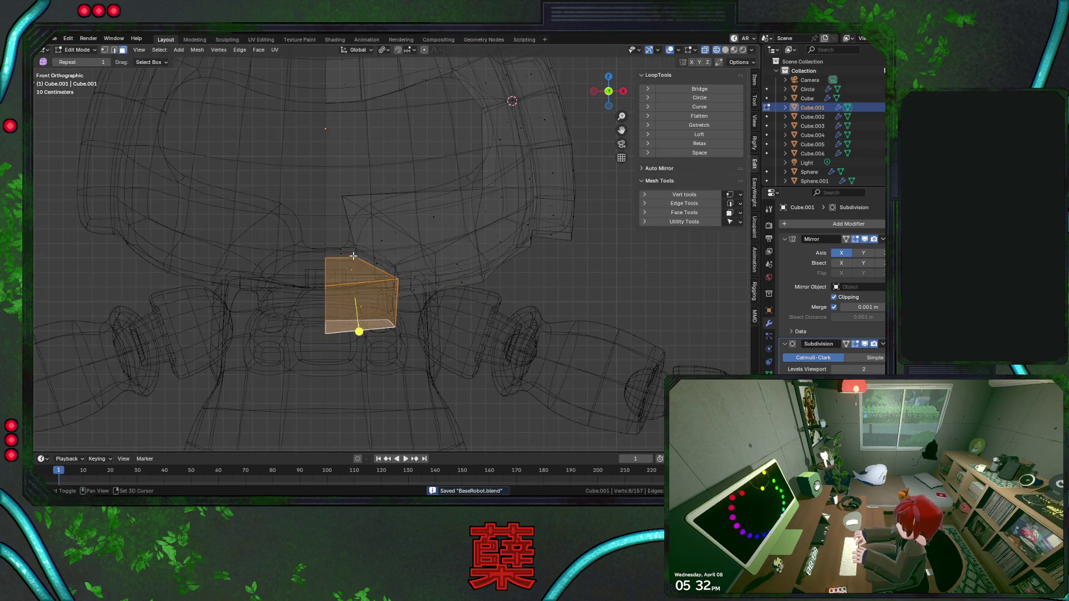
click(353, 251)
key(shift+z)
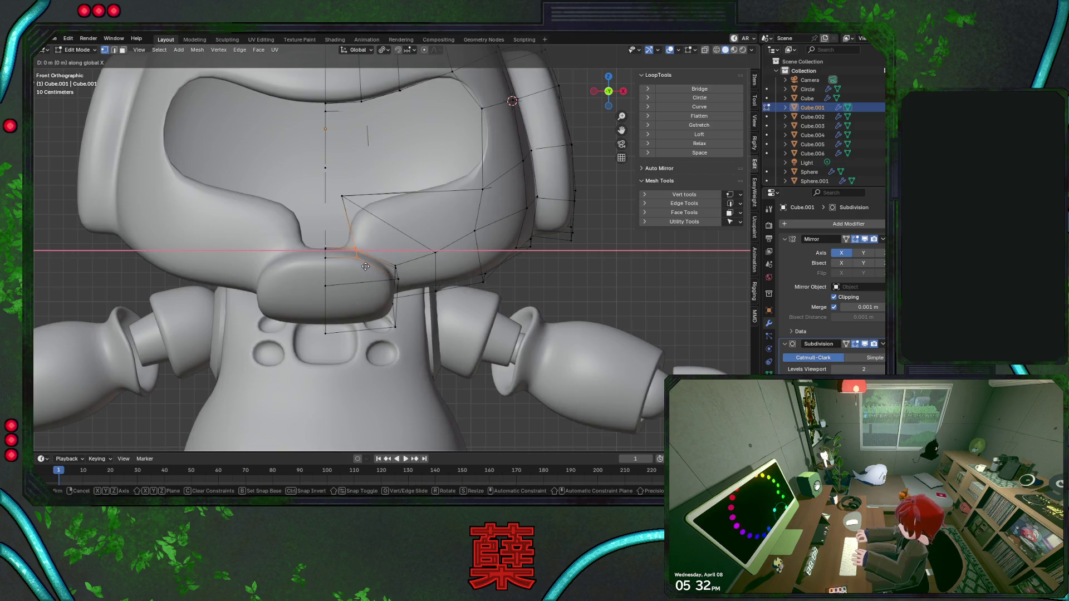
key(g)
key(x)
click(352, 265)
key(g)
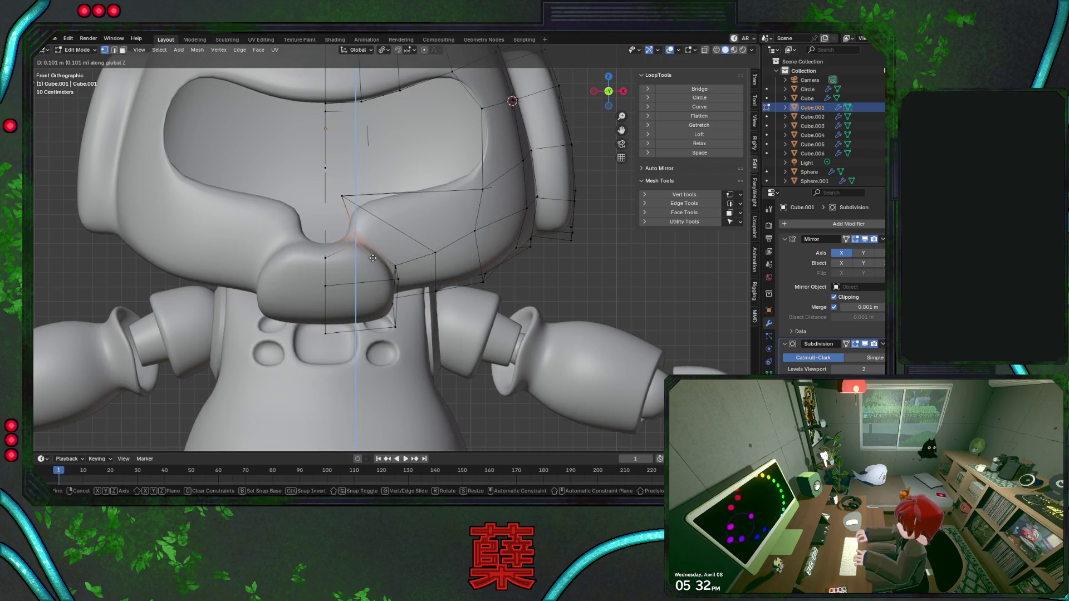
click(373, 256)
key(g)
key(z)
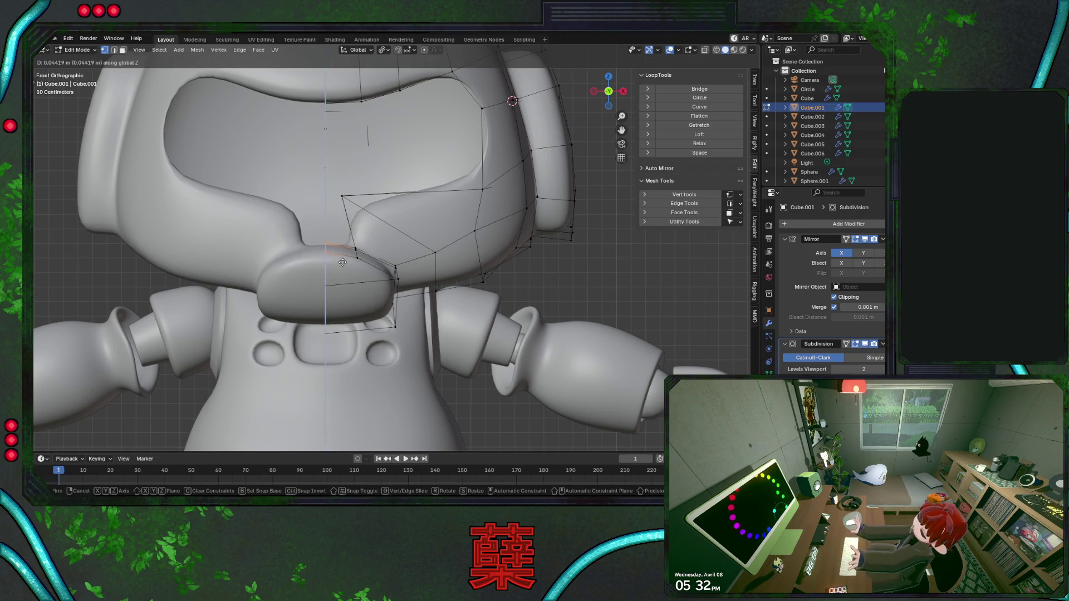
click(344, 278)
key(shift+z)
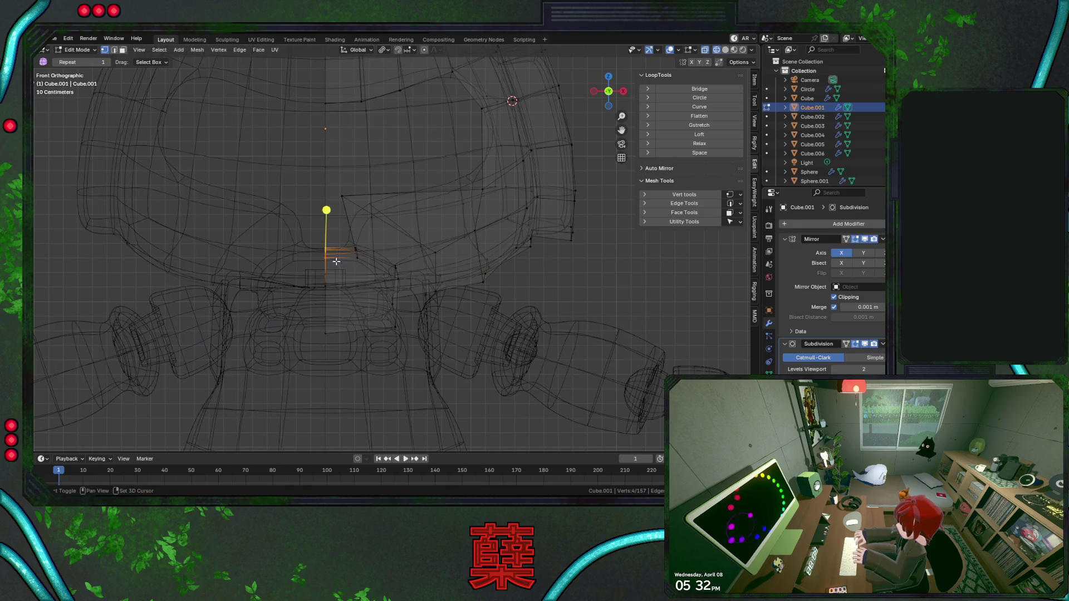
key(shift+z)
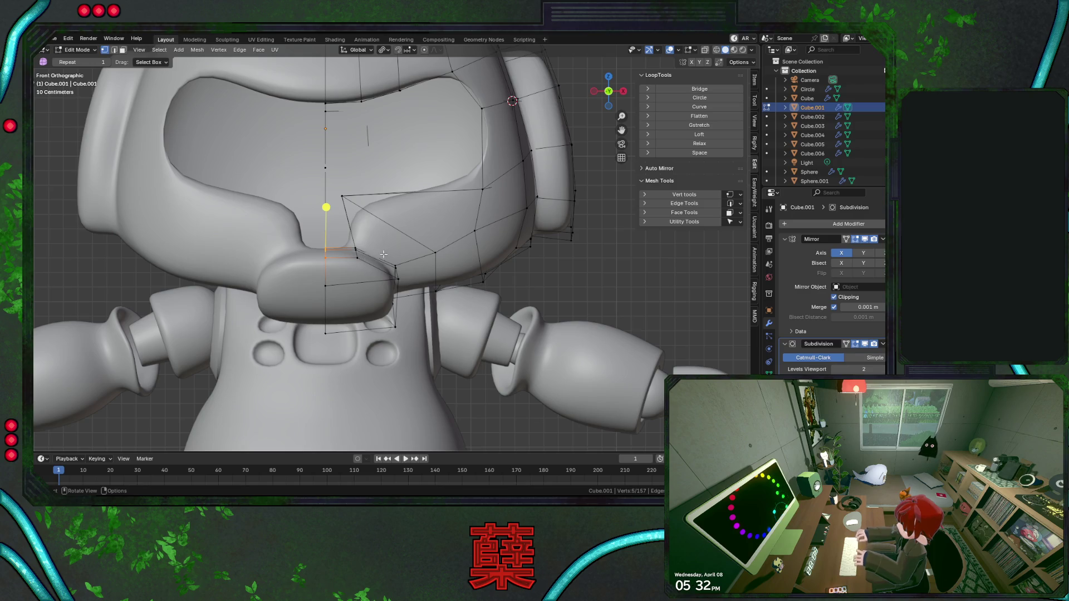
Shift three more rim vertices beside the mouthpiece sideways along X to tighten the tube joint.
click(395, 277)
key(g)
key(x)
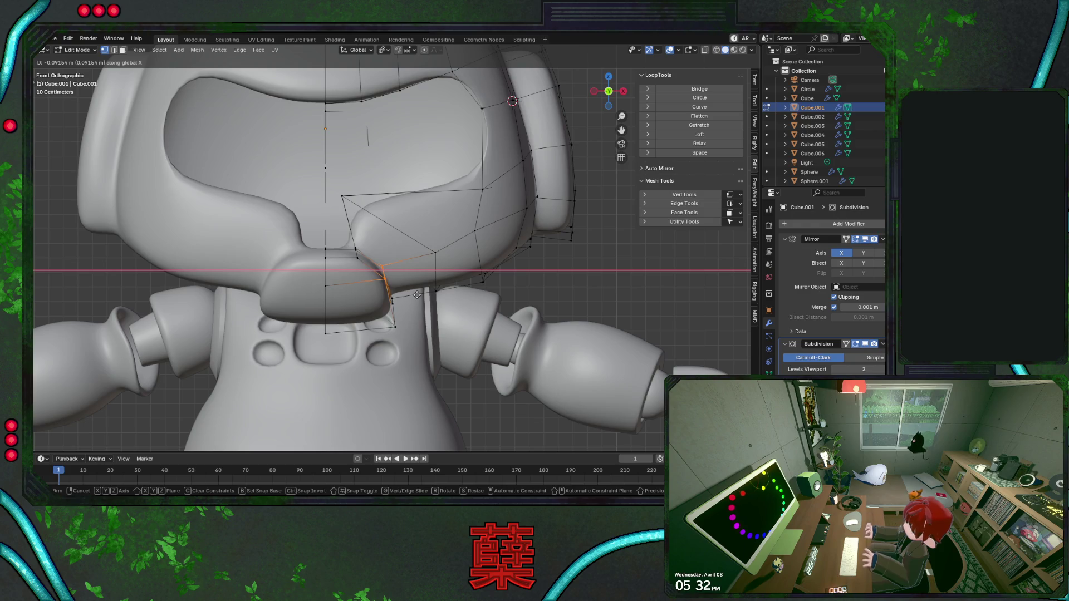
click(417, 294)
click(356, 250)
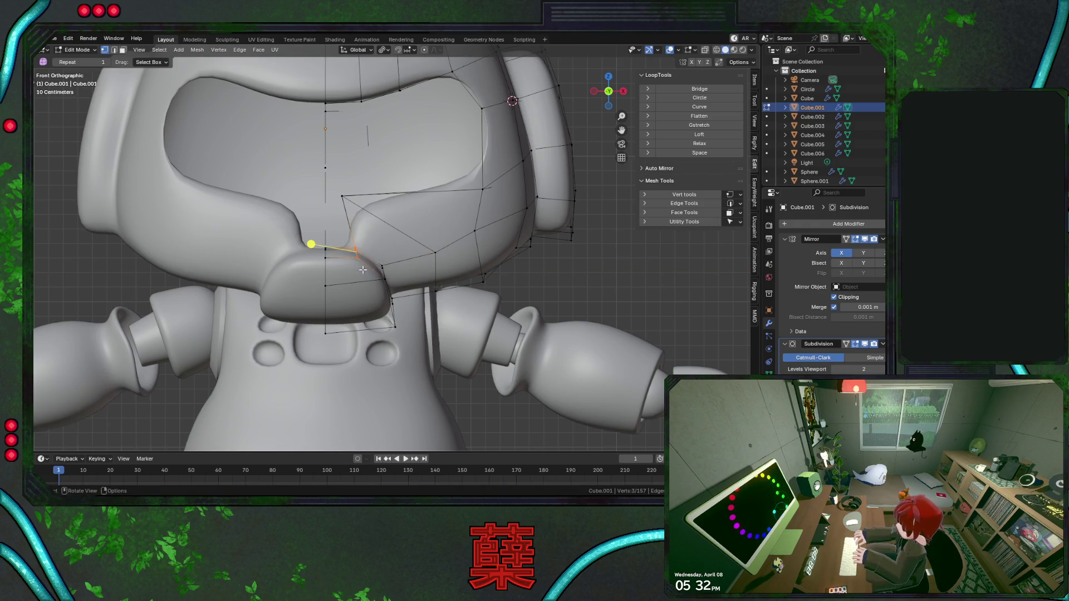
key(g)
key(x)
click(357, 270)
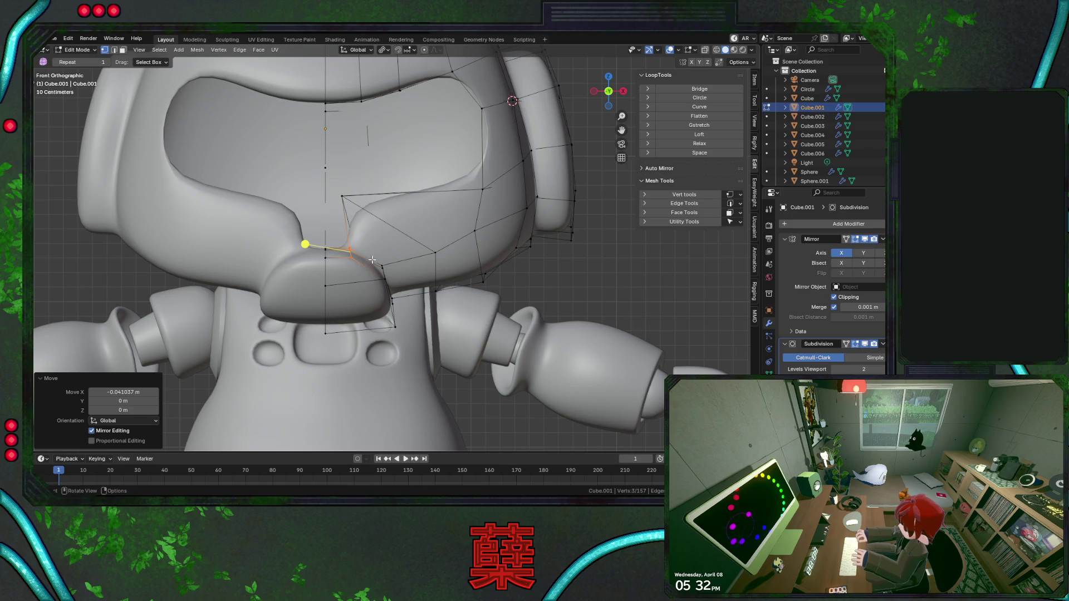
key(alt+z)
click(383, 269)
key(alt+z)
key(g)
key(x)
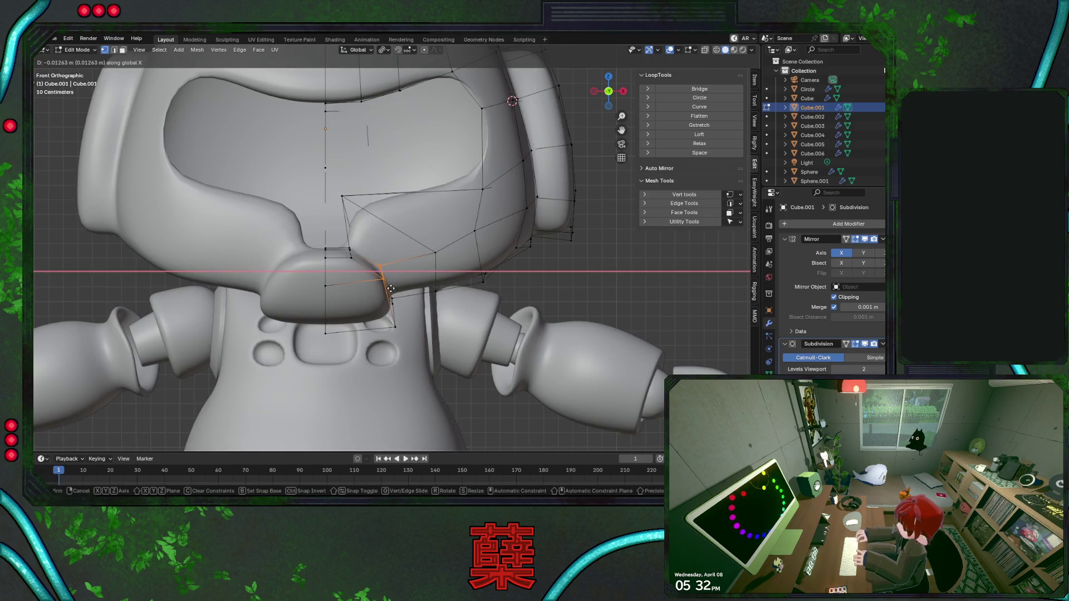
click(389, 289)
Edge-slide the lower rim loop into place and move the rim vertices along Y near the neck.
middle_drag(407, 329, 405, 264)
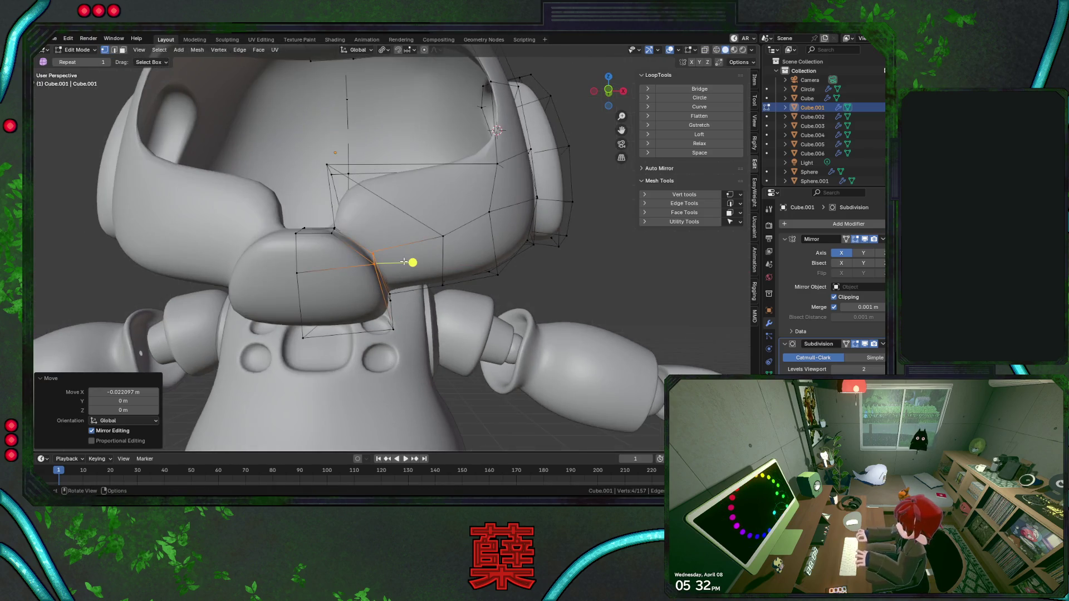
mouse_move(415, 306)
middle_down()
mouse_move(354, 286)
mouse_move(385, 311)
mouse_move(433, 321)
mouse_move(369, 333)
middle_up()
key(shift+z)
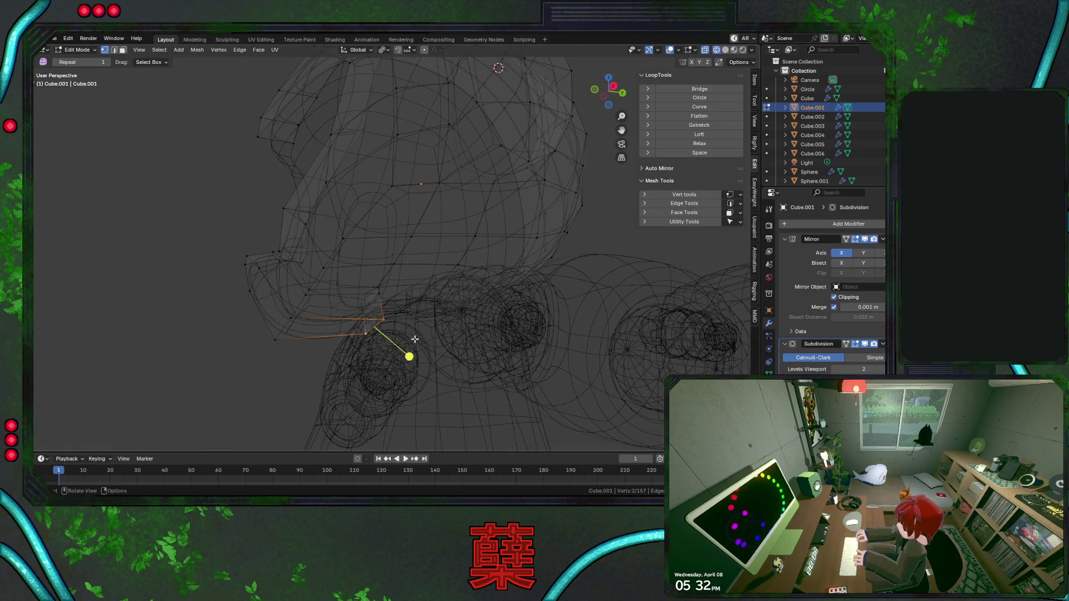
key(g)
key(g)
click(404, 337)
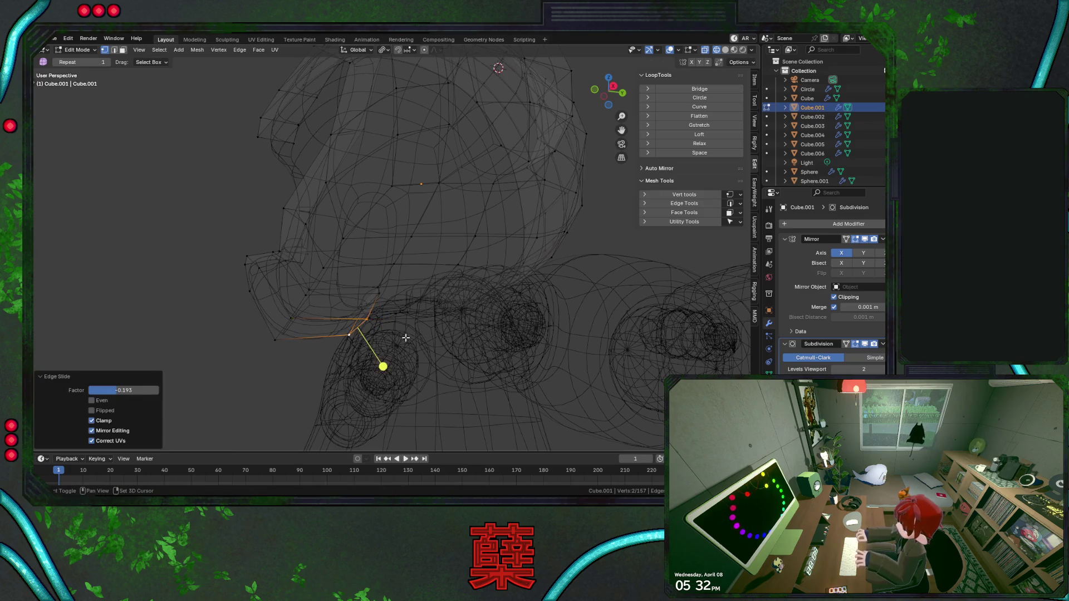
key(shift+z)
mouse_move(404, 337)
middle_down()
mouse_move(387, 309)
mouse_move(404, 322)
middle_up()
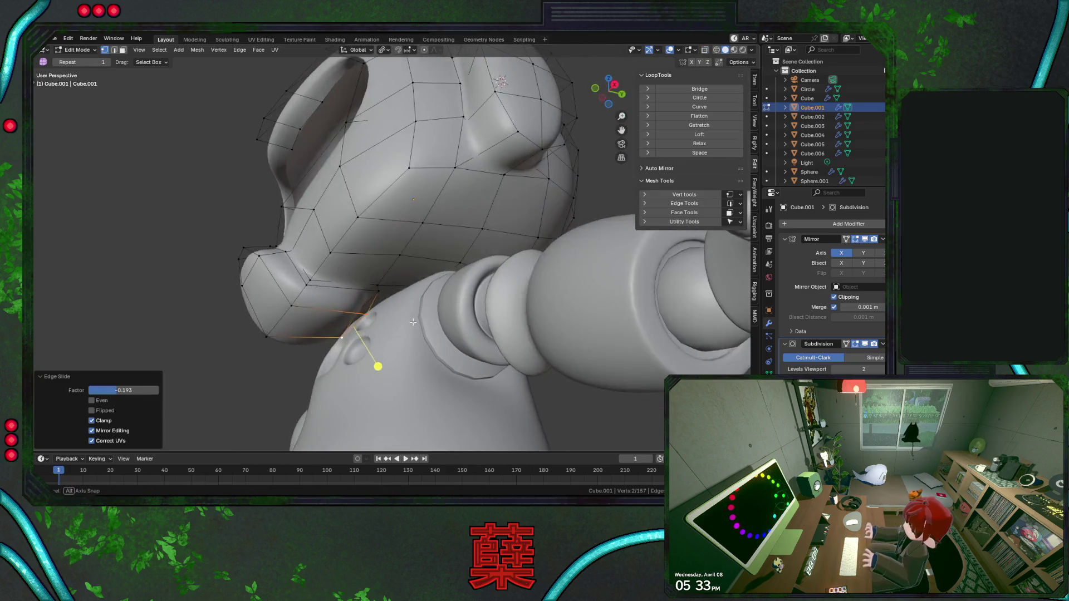
key(g)
key(y)
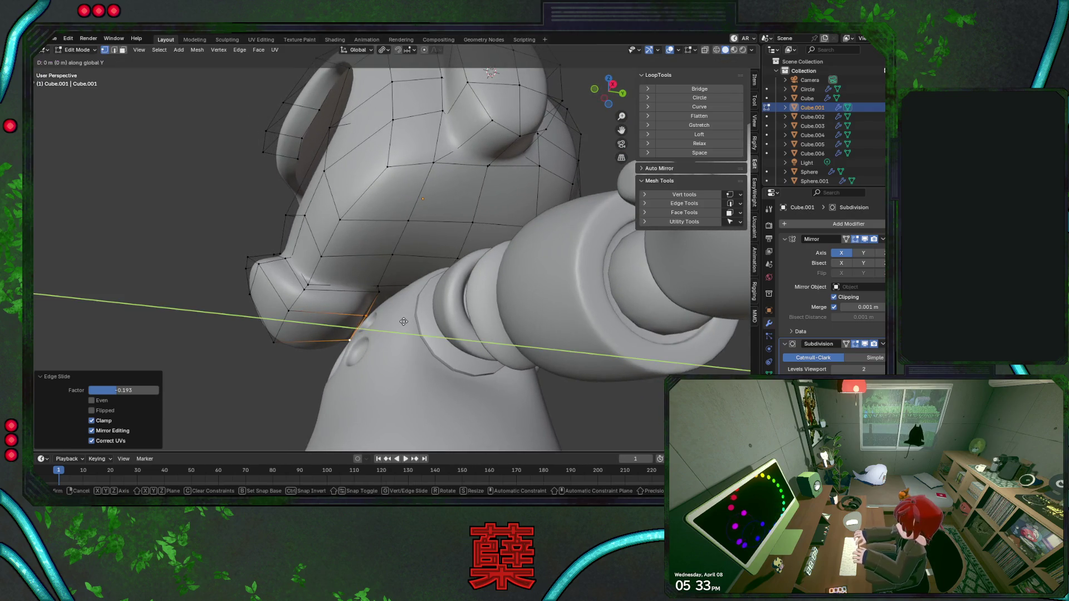
click(410, 322)
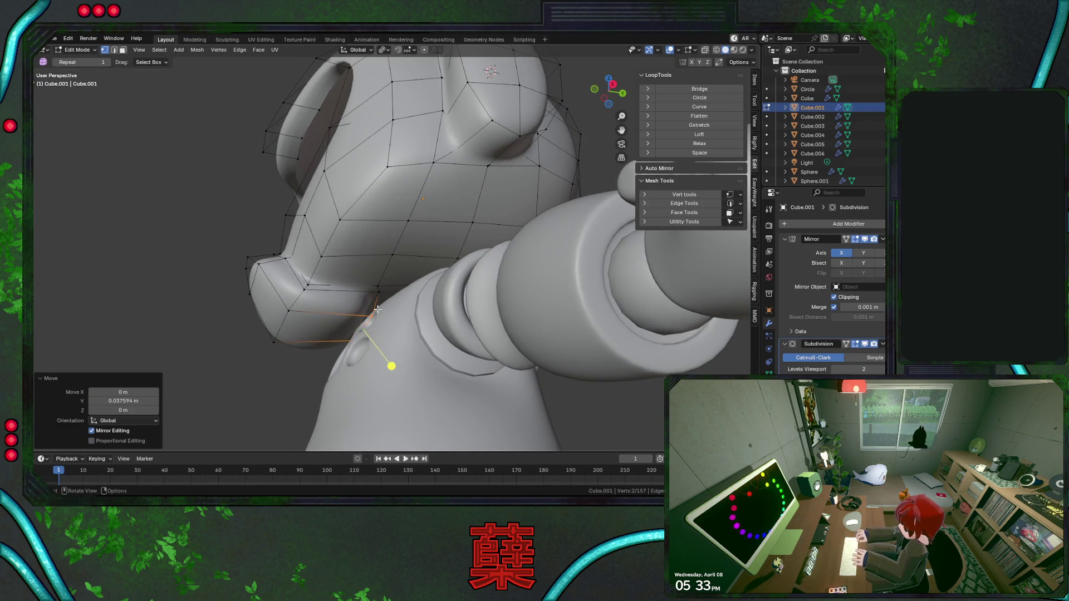
Move the rim vertices further along Y and select a vertex near the neck, checking in see-through display.
middle_drag(378, 309, 373, 312)
key(shift+z)
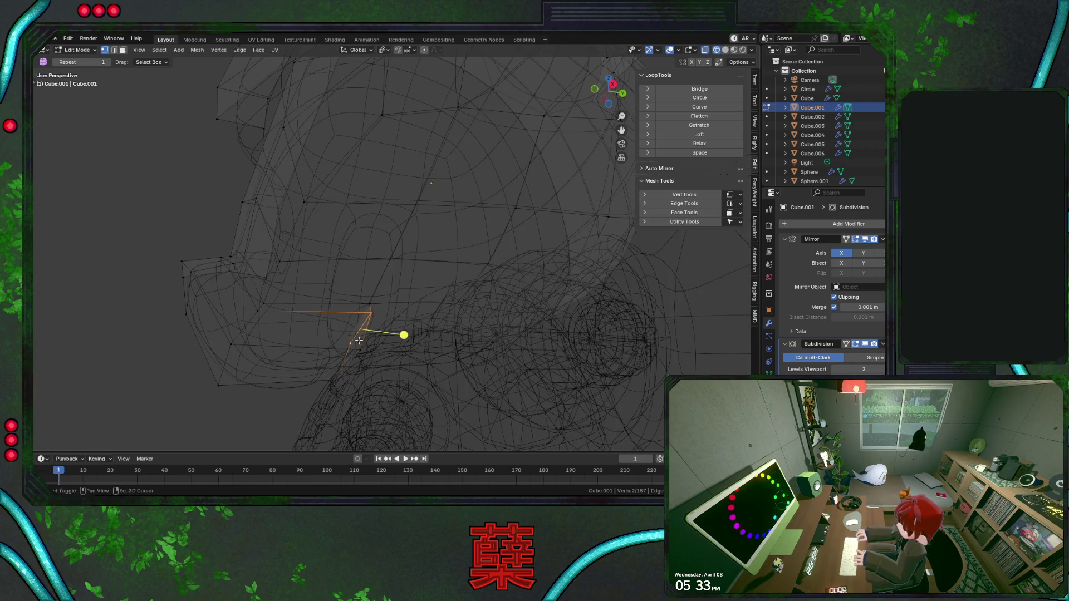
key(g)
key(y)
click(400, 336)
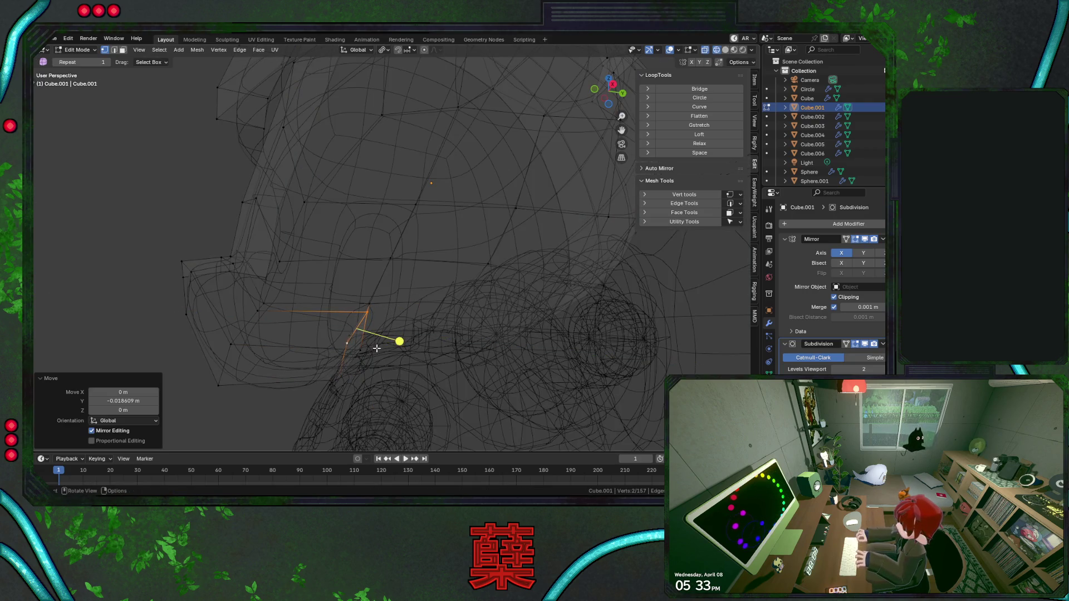
drag(332, 342, 382, 387)
mouse_move(382, 387)
middle_down()
mouse_move(364, 352)
mouse_move(390, 312)
mouse_move(362, 359)
middle_up()
key(shift+z)
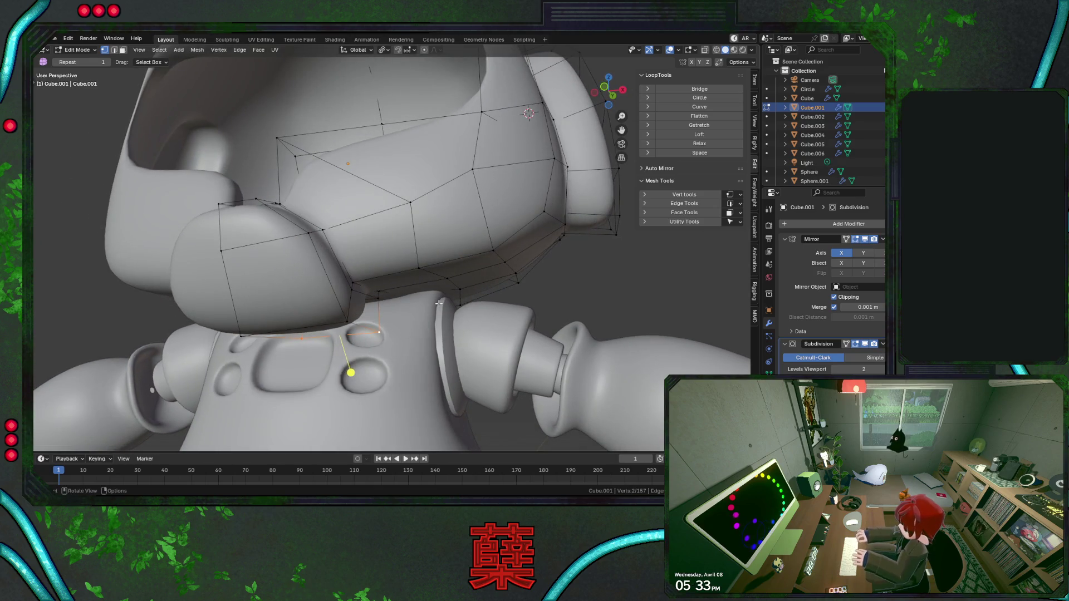
middle_drag(438, 304, 386, 311)
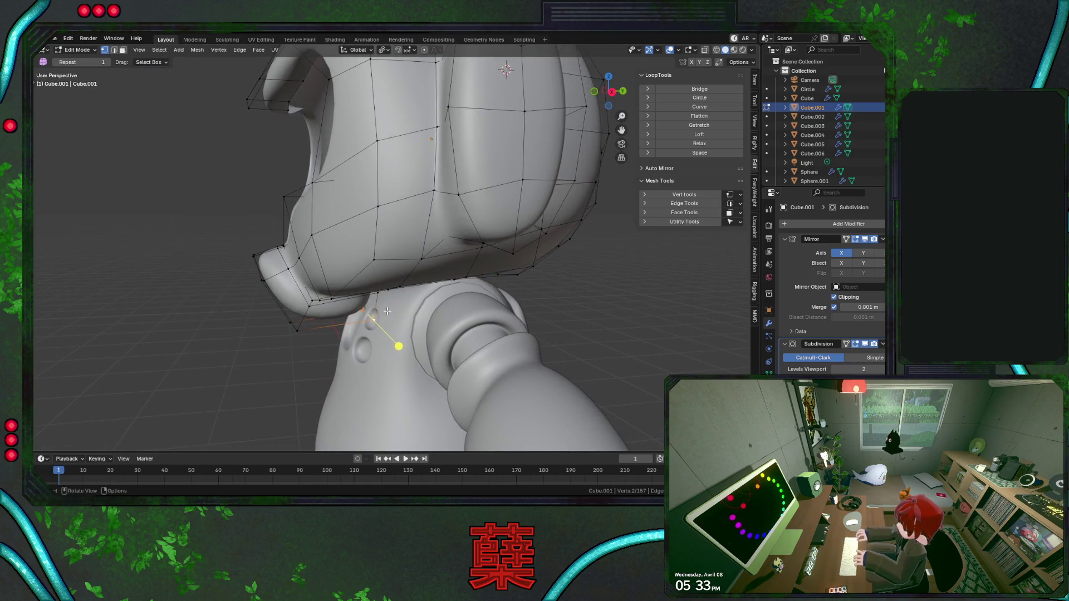
Cut a new edge loop around the lower helmet rim and leave mesh editing to a side view.
key(ctrl+r)
click(280, 288)
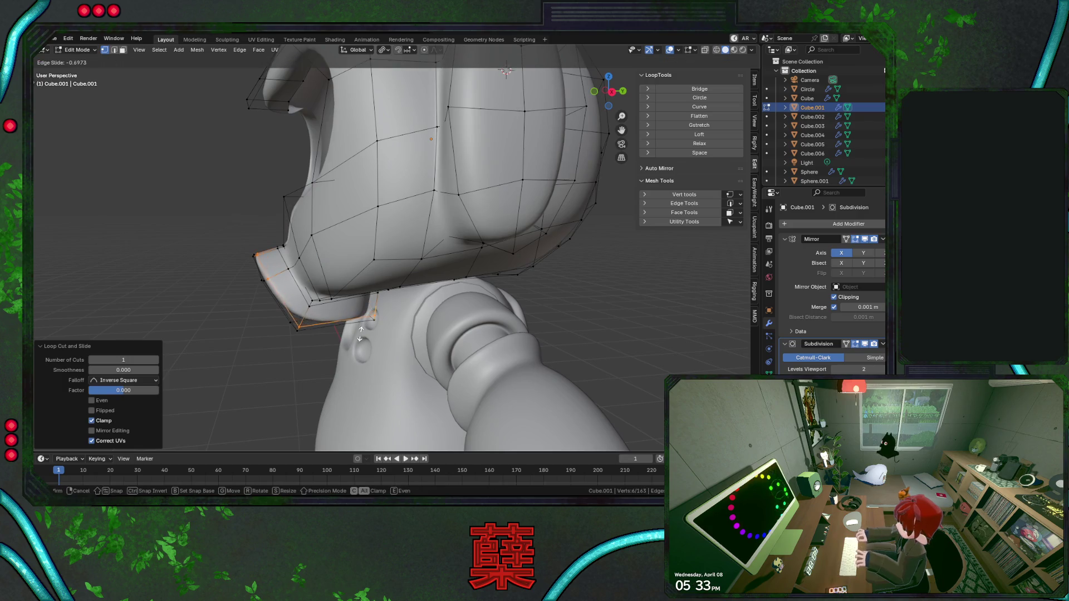
click(361, 333)
key(Tab)
mouse_move(254, 358)
middle_down()
mouse_move(386, 325)
mouse_move(351, 338)
mouse_move(490, 329)
mouse_move(390, 340)
mouse_move(289, 331)
mouse_move(316, 337)
middle_up()
key(KP_3)
Save, then in wireframe edit mode move the lower rim edges along Y and rotate them.
key(ctrl+s)
scroll(342, 327, up, 6)
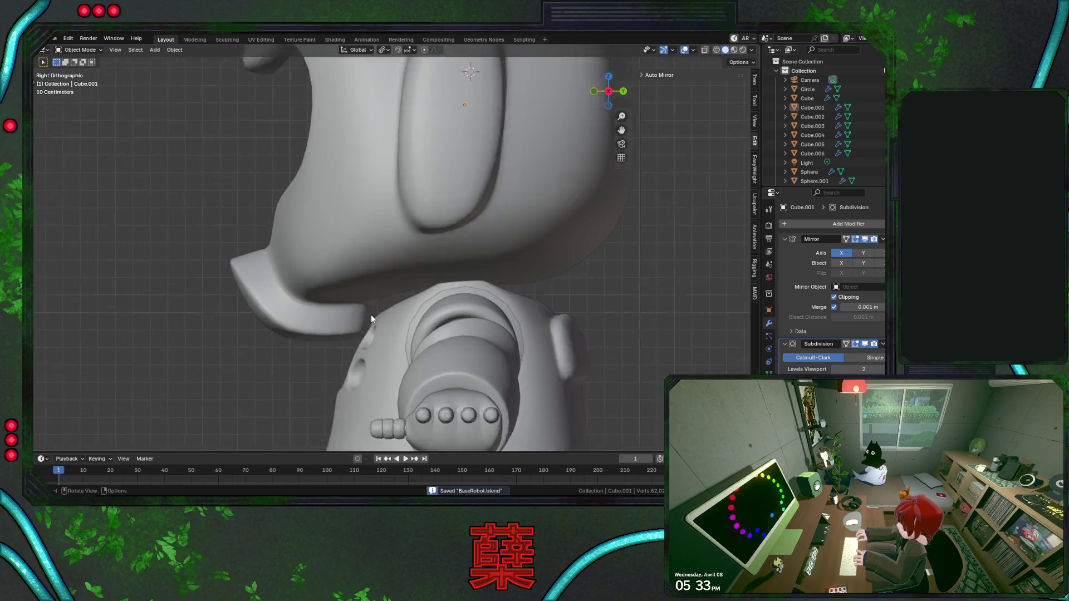
click(371, 315)
key(Tab)
key(shift+z)
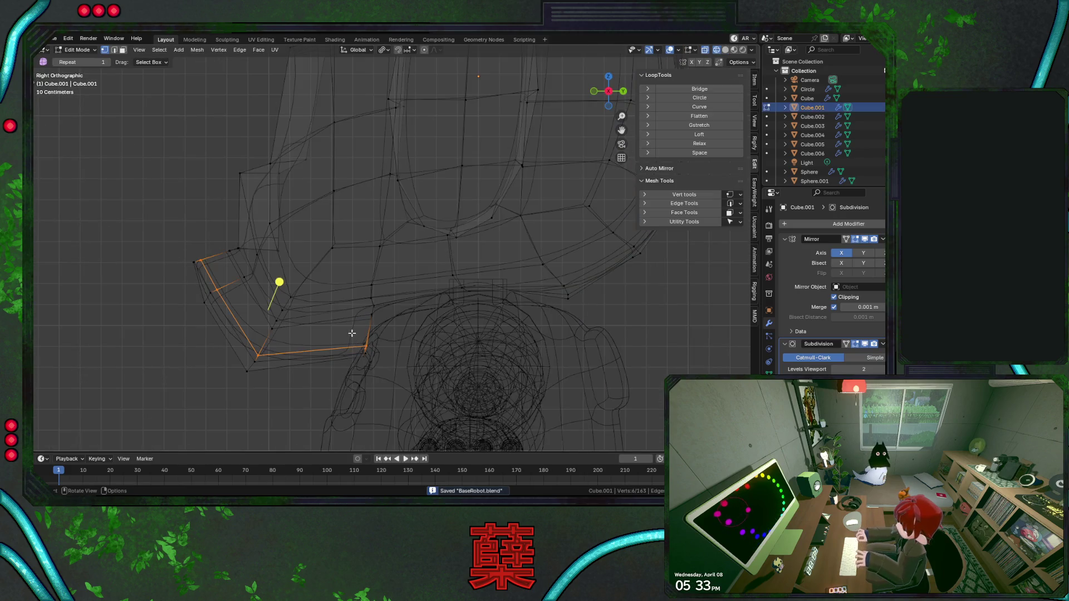
drag(351, 275, 388, 361)
key(g)
key(y)
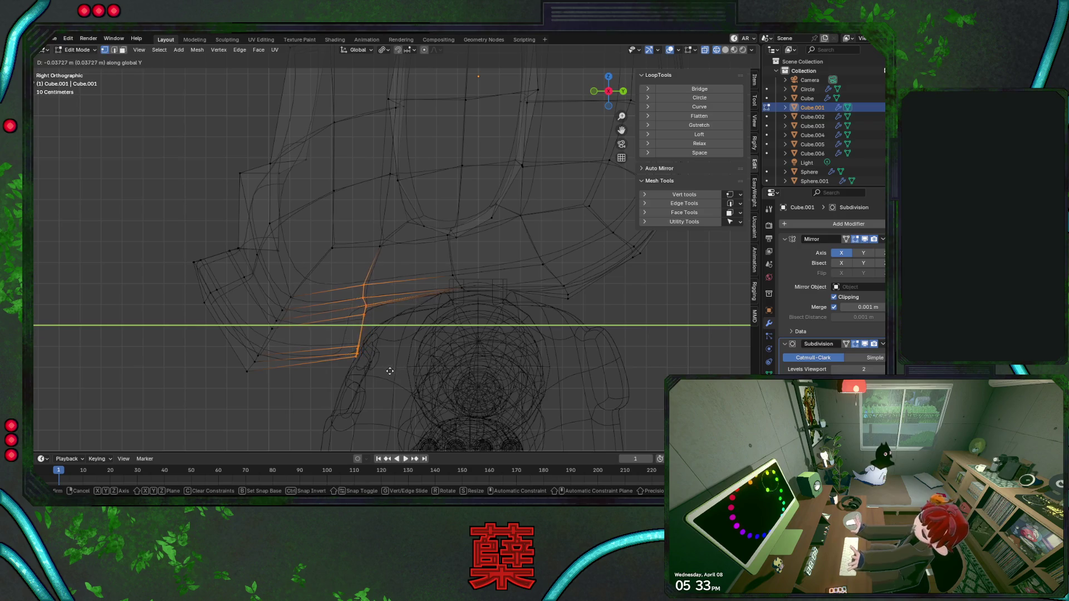
click(410, 332)
key(r)
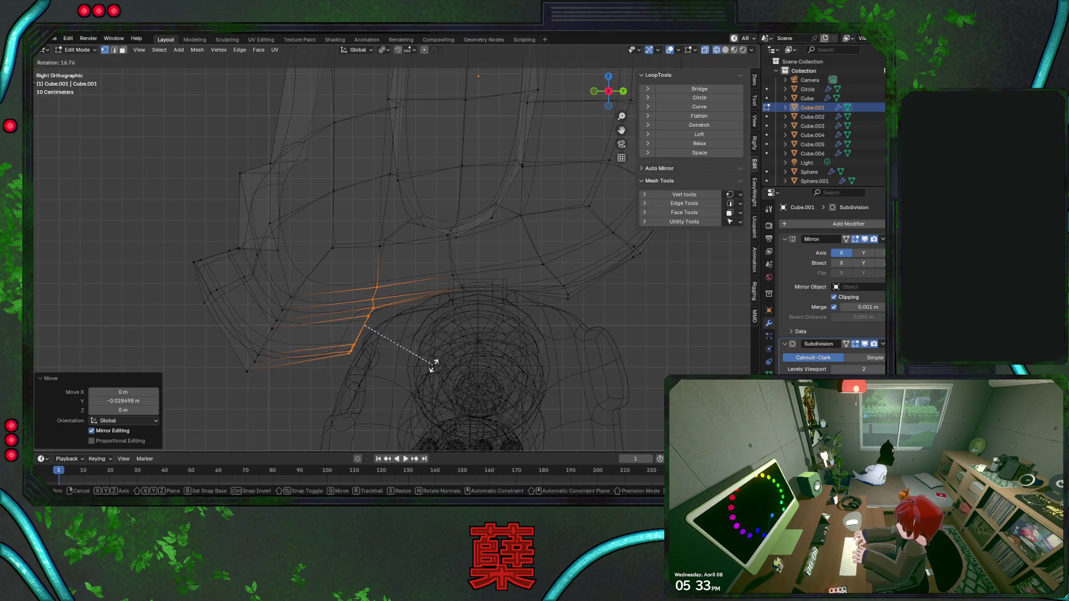
click(403, 346)
Shift three rim edge loops vertically along Z to straighten the side of the rim.
key(g)
key(z)
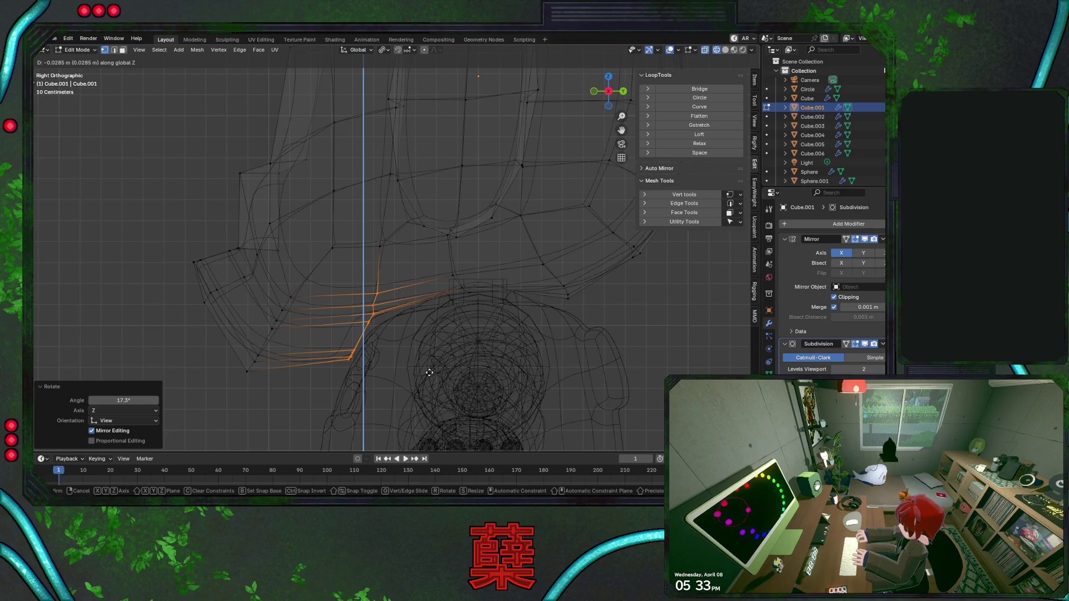
click(427, 374)
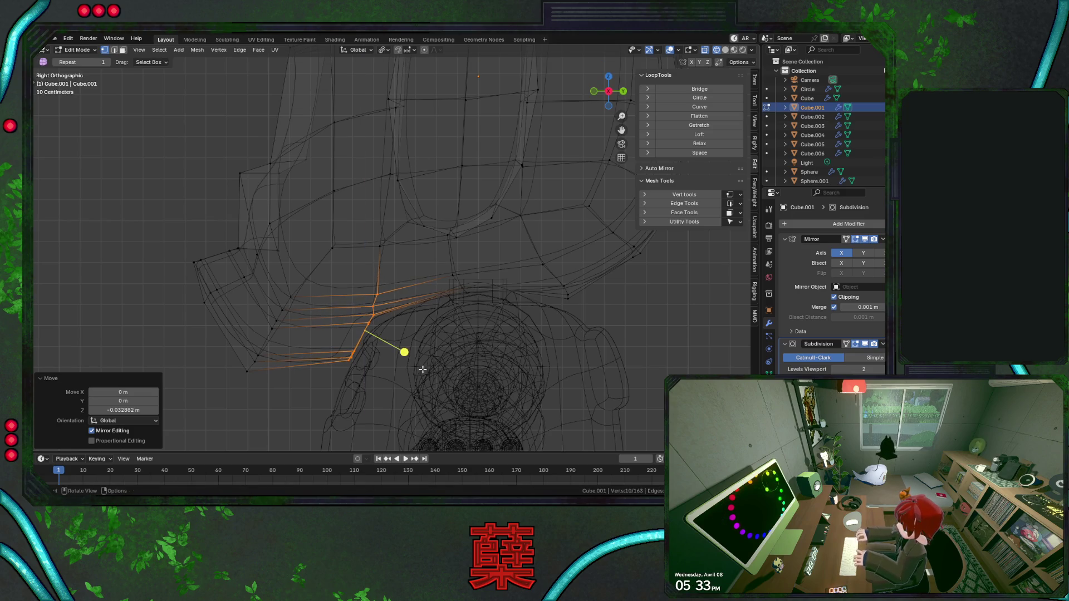
key(g)
click(420, 370)
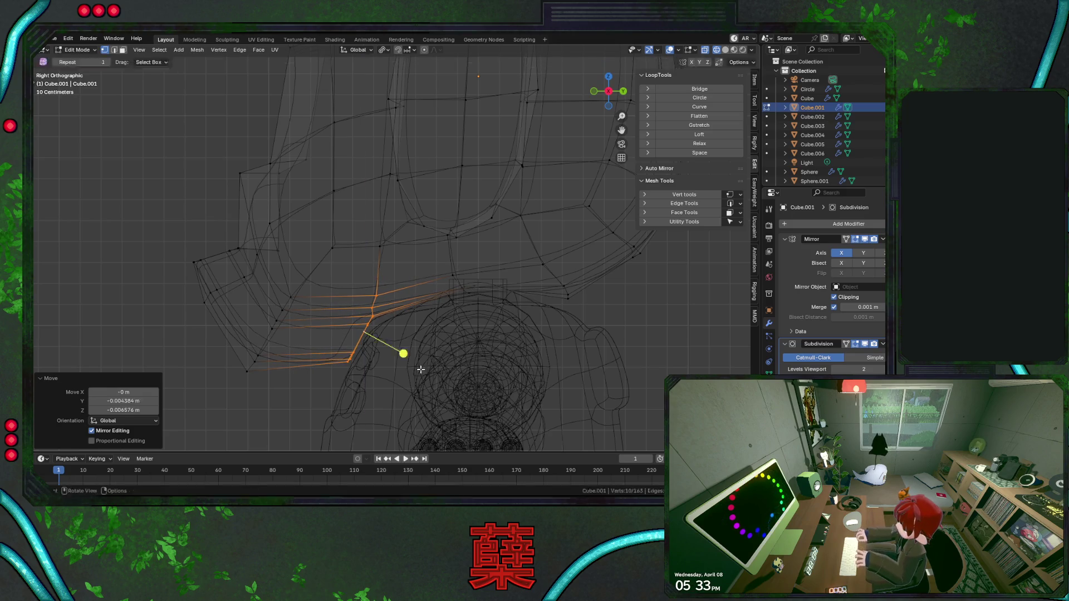
alt+click(477, 297)
key(g)
key(z)
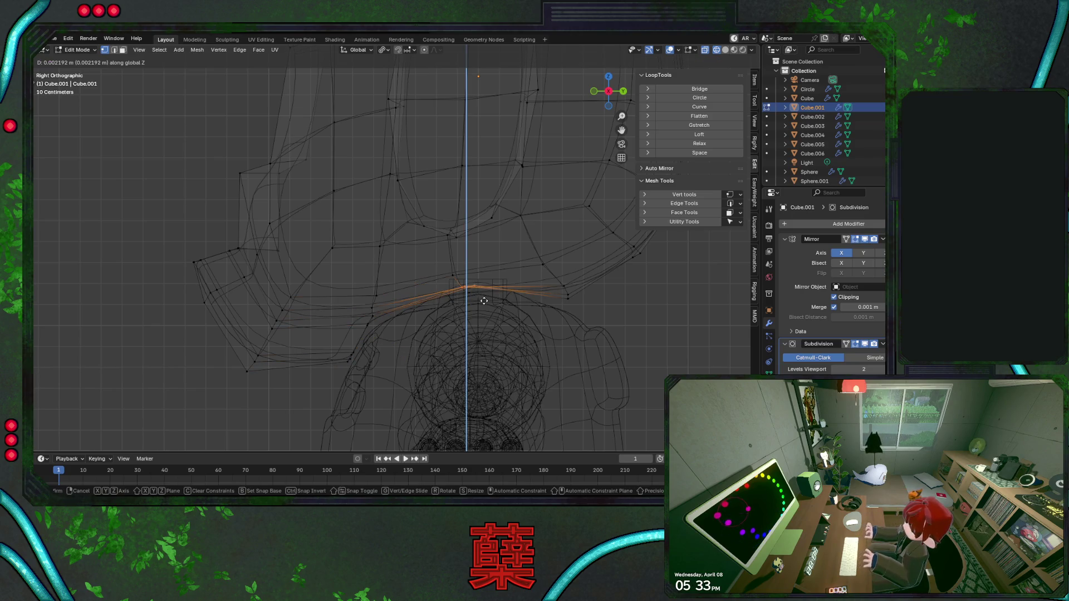
click(484, 298)
alt+click(379, 322)
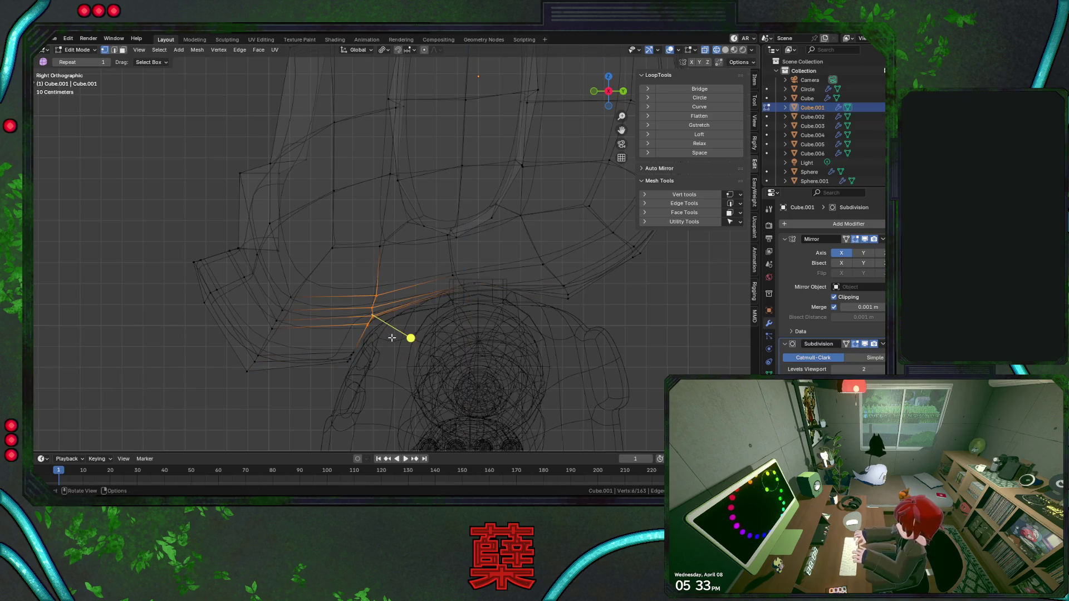
key(g)
key(z)
click(392, 339)
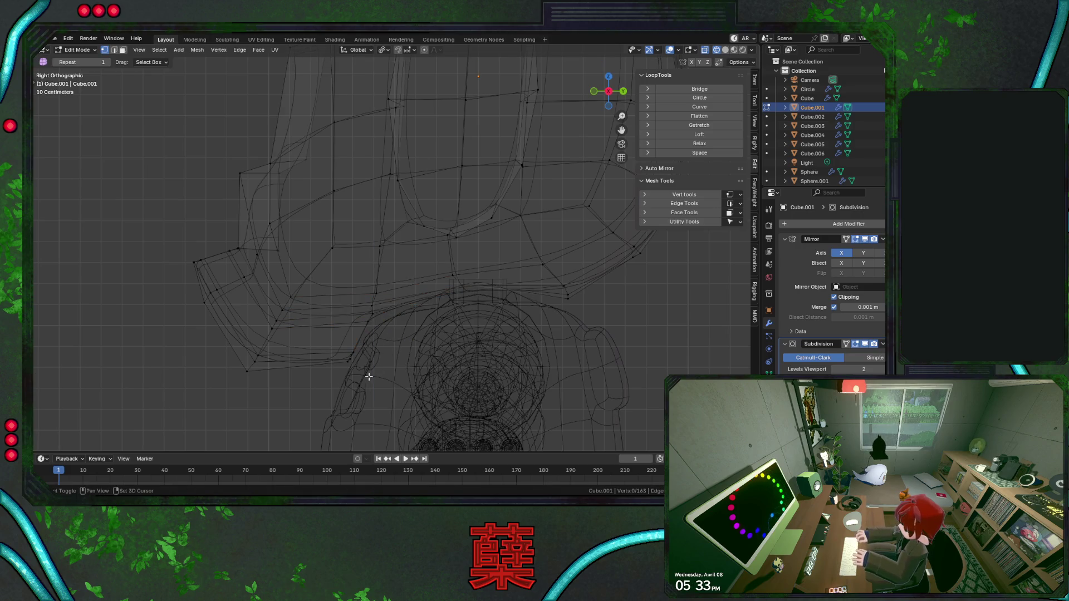
Rotate the lower-left rim loop and nudge a corner vertex into line.
key(shift+z)
key(shift+z)
alt+click(241, 359)
key(r)
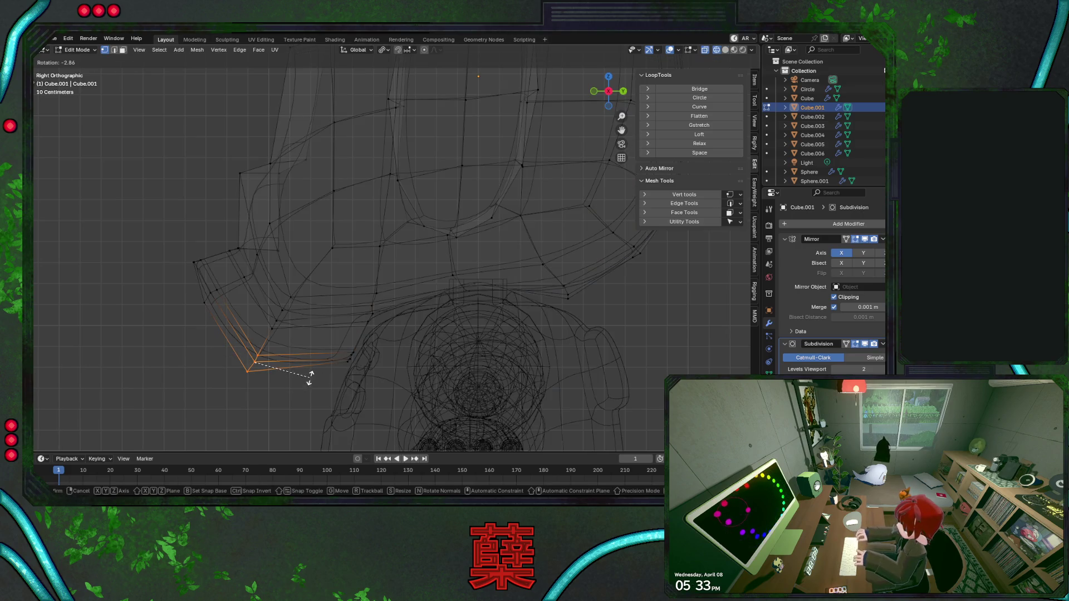
click(309, 376)
click(273, 395)
click(244, 371)
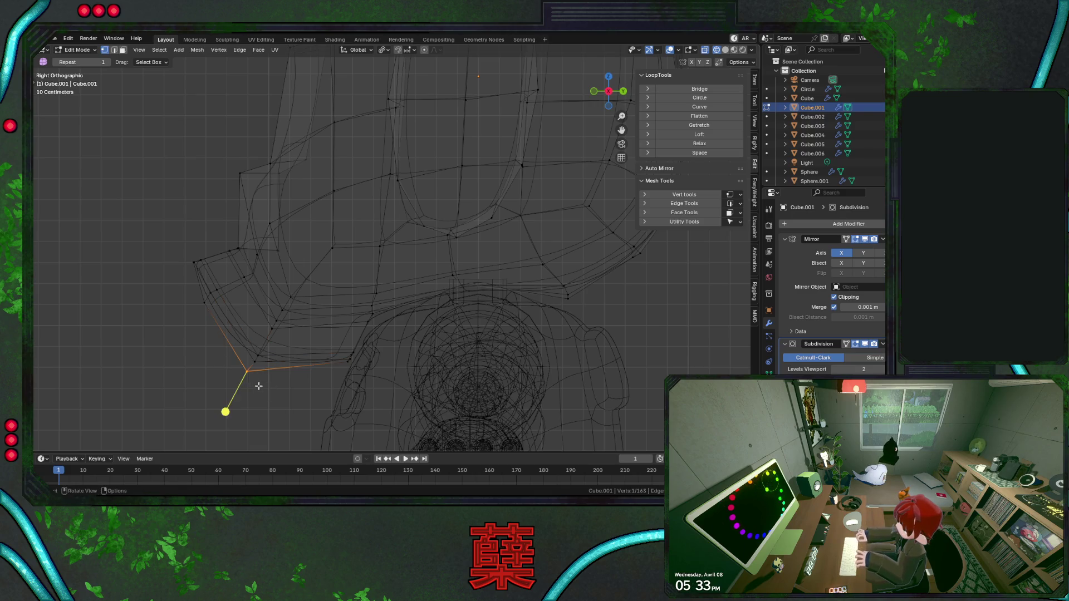
key(g)
click(261, 386)
click(269, 363)
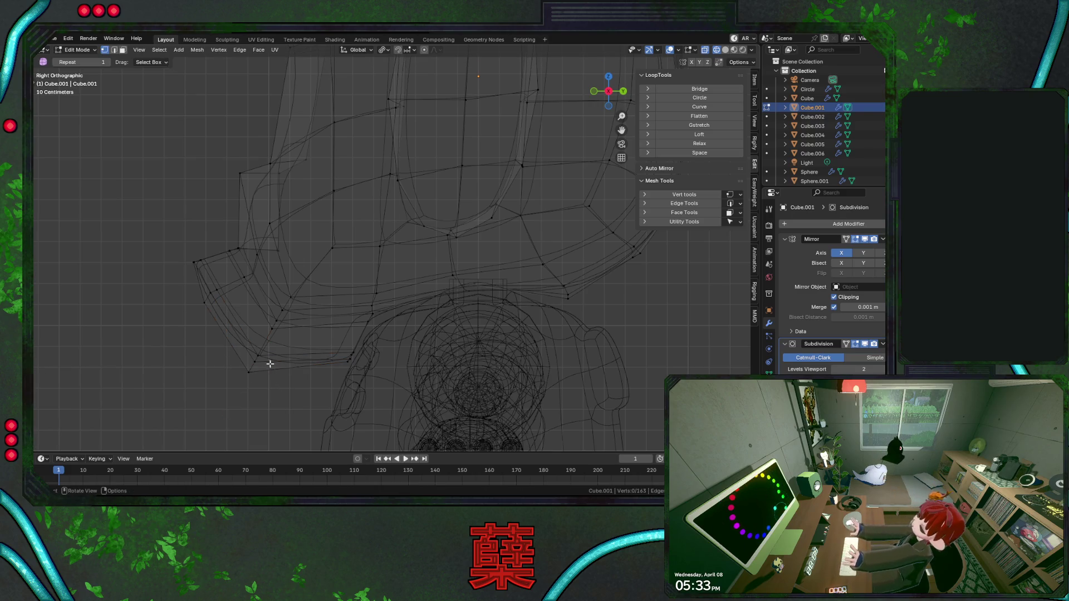
Flatten the lower-left edge loop with LoopTools and return to solid object mode.
alt+click(289, 311)
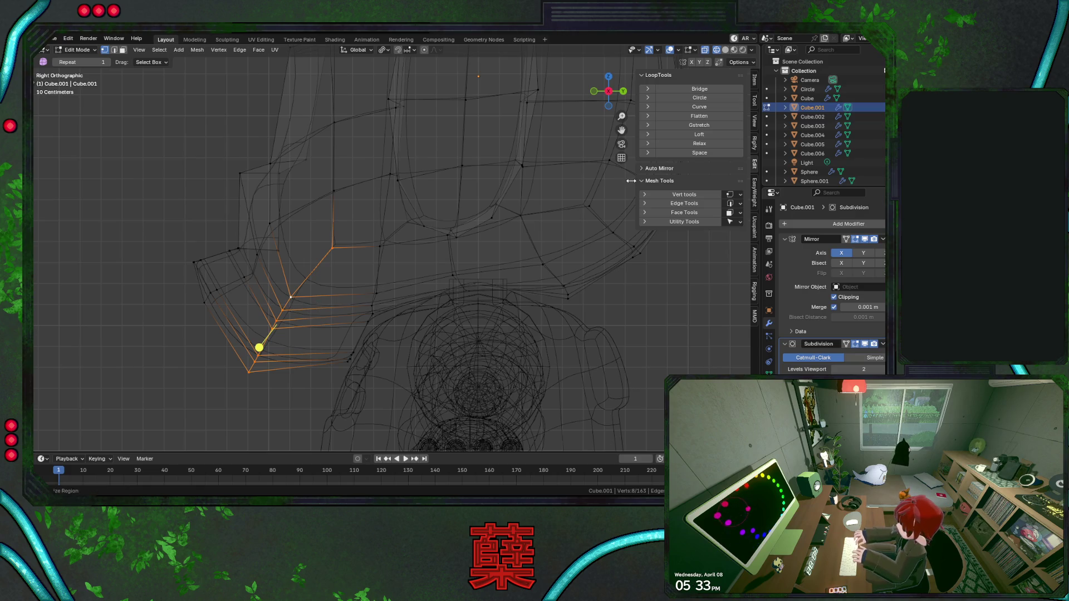
click(710, 115)
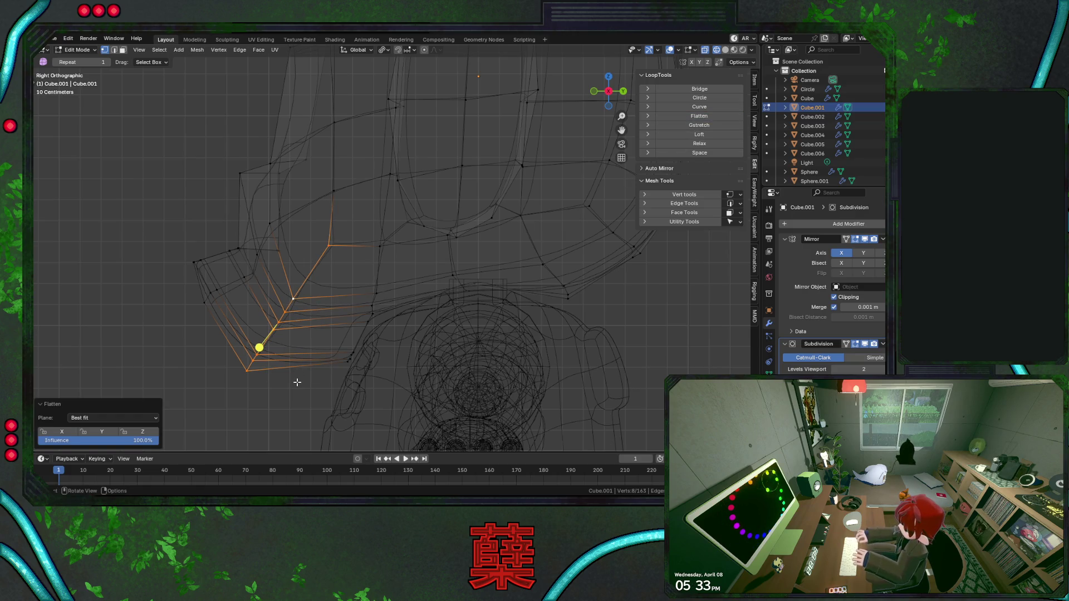
key(shift+z)
key(Tab)
scroll(301, 391, down, 1)
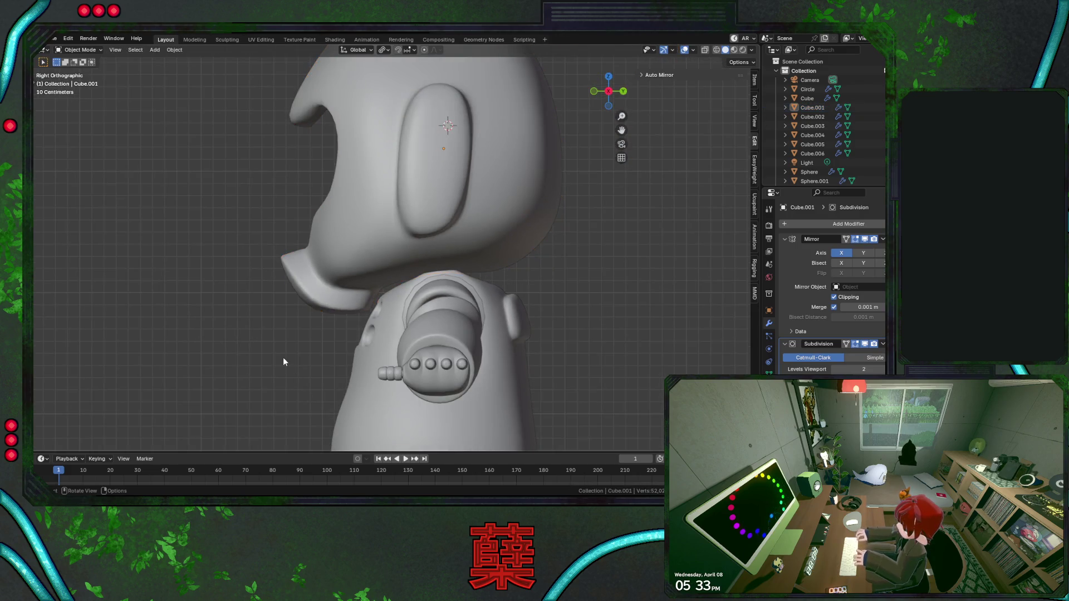
Save BaseRobot.blend and enter wireframe mesh editing on rim object Cube.001.
key(KP_1)
key(ctrl+s)
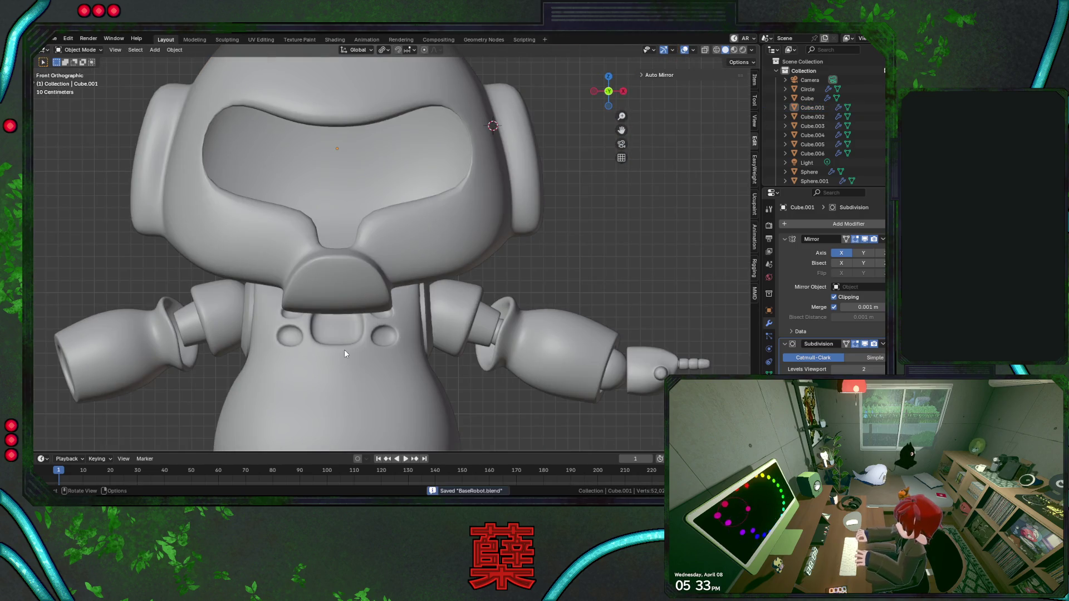
key(KP_3)
click(315, 337)
key(Tab)
scroll(315, 338, up, 3)
key(shift+z)
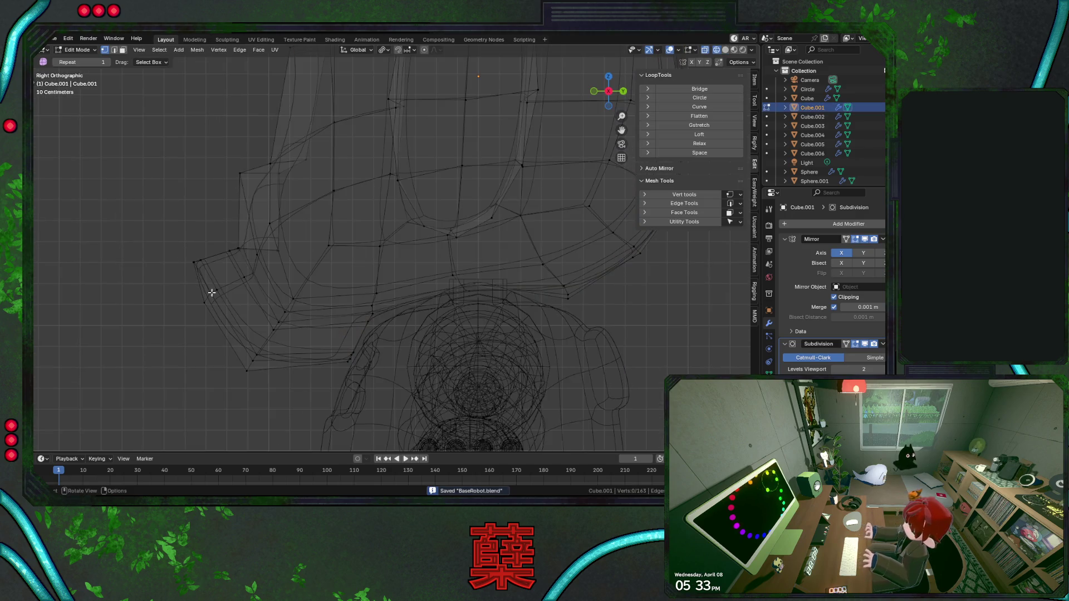
Flatten the cluster of vertices at the rim's front end and view it solid from the front.
click(193, 259)
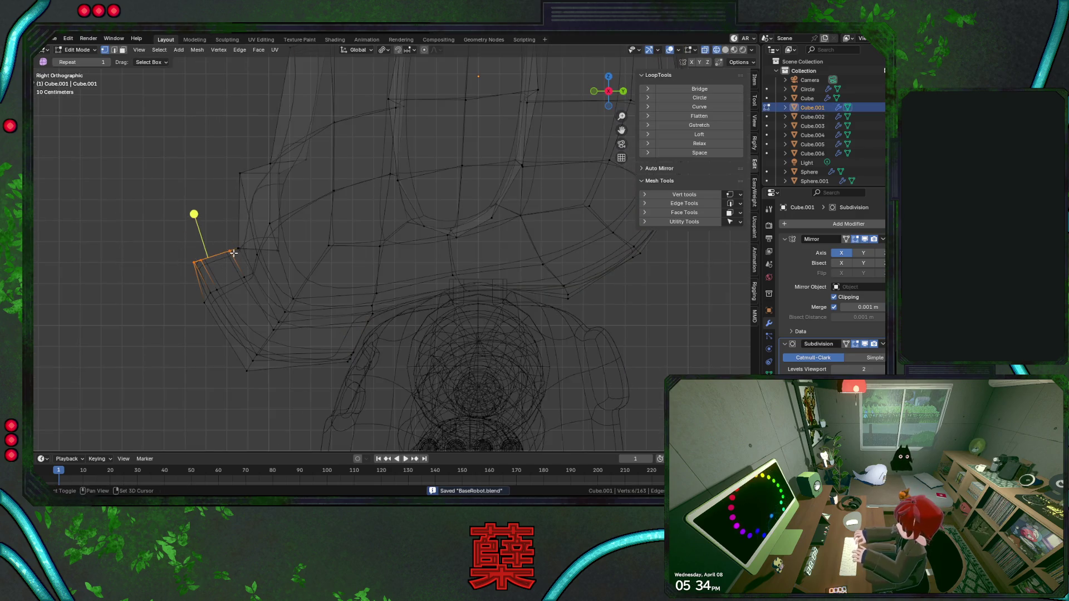
drag(190, 282, 232, 324)
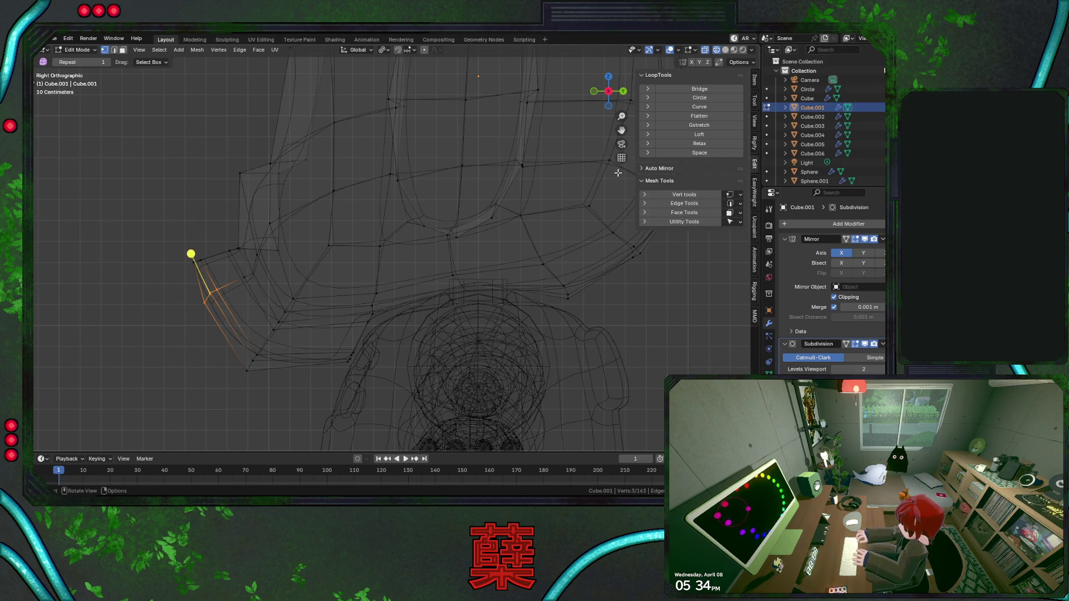
click(699, 115)
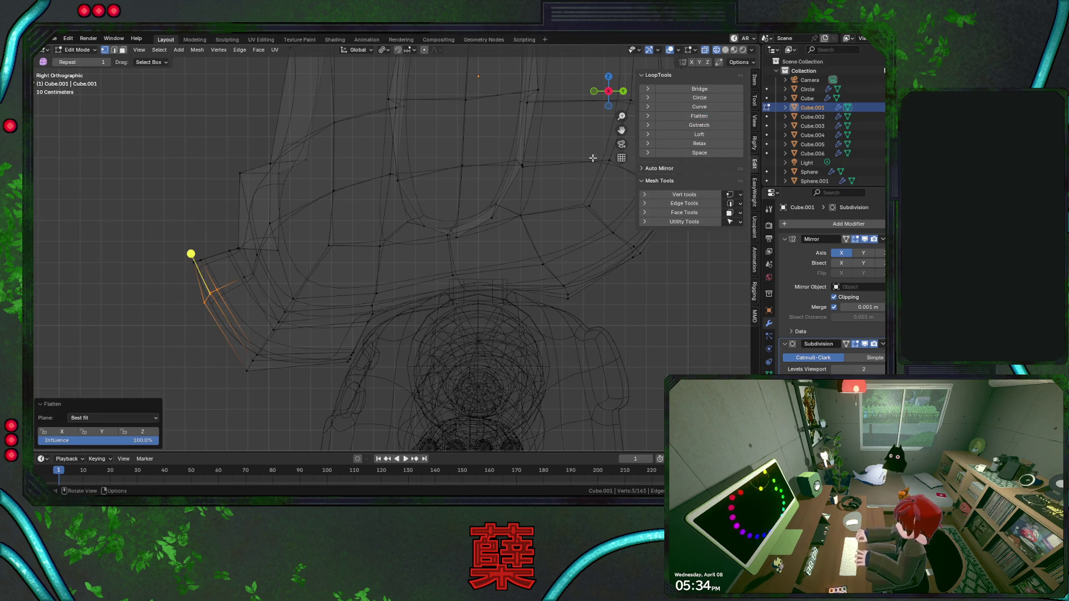
click(178, 326)
key(KP_1)
key(shift+z)
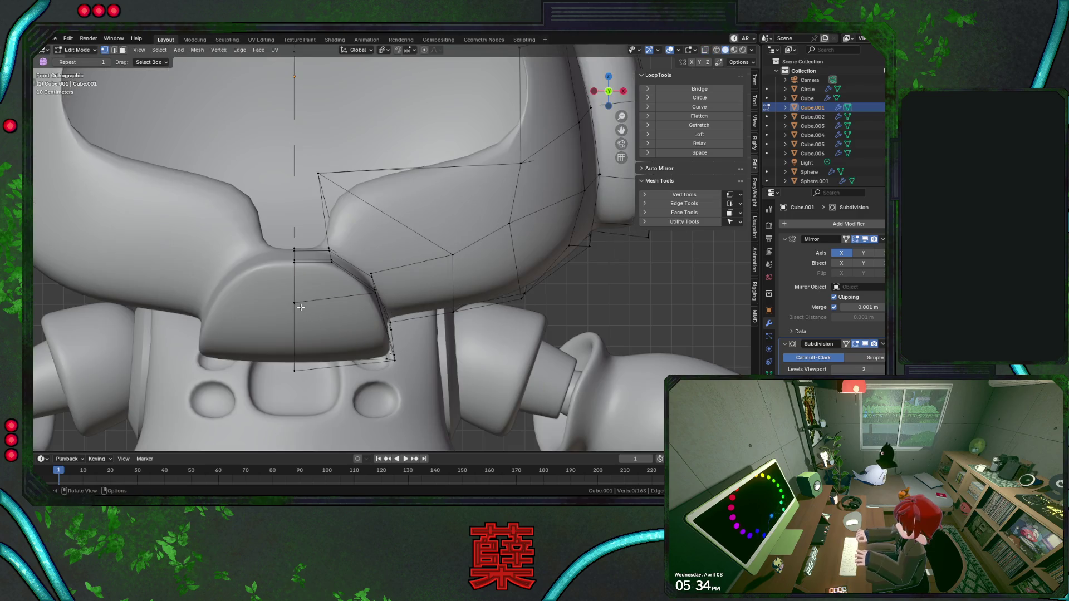
Vertex-slide a rim vertex along its edge and shift a chin-side vertex along X.
key(g)
key(z)
key(g)
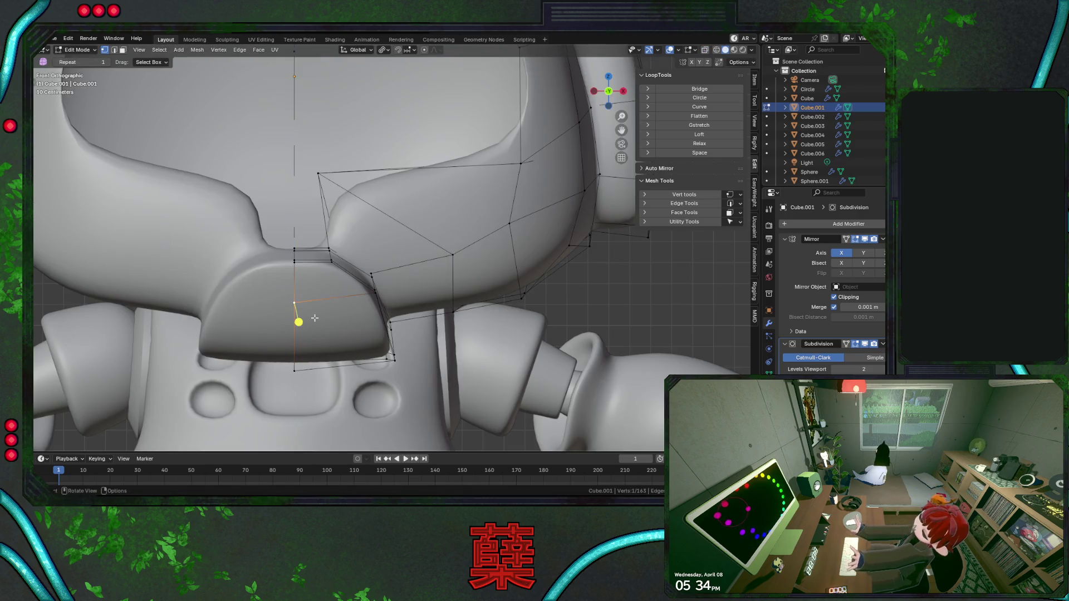
click(314, 308)
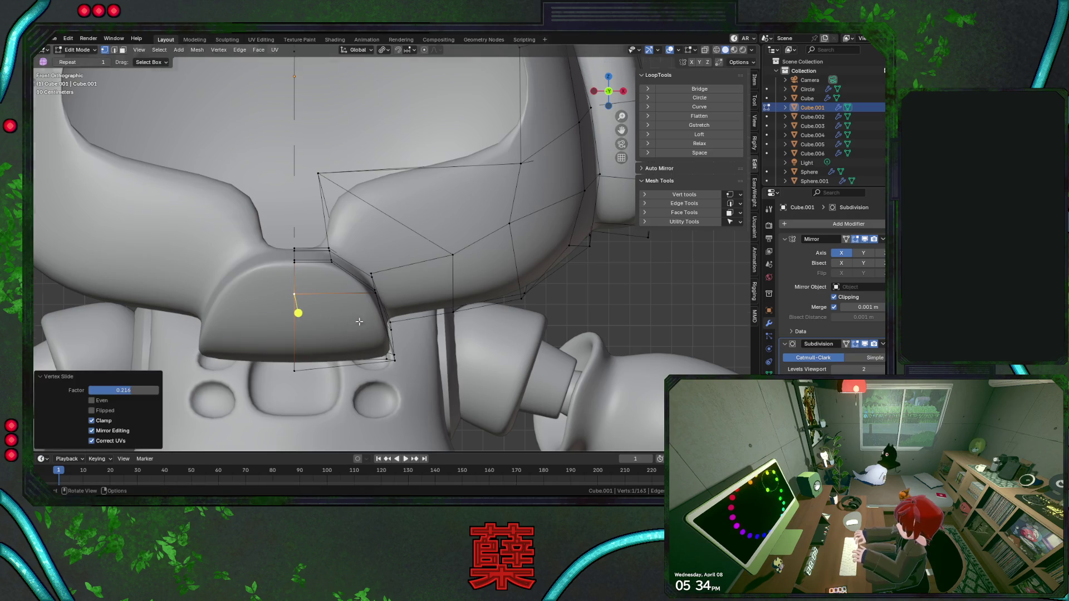
mouse_move(360, 322)
middle_down()
mouse_move(352, 312)
mouse_move(396, 275)
mouse_move(409, 341)
mouse_move(421, 318)
middle_up()
click(408, 341)
key(g)
key(x)
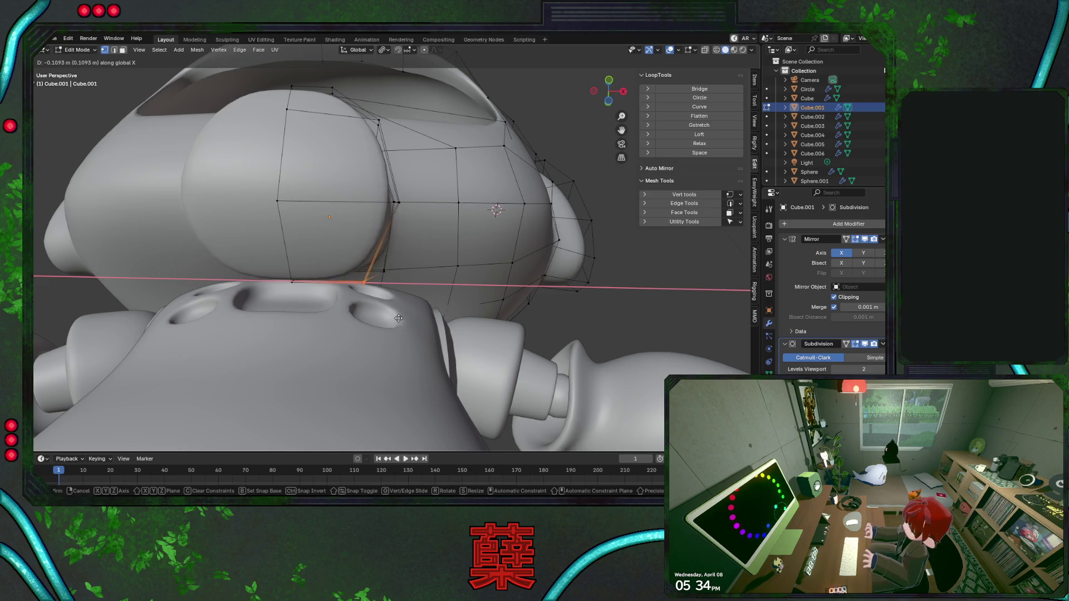
click(350, 312)
Keep shifting rim vertices along X so the rim hugs the chin piece.
mouse_move(351, 312)
middle_down()
mouse_move(342, 344)
mouse_move(434, 305)
mouse_move(417, 312)
middle_up()
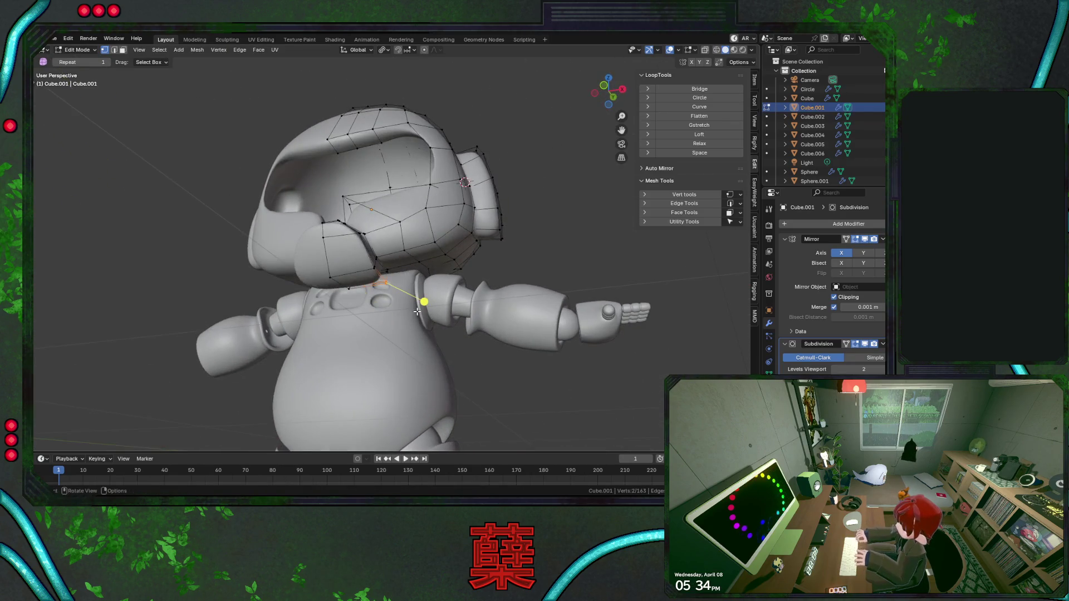
key(g)
key(x)
click(449, 309)
scroll(450, 309, up, 2)
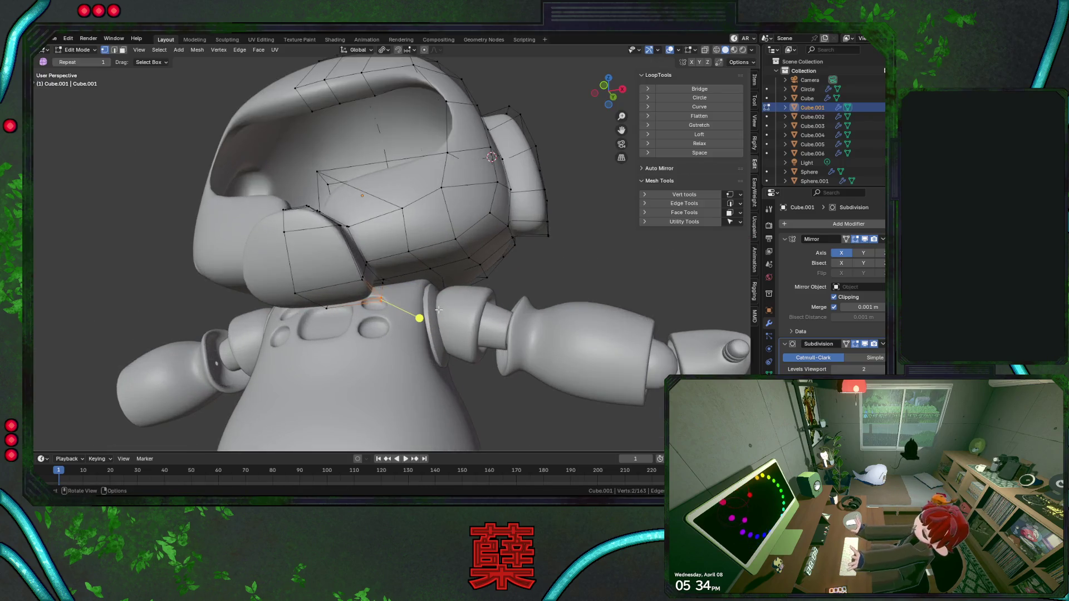
scroll(435, 310, up, 3)
key(shift+z)
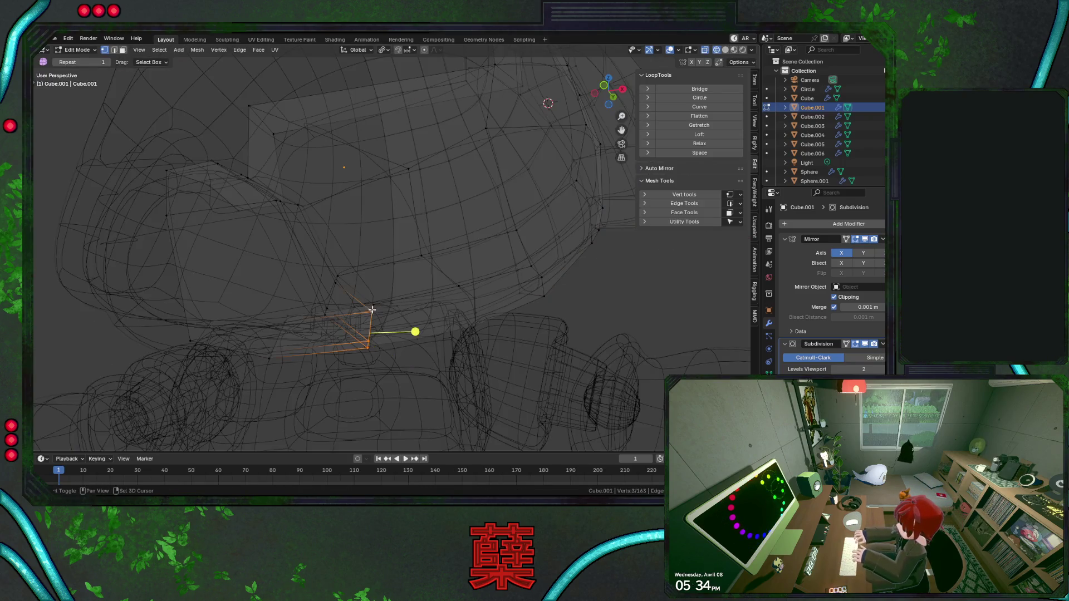
middle_drag(415, 361, 422, 306)
key(g)
key(x)
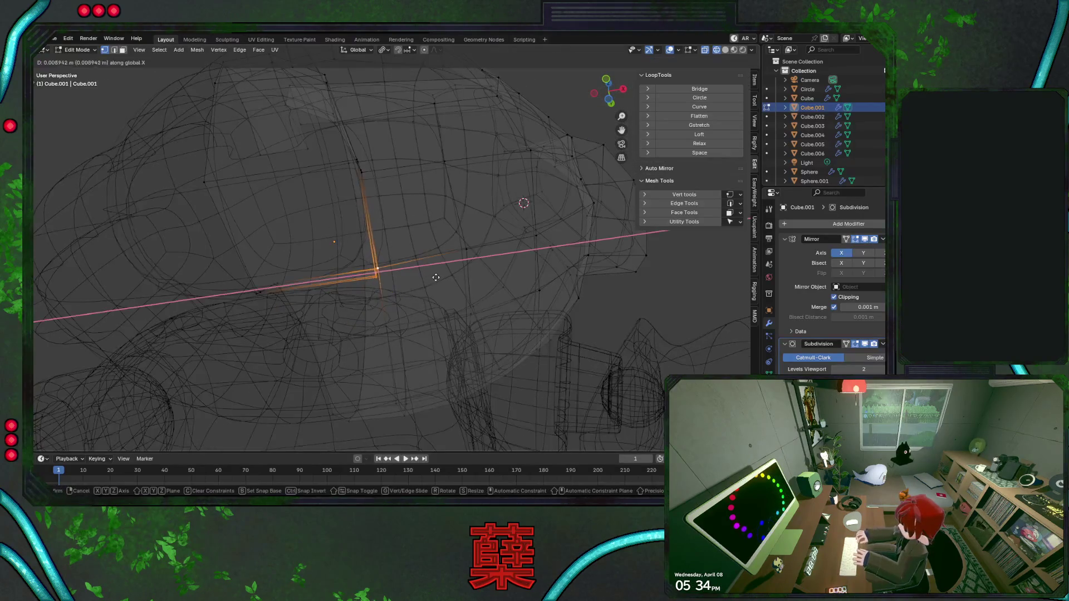
click(466, 269)
Nudge the vertices along Y and leave mesh editing to view the robot.
key(shift+z)
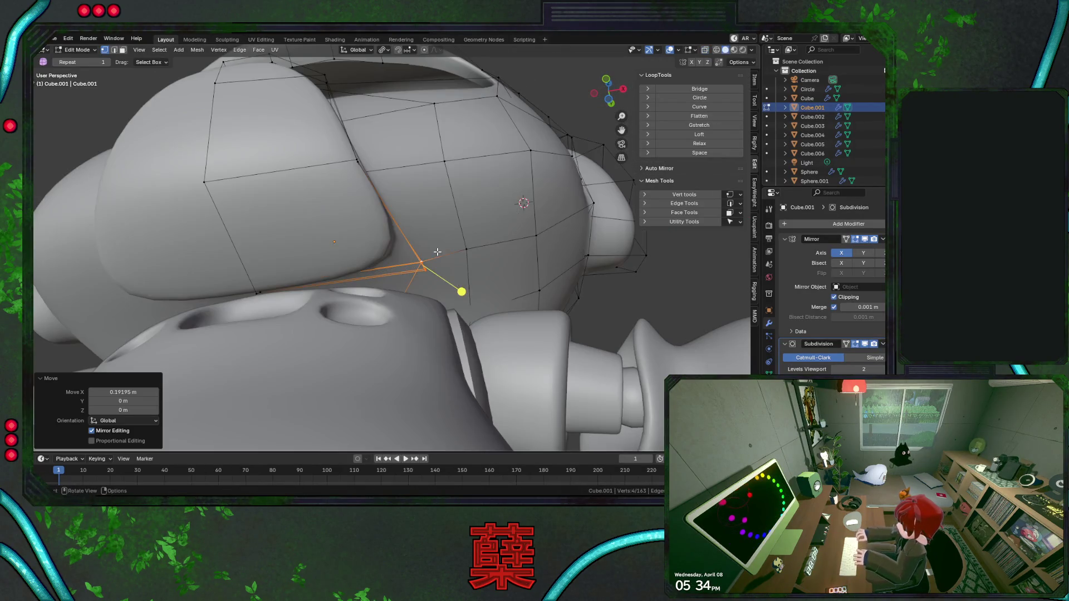
key(g)
key(y)
click(466, 257)
scroll(467, 257, down, 5)
mouse_move(466, 258)
middle_down()
mouse_move(470, 307)
mouse_move(524, 257)
mouse_move(484, 272)
mouse_move(382, 272)
mouse_move(406, 273)
middle_up()
key(Tab)
scroll(521, 258, down, 3)
scroll(425, 295, up, 3)
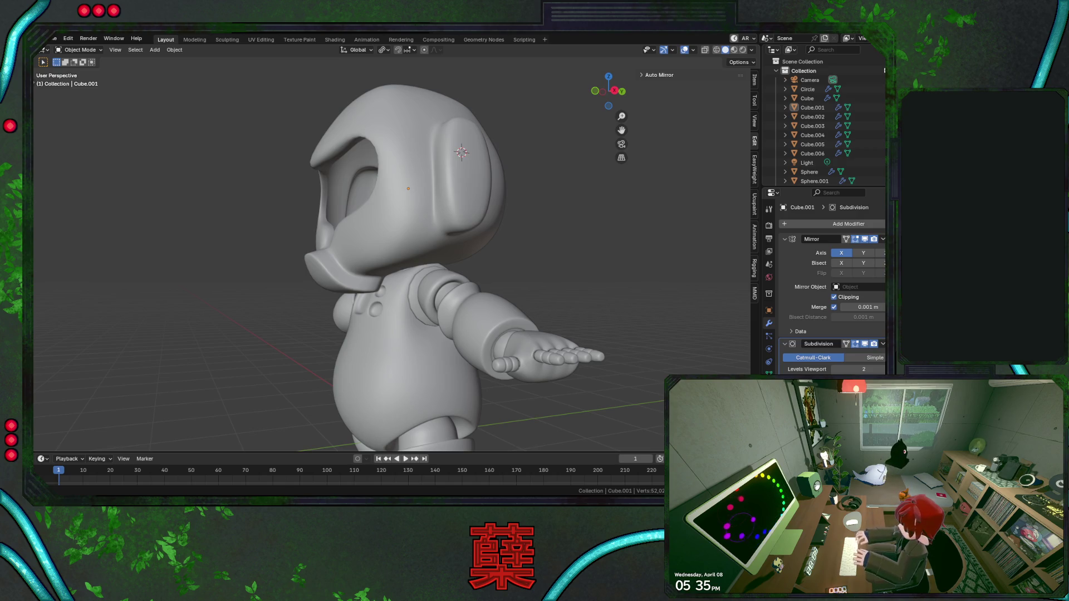
Enter mesh editing on the rim and raise a front vertex along Z.
alt+middle_drag(501, 272, 546, 241)
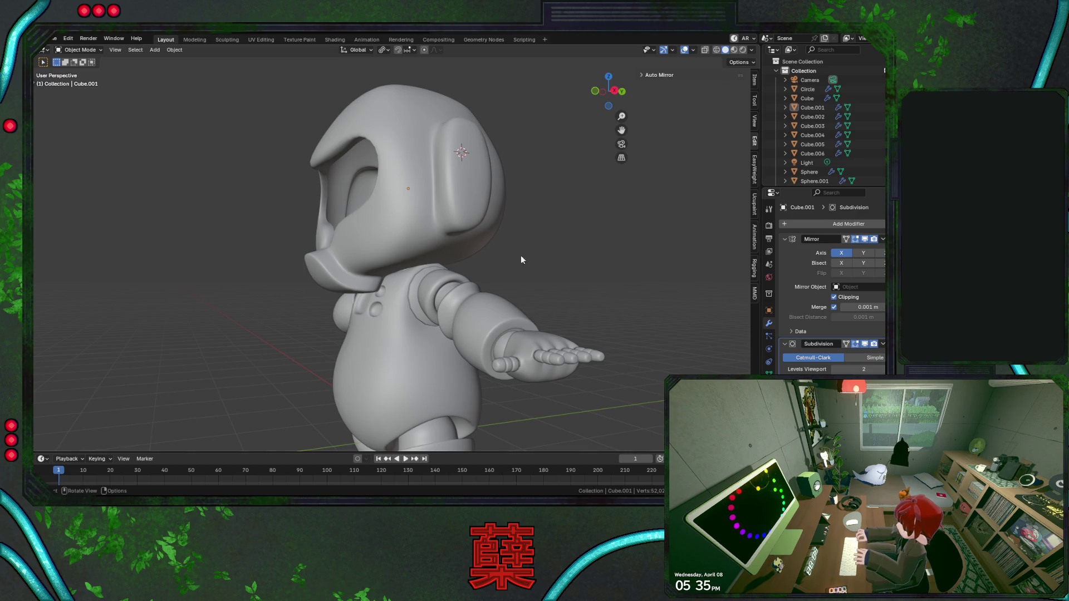
scroll(546, 242, up, 2)
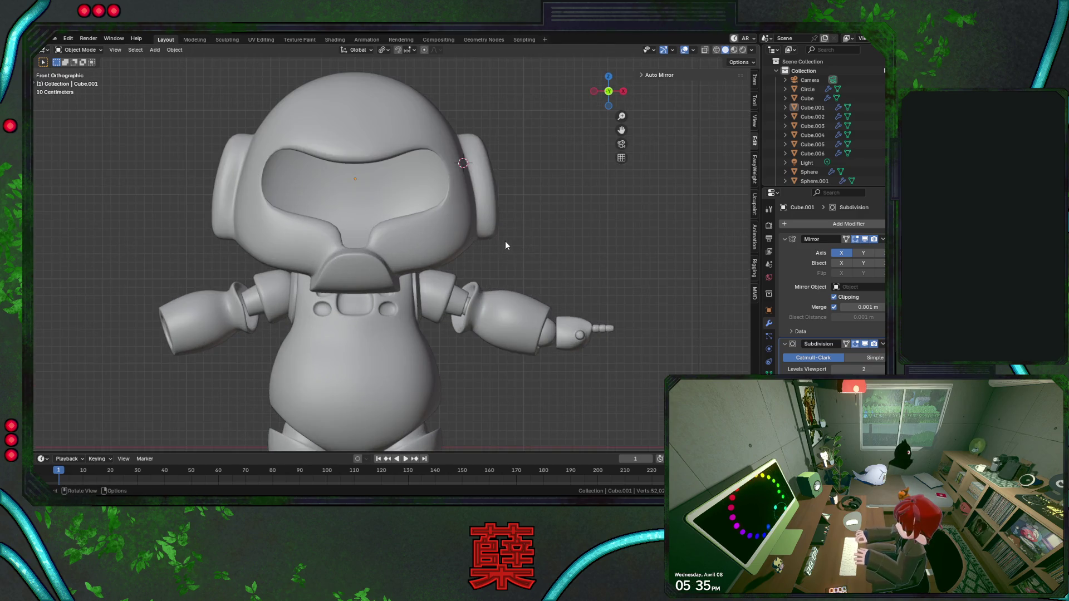
shift+middle_drag(544, 205, 579, 209)
key(Tab)
scroll(578, 213, up, 3)
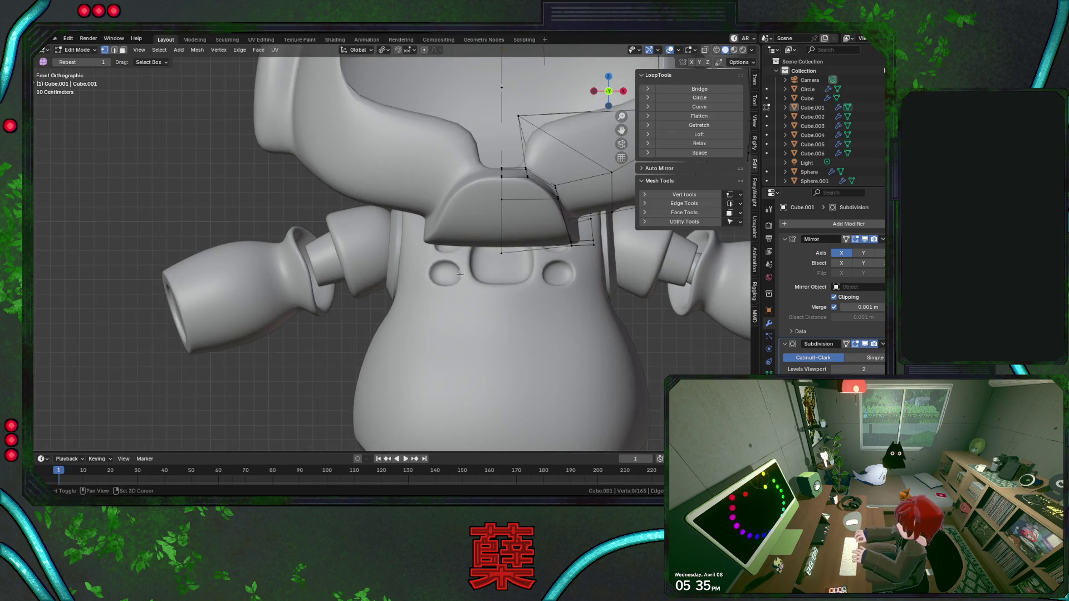
scroll(543, 277, up, 1)
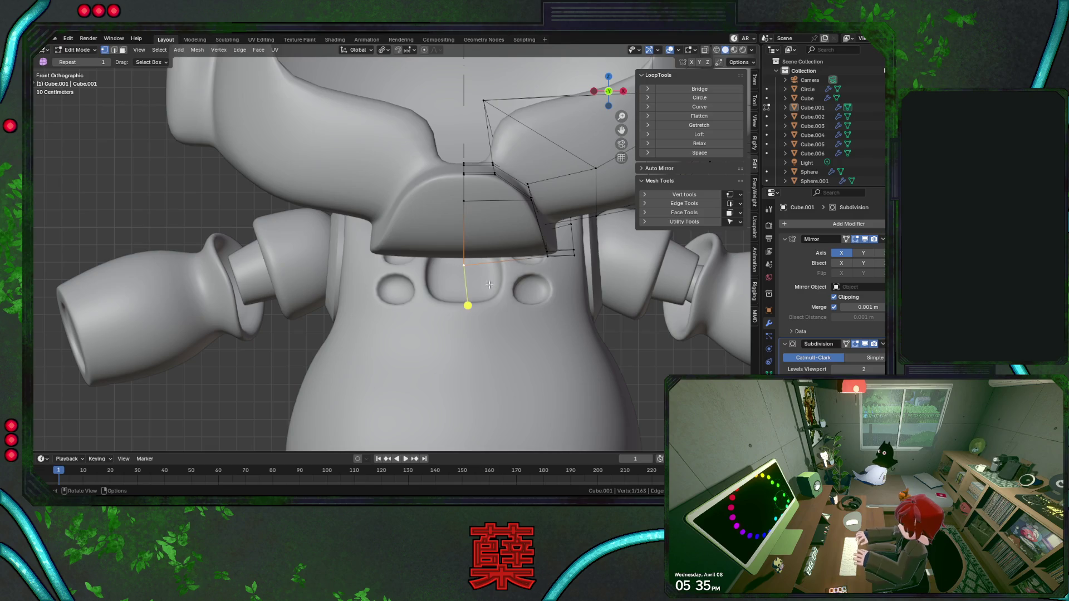
key(g)
key(z)
key(shift+z)
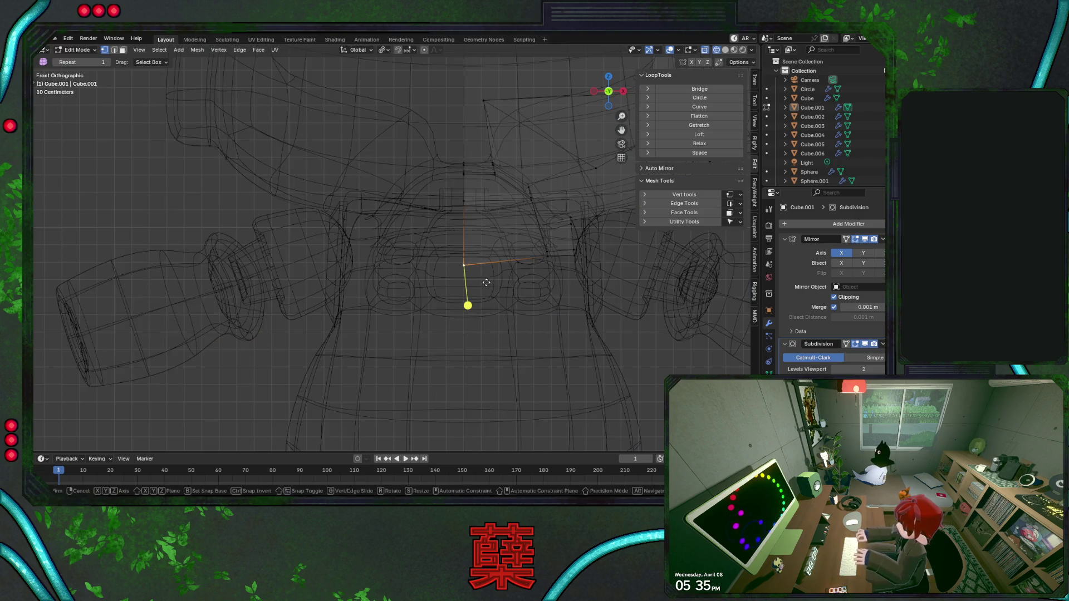
click(486, 273)
key(shift+z)
ctrl+scroll(493, 280, down, 3)
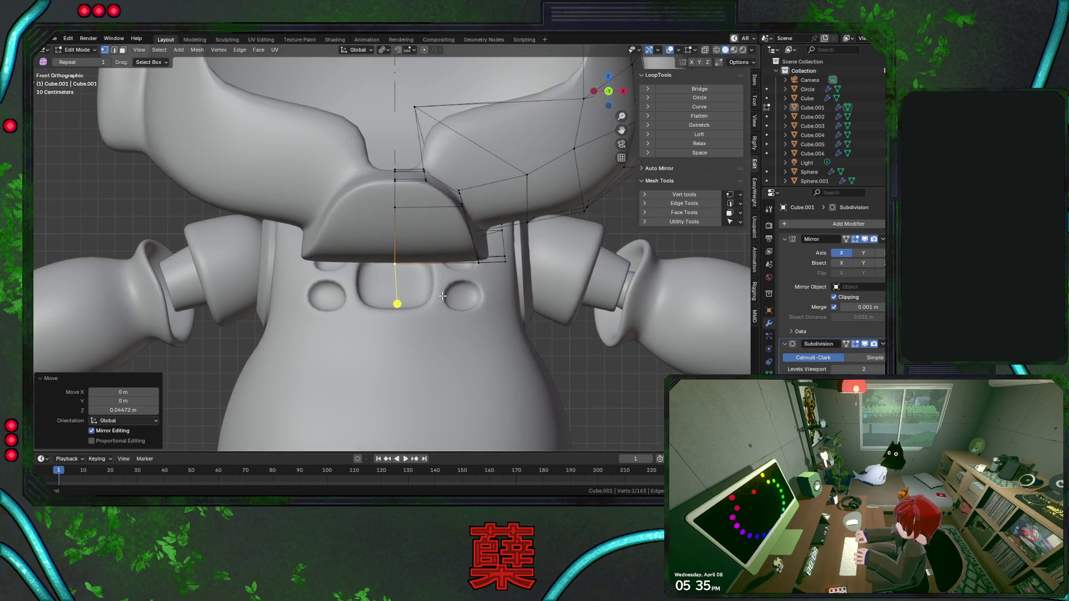
key(shift+z)
Raise another rim vertex, select the lower front rim vertices and flatten them into a line.
alt+click(488, 255)
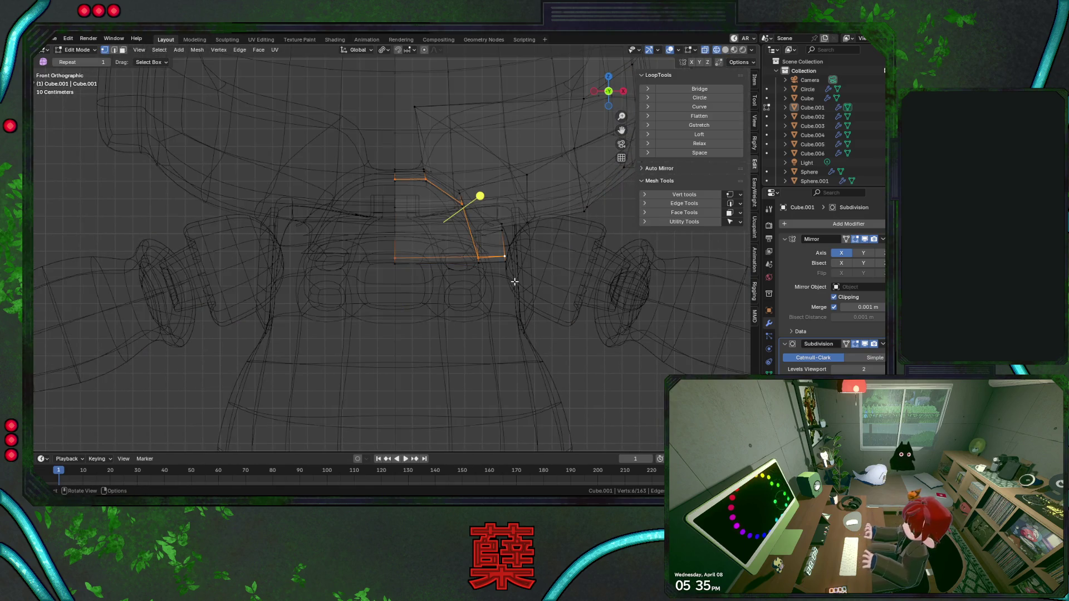
click(478, 264)
key(g)
key(z)
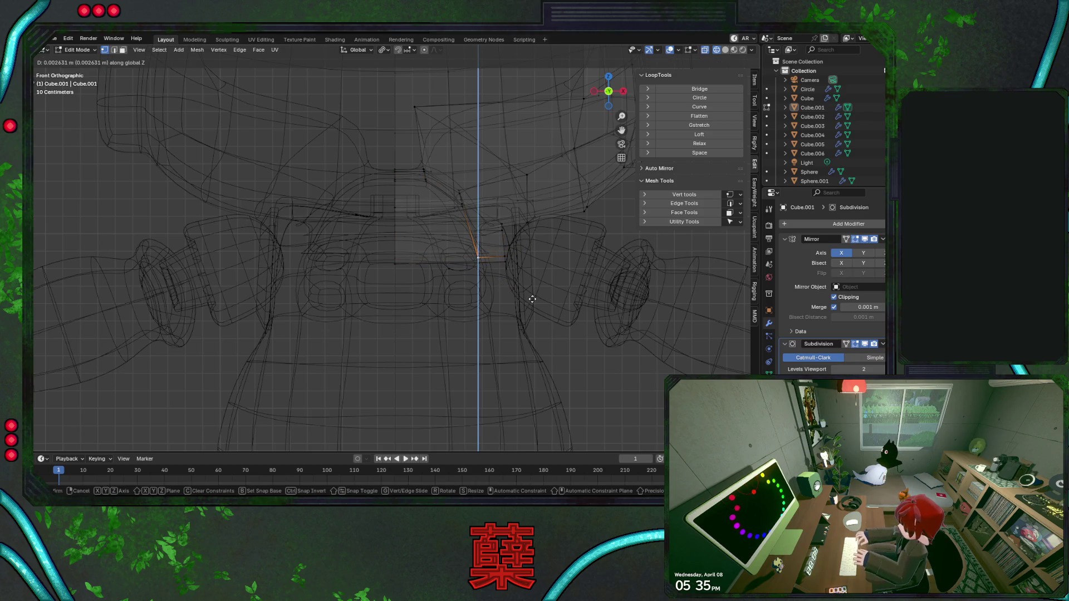
click(532, 298)
key(alt+z)
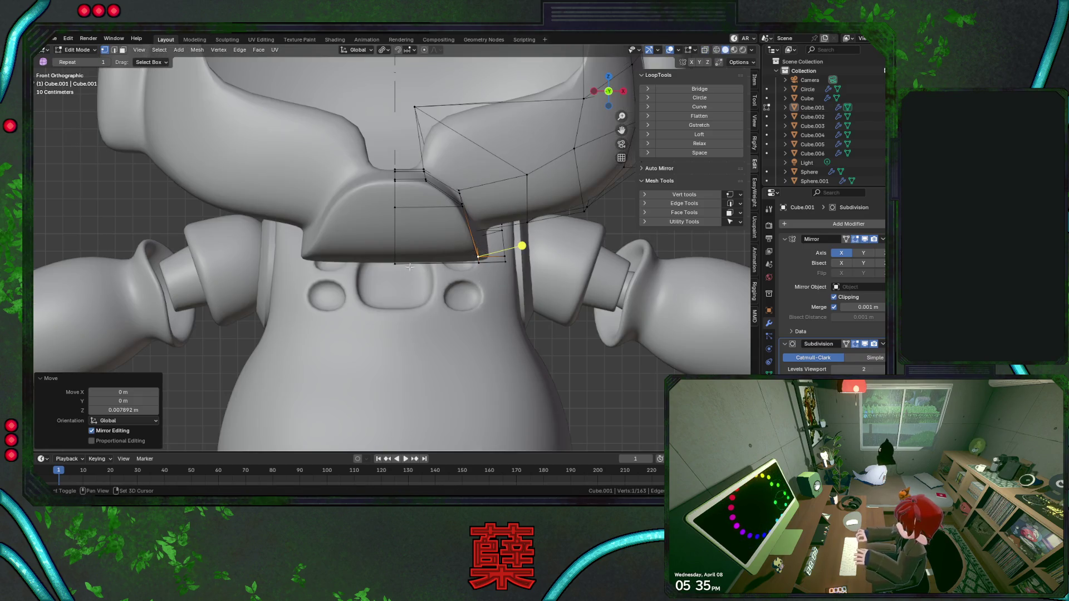
key(alt+z)
shift+click(395, 263)
shift+click(505, 263)
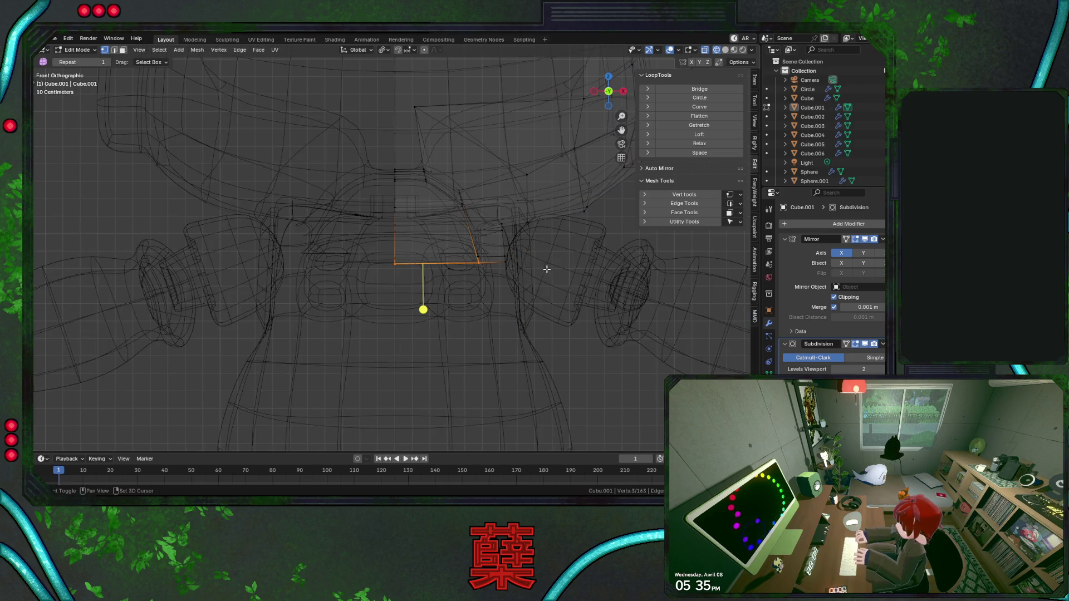
click(722, 118)
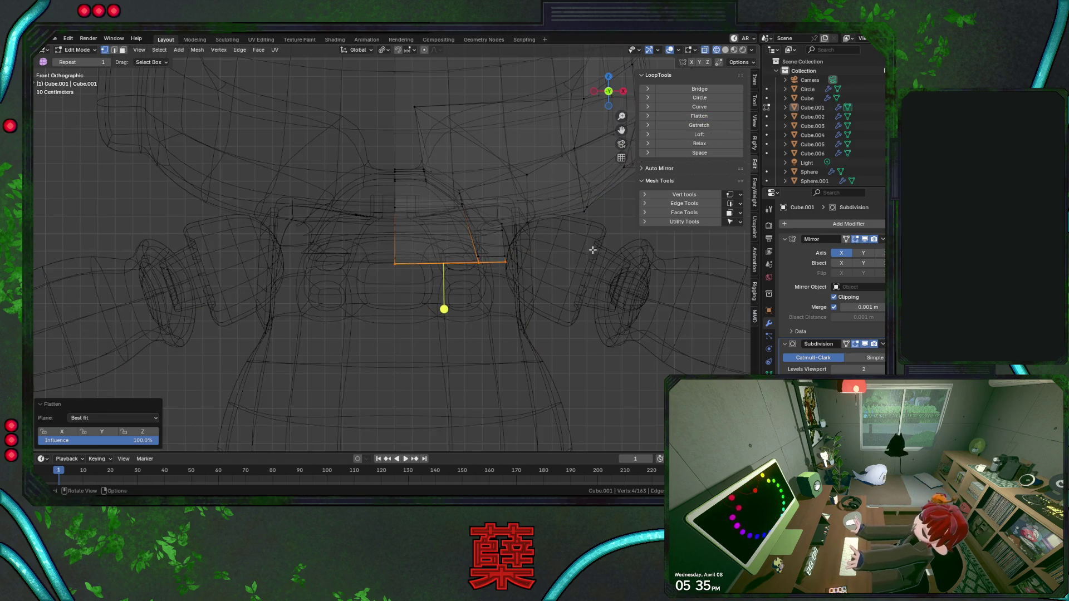
Return to solid object mode, save BaseRobot.blend, and re-enter editing of Cube.001.
key(alt+z)
key(KP_3)
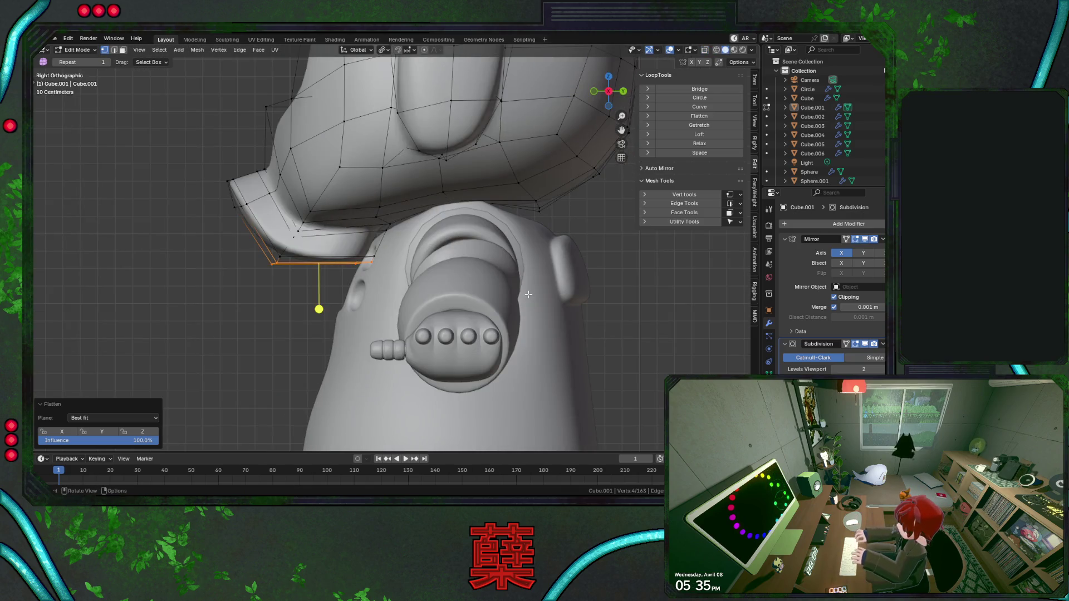
click(321, 320)
key(Tab)
scroll(297, 313, down, 5)
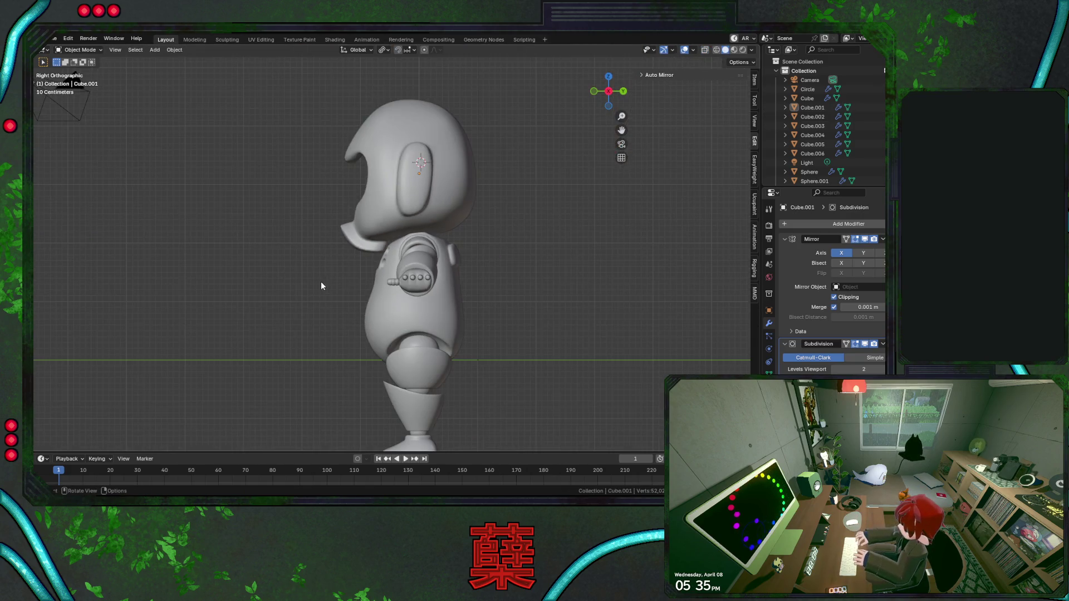
key(ctrl+s)
scroll(320, 281, up, 3)
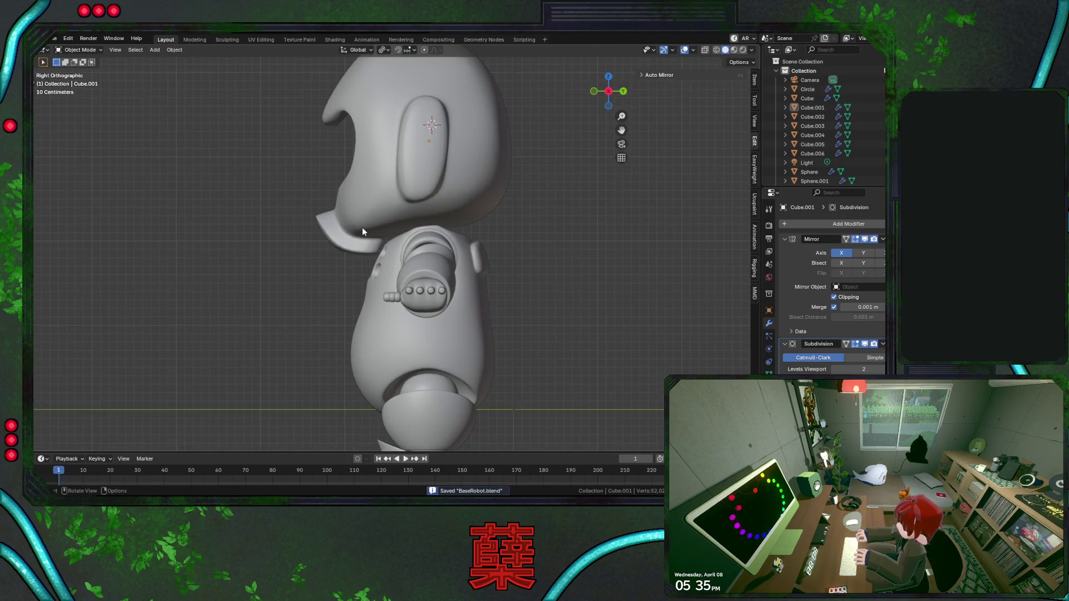
key(KP_1)
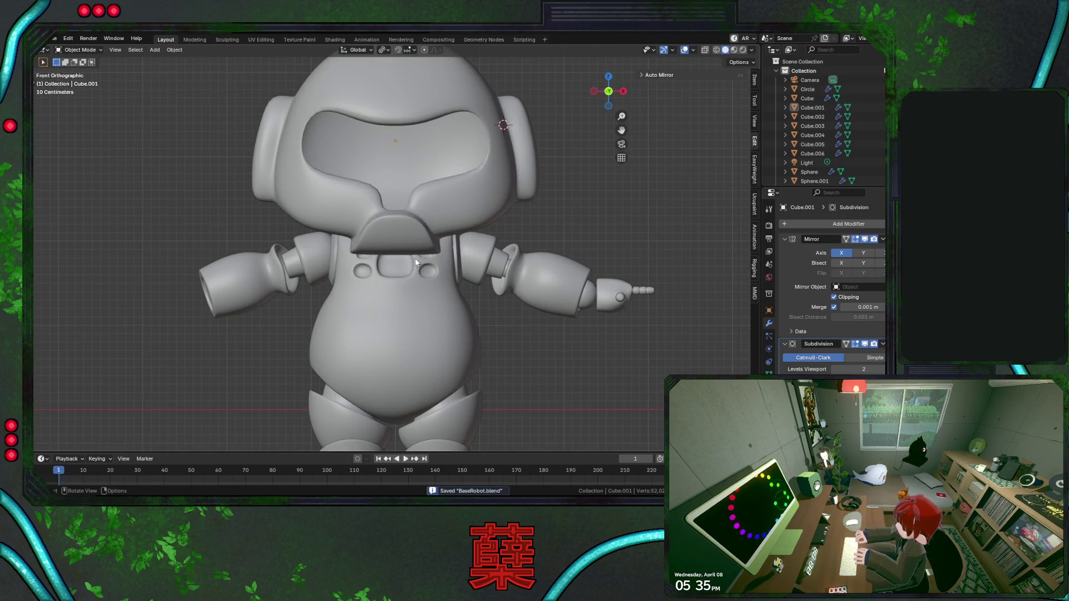
middle_drag(418, 257, 425, 259)
click(424, 259)
key(Tab)
scroll(418, 261, up, 3)
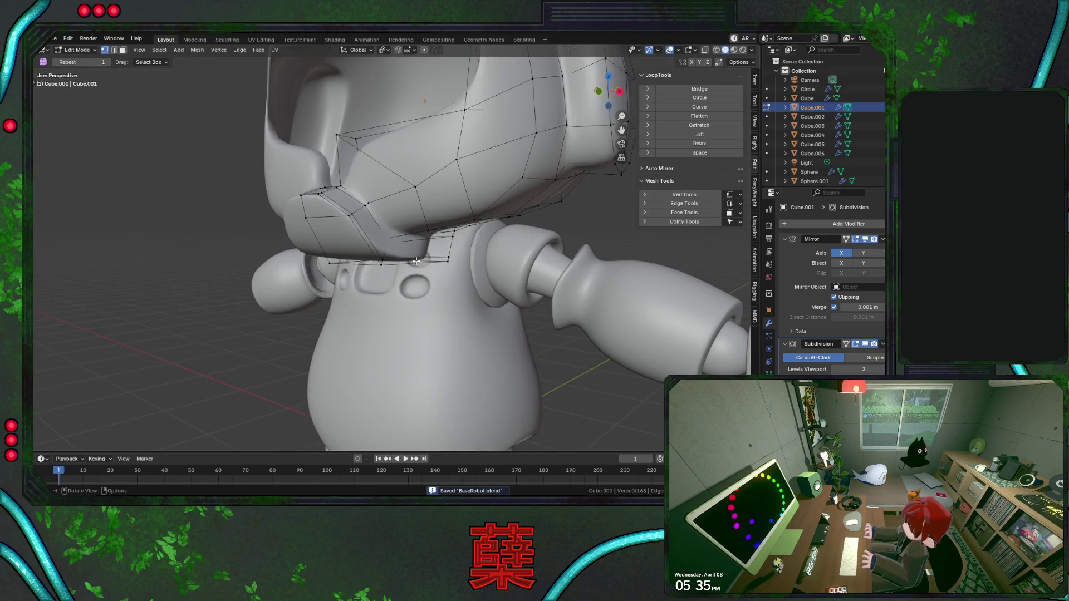
Snap the 3D cursor to the rim vertex and add an 8-vertex circle there.
key(shift+s)
click(433, 306)
key(shift+a)
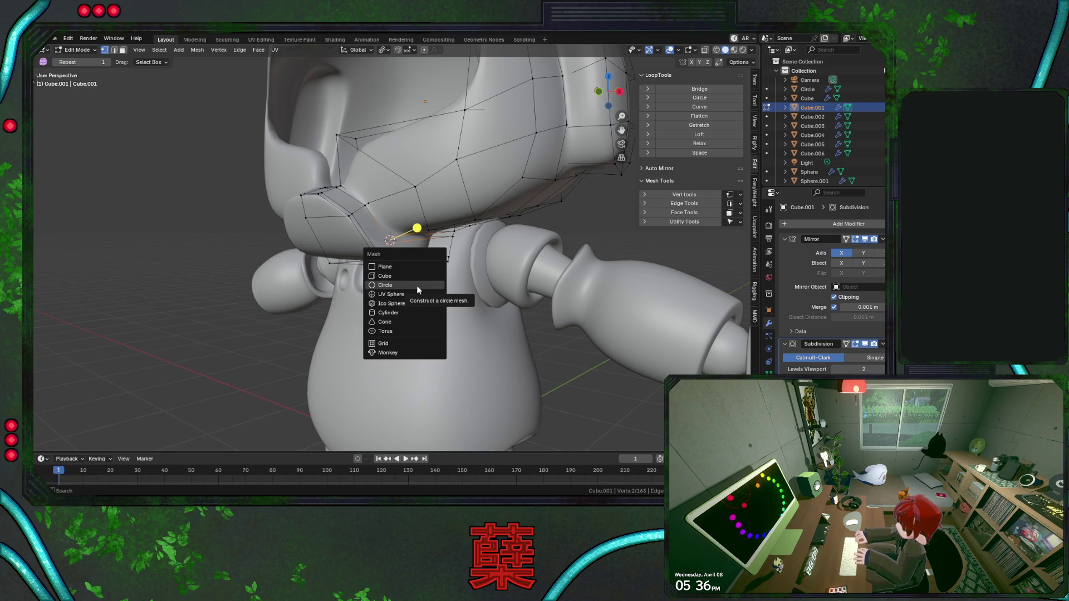
click(417, 286)
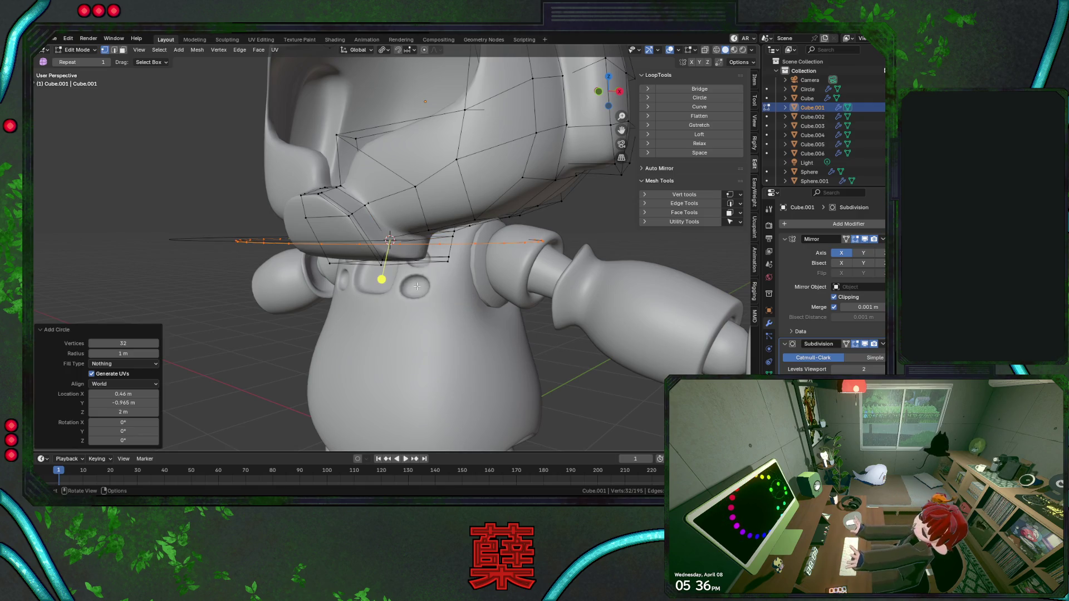
click(134, 343)
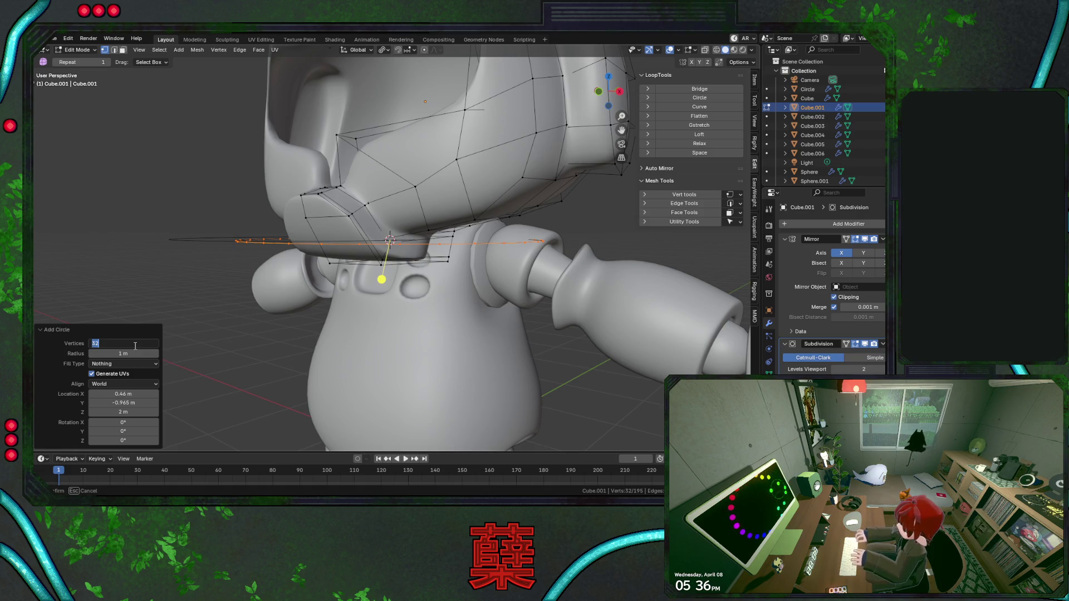
text(8)
key(Return)
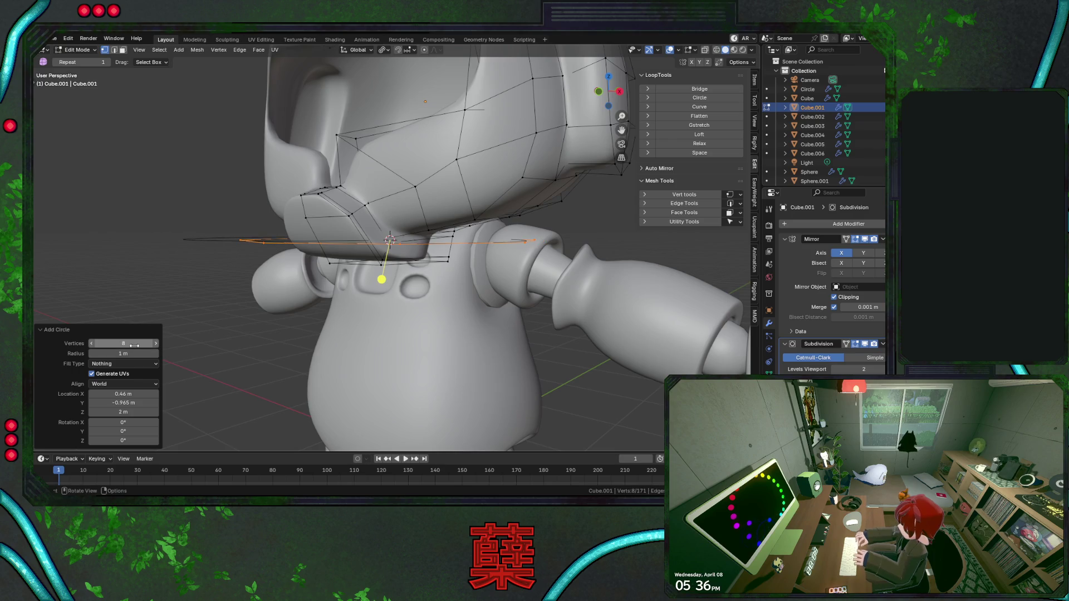
Shrink the circle to a tiny ring from top view and re-enable Mirror modifier clipping.
key(KP_7)
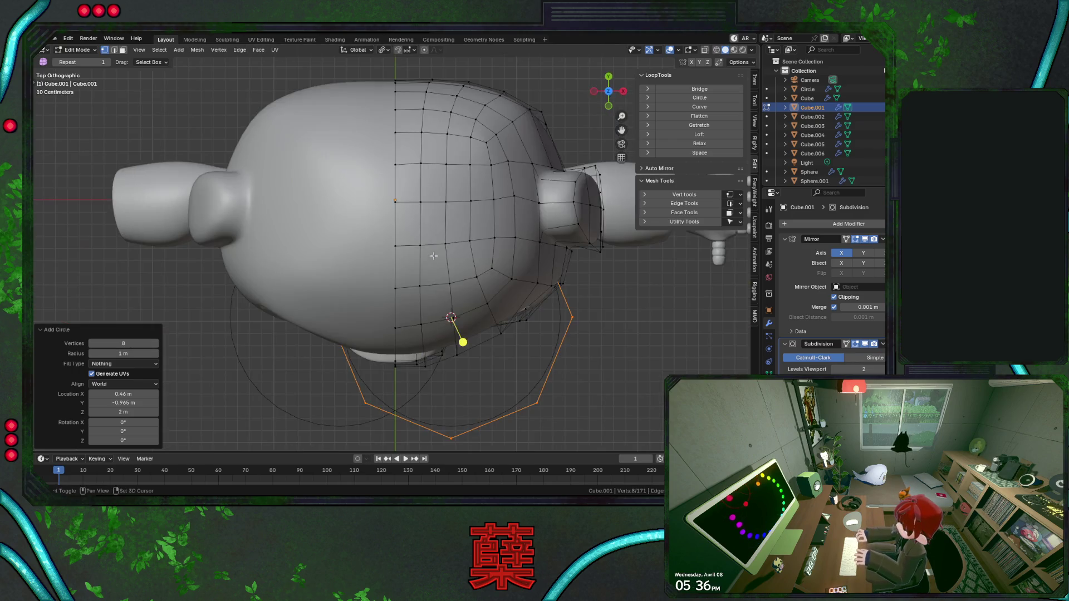
key(shift+z)
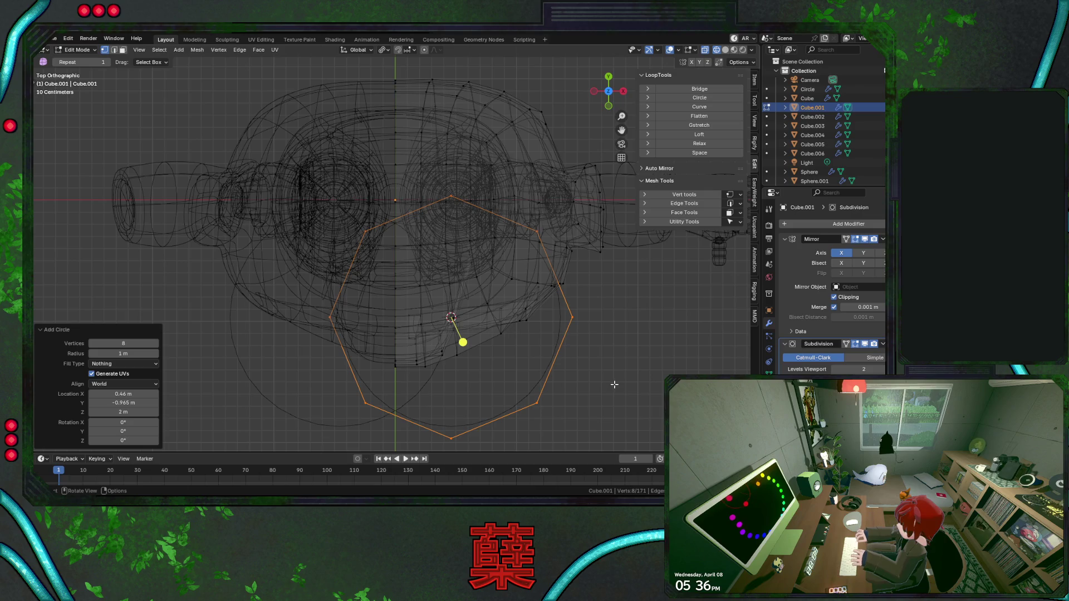
key(s)
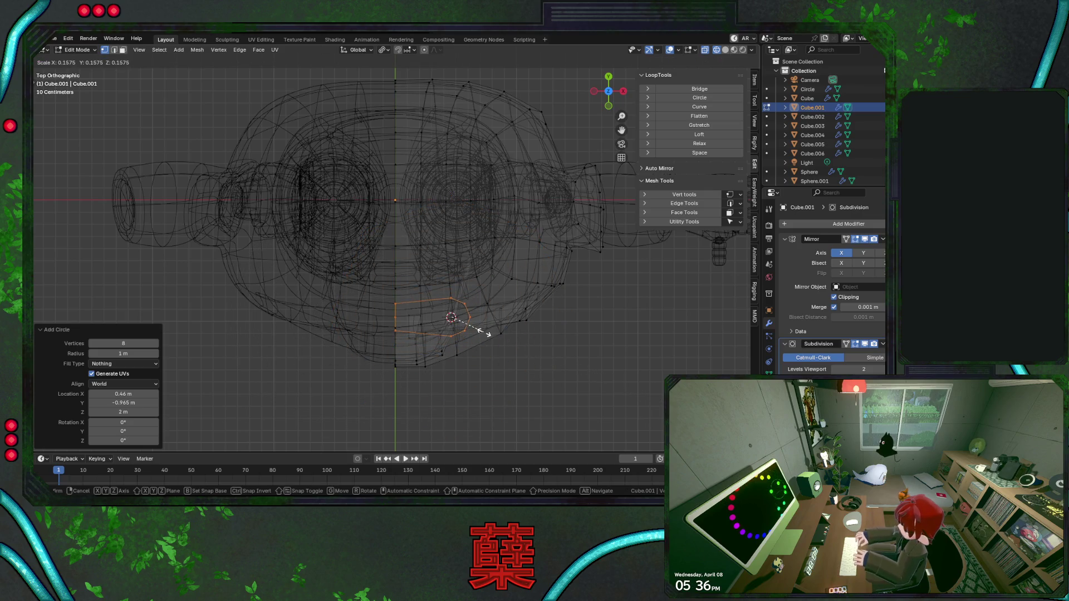
key(Escape)
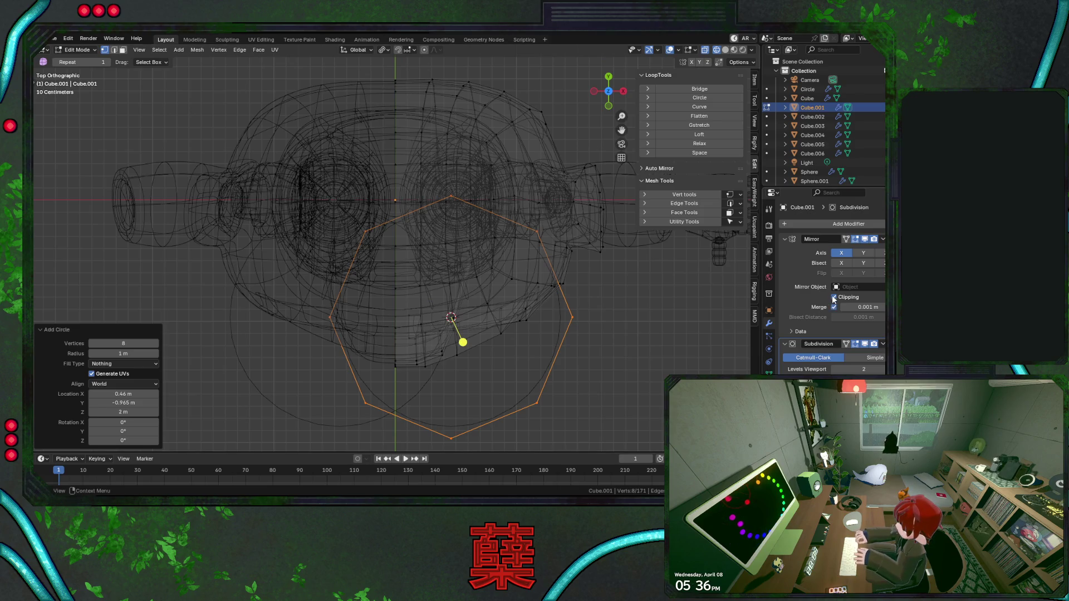
key(s)
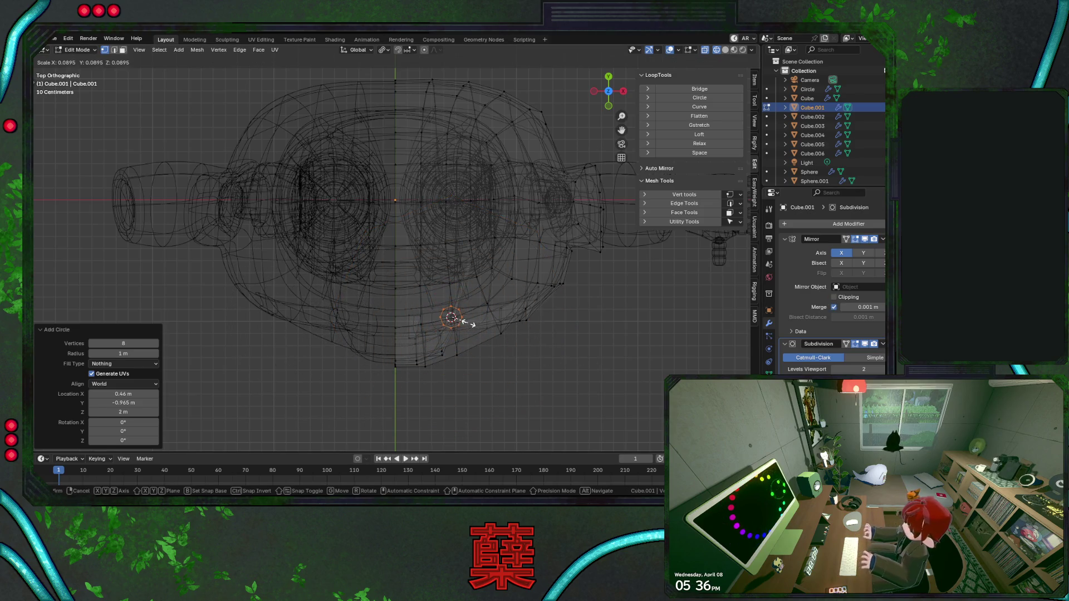
click(463, 343)
click(823, 308)
click(833, 297)
key(KP_1)
text(r90)
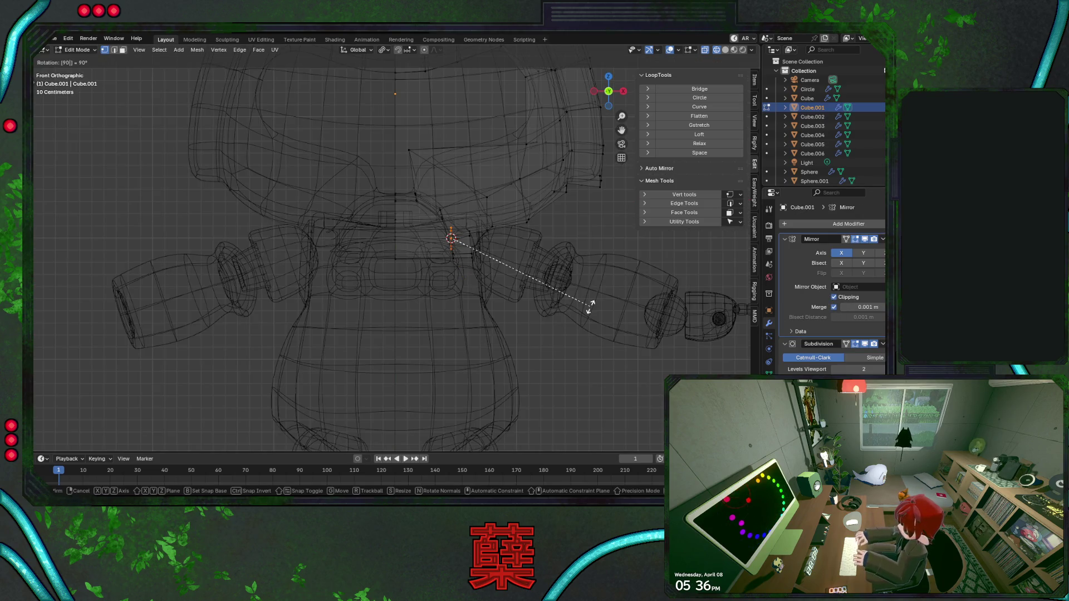
Confirm the ring's 90° rotation and move it −0.11 m along X against the helmet rim.
key(Return)
key(shift+z)
scroll(502, 302, up, 2)
scroll(502, 302, up, 2)
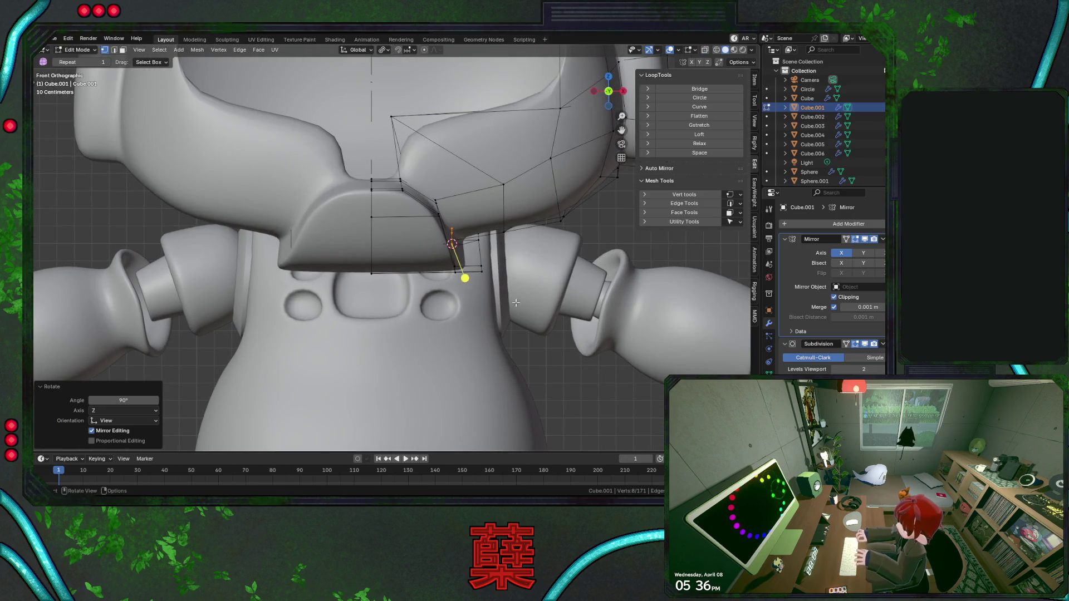
key(shift+z)
key(g)
key(x)
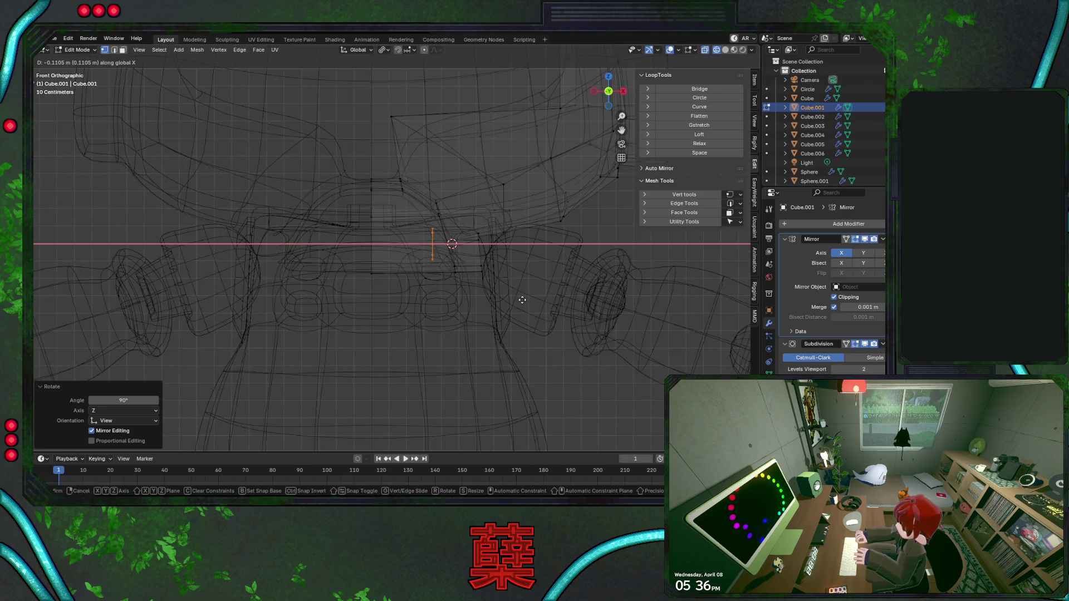
click(521, 300)
key(shift+z)
middle_drag(522, 299, 562, 289)
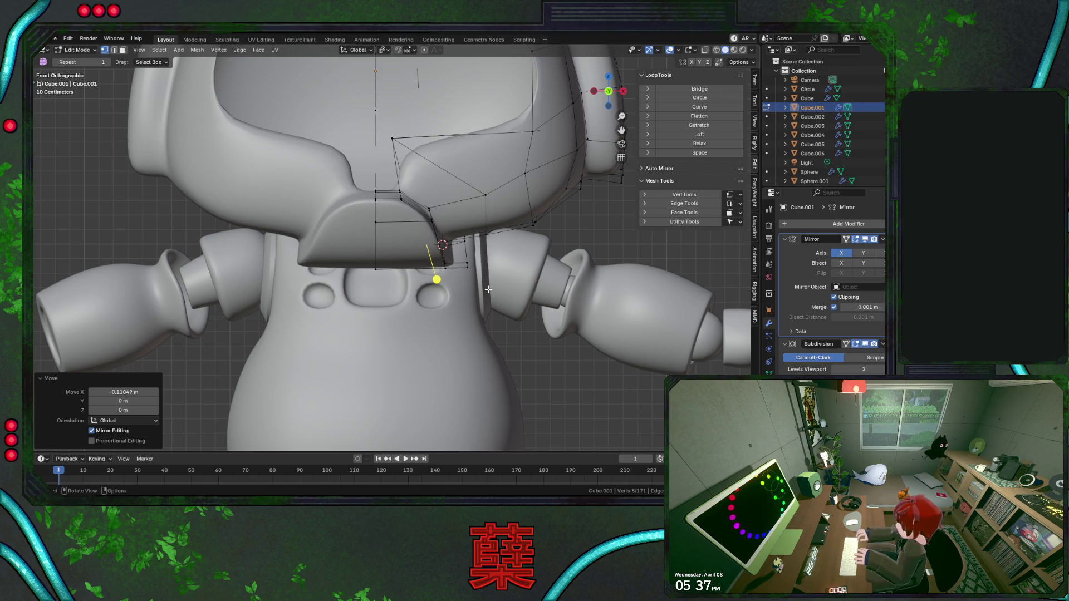
scroll(488, 289, down, 1)
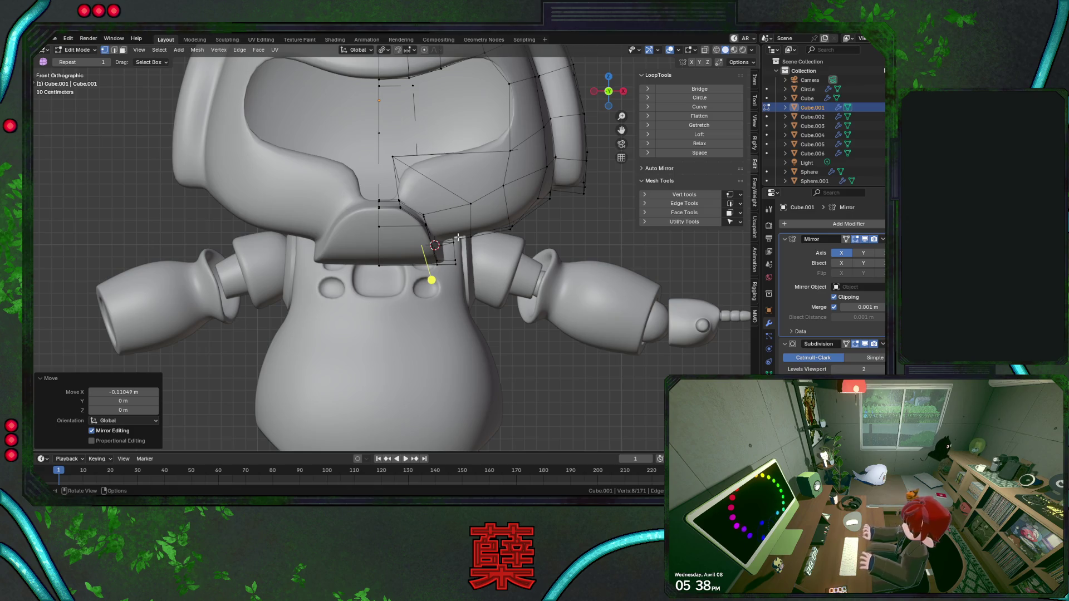
mouse_move(521, 255)
middle_down()
mouse_move(499, 206)
mouse_move(441, 205)
mouse_move(437, 239)
middle_up()
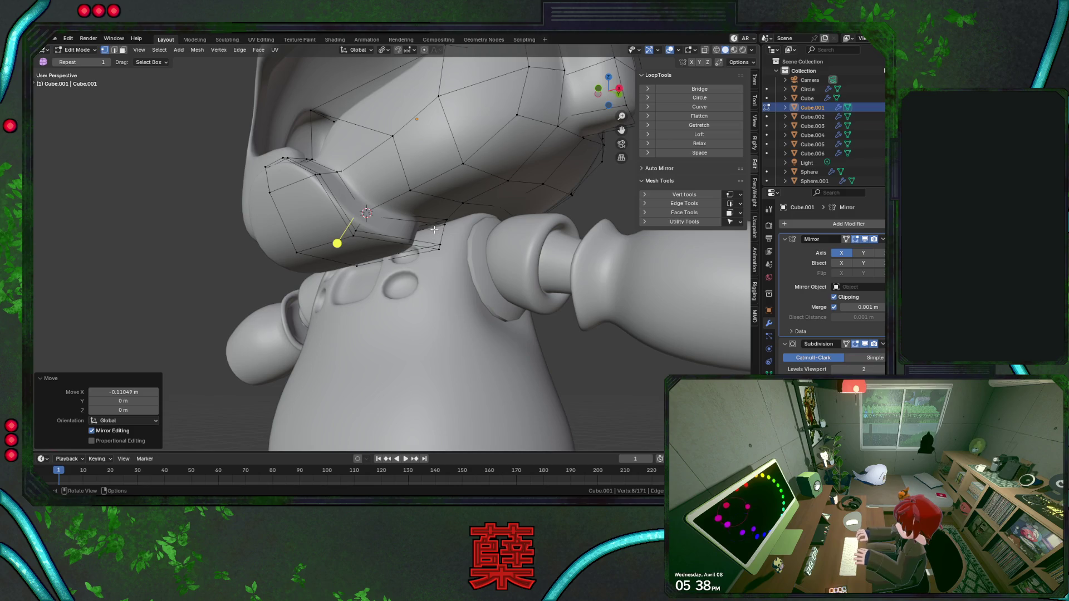
Slide the end ring along X and settle the extended tube segment in see-through view.
key(g)
alt+middle_drag(436, 227, 490, 215)
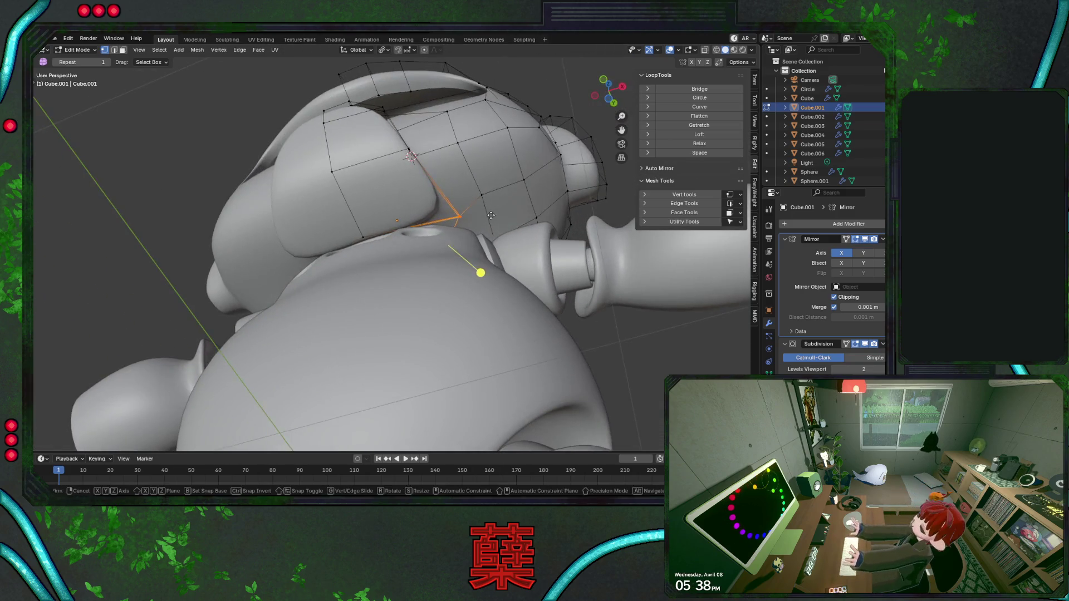
key(x)
click(510, 216)
mouse_move(510, 217)
middle_down()
mouse_move(405, 183)
mouse_move(468, 236)
middle_up()
key(shift+z)
click(405, 183)
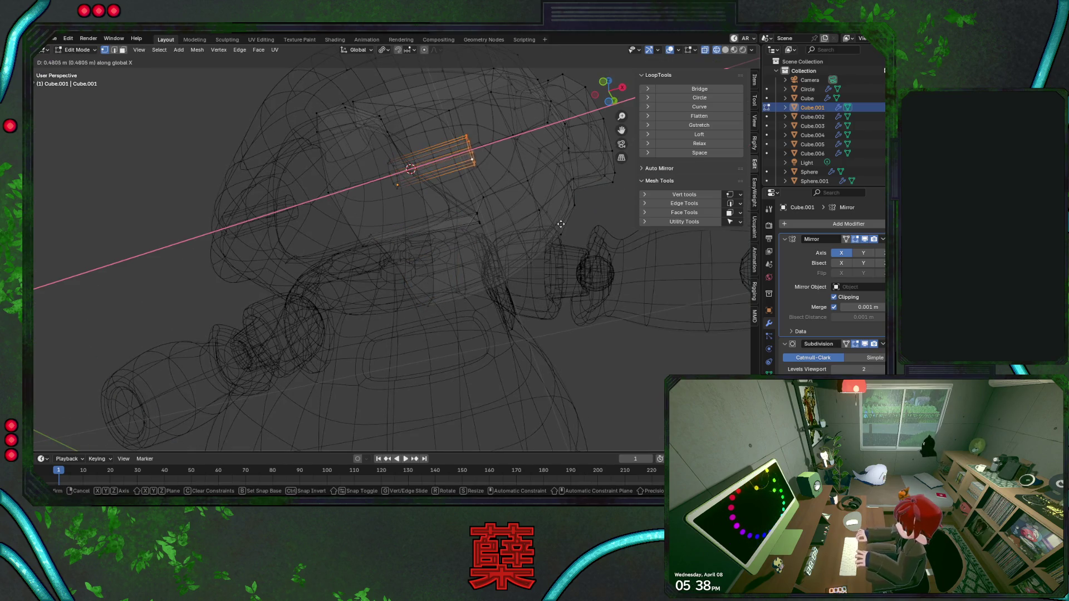
click(598, 222)
key(shift+z)
Raise the tube end vertically in front view, then push it backward along Y in side view.
key(KP_1)
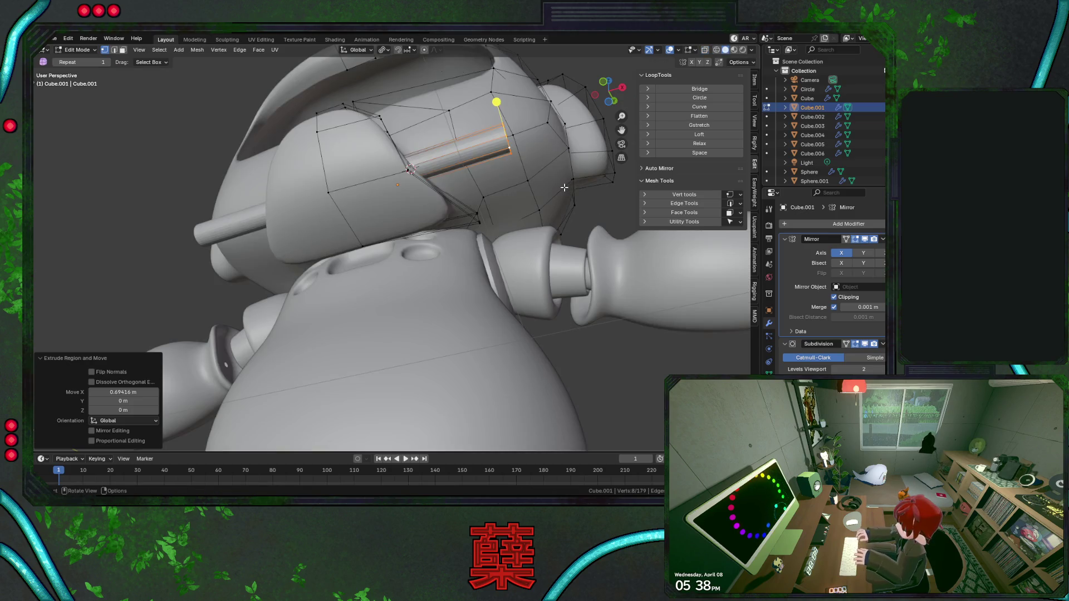
key(g)
key(z)
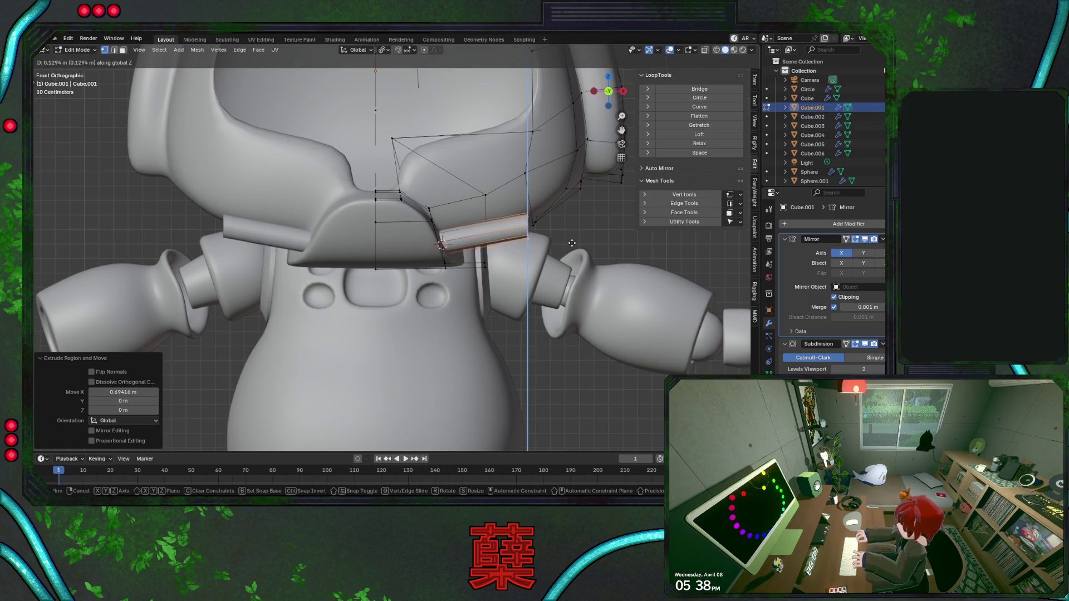
click(574, 230)
key(KP_3)
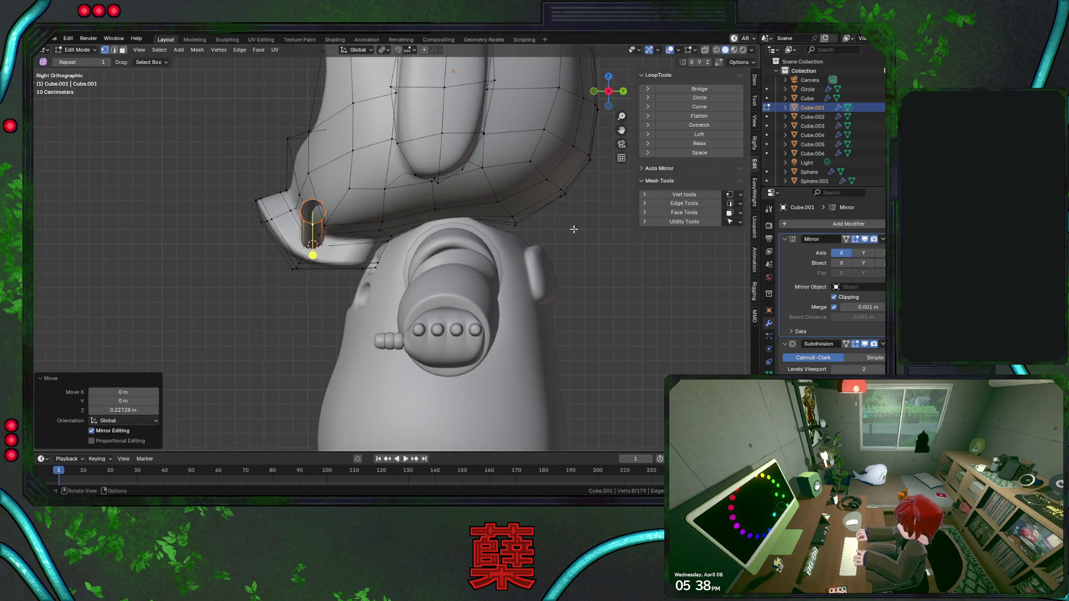
key(g)
key(y)
click(594, 229)
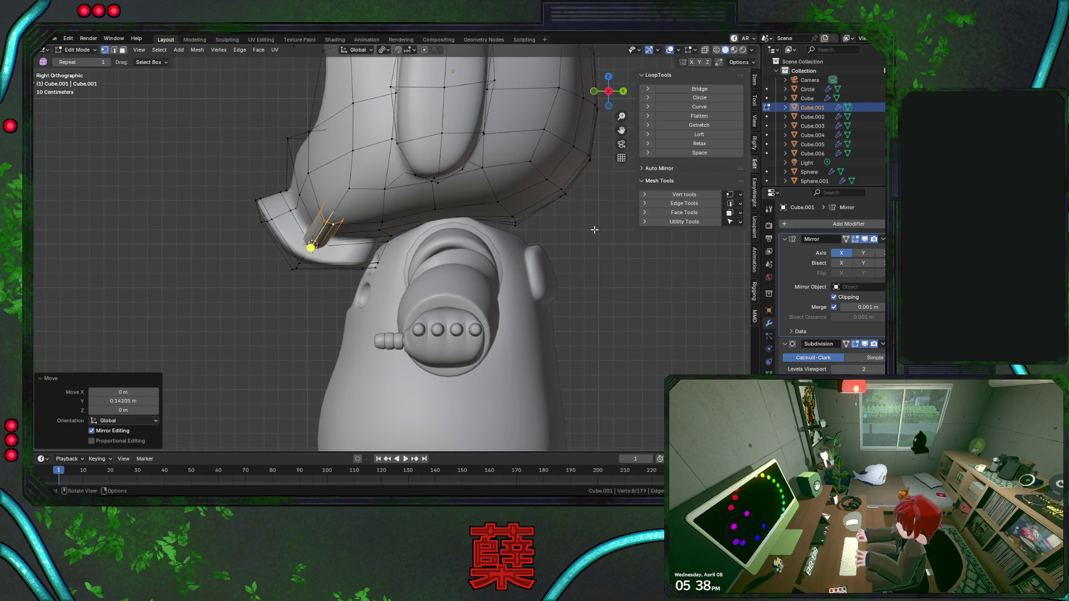
Fine-tune the end vertices slightly upward and front-back in see-through view.
key(shift+z)
key(g)
key(z)
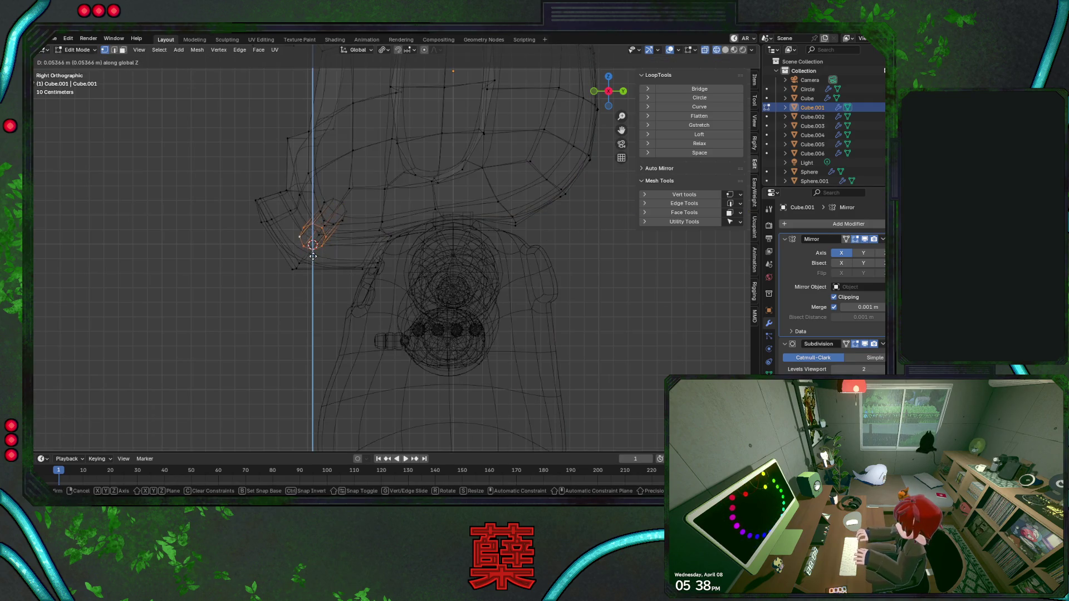
click(315, 259)
key(g)
key(y)
click(334, 263)
key(shift+z)
middle_drag(334, 263, 446, 249)
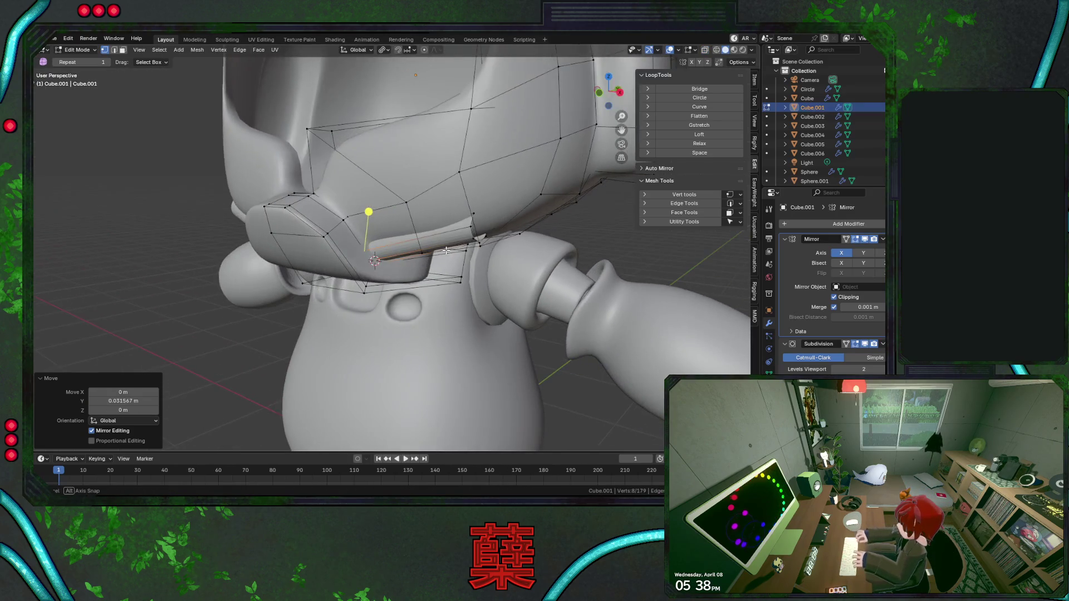
Smooth-shade the helmet in Object Mode and return to mesh editing.
key(Tab)
right_click(436, 241)
click(447, 257)
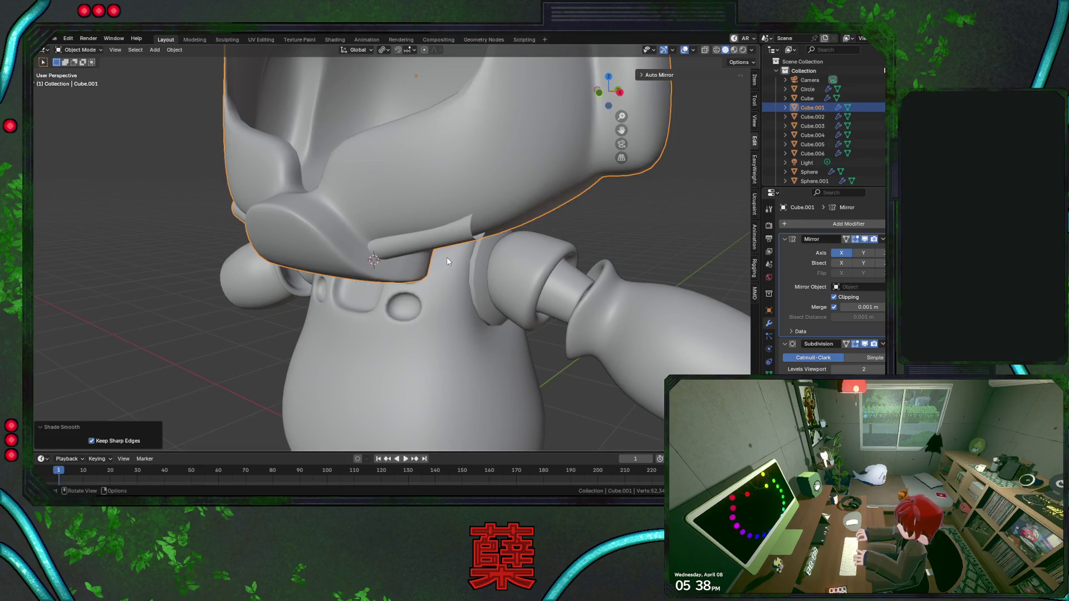
key(Tab)
Select the tube's end ring and rotate it about the Z axis in front view.
alt+click(472, 233)
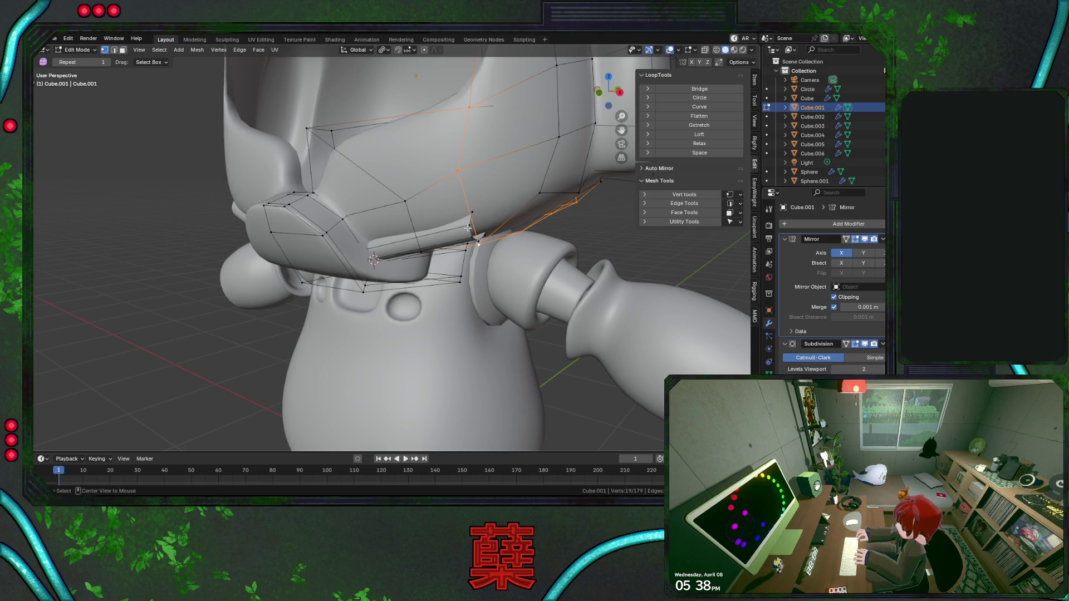
key(shift+z)
alt+click(473, 232)
key(shift+z)
key(KP_1)
key(shift+z)
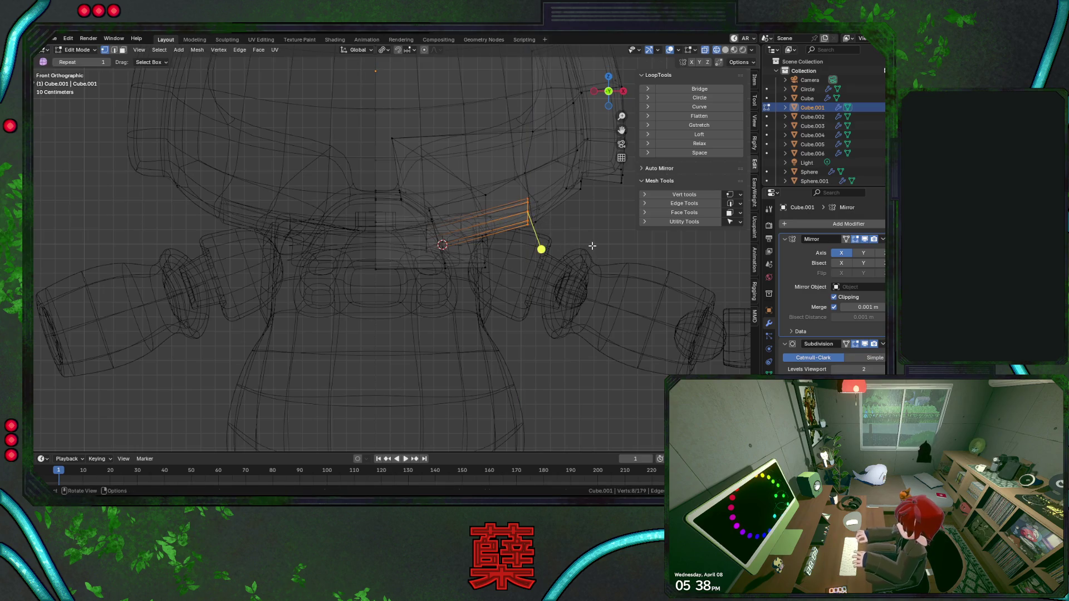
key(r)
key(z)
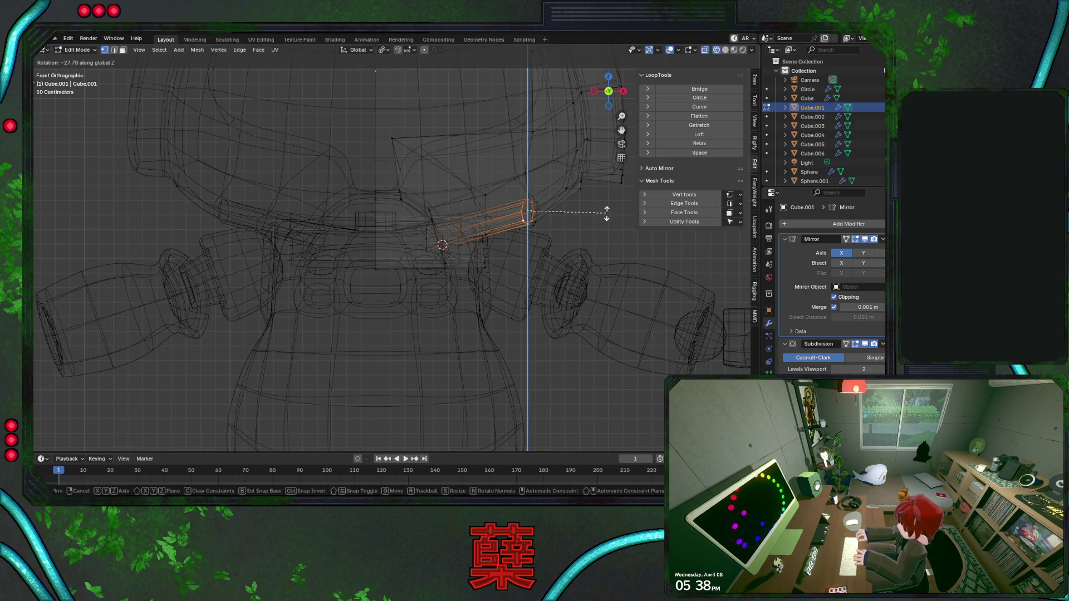
click(605, 201)
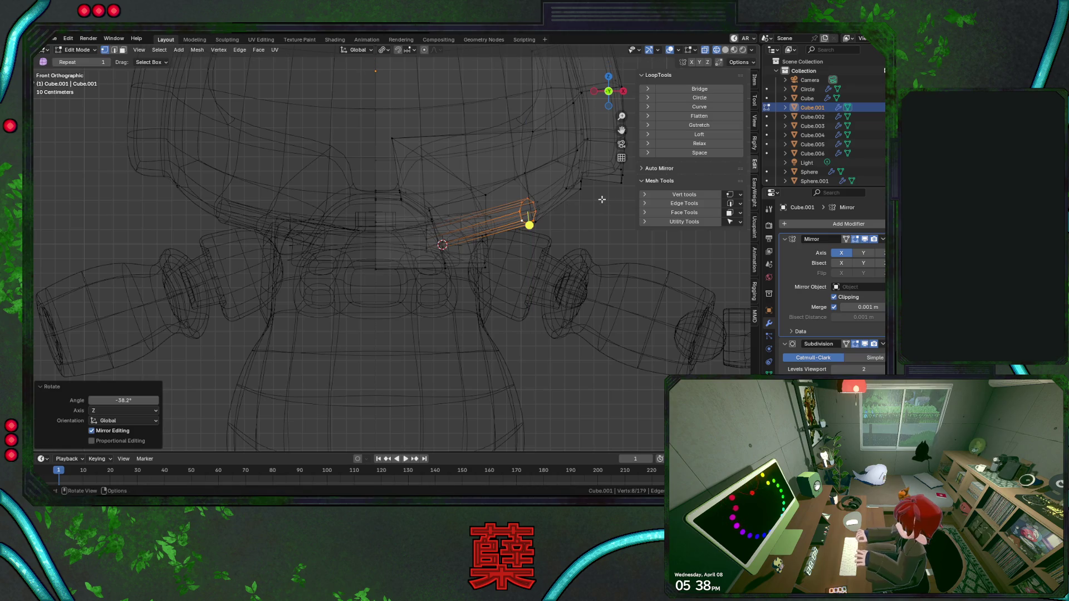
Rotate the end ring about Z from top view and shift the grown face selection along Y.
key(KP_7)
key(r)
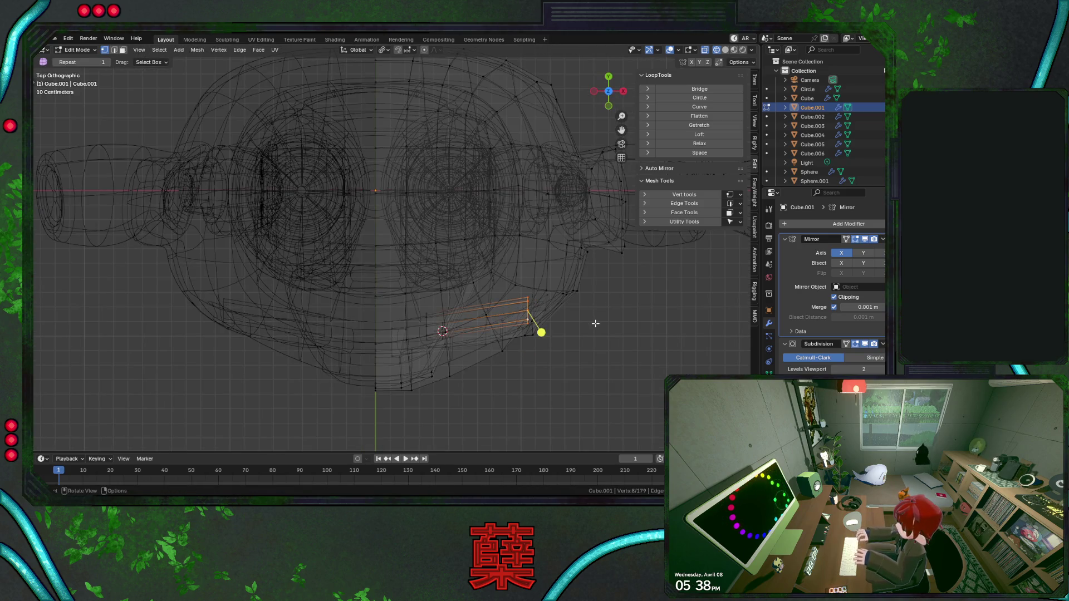
key(z)
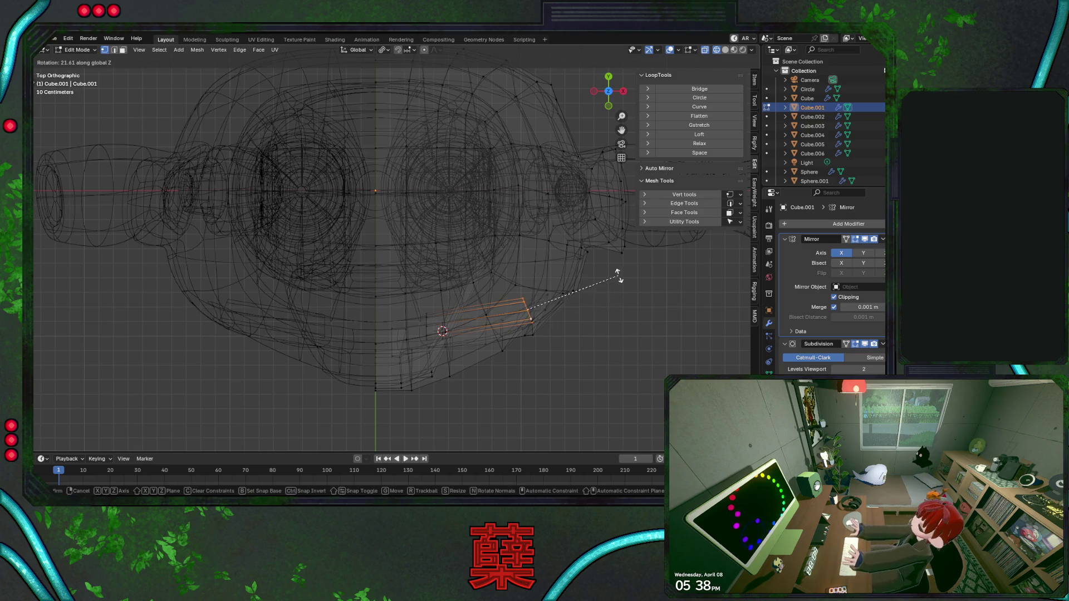
click(615, 273)
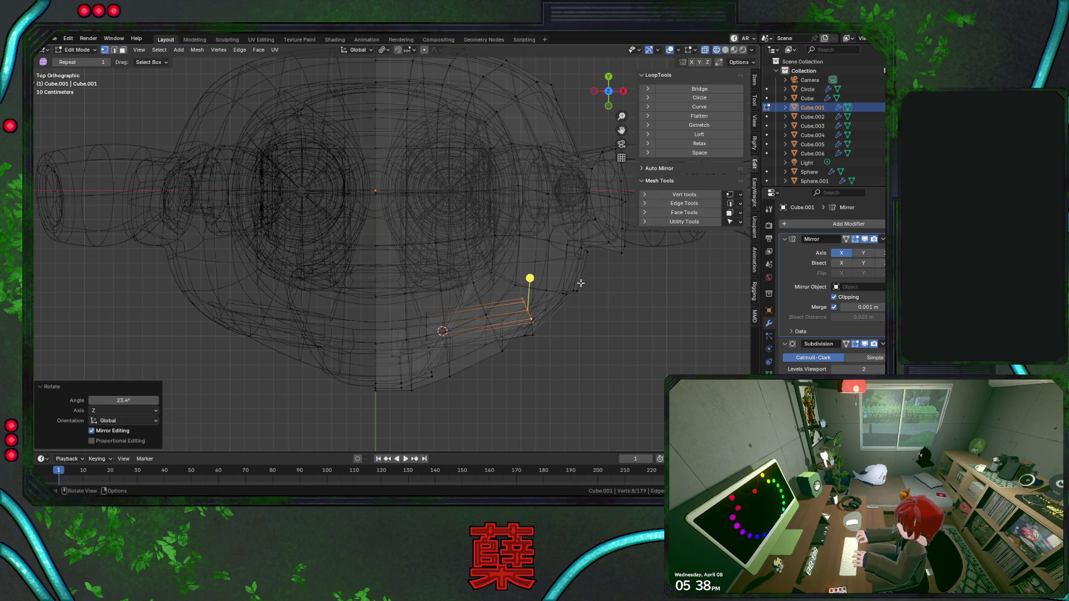
key(ctrl+KP_Add)
key(g)
key(y)
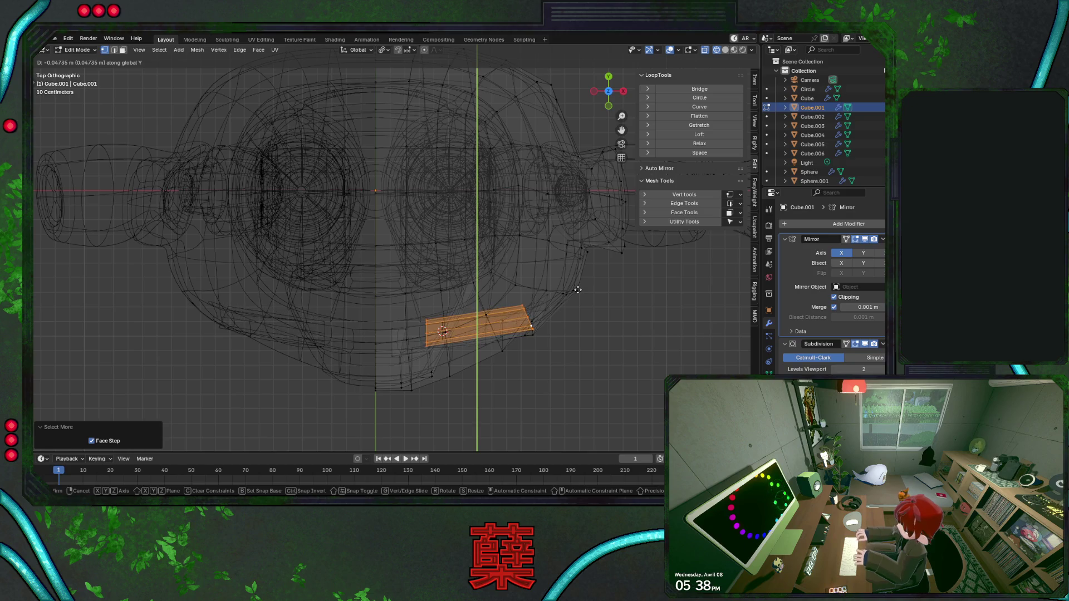
click(577, 286)
key(shift+z)
Push the tube piece about 5 cm further back from top view and reselect the end ring.
middle_drag(577, 289, 549, 289)
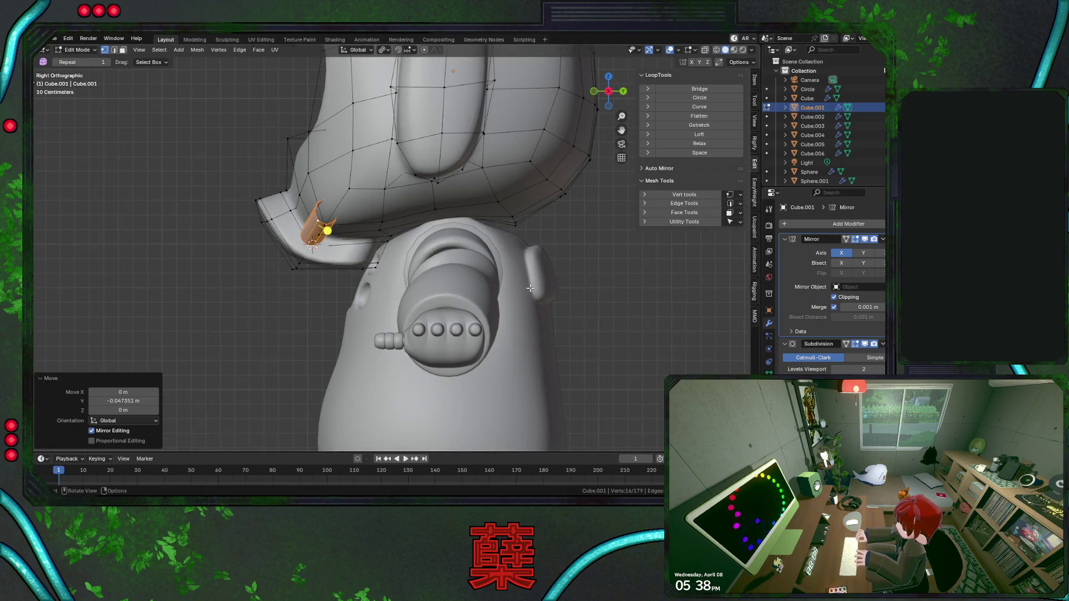
key(r)
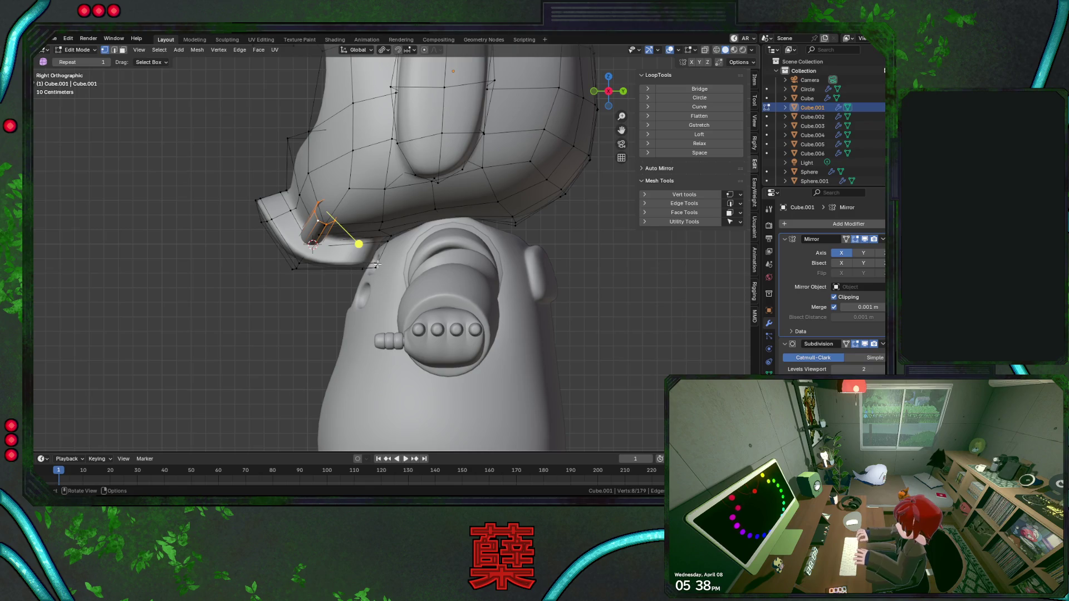
scroll(378, 263, down, 1)
key(KP_7)
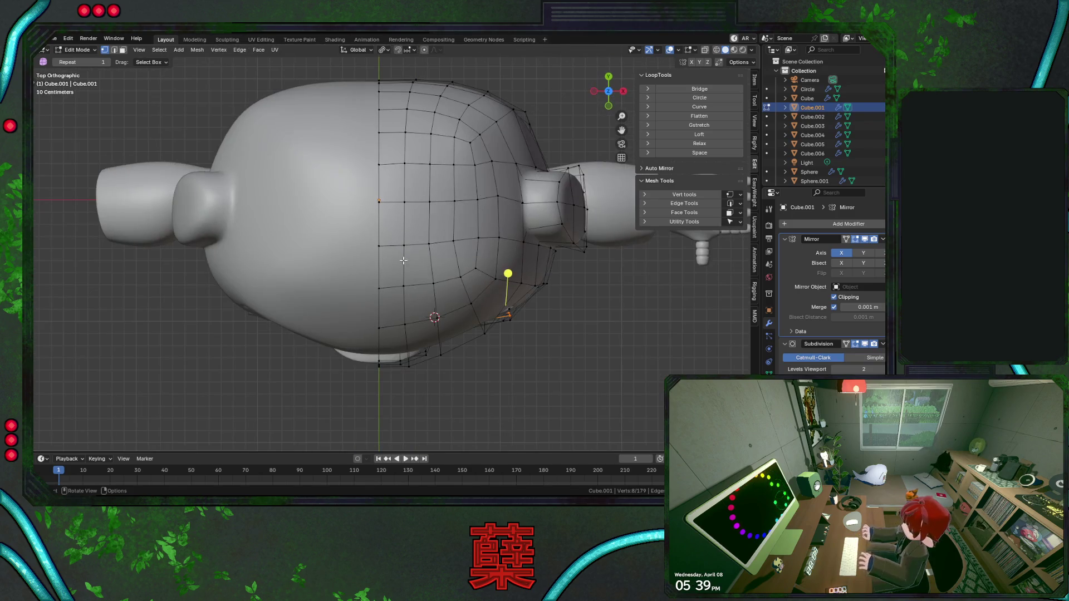
key(alt+z)
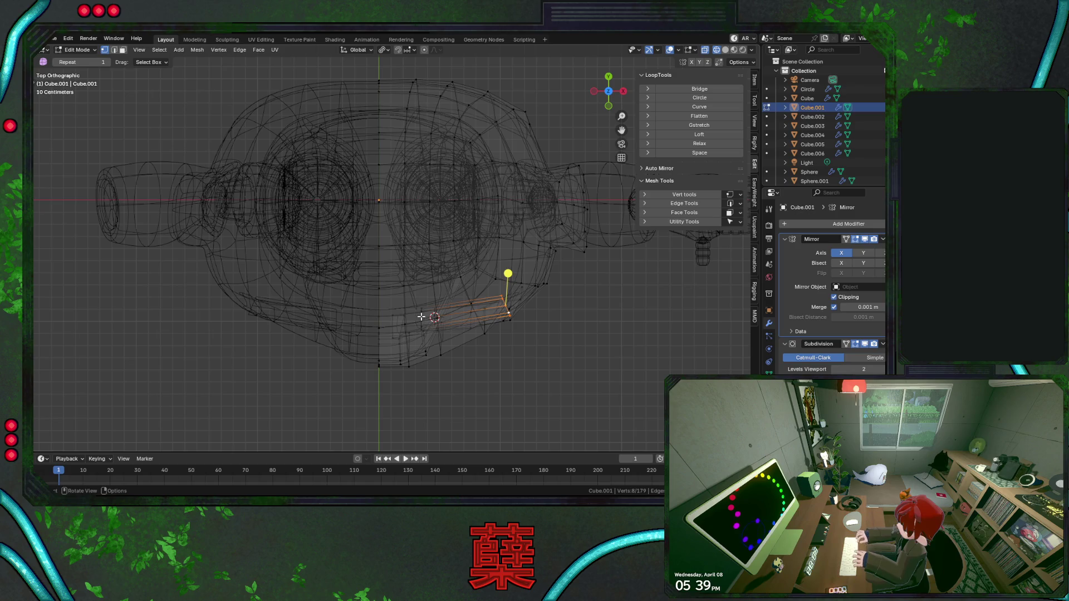
key(g)
key(y)
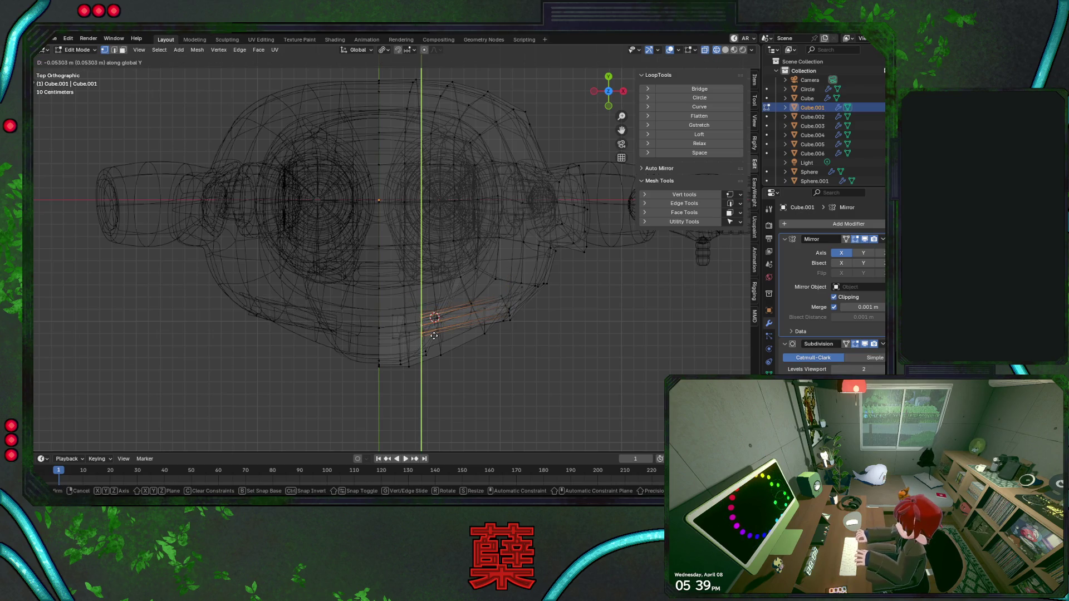
click(434, 335)
key(ctrl+KP_Add)
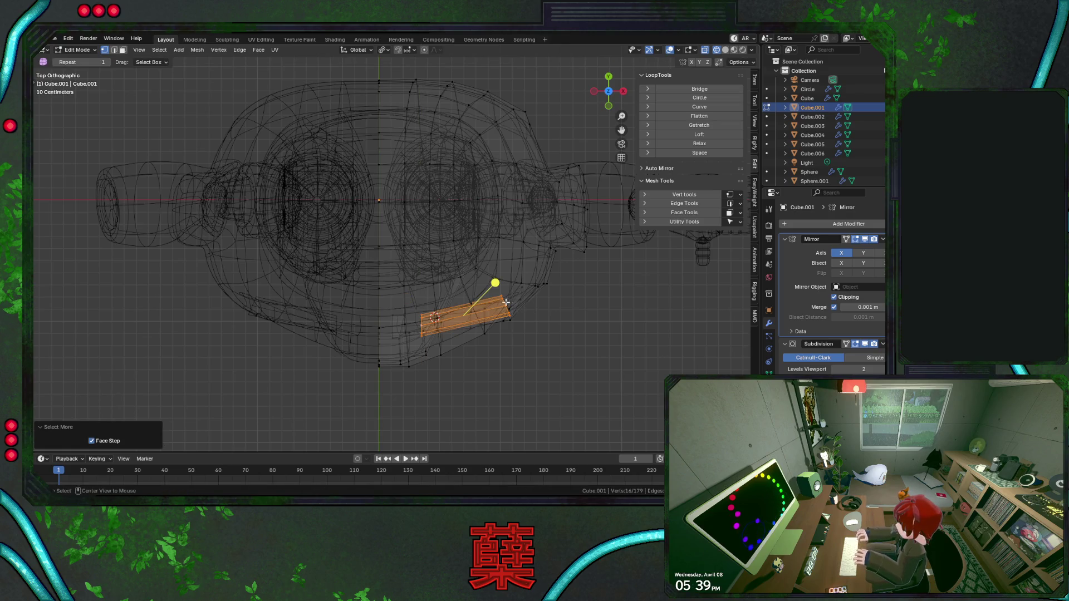
alt+click(505, 307)
alt+click(505, 304)
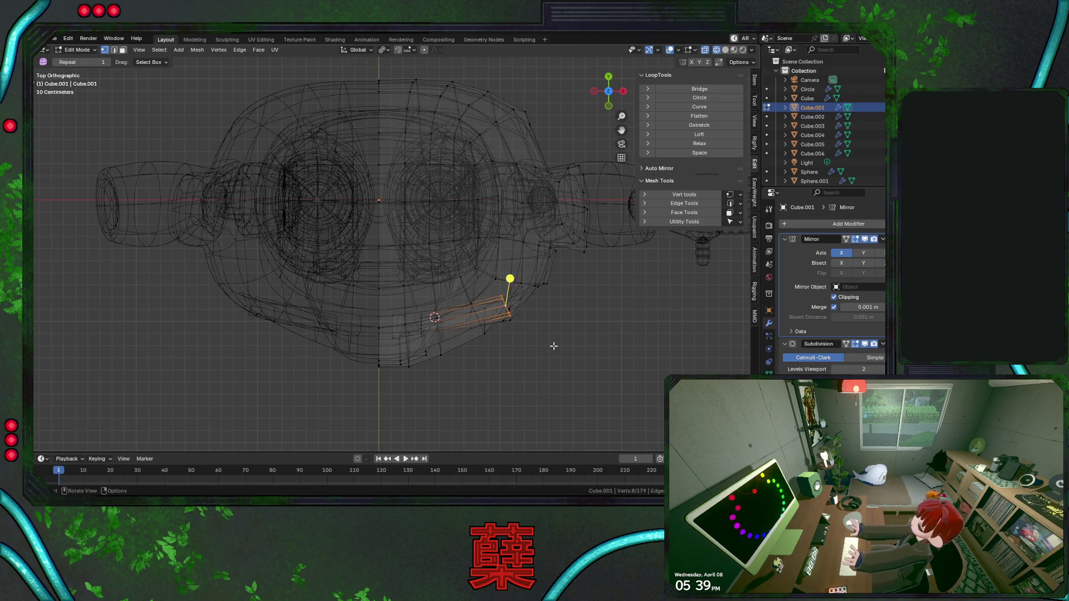
key(KP_1)
key(shift+z)
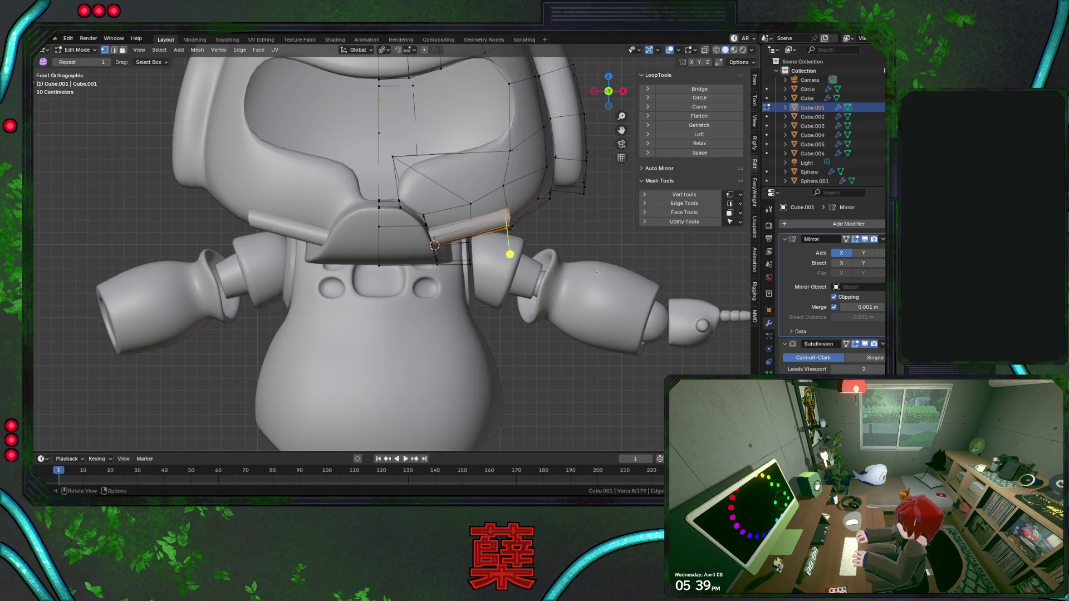
Undo a trial scale and tilt the end ring by -21.4° in see-through view.
middle_drag(589, 273, 577, 265)
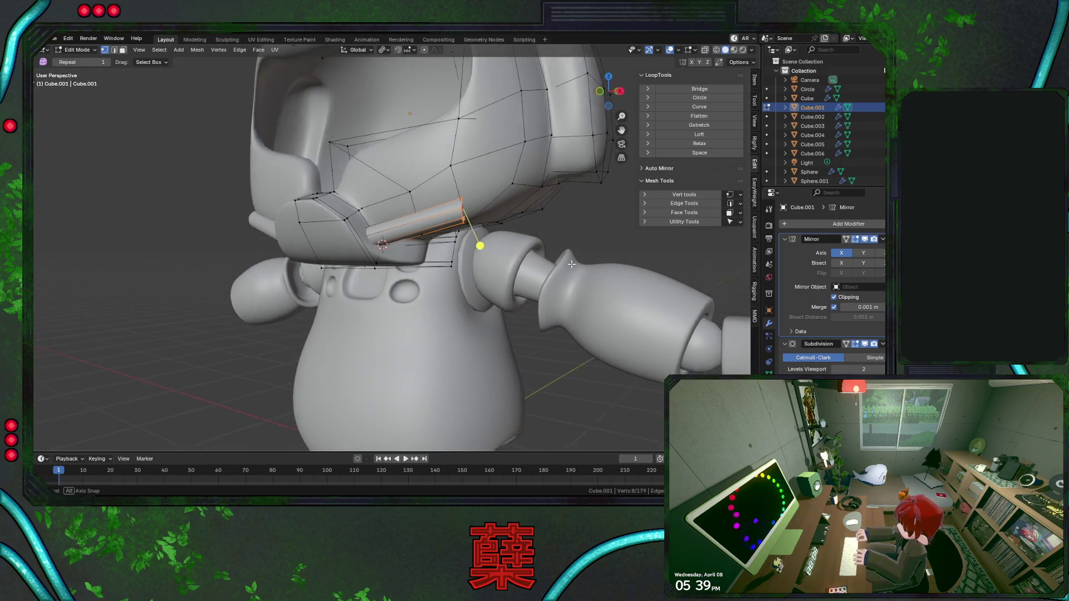
key(shift+z)
key(s)
click(575, 259)
key(ctrl+z)
key(r)
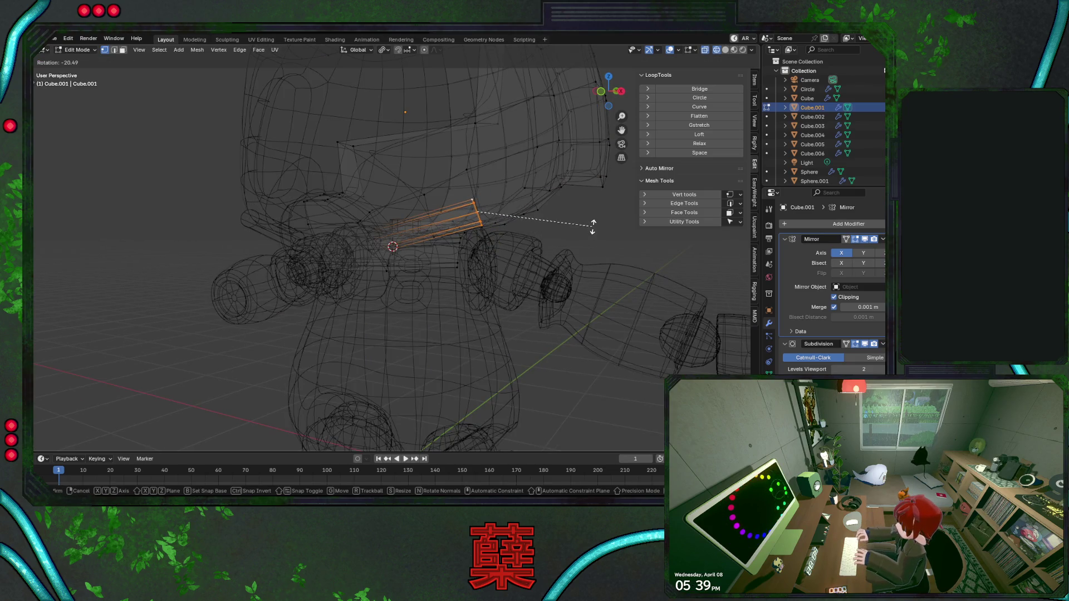
click(592, 224)
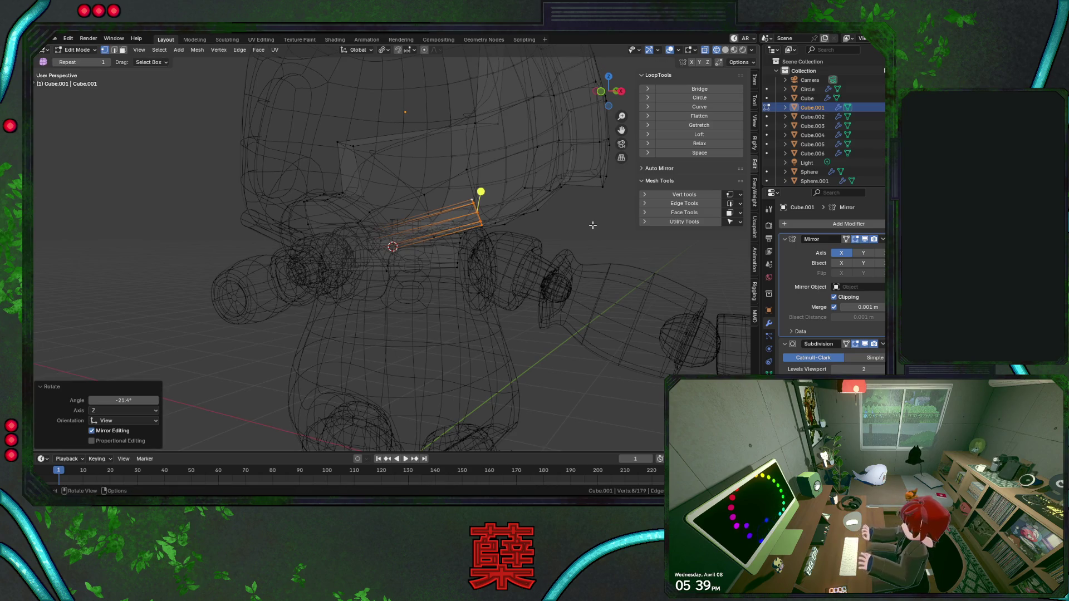
key(KP_7)
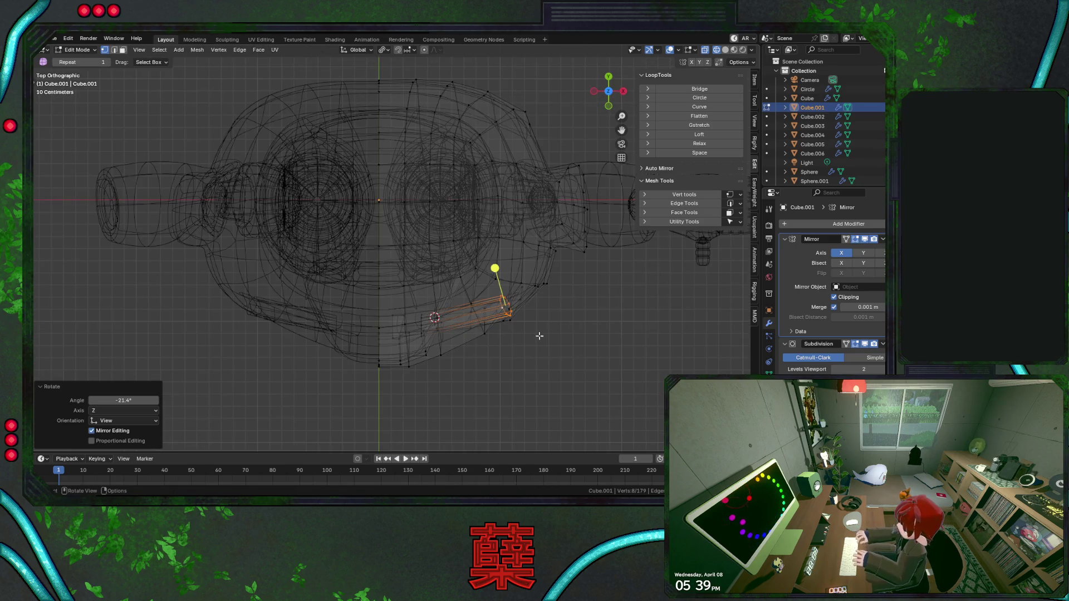
Extrude a new tube segment from the ring, turn it along the rim and raise it in side view.
key(e)
click(585, 279)
key(r)
click(616, 240)
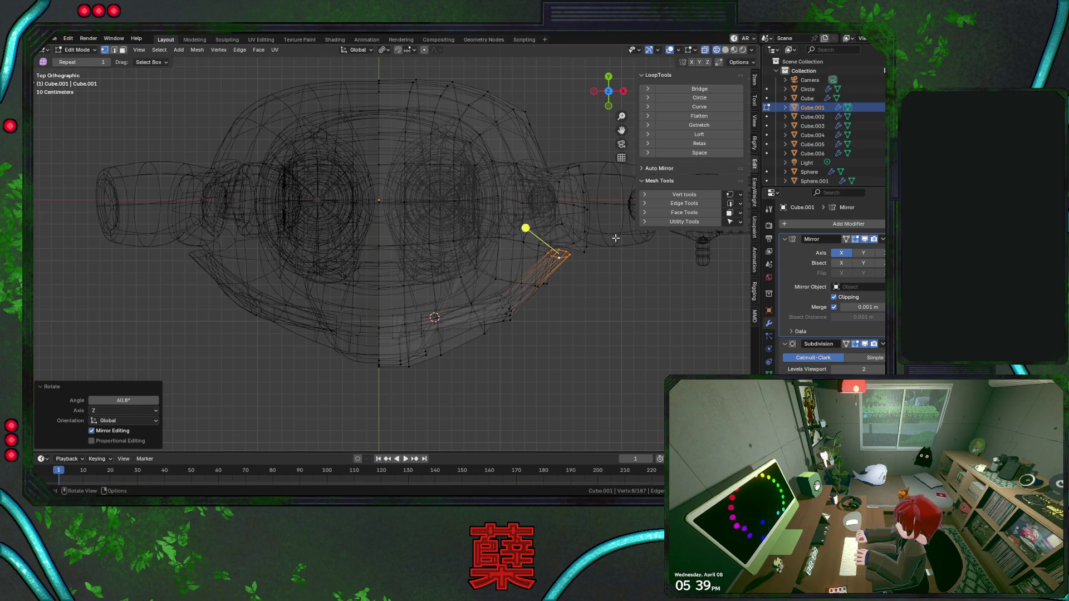
key(KP_3)
key(r)
click(535, 295)
key(g)
key(z)
click(549, 255)
key(shift+z)
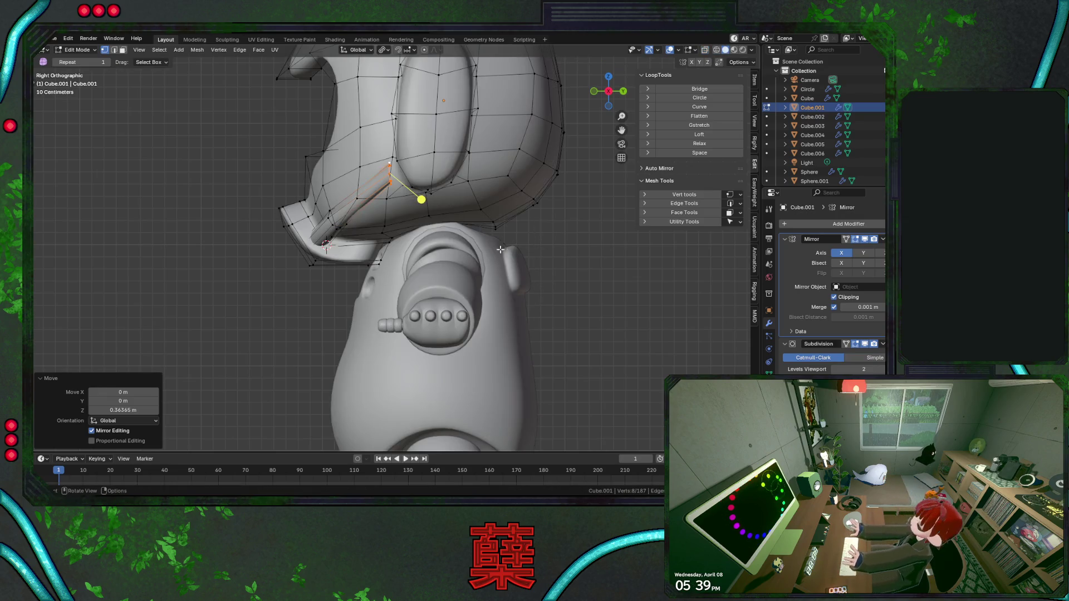
Shift the new segment along Y, cancelling a sideways X move.
key(g)
key(y)
click(433, 250)
key(g)
key(x)
key(Escape)
key(KP_7)
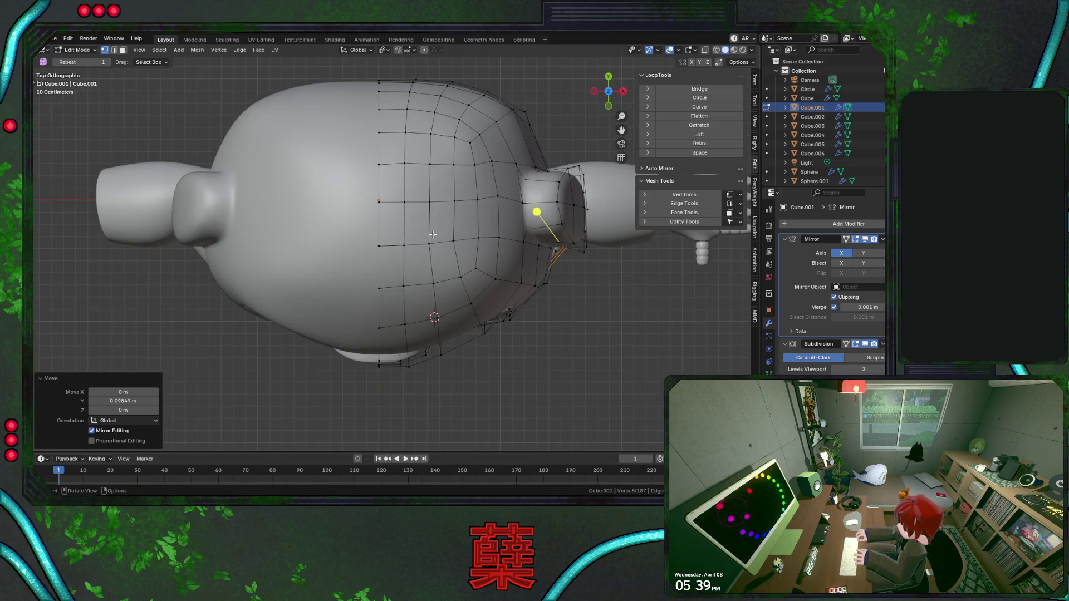
key(shift+z)
Add a centred loop cut to the tube and slide it sideways along X.
key(ctrl+r)
click(571, 283)
right_click(572, 284)
key(g)
key(x)
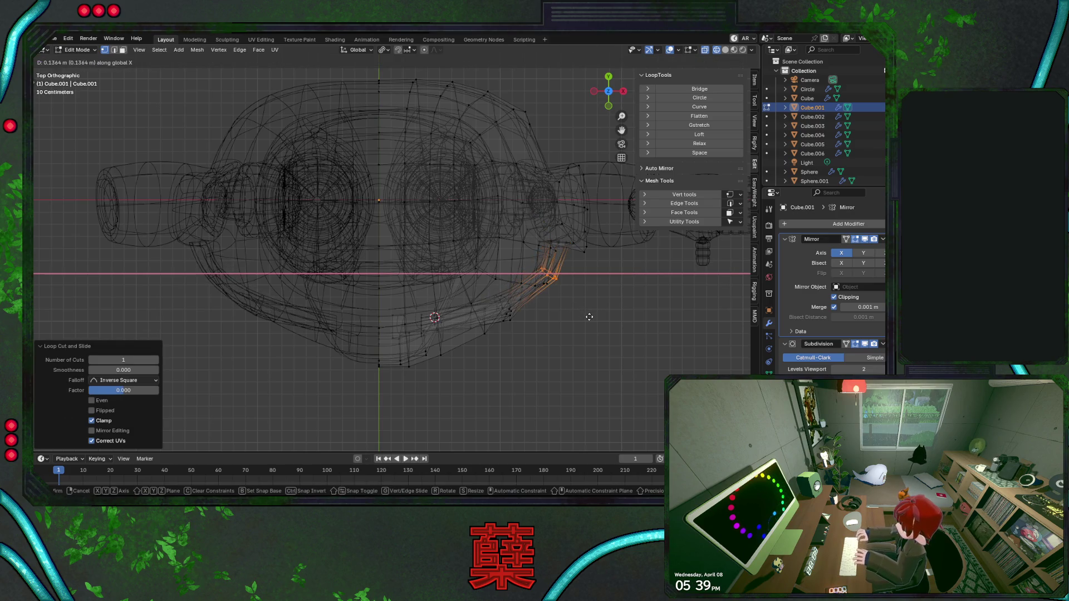
click(590, 312)
Move the new loop along Y, rotate it slightly and nudge it along X.
key(g)
key(y)
click(590, 325)
key(r)
click(594, 317)
key(g)
key(x)
click(595, 317)
key(shift+z)
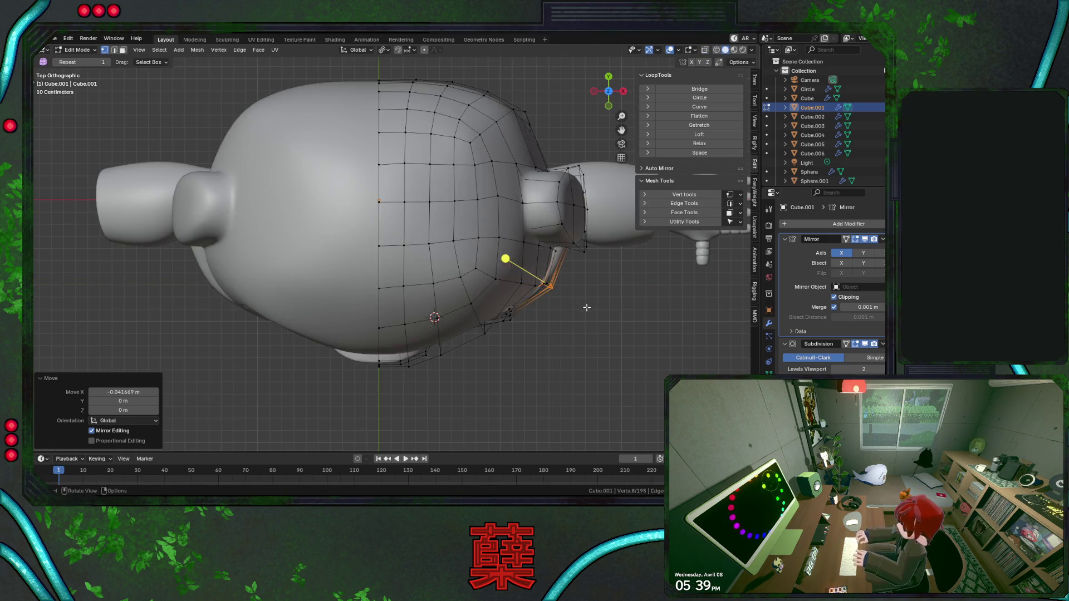
Move a tube edge loop backward along Y, then leave mesh editing and select the helmet.
middle_drag(594, 317, 498, 254)
alt+click(481, 245)
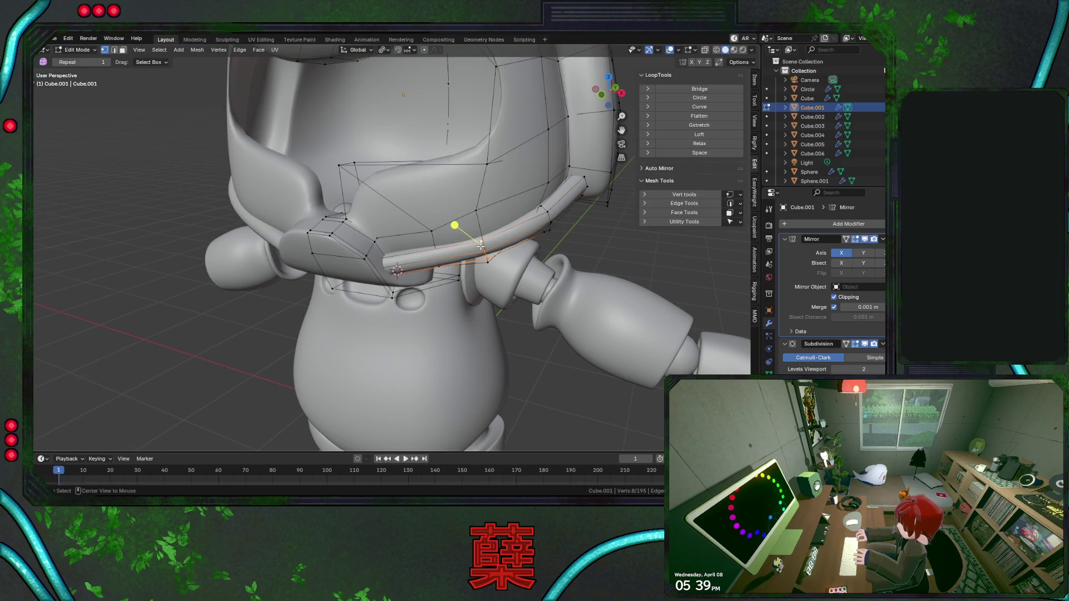
key(g)
key(y)
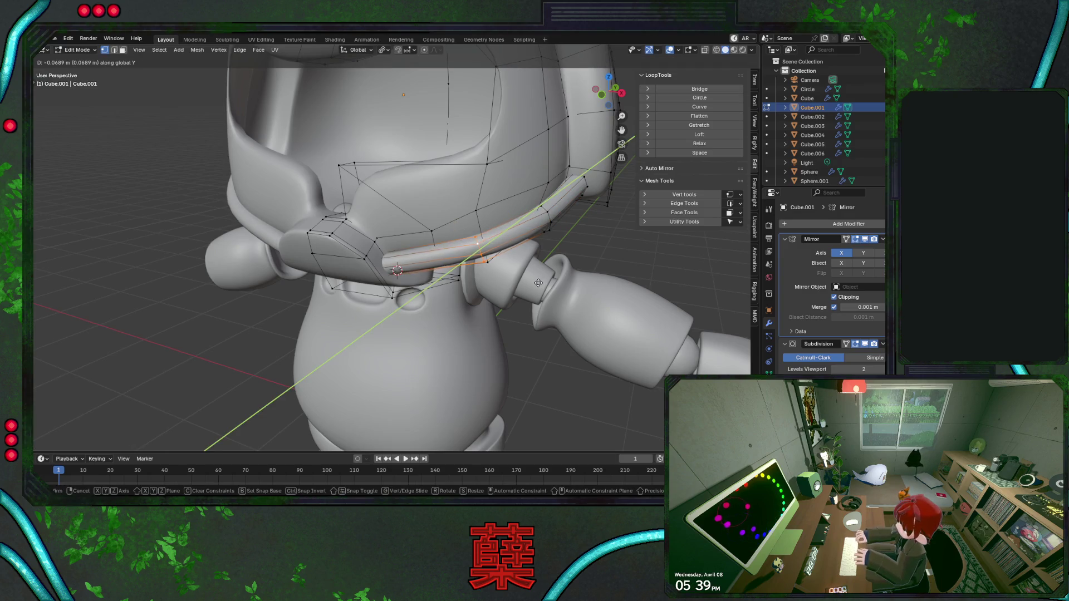
click(537, 285)
scroll(481, 297, down, 5)
key(Tab)
mouse_move(482, 297)
middle_down()
mouse_move(485, 248)
mouse_move(525, 260)
mouse_move(499, 276)
mouse_move(409, 290)
middle_up()
scroll(411, 284, up, 3)
click(385, 227)
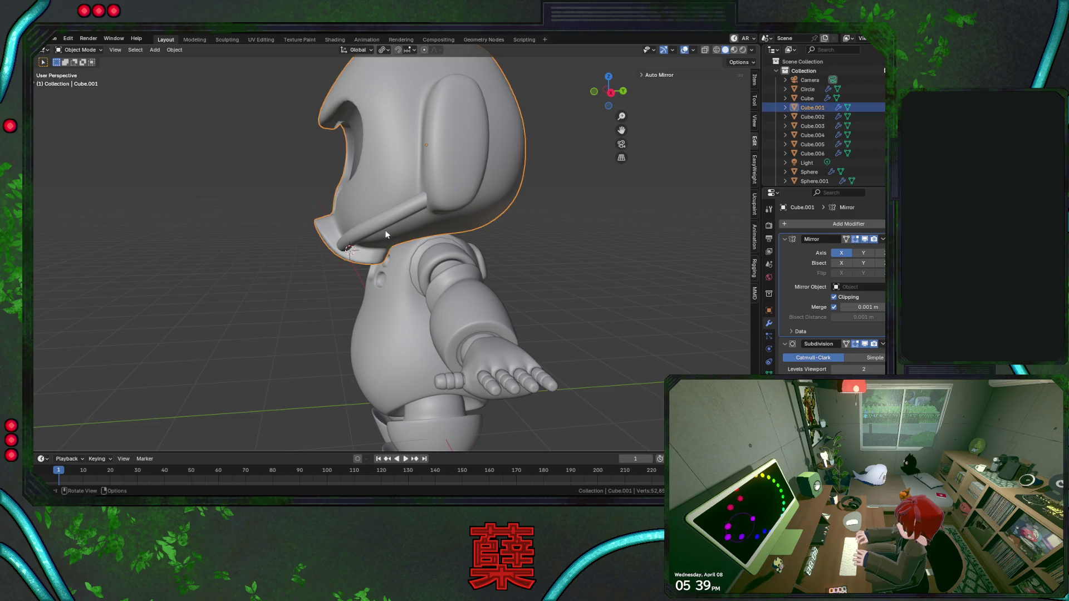
scroll(389, 251, up, 2)
Select the whole linked tube strip on the helmet's side and raise it along Z.
key(Tab)
click(381, 210)
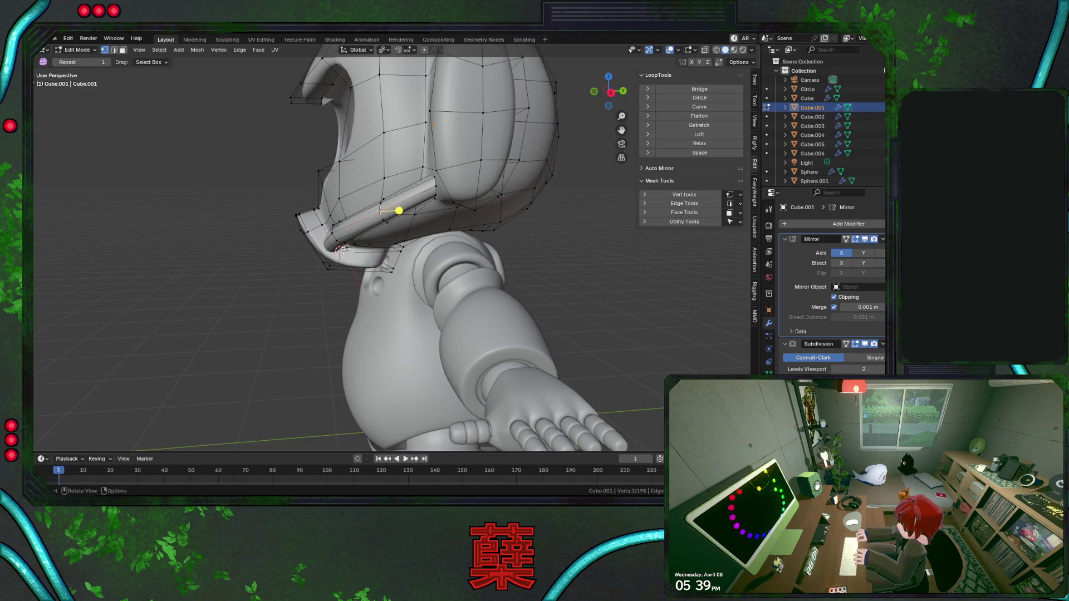
key(l)
key(g)
key(z)
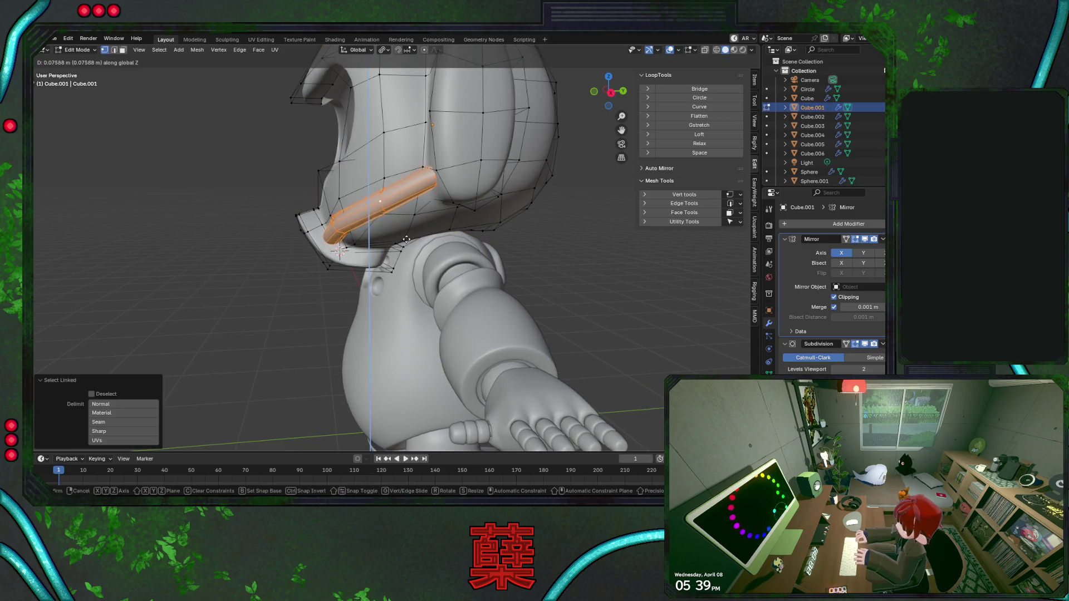
click(455, 257)
Thicken the tube strip by about 8 cm with Shrink/Fatten.
key(alt+s)
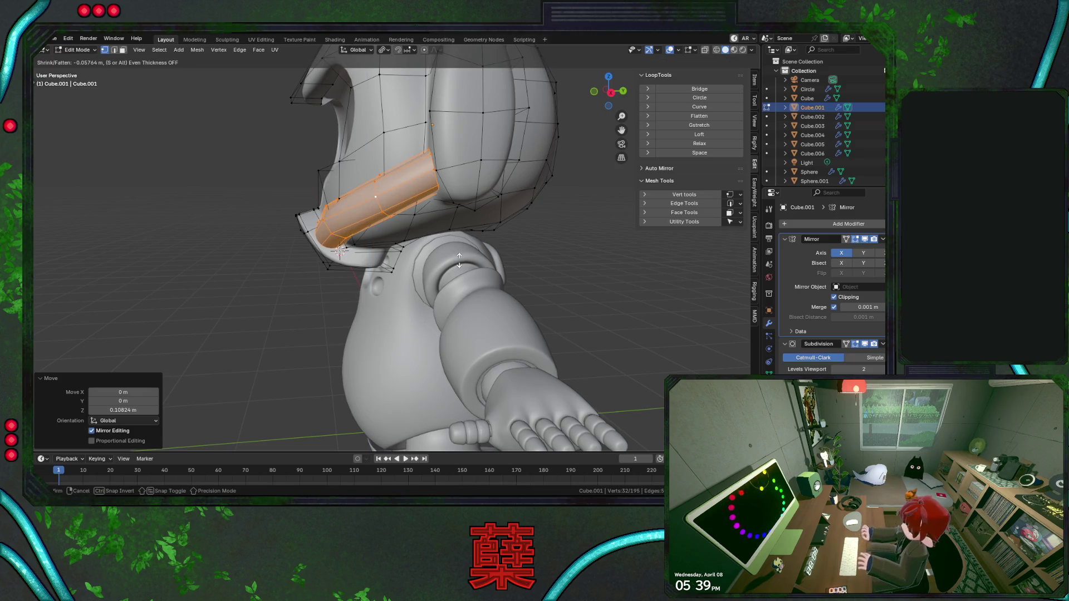
click(384, 259)
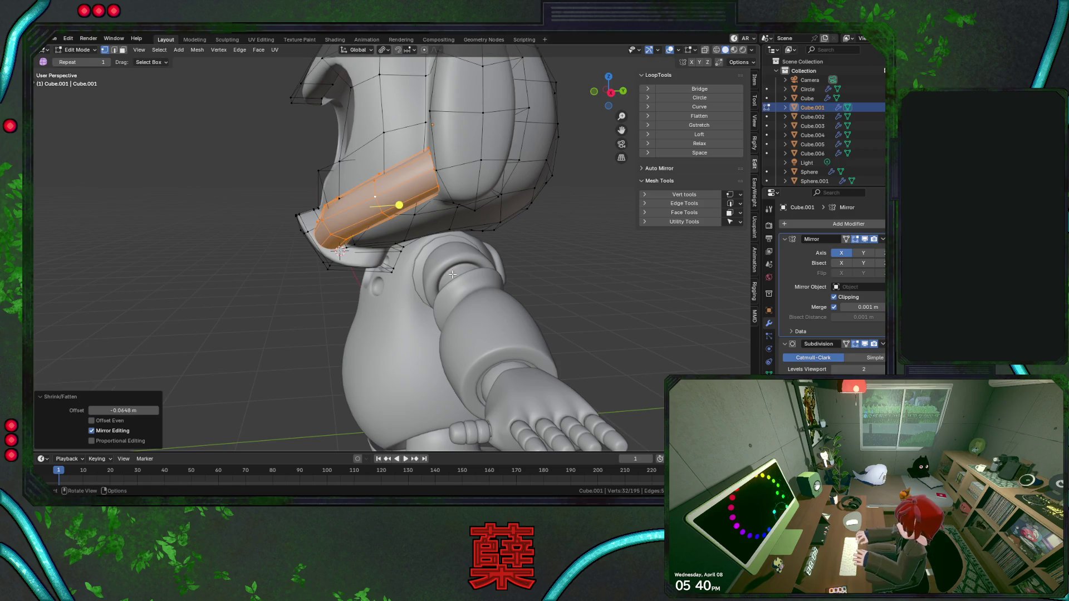
middle_drag(423, 275, 565, 209)
alt+click(565, 204)
key(shift+z)
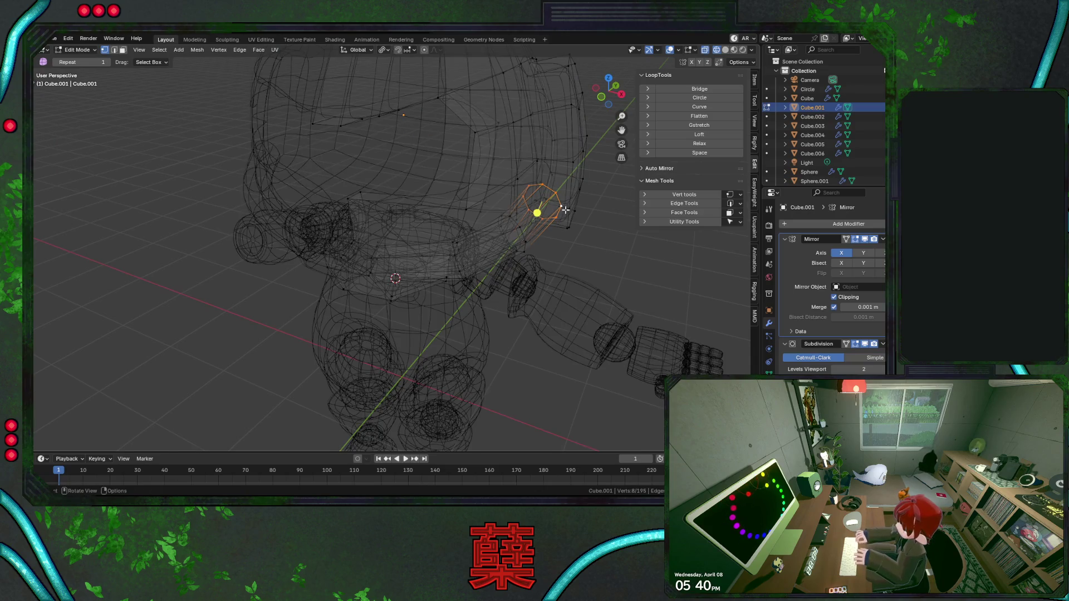
Rotate the tube's end loop in Top view, then shift it along Y and raise it along Z in side view.
key(KP_7)
key(r)
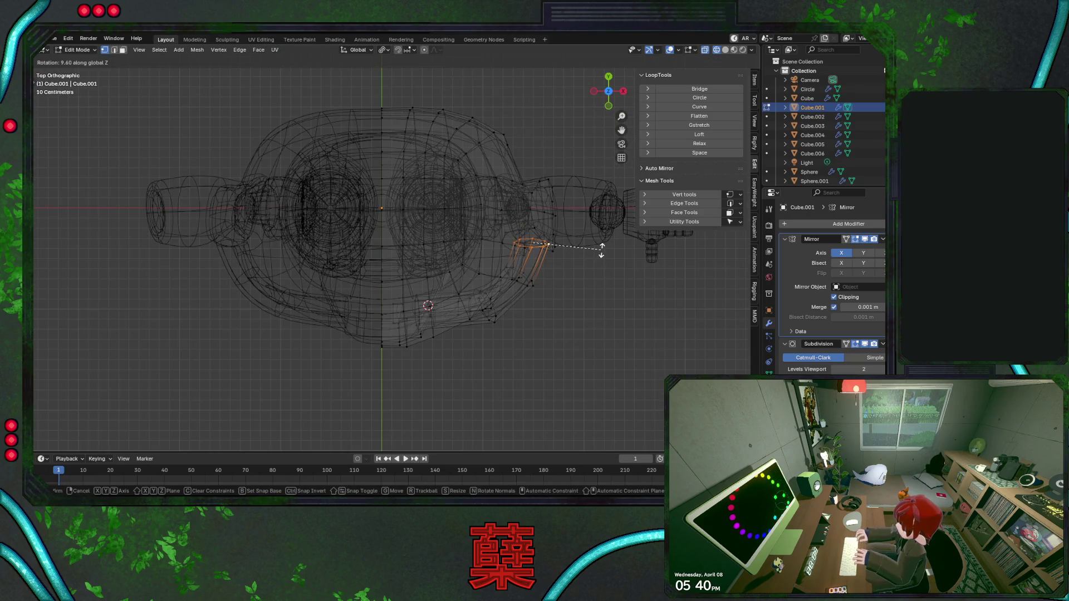
click(601, 248)
key(KP_3)
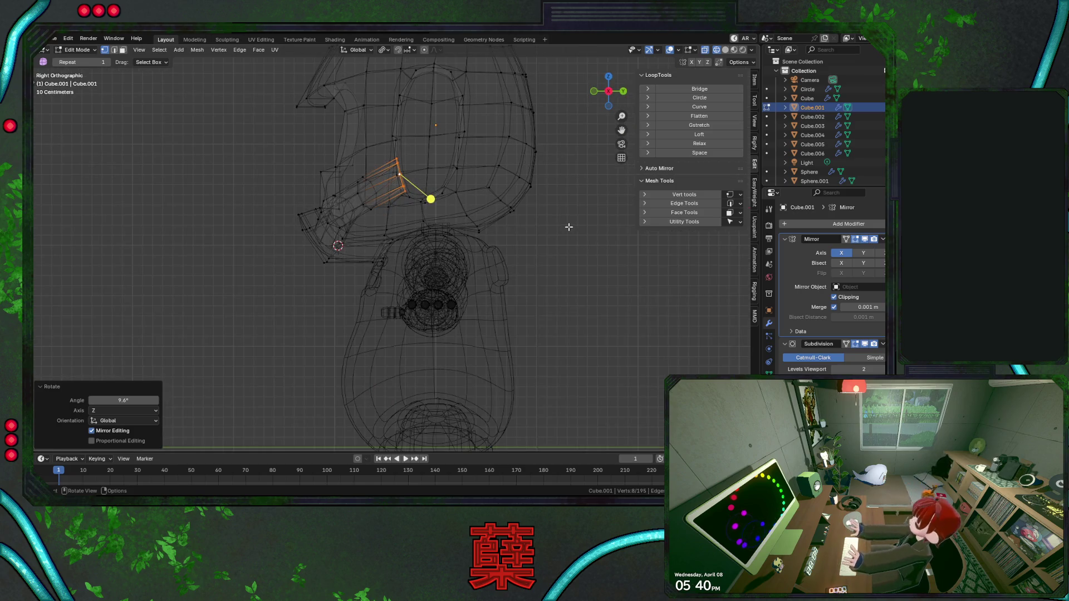
key(g)
key(y)
click(535, 232)
key(r)
key(Escape)
key(g)
key(z)
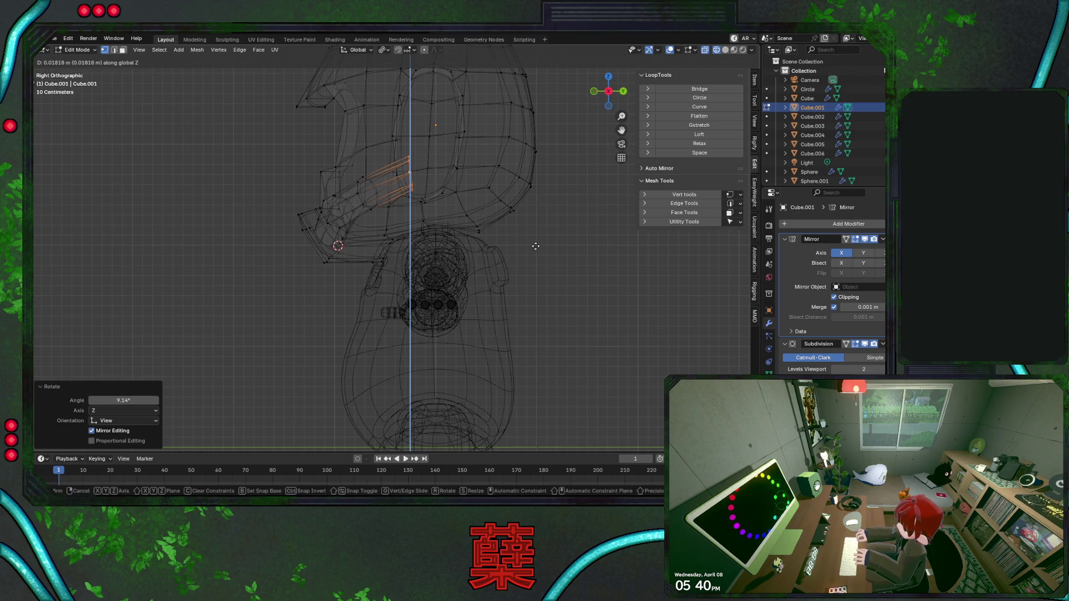
click(535, 245)
Select the collar edge loop in Front view and nudge it along X and down along Z.
key(KP_1)
key(shift+z)
click(570, 231)
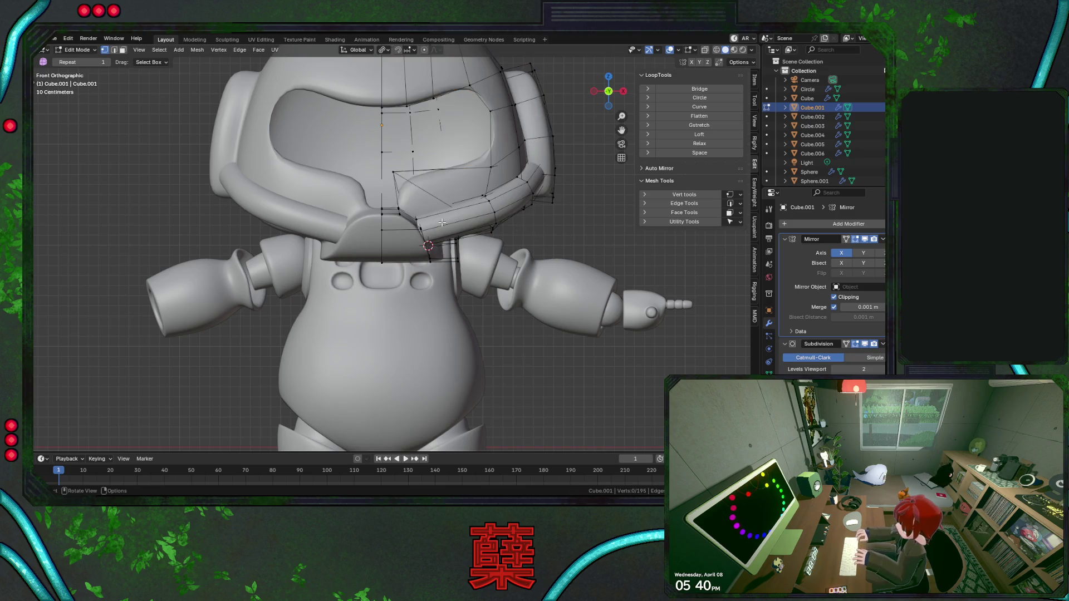
alt+click(419, 223)
key(shift+z)
middle_drag(419, 222, 472, 240)
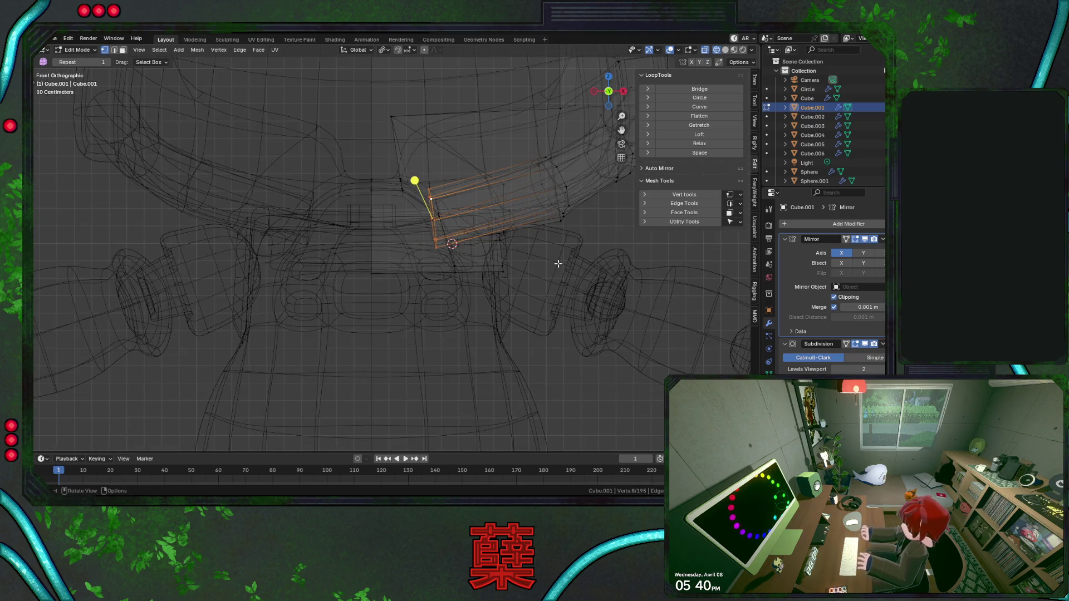
key(g)
key(x)
click(549, 248)
key(g)
key(z)
click(549, 261)
Turn the collar loop about the Z axis and slide it along Y to follow the helmet curve.
key(r)
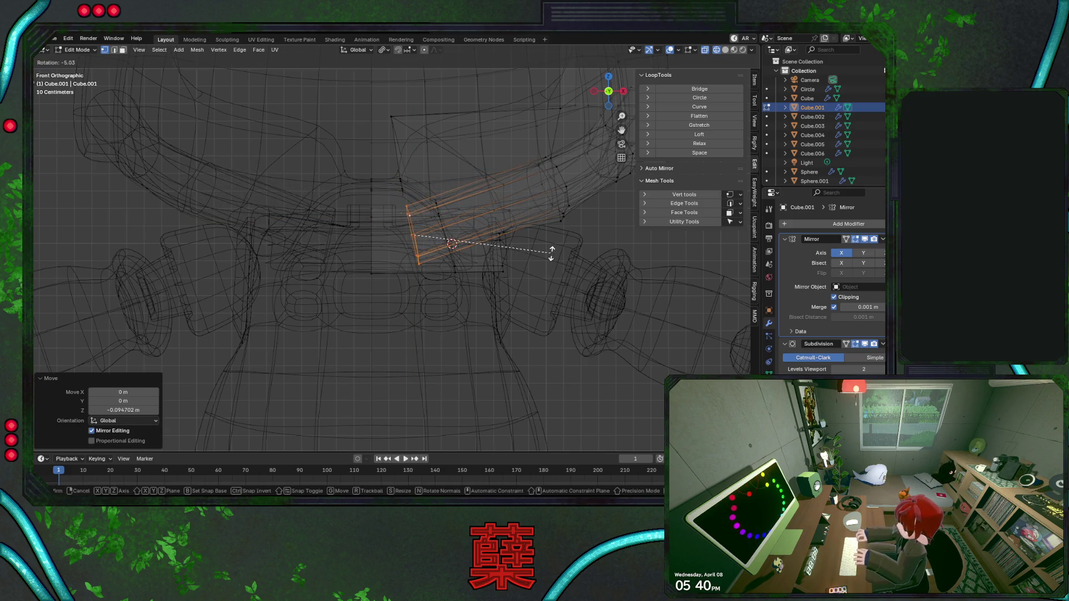
click(551, 250)
key(r)
key(z)
click(552, 243)
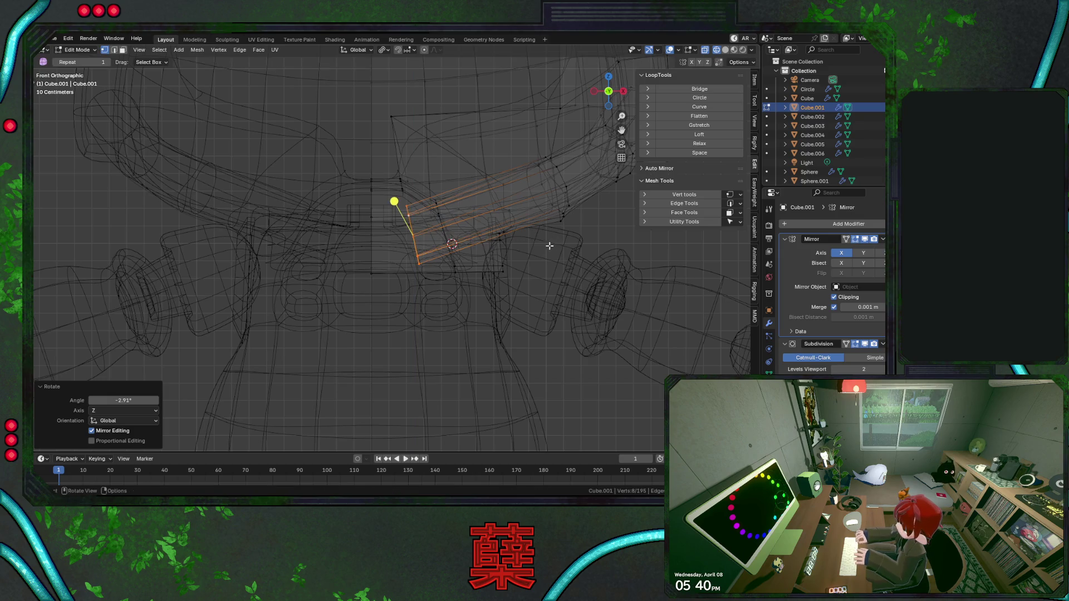
key(shift+z)
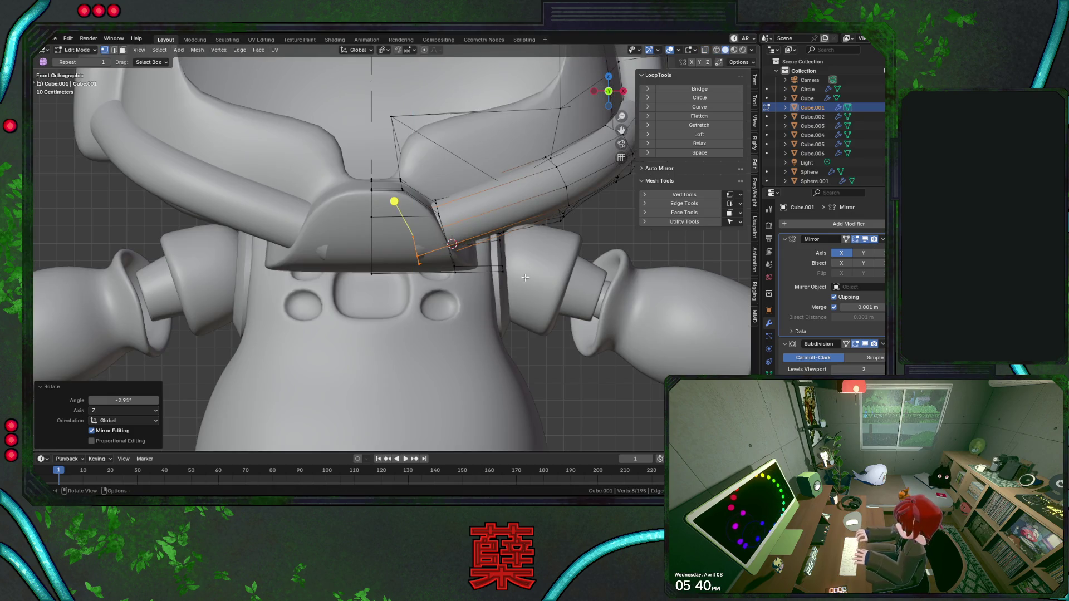
middle_drag(502, 256, 420, 228)
key(g)
key(y)
click(412, 233)
Select the brim edge loop and adjust its height along Z and depth along Y from side views.
click(388, 165)
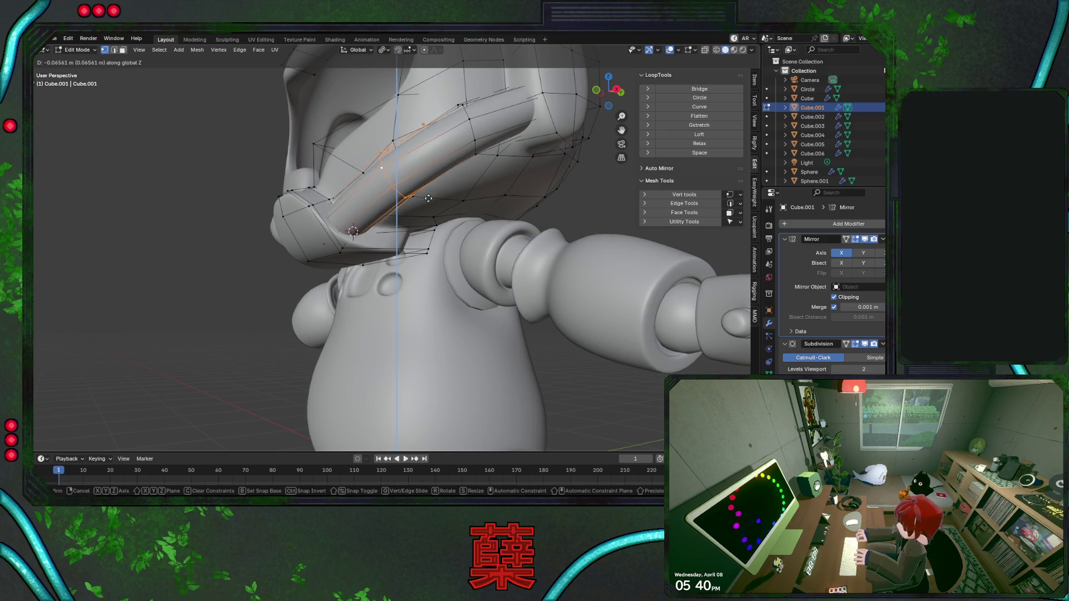
mouse_move(409, 172)
middle_down()
mouse_move(459, 227)
mouse_move(501, 201)
middle_up()
key(g)
key(z)
key(y)
click(520, 194)
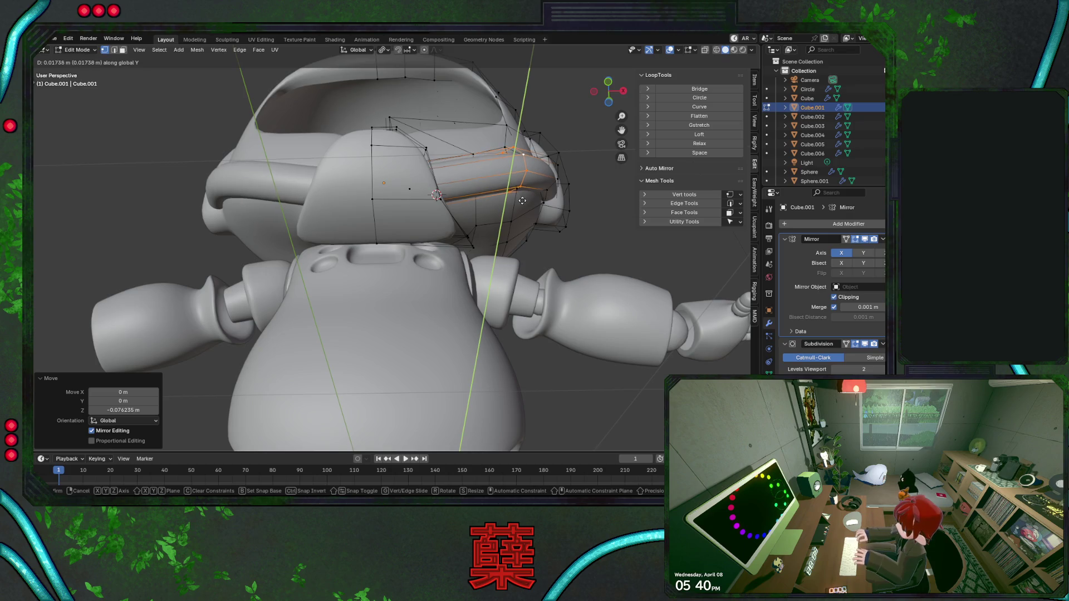
middle_drag(525, 205, 480, 209)
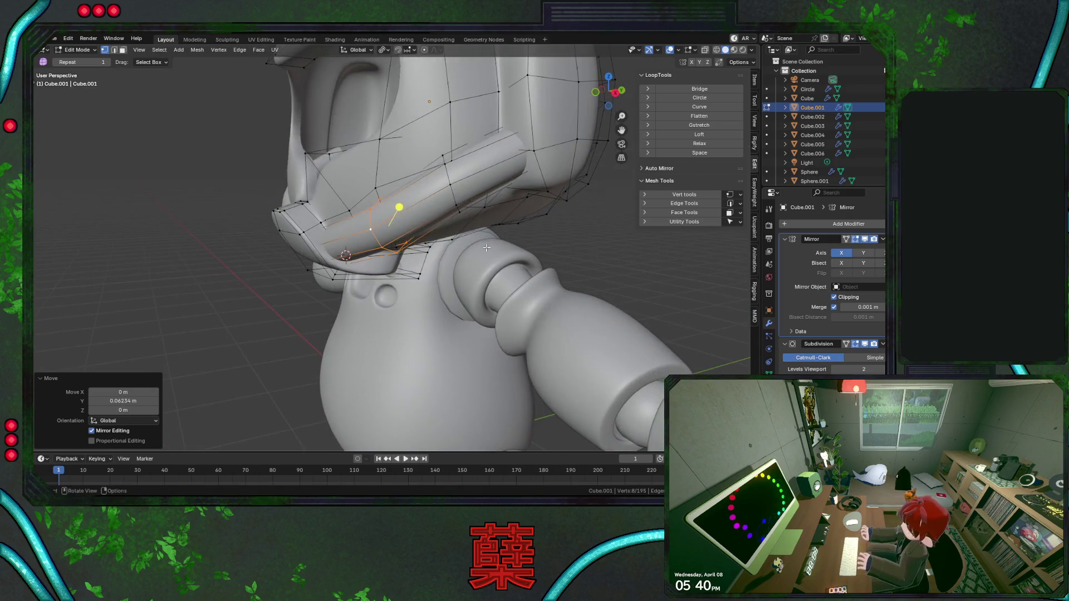
key(g)
key(z)
click(477, 211)
key(g)
key(y)
click(481, 208)
Reselect the collar end loop and rotate it about 15° around the vertical axis.
middle_drag(481, 209, 538, 267)
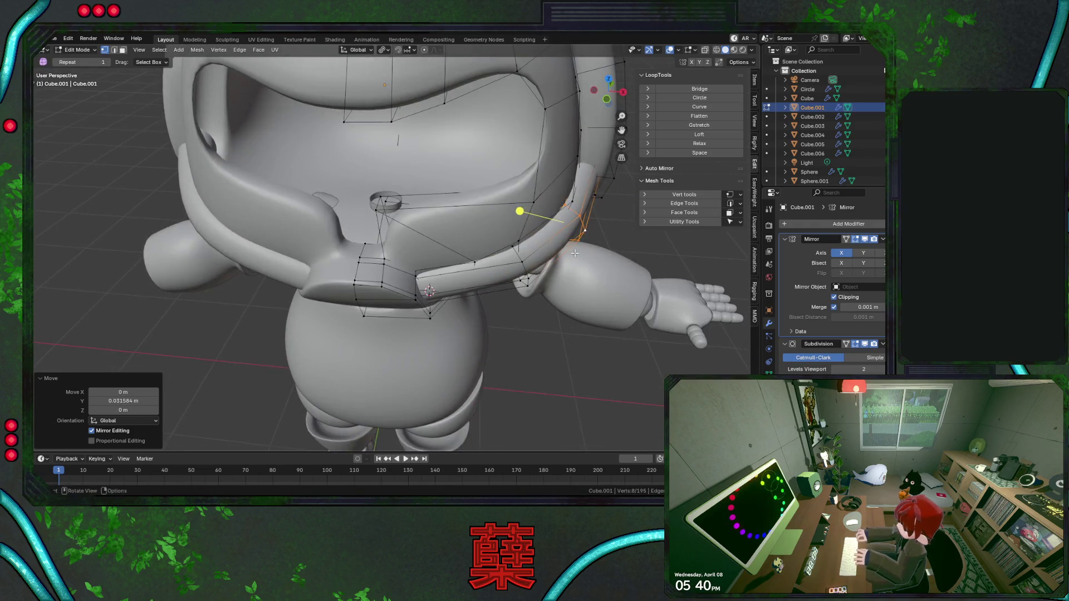
alt+click(535, 270)
key(r)
key(z)
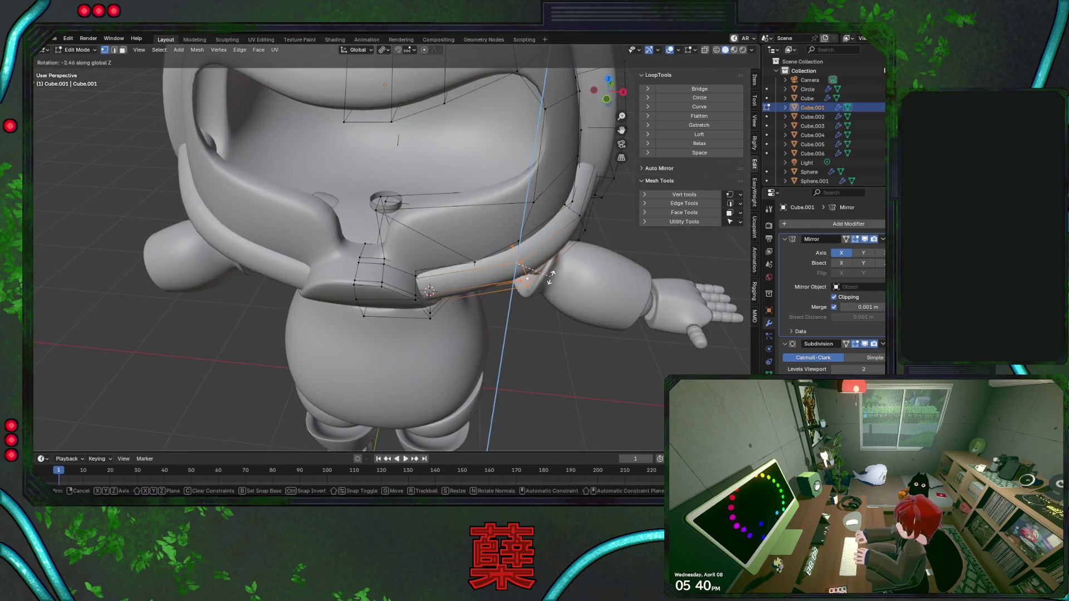
click(548, 287)
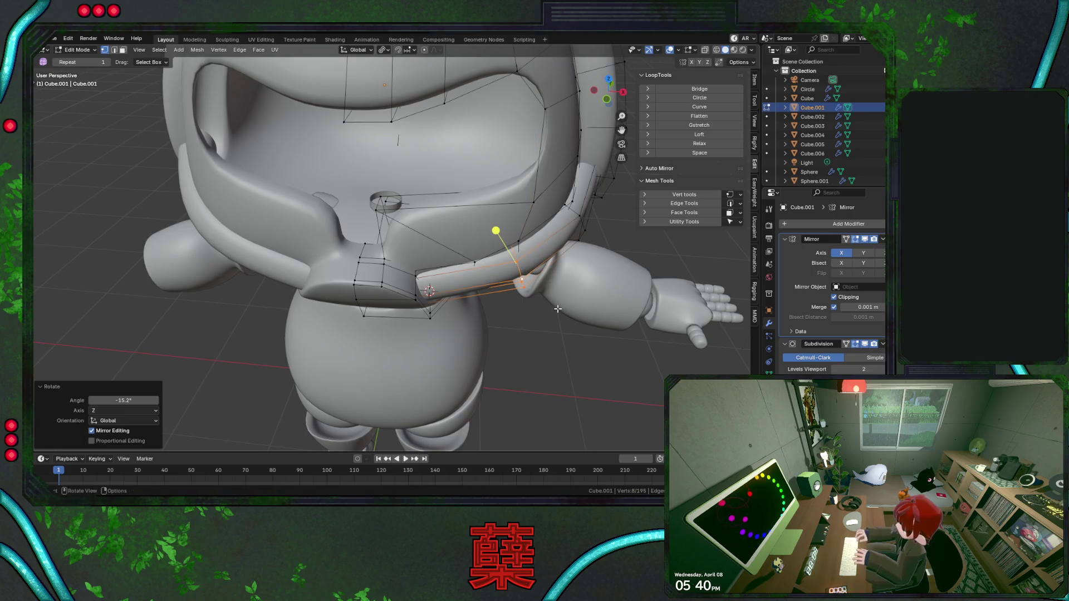
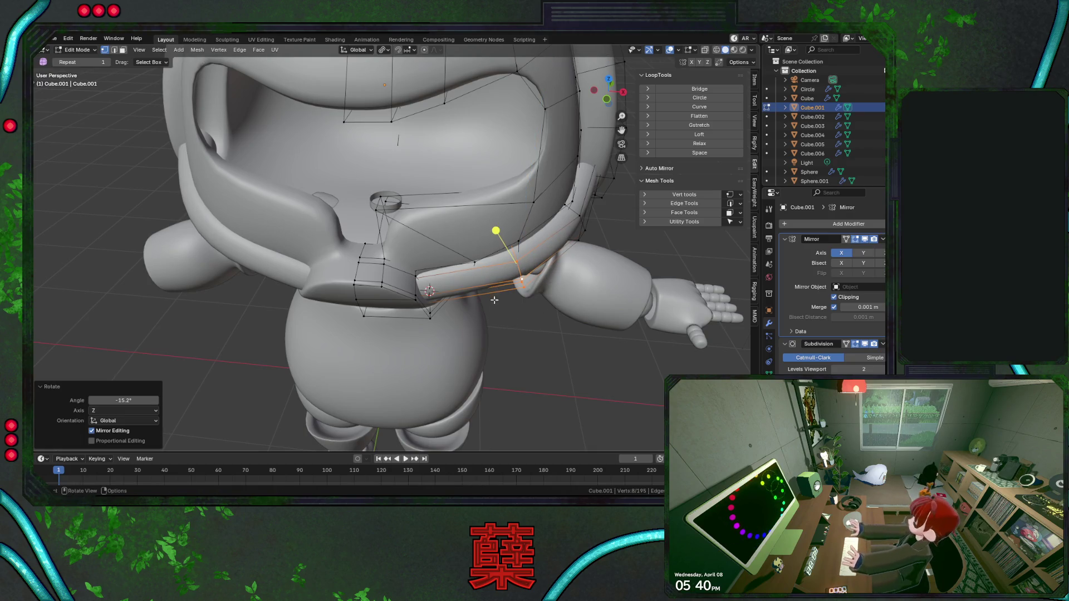
Raise the chin guard's upper edge loop along Z, working in wireframe from below.
middle_drag(494, 297, 413, 288)
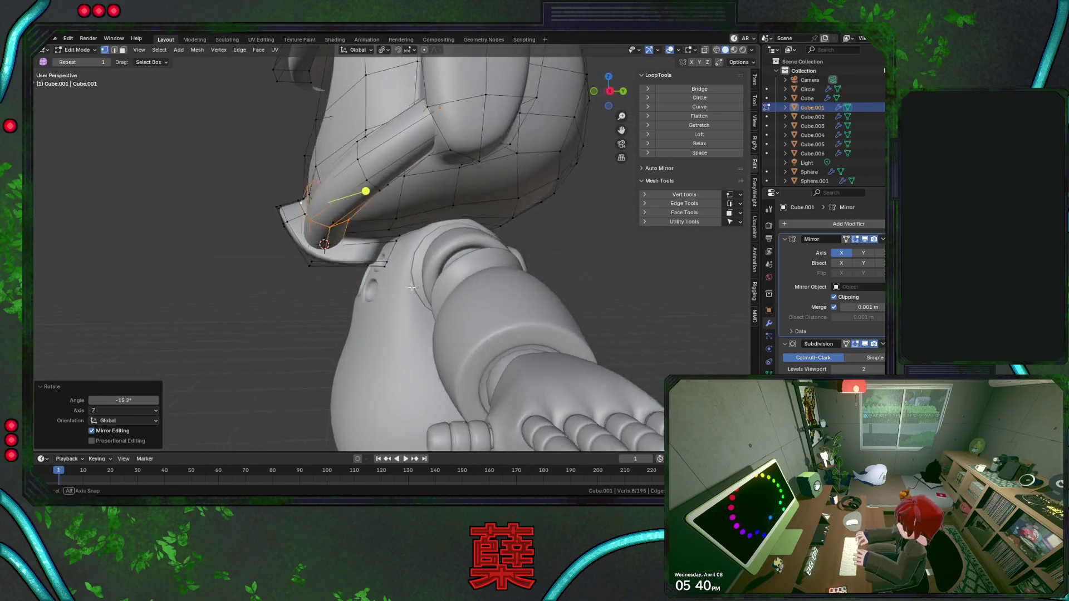
key(shift+z)
alt+click(426, 126)
key(g)
key(z)
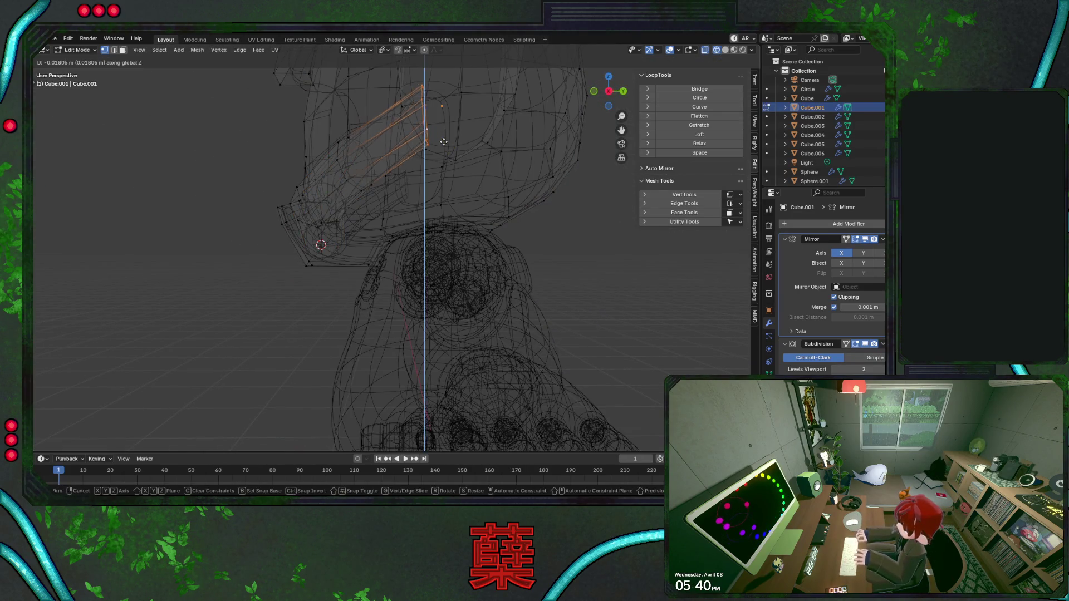
click(446, 165)
Nudge a chin-guard vertex slightly up on Z and leave Edit Mode to view the figure.
key(shift+z)
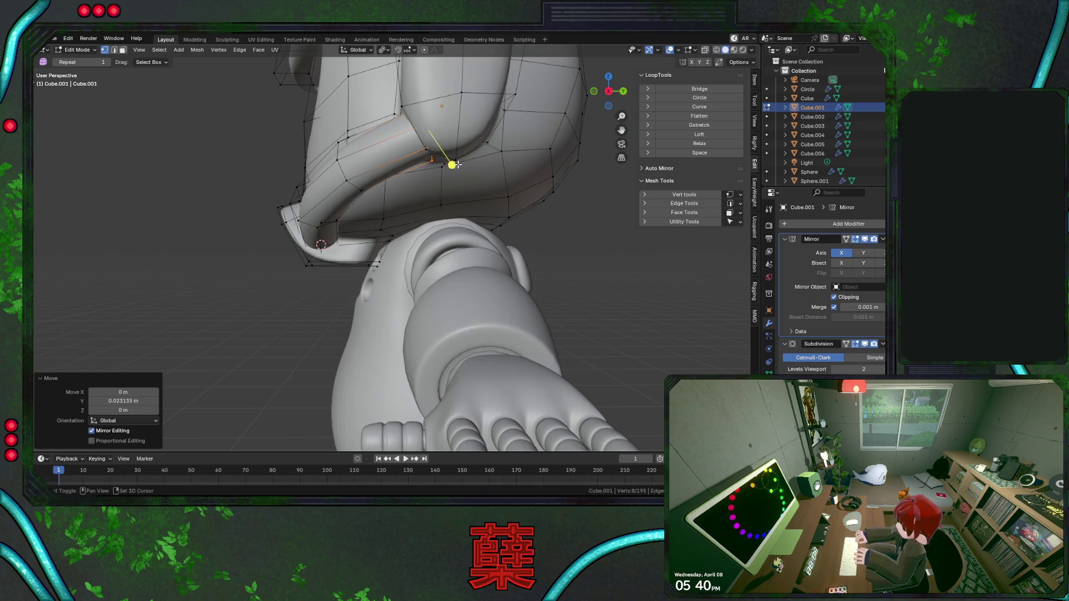
key(g)
key(z)
click(454, 163)
middle_drag(453, 163, 500, 205)
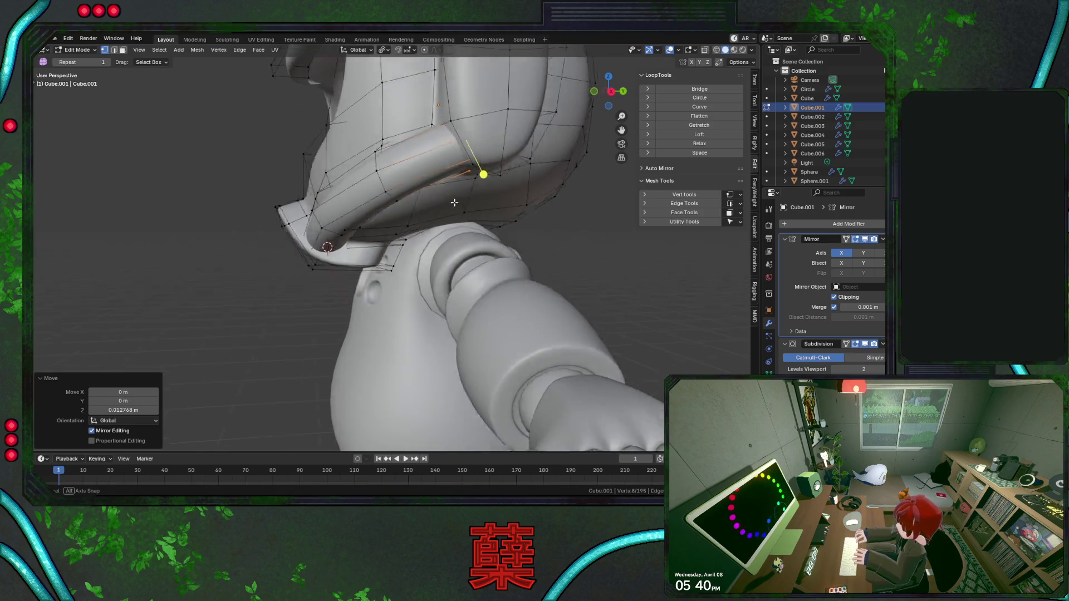
scroll(500, 205, down, 5)
key(Tab)
scroll(556, 223, down, 3)
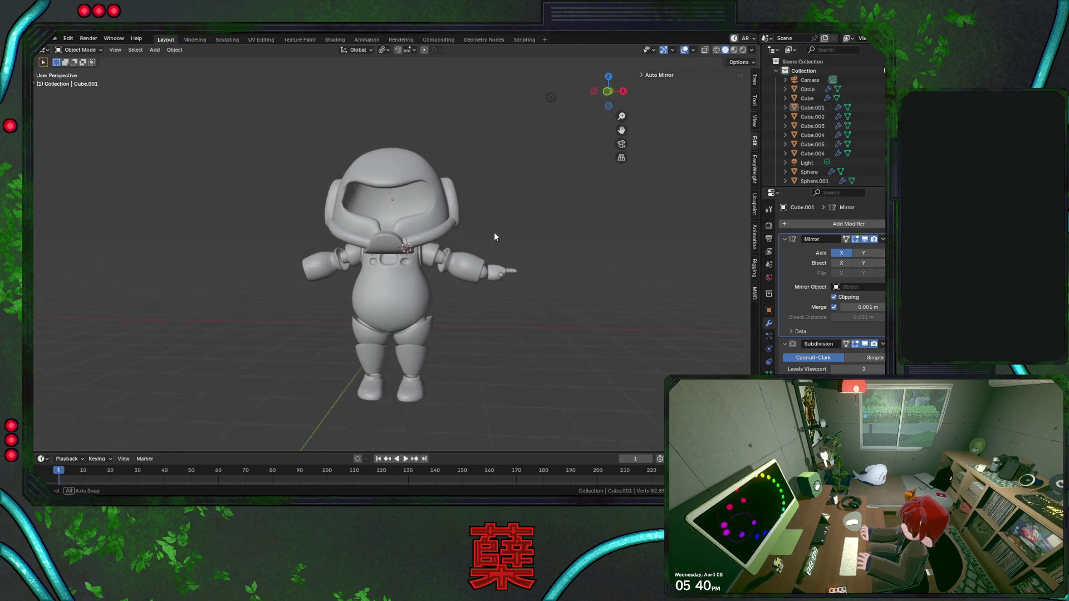
Check the astronaut from side and back, then enter Edit Mode on the helmet (Cube.001).
mouse_move(518, 239)
middle_down()
mouse_move(326, 244)
mouse_move(472, 243)
middle_up()
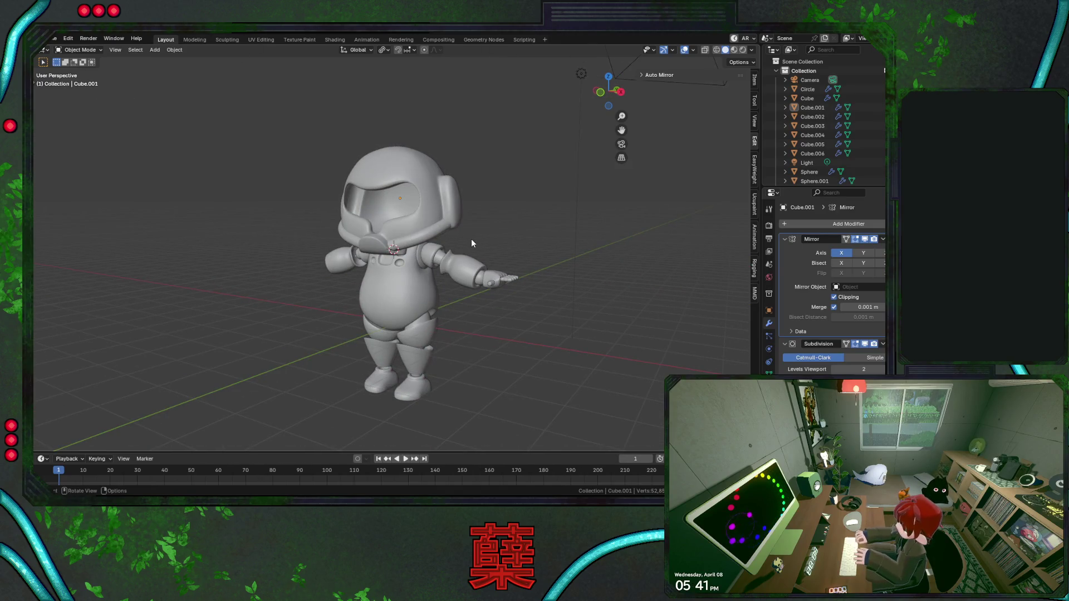
scroll(474, 242, up, 2)
mouse_move(519, 239)
middle_down()
mouse_move(351, 253)
mouse_move(458, 235)
middle_up()
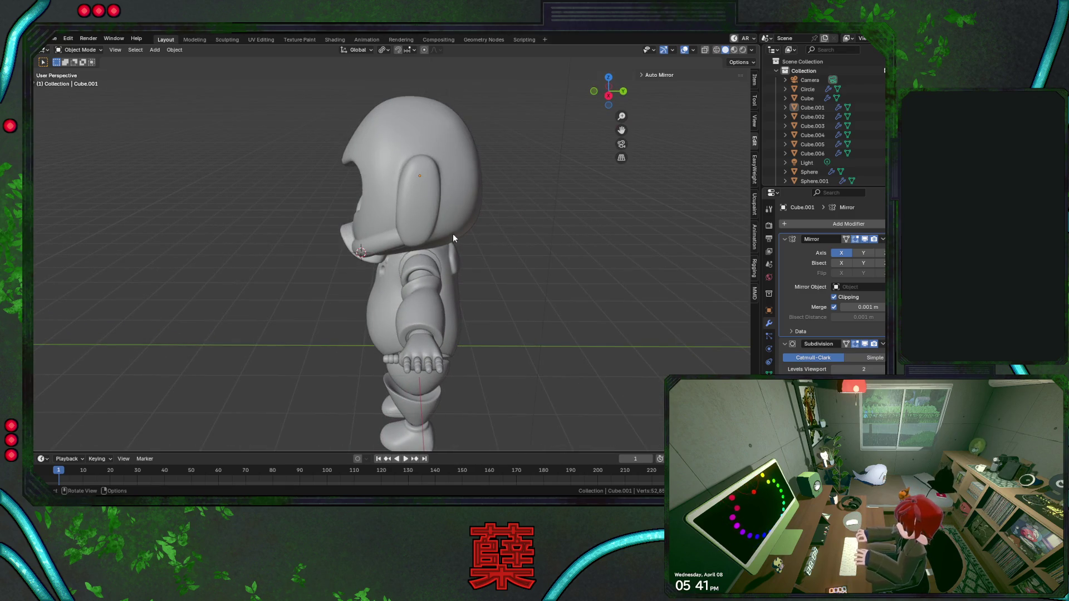
click(452, 225)
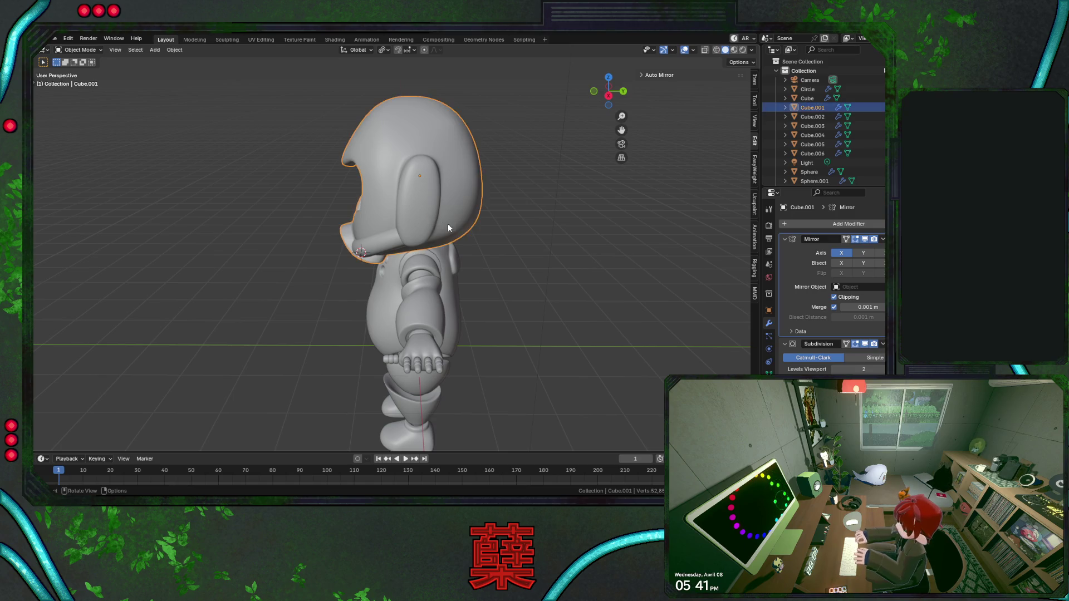
key(Tab)
middle_drag(447, 223, 470, 230)
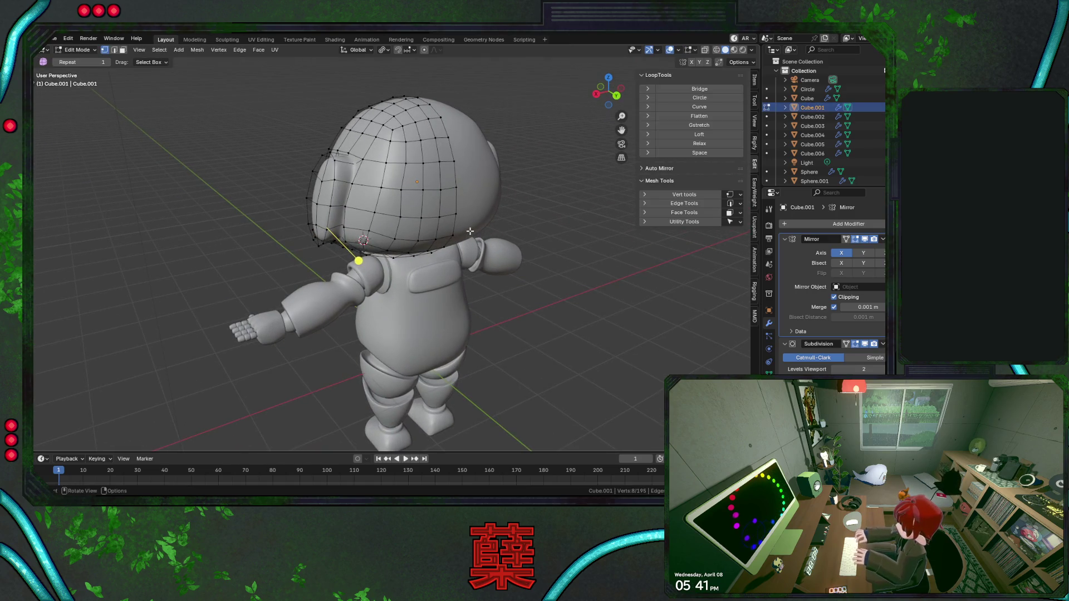
Vertex-slide two points on the helmet back, checking the profile from the side after each.
key(shift+v)
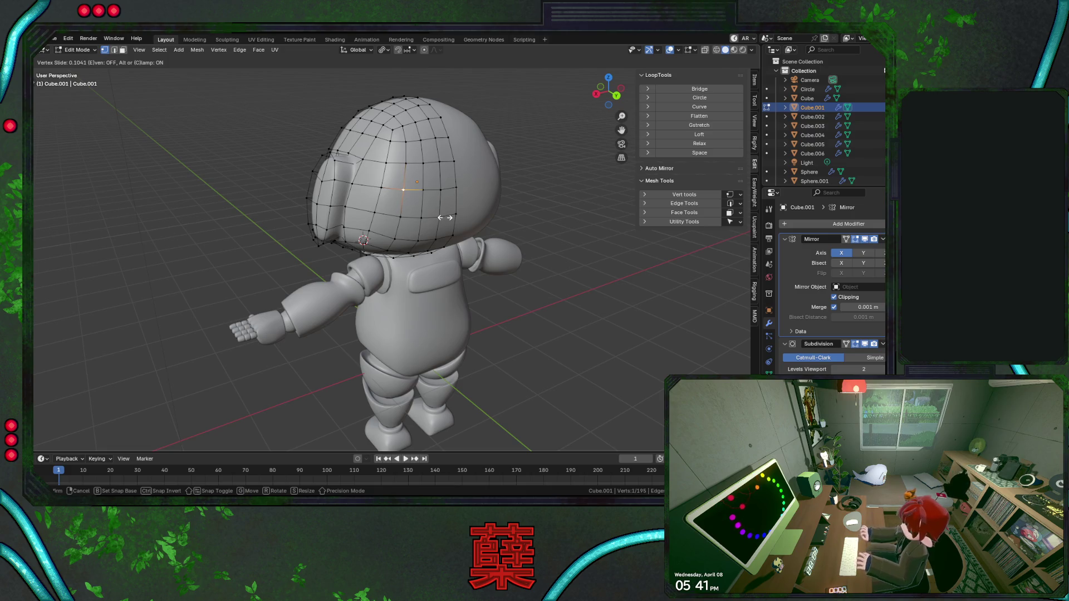
click(443, 217)
key(Tab)
mouse_move(456, 265)
middle_down()
mouse_move(562, 251)
mouse_move(440, 259)
middle_up()
key(Tab)
key(shift+v)
click(443, 217)
key(Tab)
mouse_move(465, 266)
middle_down()
mouse_move(561, 251)
mouse_move(440, 259)
middle_up()
Slide a third rear helmet vertex and inspect the contour from the side and back.
key(Tab)
key(shift+v)
click(443, 217)
key(Tab)
middle_drag(485, 268, 560, 255)
middle_drag(560, 252, 440, 260)
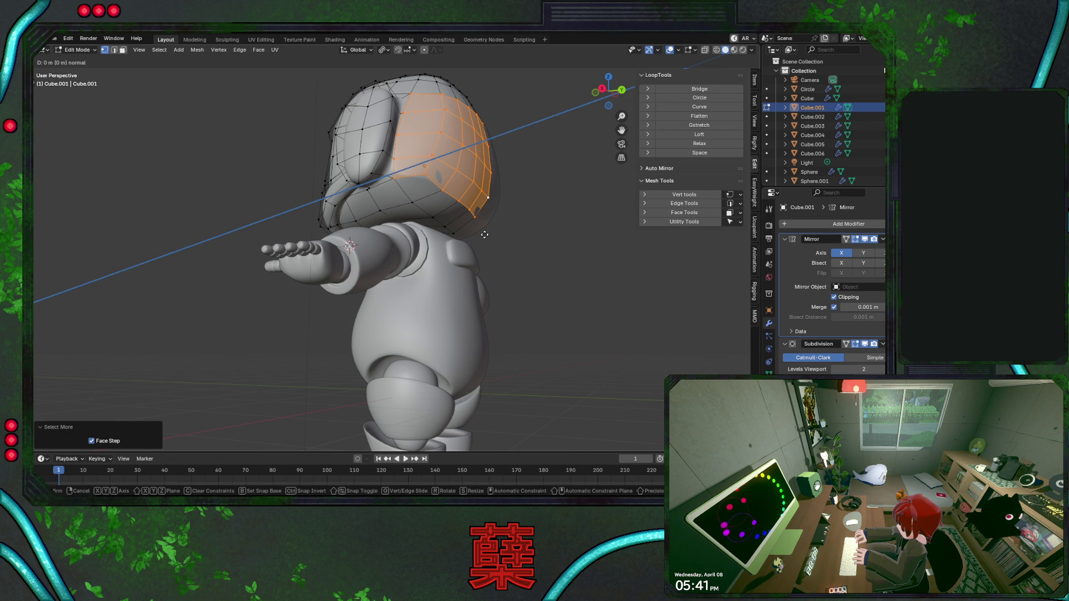
Shrink/fatten the selected helmet faces outward with Alt+S and inspect the result.
click(495, 238)
key(alt+s)
click(495, 236)
key(Tab)
scroll(494, 238, down, 2)
mouse_move(495, 238)
middle_down()
mouse_move(484, 243)
mouse_move(532, 292)
mouse_move(300, 291)
mouse_move(424, 263)
mouse_move(361, 240)
mouse_move(464, 231)
mouse_move(476, 203)
mouse_move(510, 283)
mouse_move(412, 257)
mouse_move(472, 258)
mouse_move(496, 213)
mouse_move(421, 207)
middle_up()
Toggle the helmet in and out of Edit Mode, deselect it and select it again for editing.
key(Tab)
key(Tab)
click(510, 278)
scroll(471, 253, up, 4)
click(496, 212)
key(Tab)
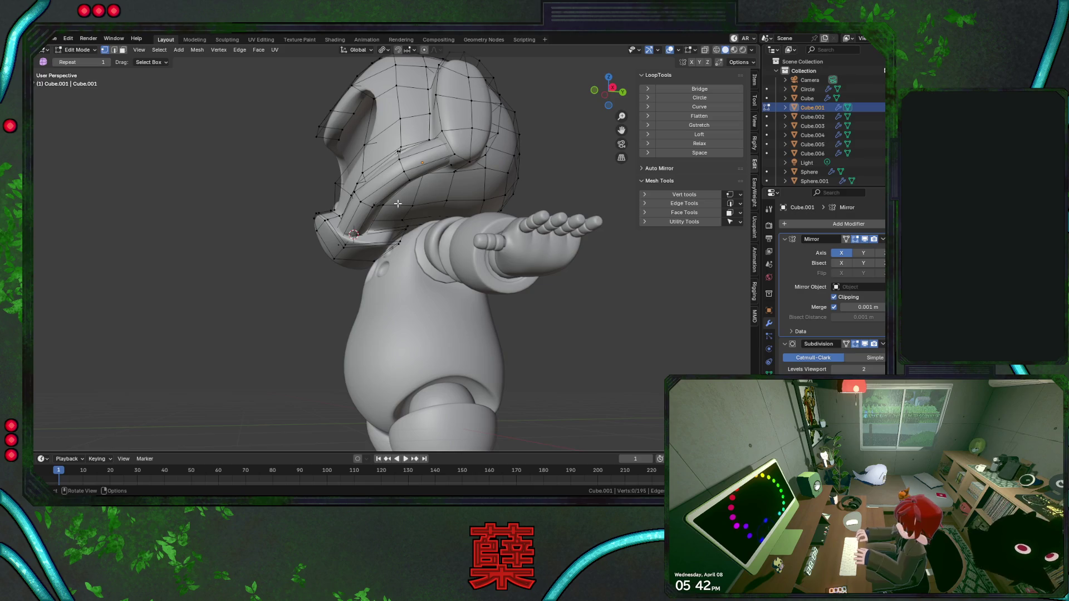
Select the chin strap band, move it on Z in front ortho view and tilt it about 12°.
key(l)
scroll(476, 228, up, 3)
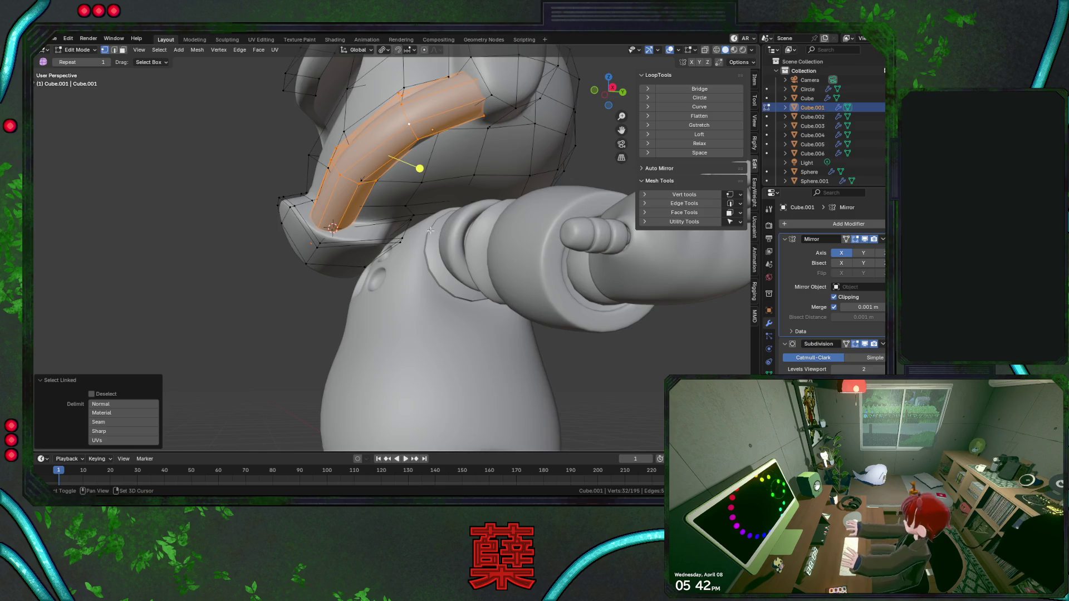
key(shift+z)
click(311, 237)
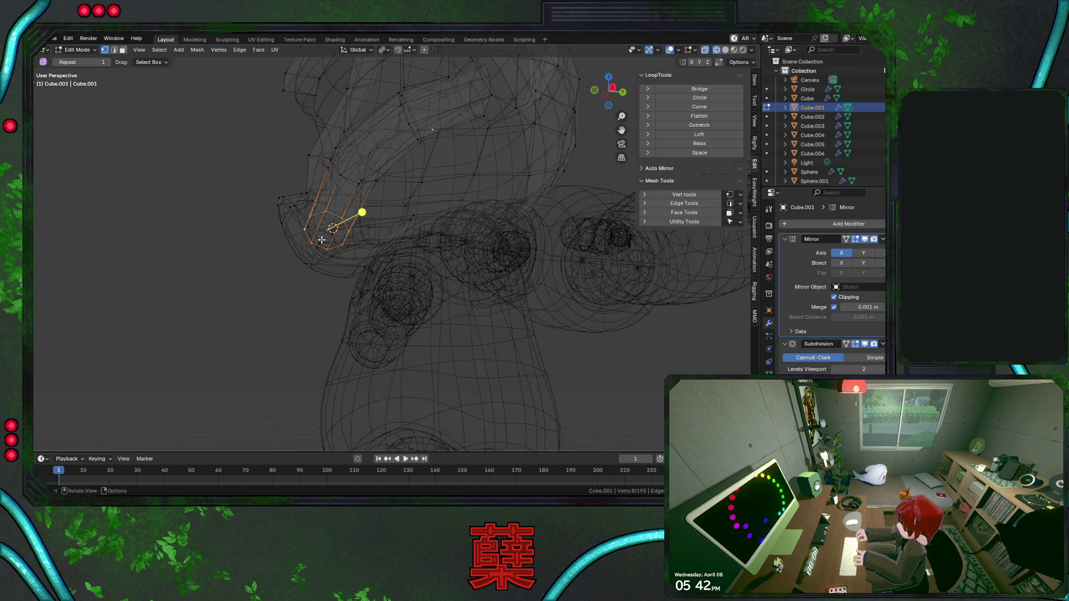
key(KP_1)
key(g)
key(z)
click(380, 270)
key(r)
click(484, 266)
Shift the strap band sideways on X, raise it on Z and push it back on Y.
key(g)
key(x)
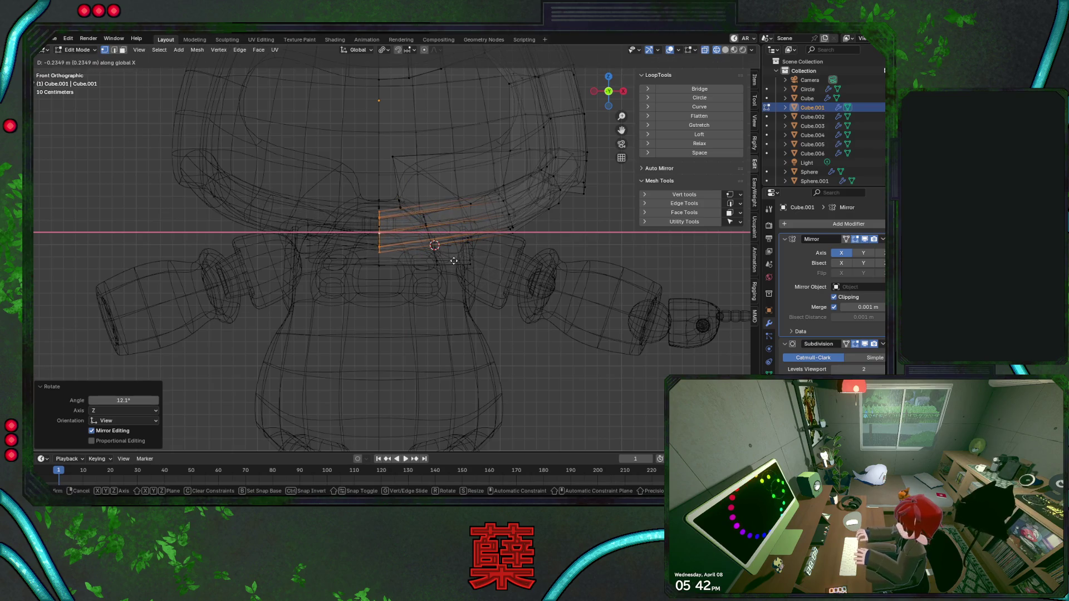
right_click(459, 263)
key(shift+z)
key(g)
key(x)
click(452, 263)
key(g)
key(z)
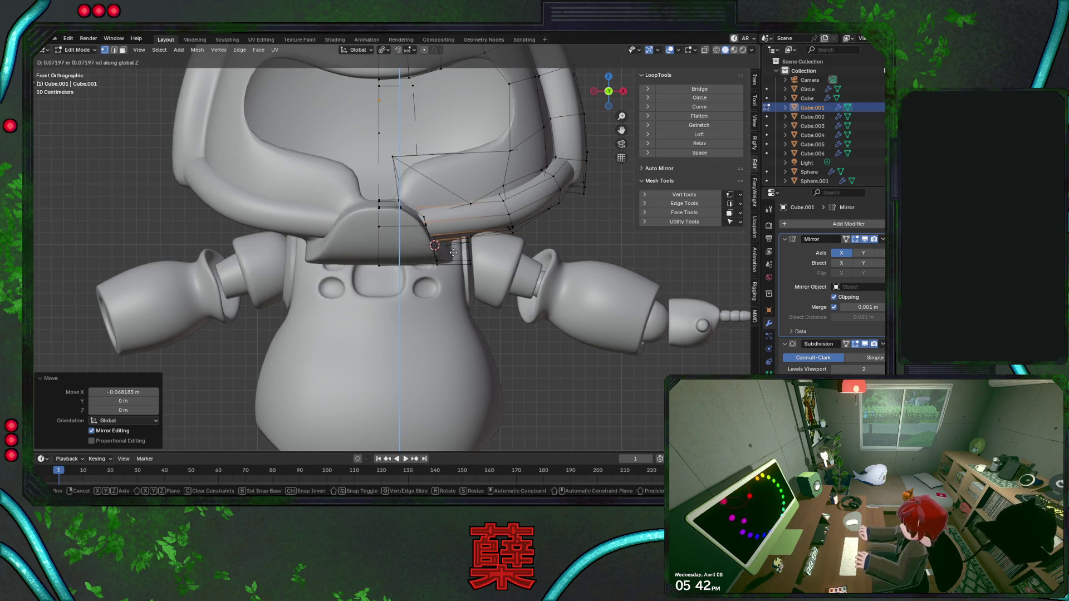
click(453, 255)
key(g)
key(y)
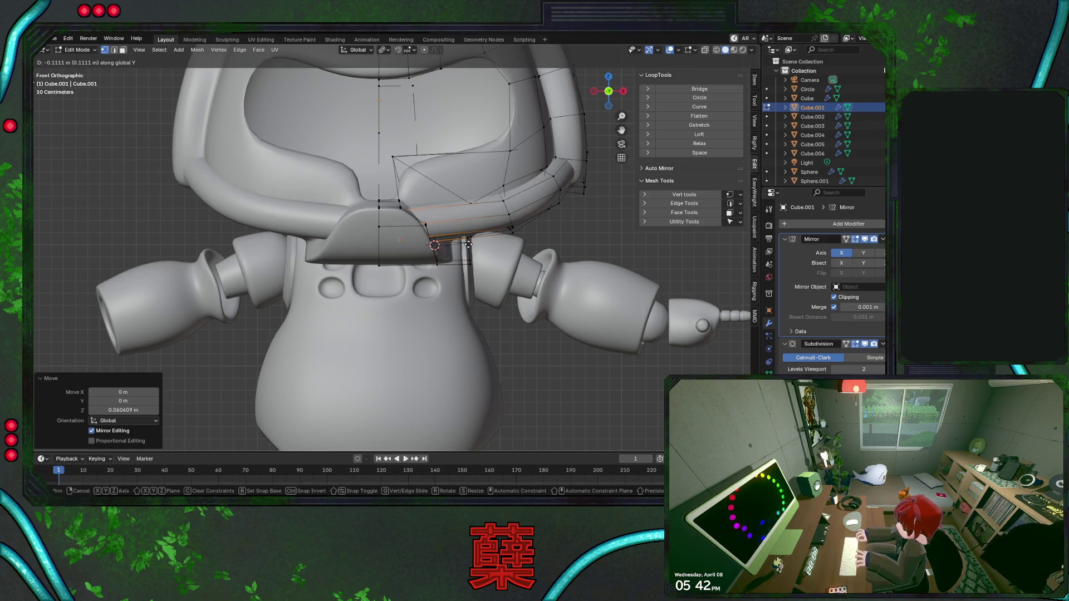
click(469, 245)
View the strap from below and begin moving its edges along Y.
middle_drag(493, 240, 385, 271)
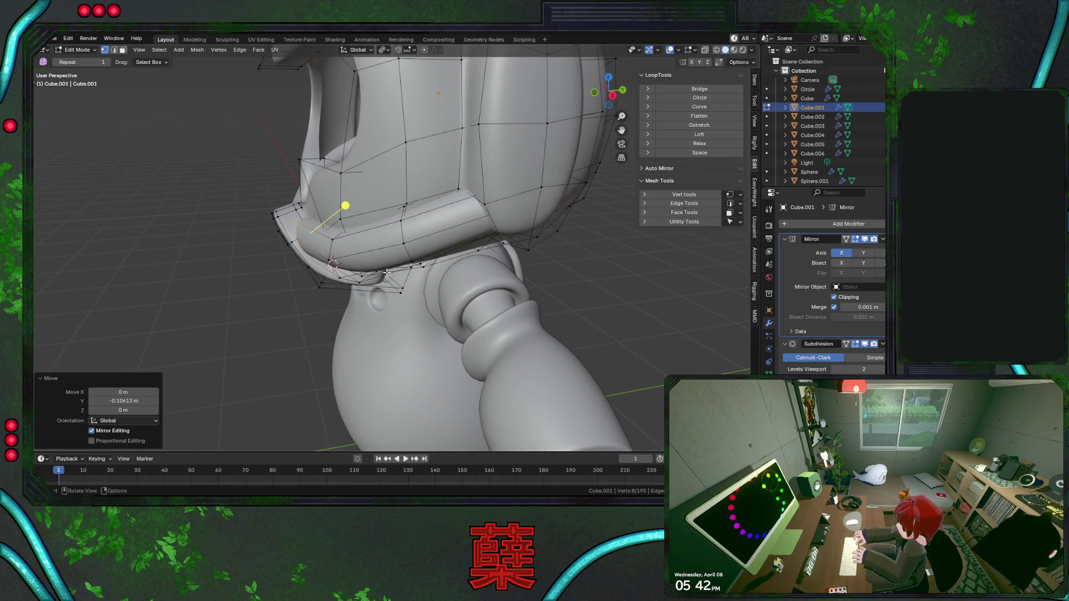
middle_drag(388, 272, 403, 311)
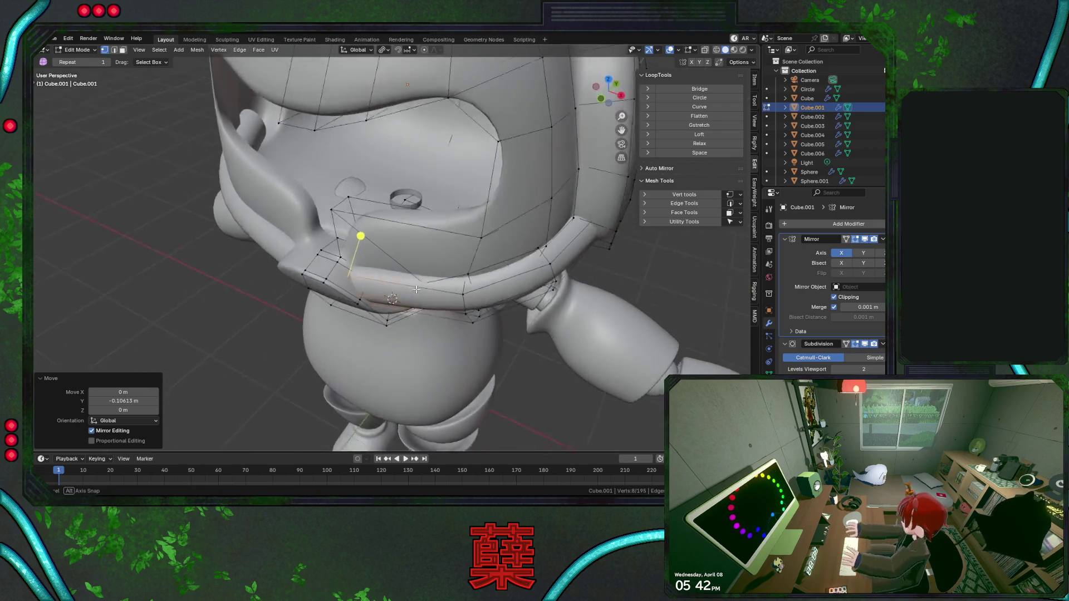
key(g)
key(g)
right_click(403, 312)
key(g)
key(y)
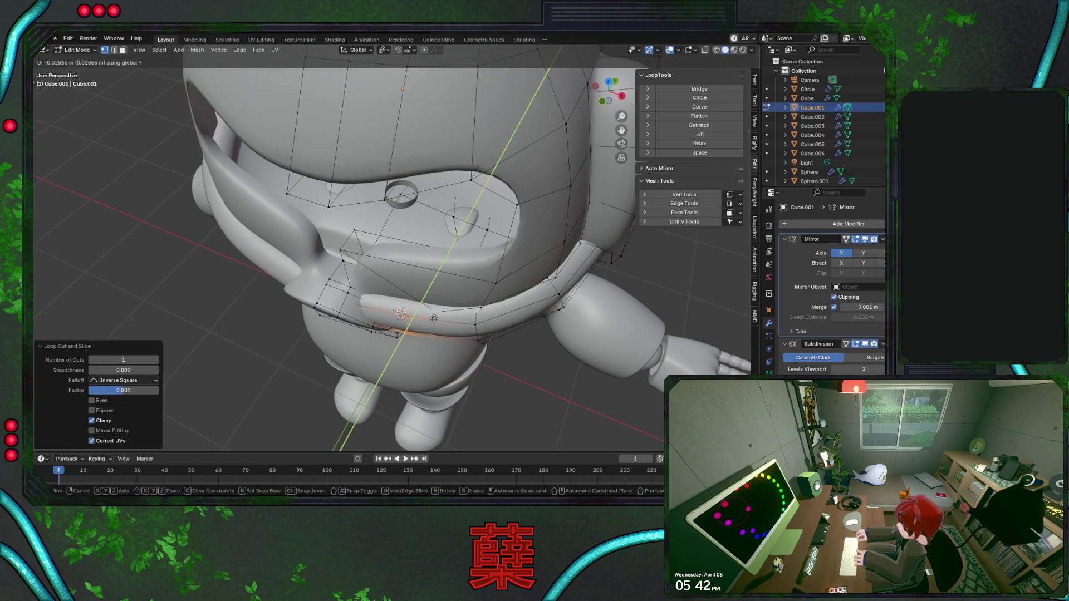
Confirm the strap move, add two more strap loops to the selection and nudge them on Y.
click(431, 321)
key(shift+z)
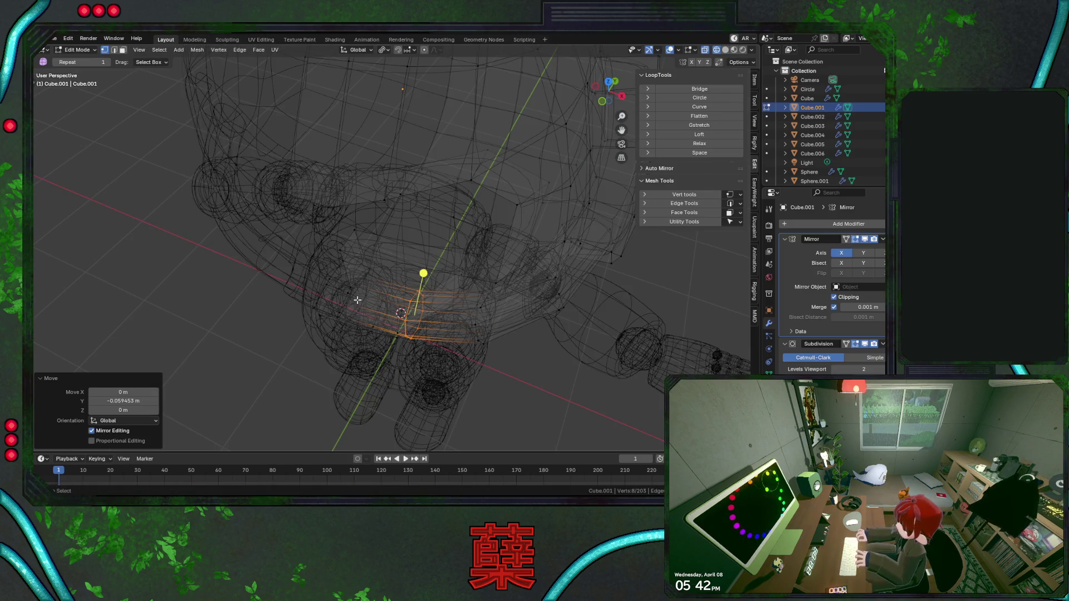
alt+shift+click(355, 305)
alt+shift+click(353, 316)
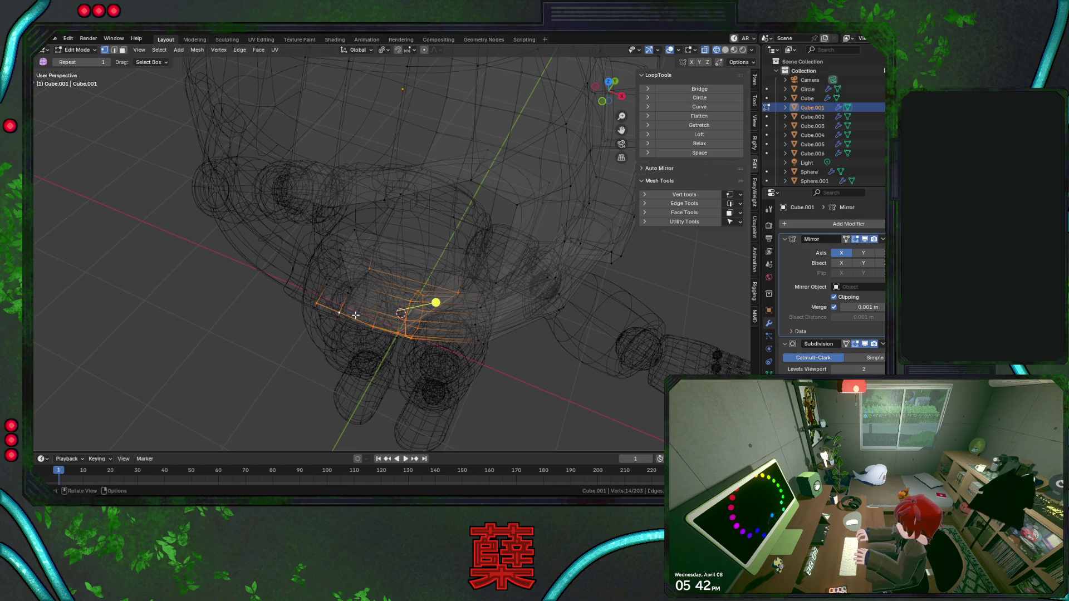
key(shift+z)
key(g)
key(y)
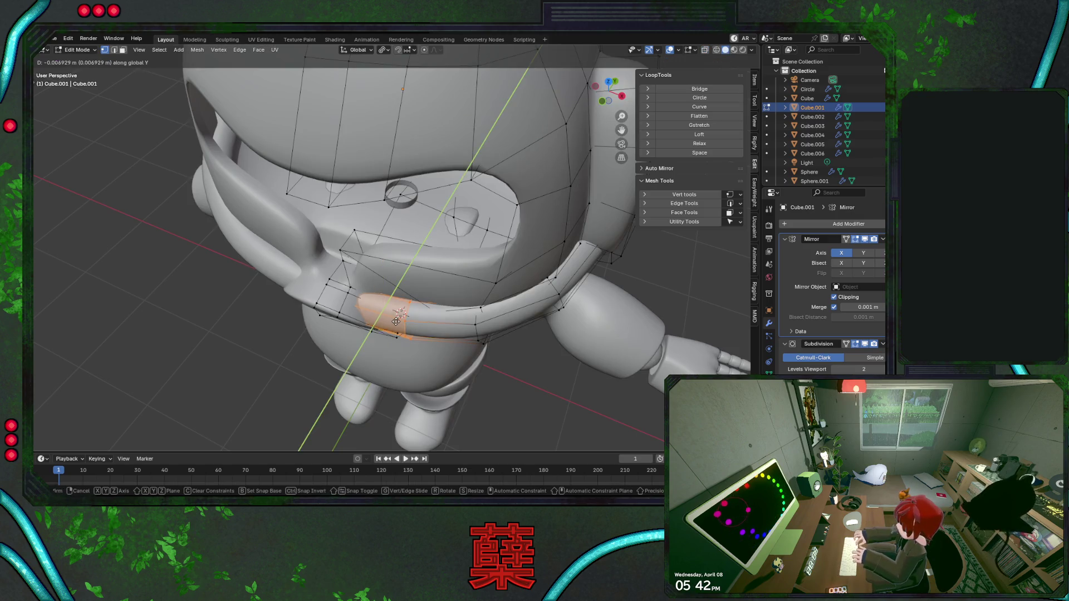
click(398, 322)
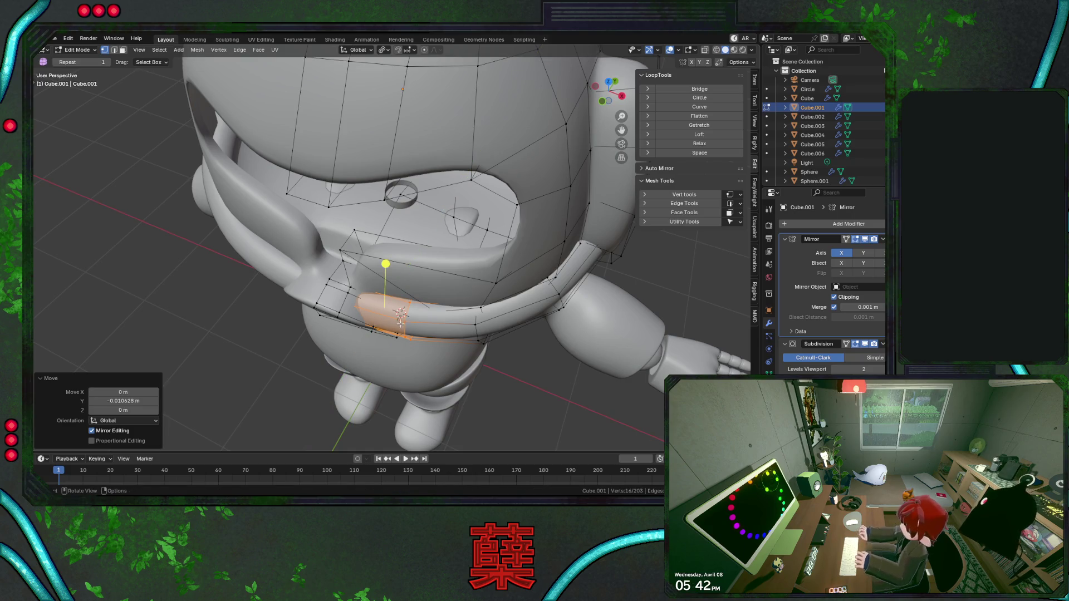
In front view, raise the strap faces on Z and rotate them slightly.
middle_drag(401, 323, 415, 342)
key(KP_1)
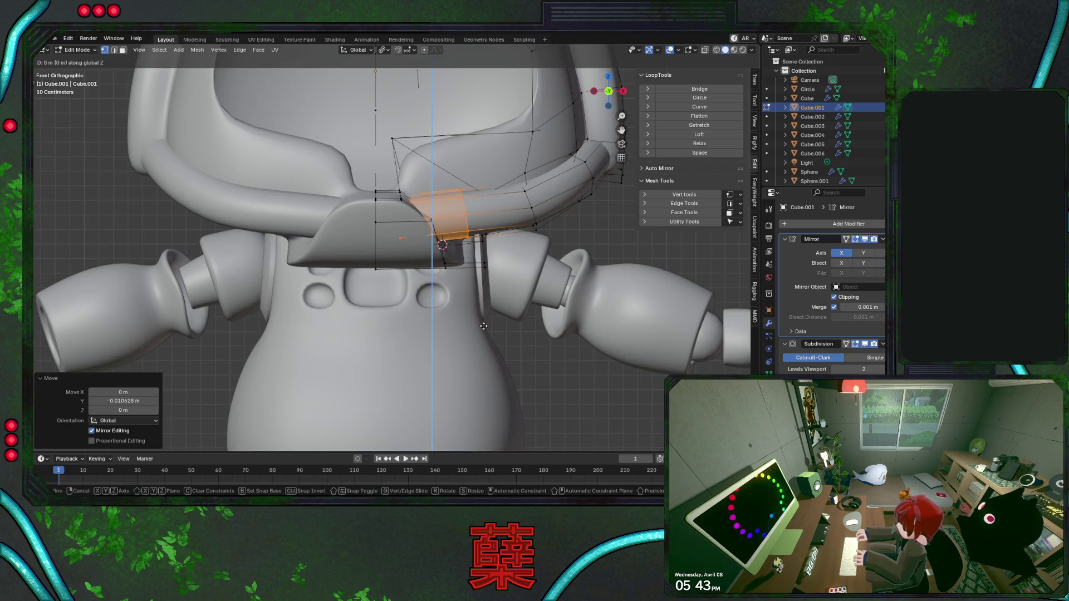
key(g)
key(z)
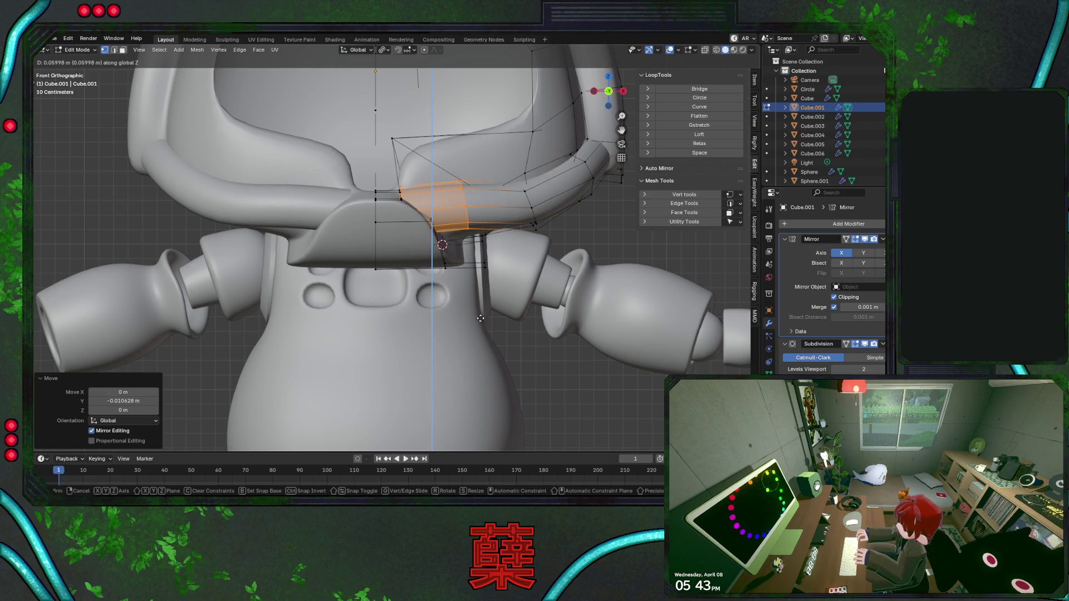
click(480, 317)
key(shift+z)
key(r)
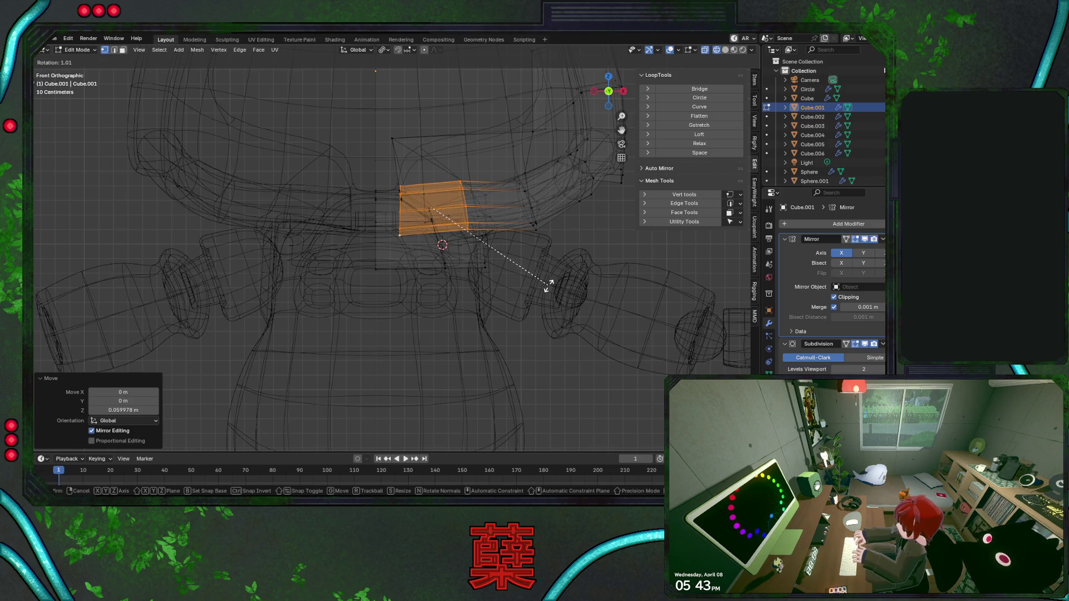
click(549, 285)
Shift the strap loop sideways on X, lower it on Z beneath the chin guard and leave Edit Mode.
key(g)
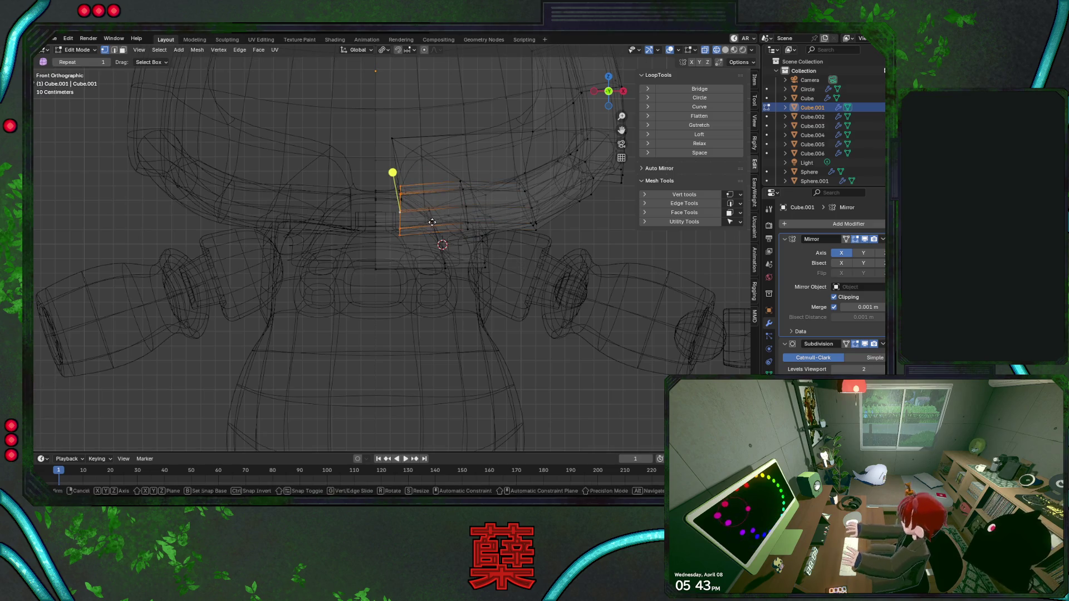
key(x)
click(375, 224)
key(shift+z)
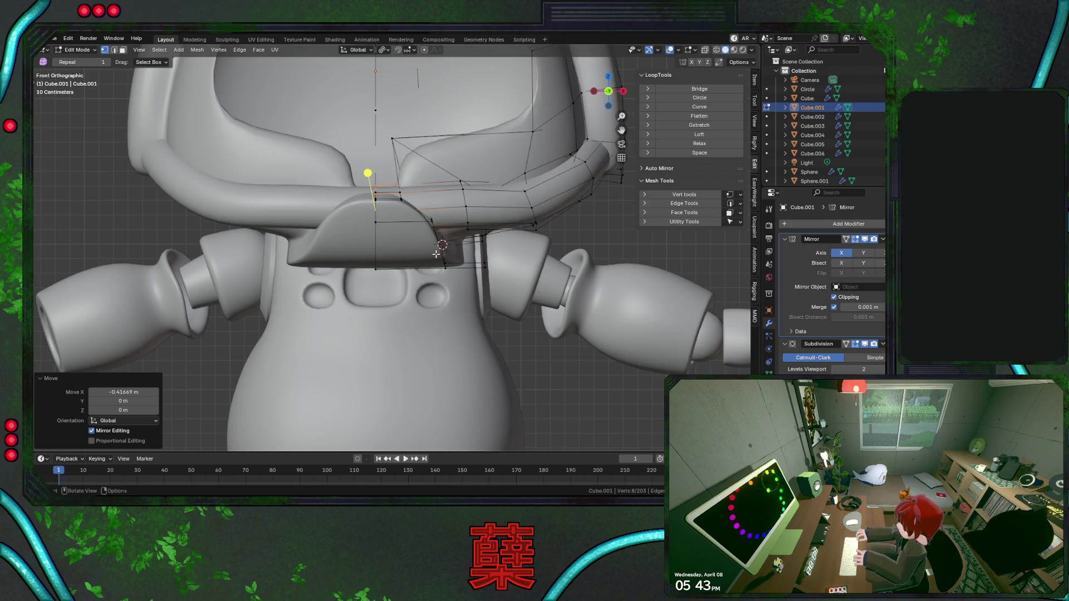
scroll(452, 252, down, 1)
key(g)
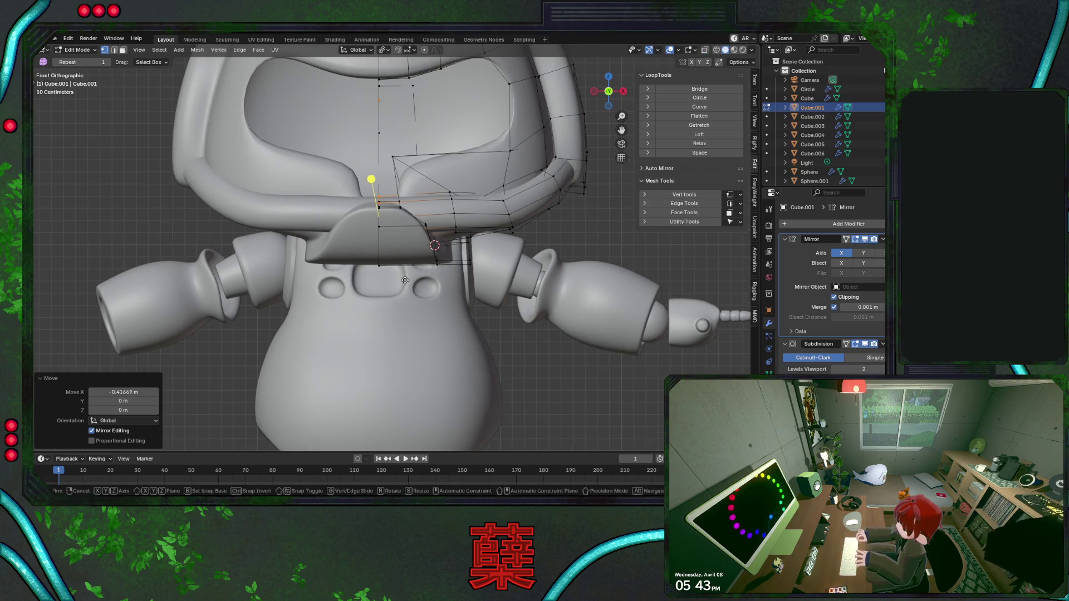
key(z)
click(404, 285)
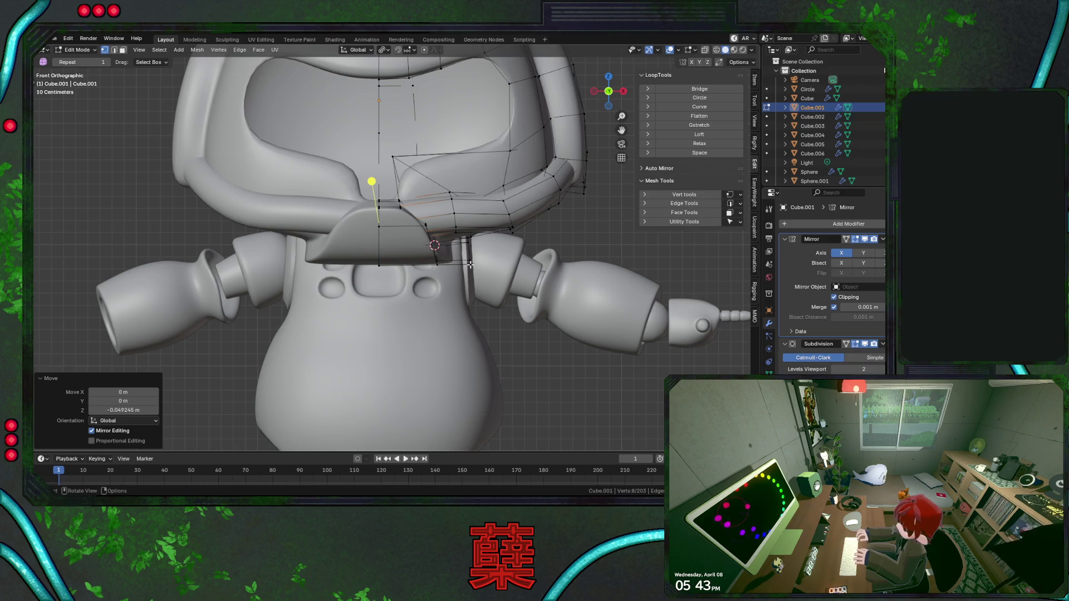
key(Tab)
scroll(597, 235, down, 1)
scroll(534, 227, up, 2)
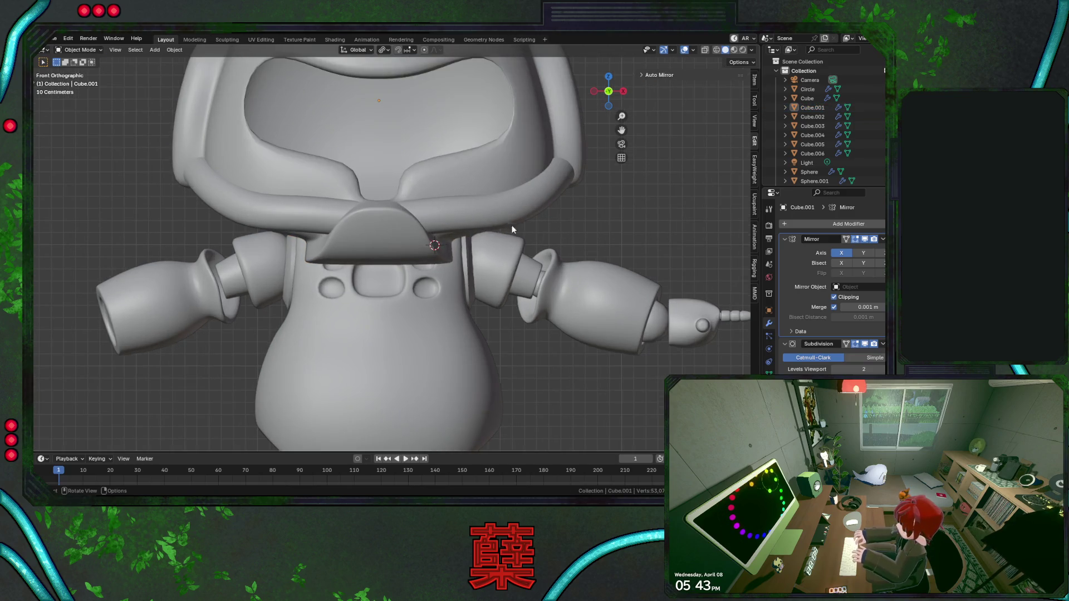
Move the strap loop near the neck on Z, then tilt the strap section toward the ear pod.
key(Tab)
alt+click(480, 219)
key(g)
key(z)
click(439, 228)
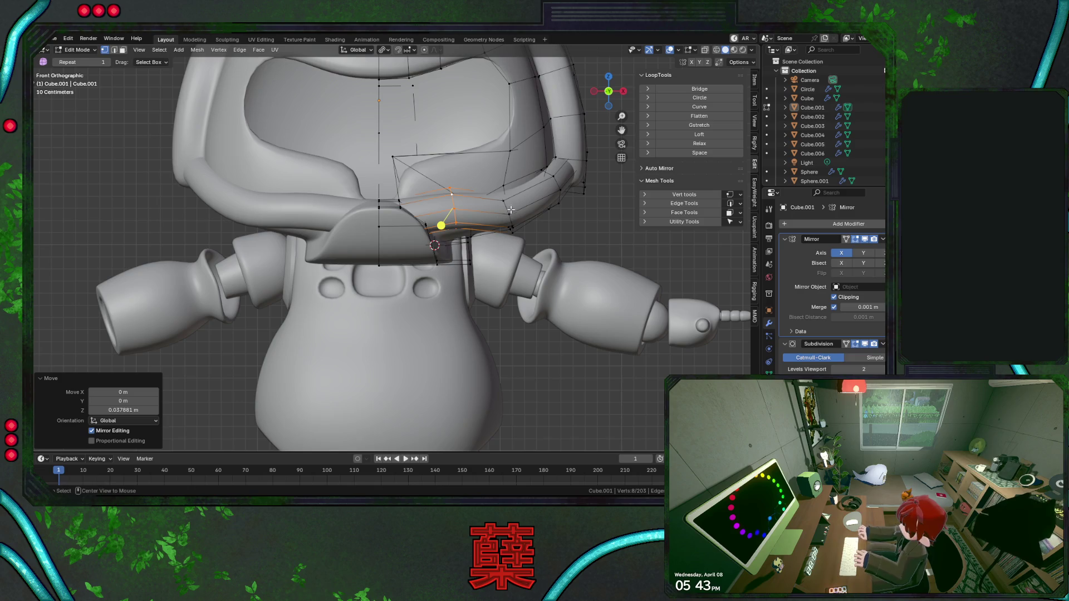
click(490, 232)
shift+click(484, 192)
key(r)
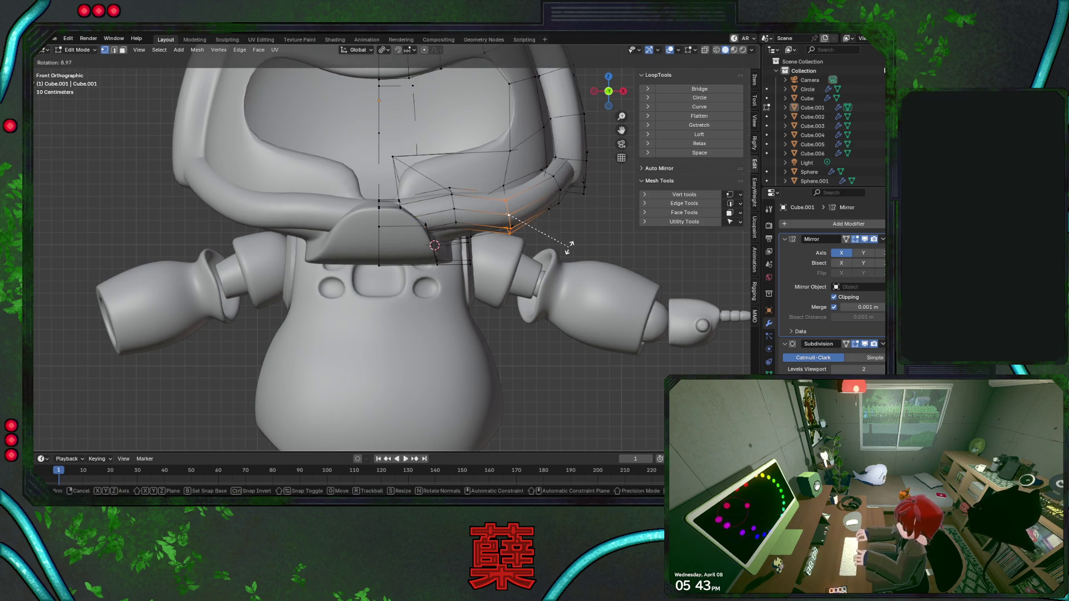
click(568, 248)
Lower the tilted strap section on Z, undo/redo to compare, and check it from an angle.
key(g)
key(z)
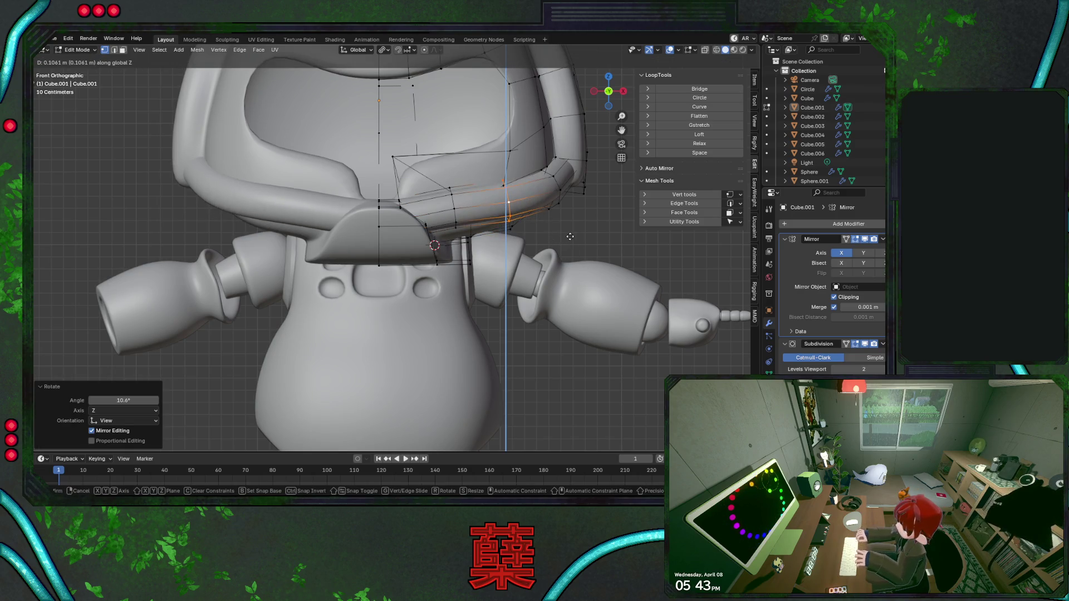
click(574, 253)
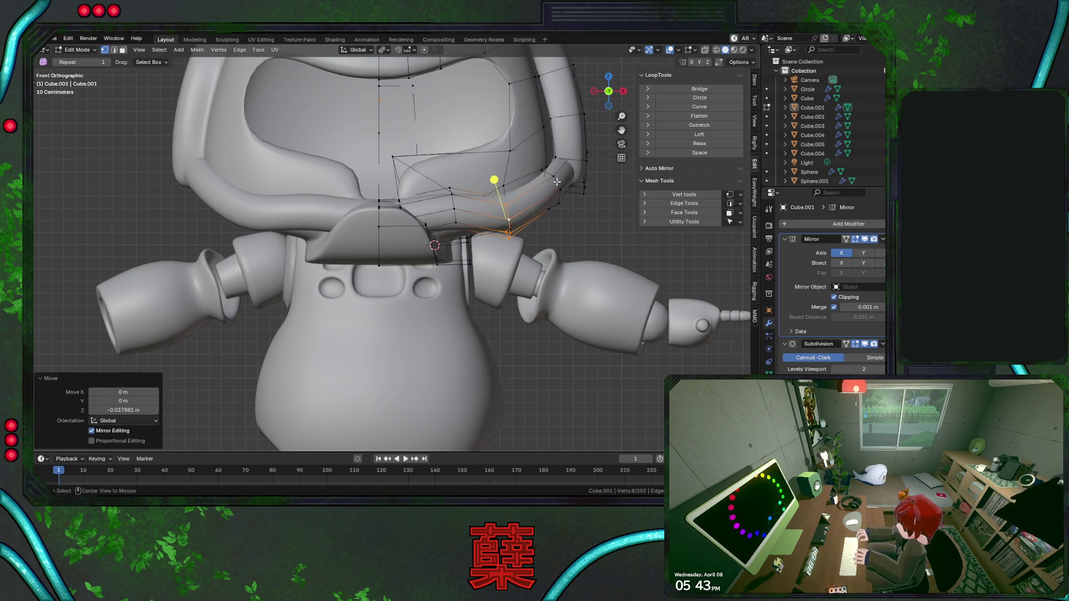
key(ctrl+z)
key(ctrl+shift+z)
key(Tab)
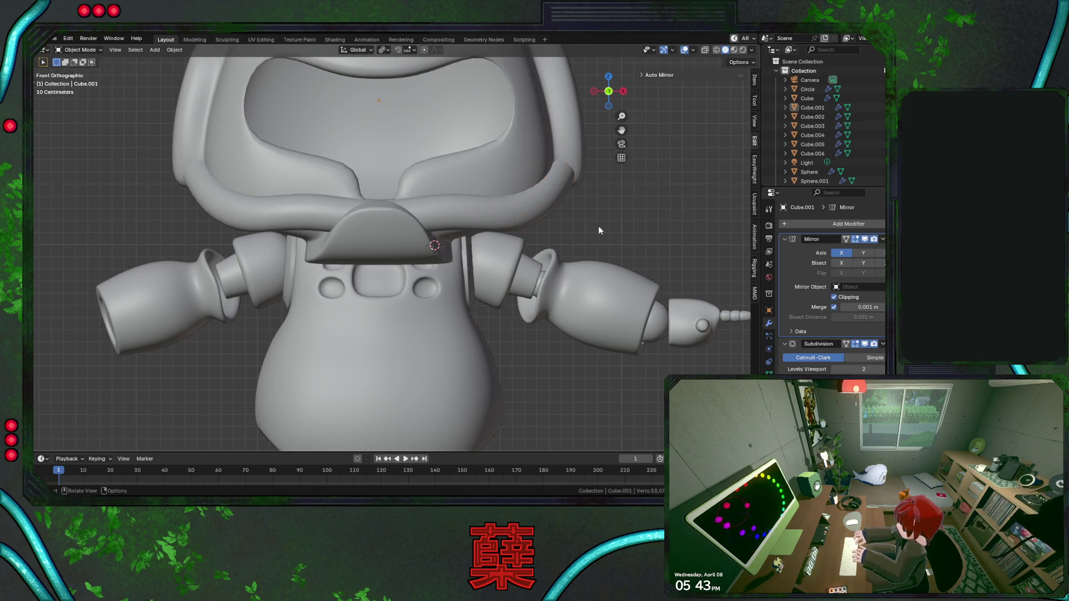
scroll(598, 231, down, 4)
middle_drag(531, 242, 307, 272)
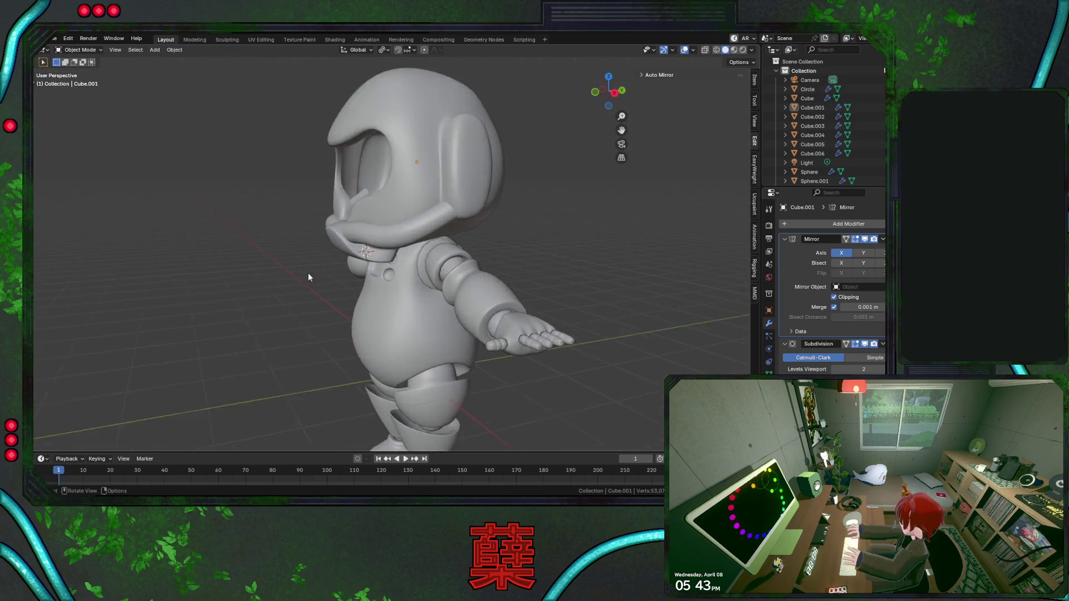
key(Tab)
scroll(308, 274, up, 5)
Lower the small loop at the strap's front and shrink it to about 0.56.
key(alt+z)
alt+click(296, 221)
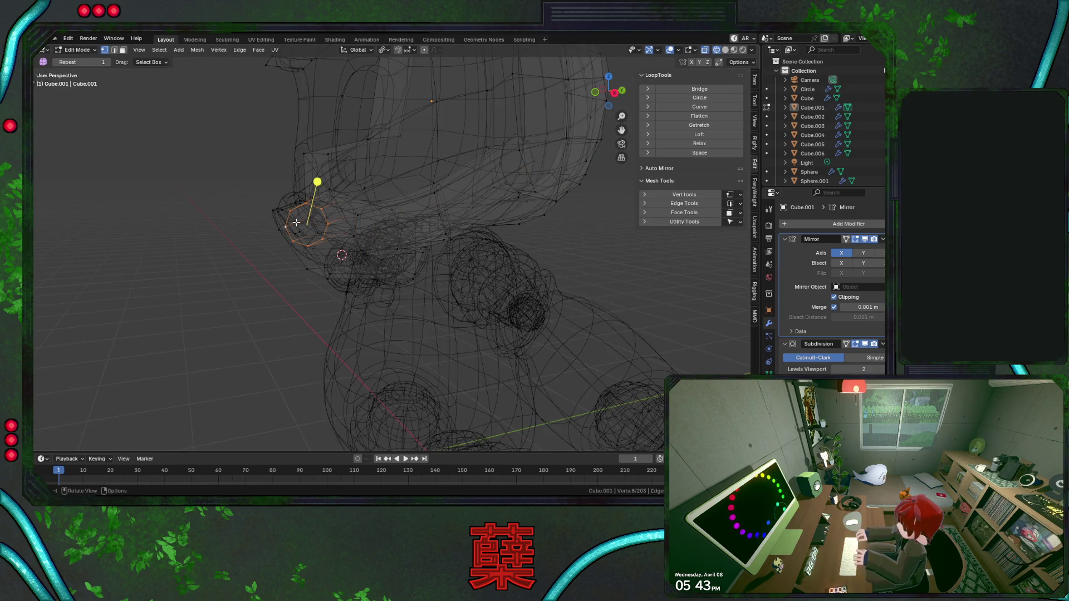
middle_drag(468, 244, 508, 242)
key(g)
key(z)
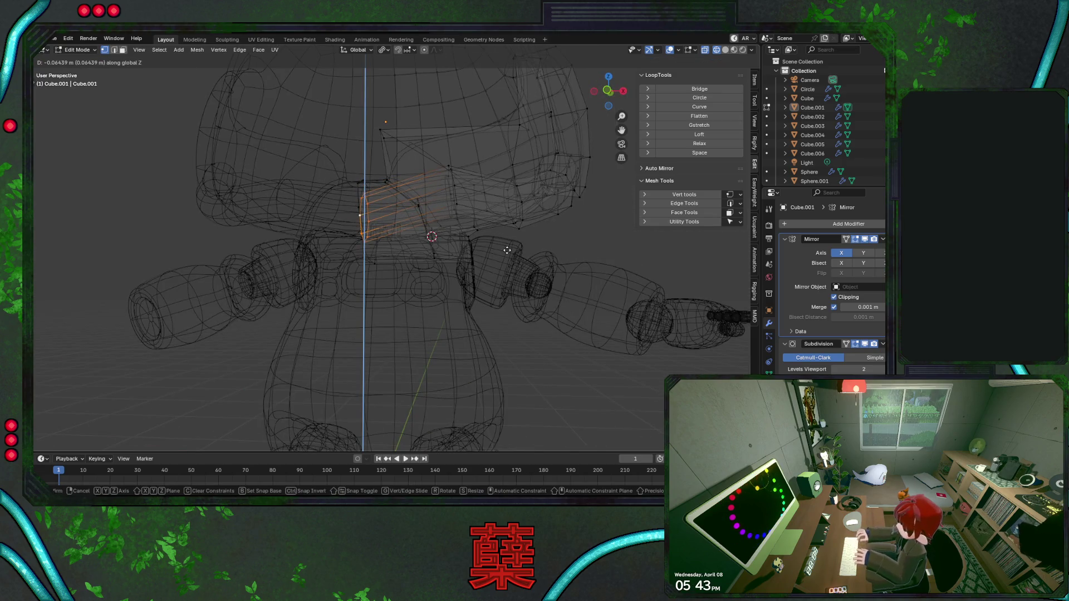
click(509, 254)
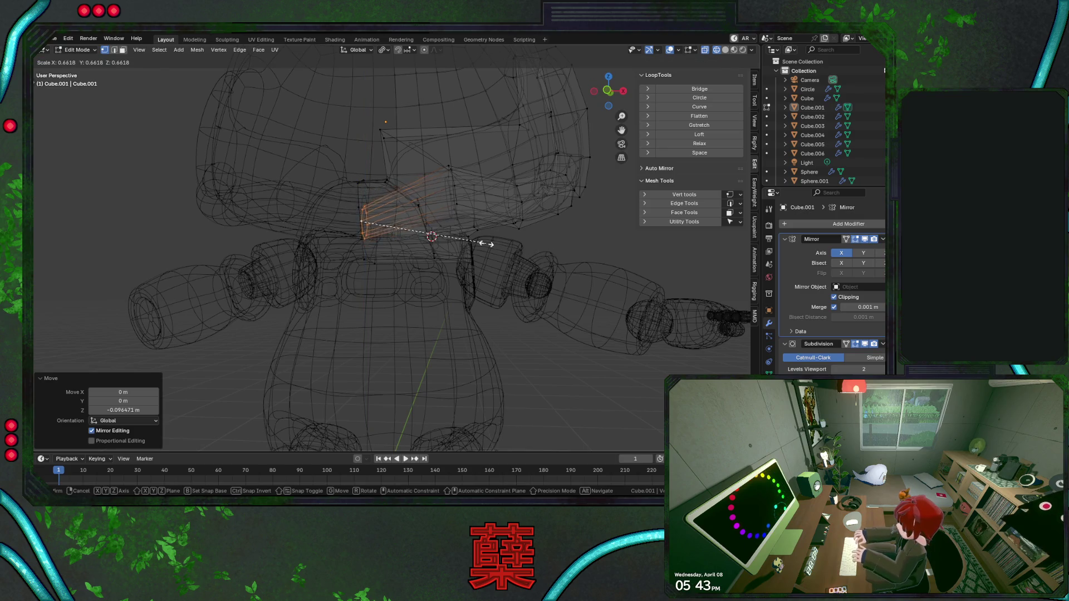
key(alt+z)
key(s)
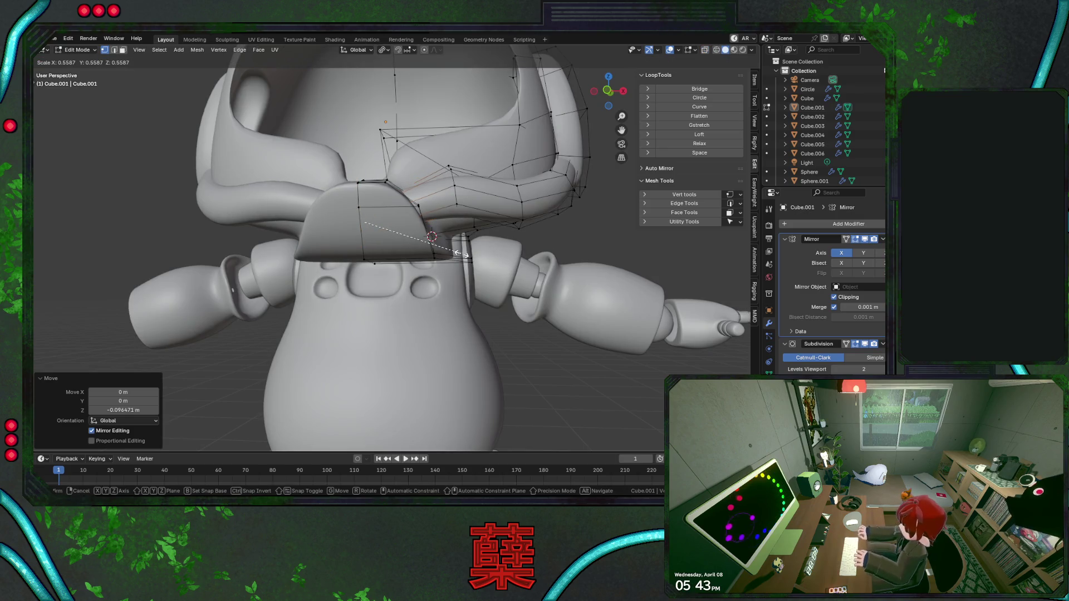
click(458, 252)
Move the next strap loop toward the ear pod sideways on X, cancelling a second X move.
key(alt+z)
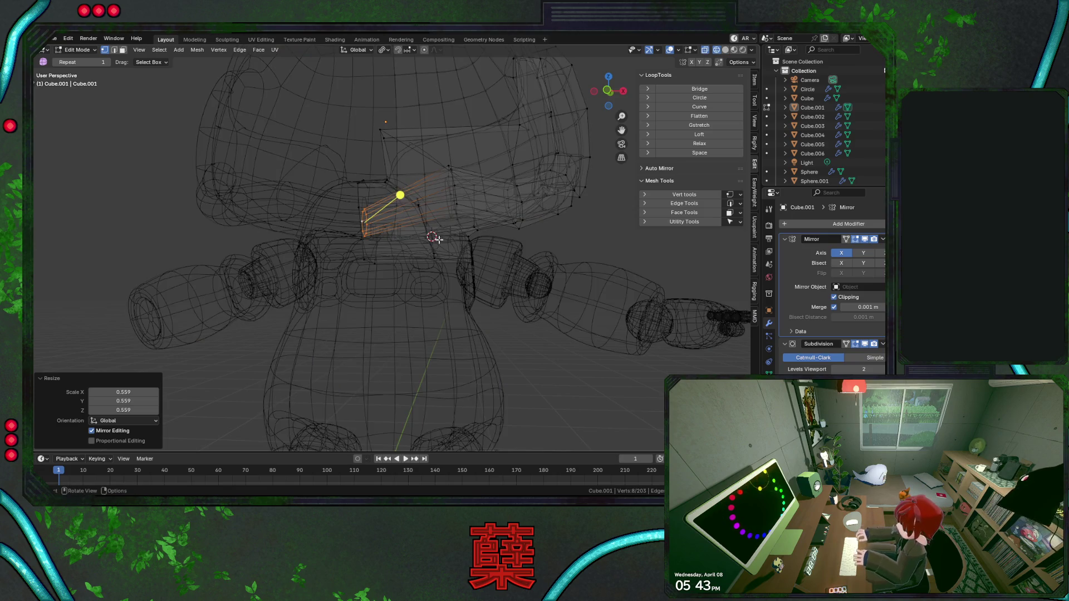
mouse_move(434, 238)
middle_down()
mouse_move(421, 250)
mouse_move(425, 194)
middle_up()
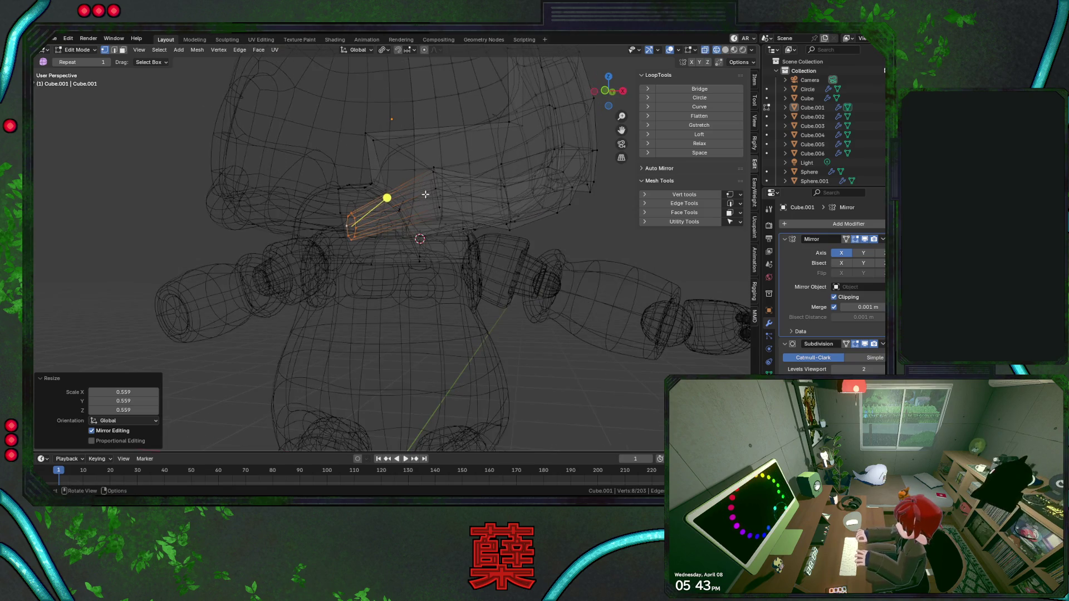
alt+click(472, 204)
key(alt+z)
key(g)
key(x)
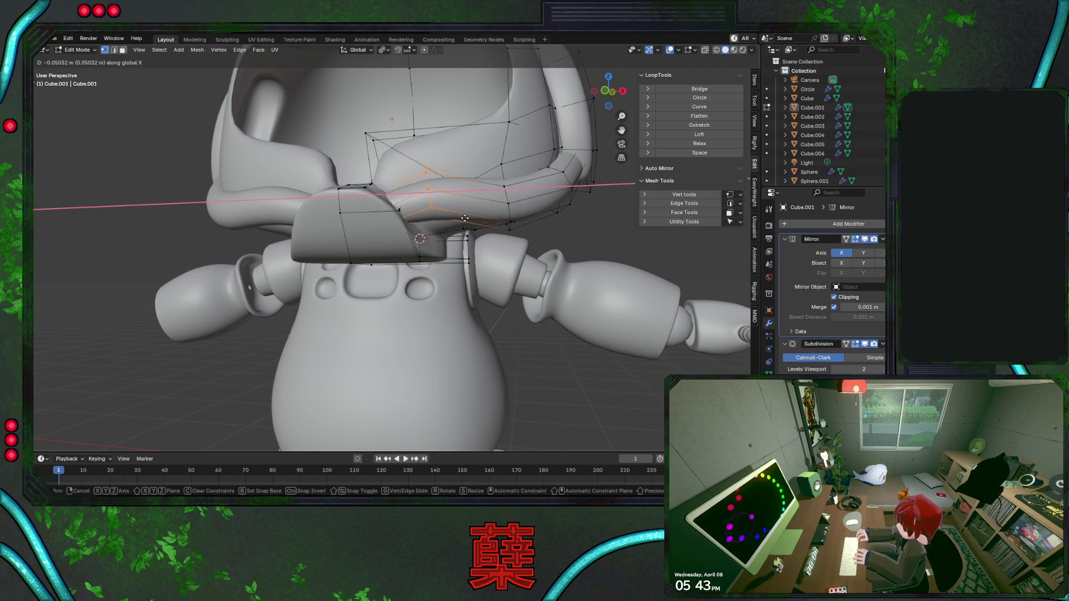
click(465, 219)
key(g)
key(x)
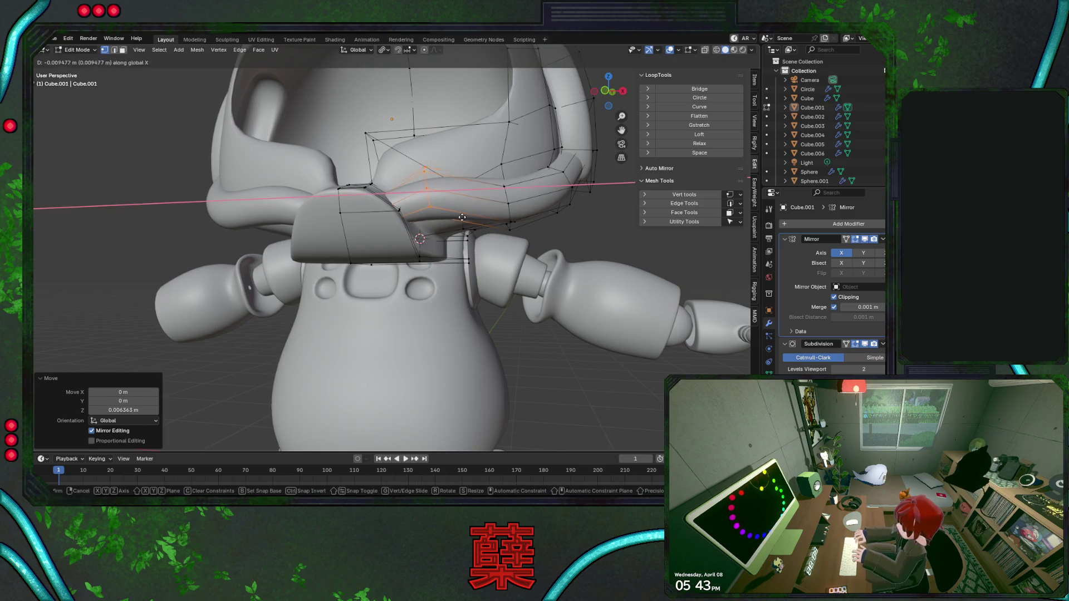
right_click(482, 217)
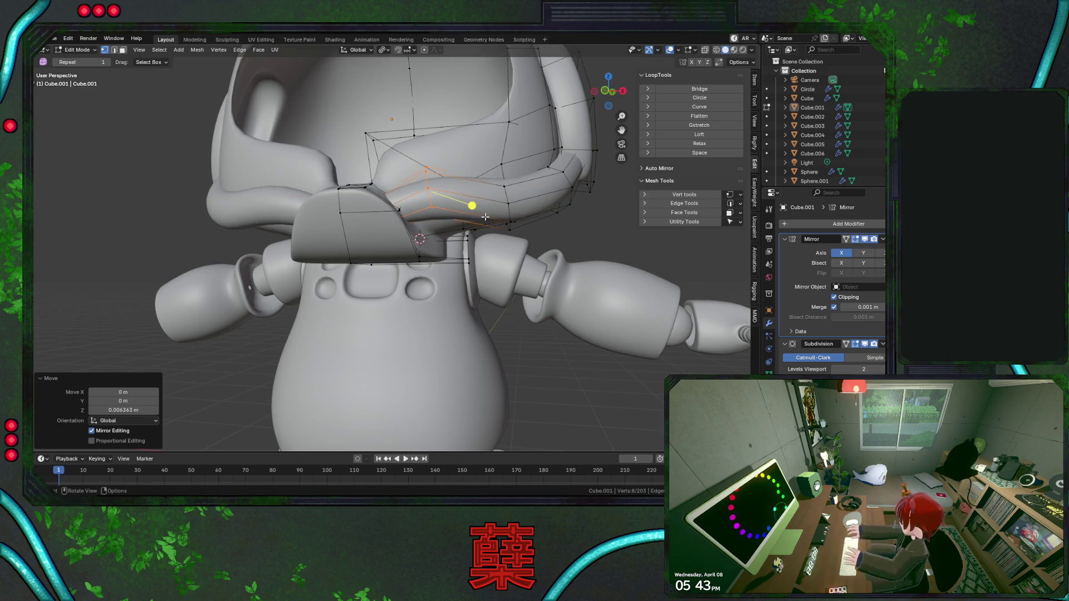
Lower that strap loop slightly on Z and inspect the strap from the front in wireframe.
key(g)
key(z)
click(585, 206)
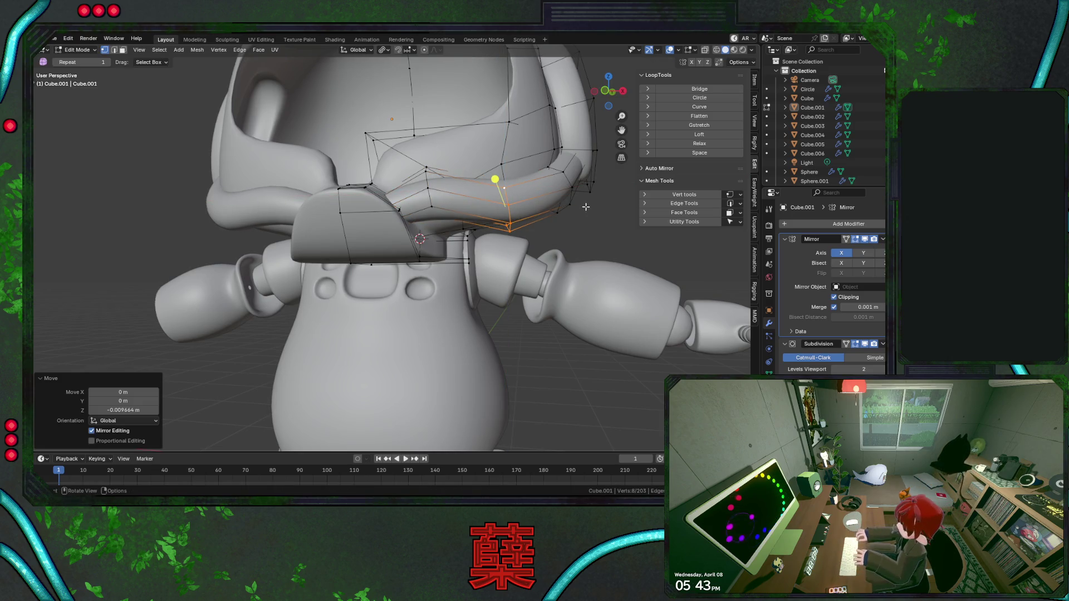
middle_drag(567, 177, 561, 216)
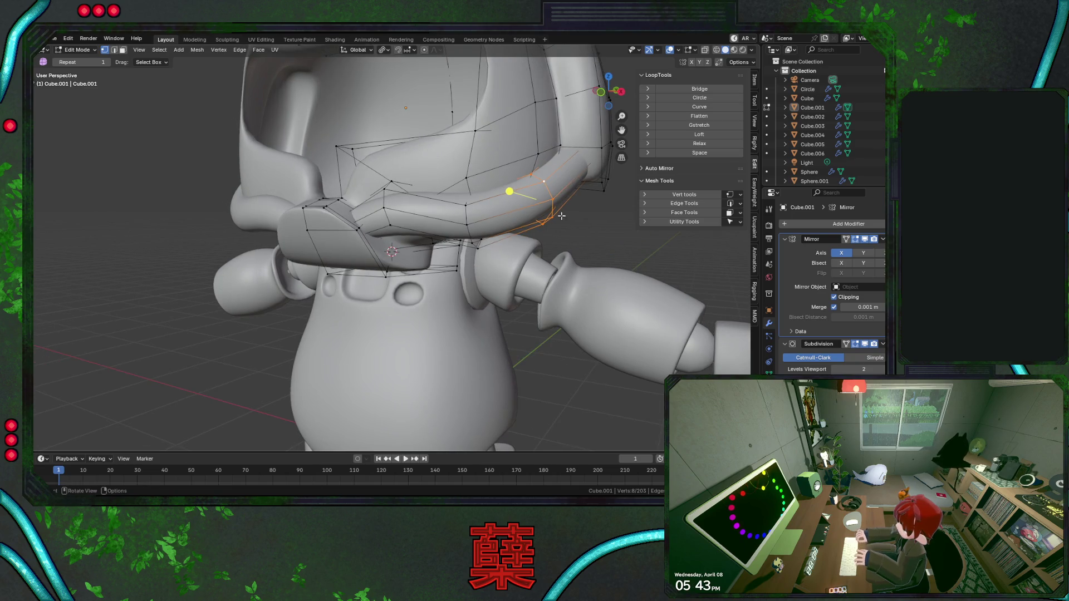
mouse_move(611, 241)
middle_down()
mouse_move(572, 251)
mouse_move(602, 275)
middle_up()
key(shift+z)
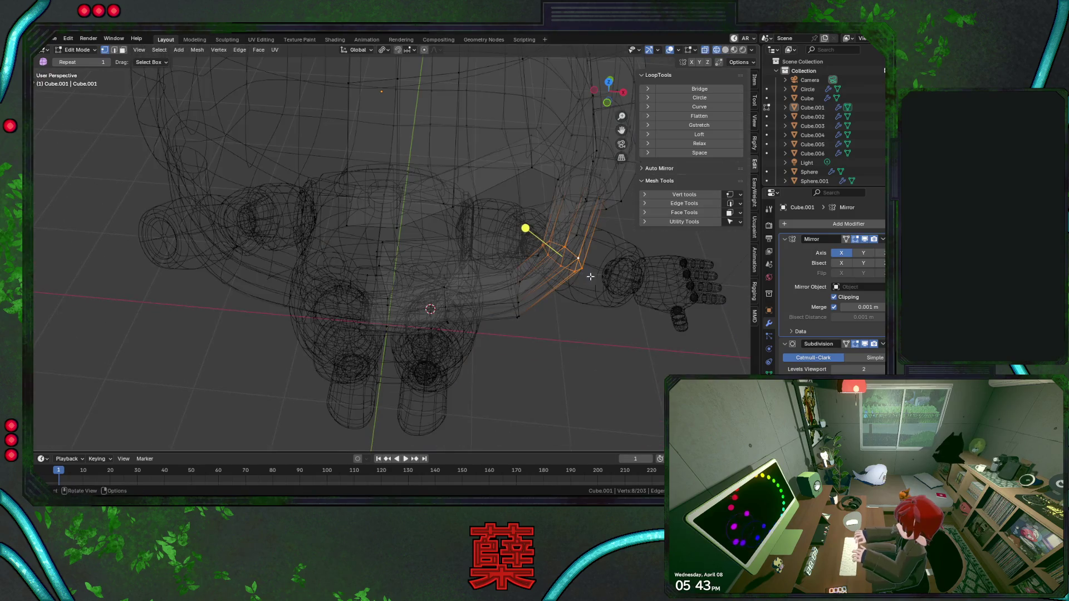
Rotate the strap loop about Z and slide it along the band into place.
key(r)
key(z)
click(611, 271)
key(g)
key(g)
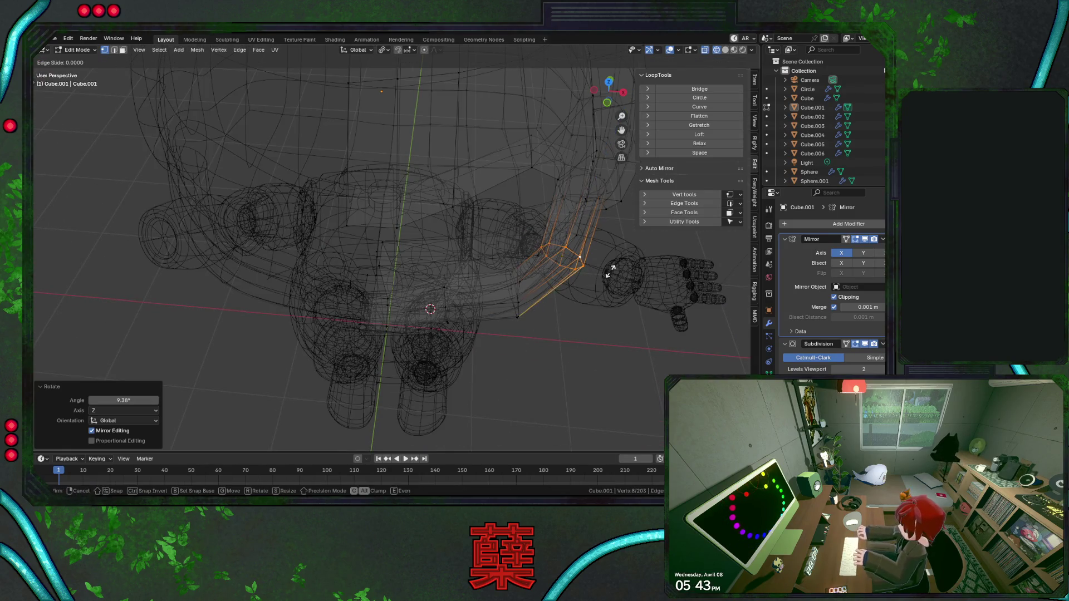
click(615, 263)
key(shift+z)
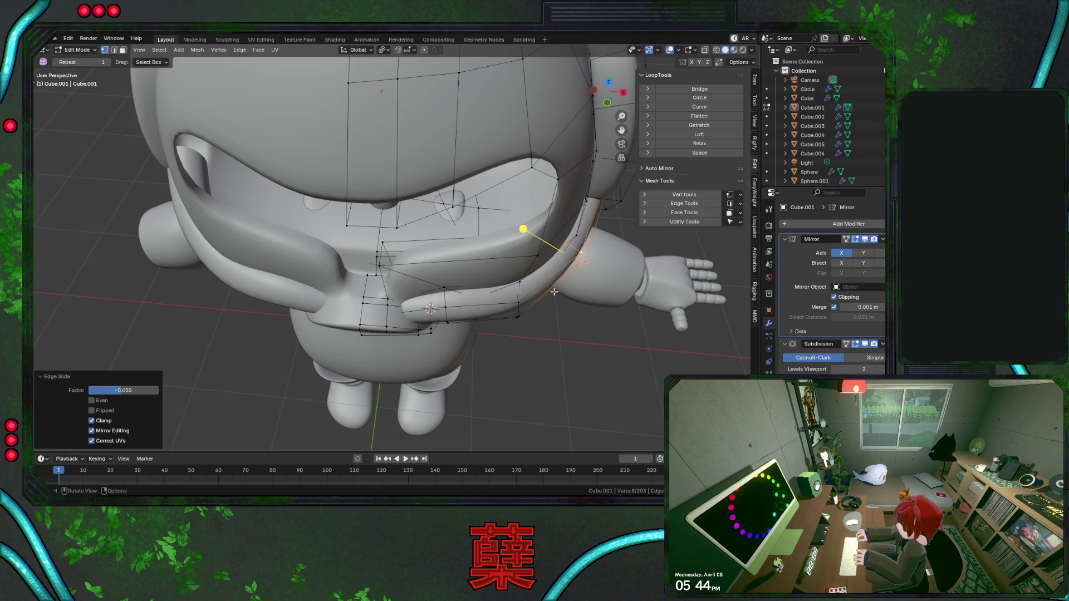
Move the strap loop by the ear pod outward along X and adjust it along Y.
alt+click(522, 310)
alt+click(519, 312)
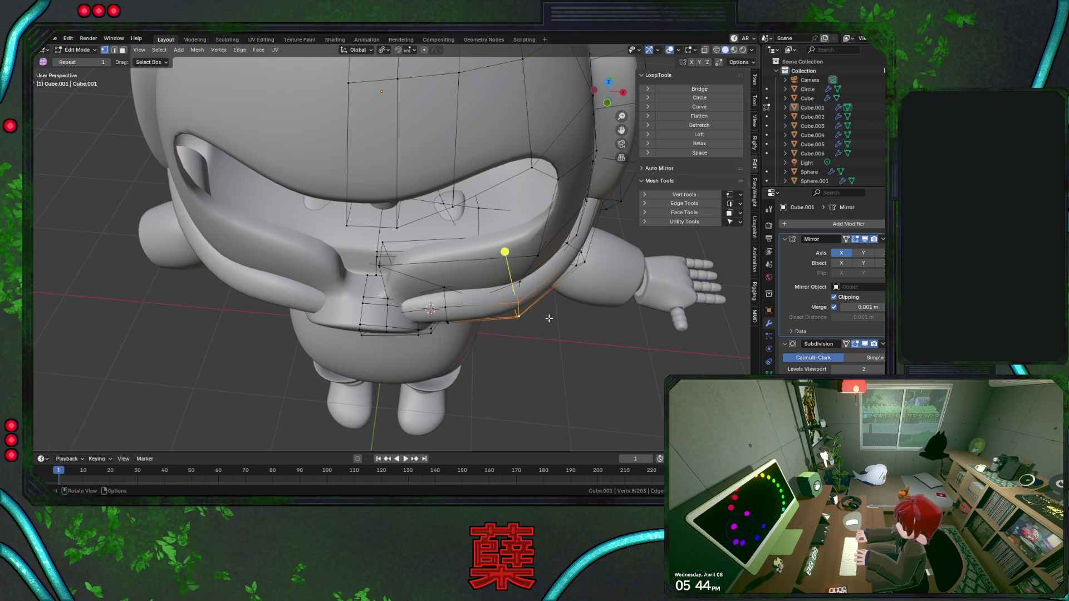
key(g)
key(x)
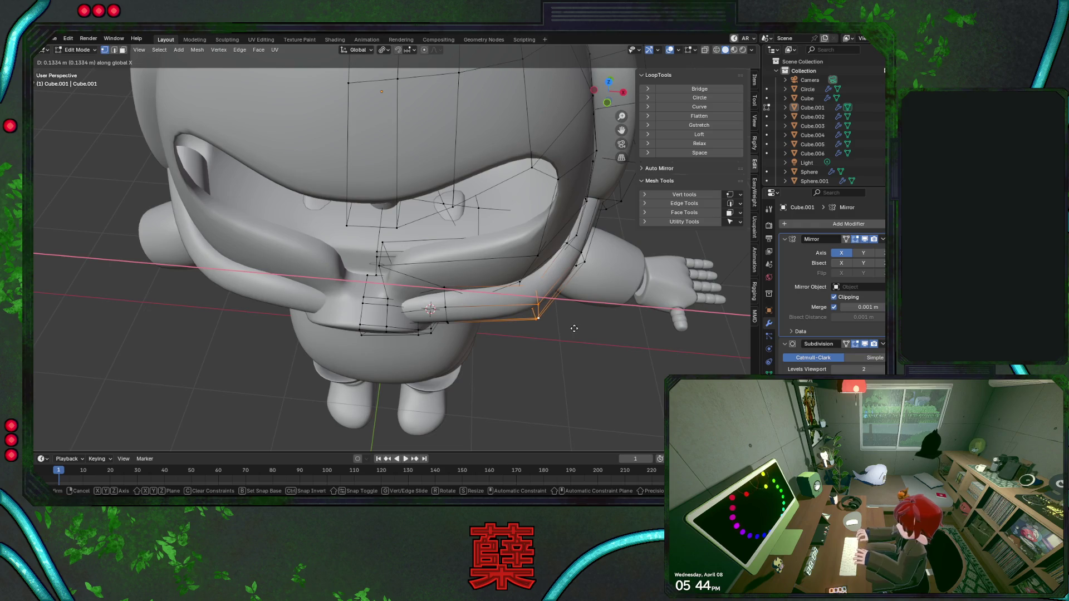
click(570, 329)
key(g)
key(y)
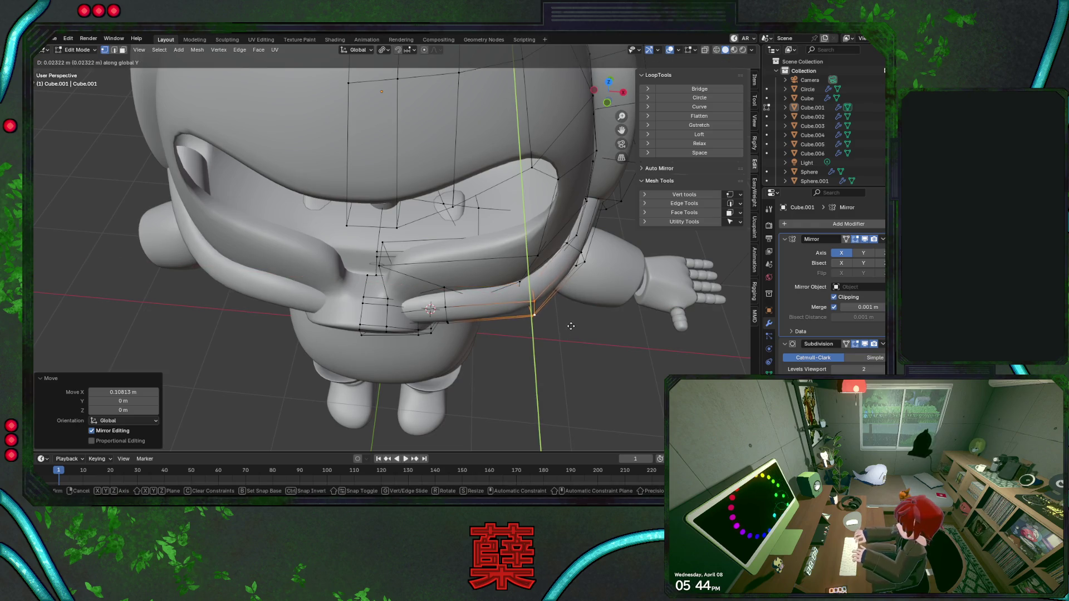
click(479, 327)
Push the loop under the chin guard backward along Y and check the shape in object mode.
alt+click(452, 316)
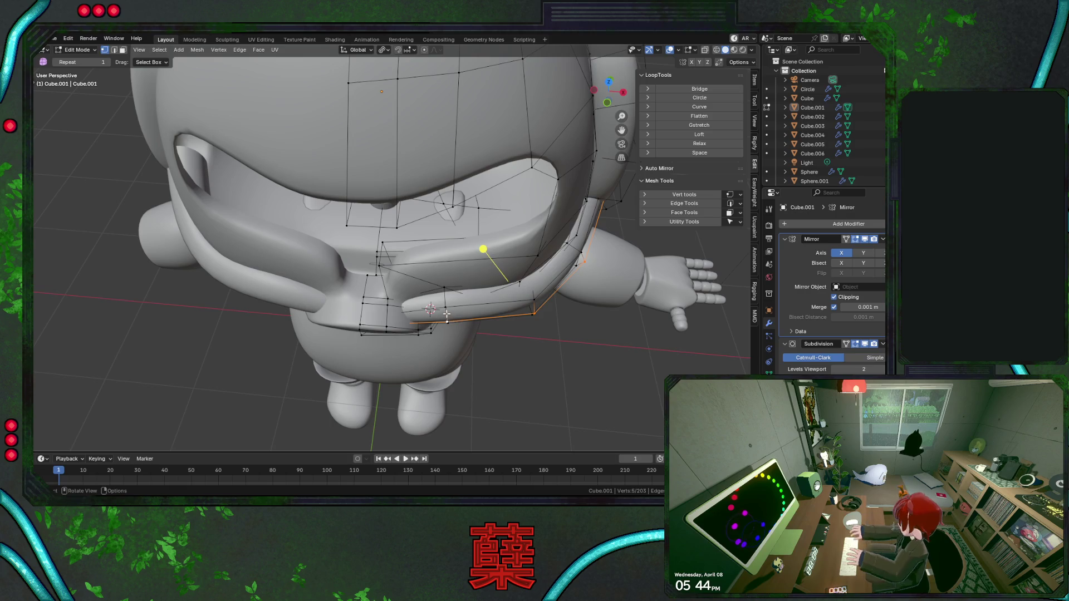
key(g)
key(y)
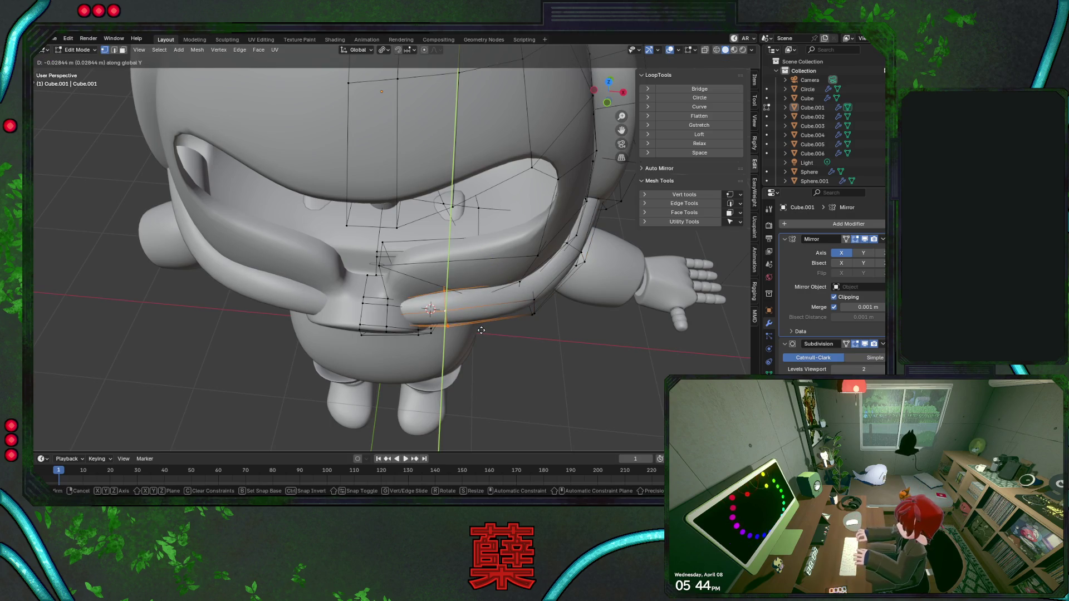
click(481, 331)
mouse_move(471, 263)
middle_down()
mouse_move(278, 306)
mouse_move(321, 304)
middle_up()
key(Tab)
scroll(279, 305, down, 3)
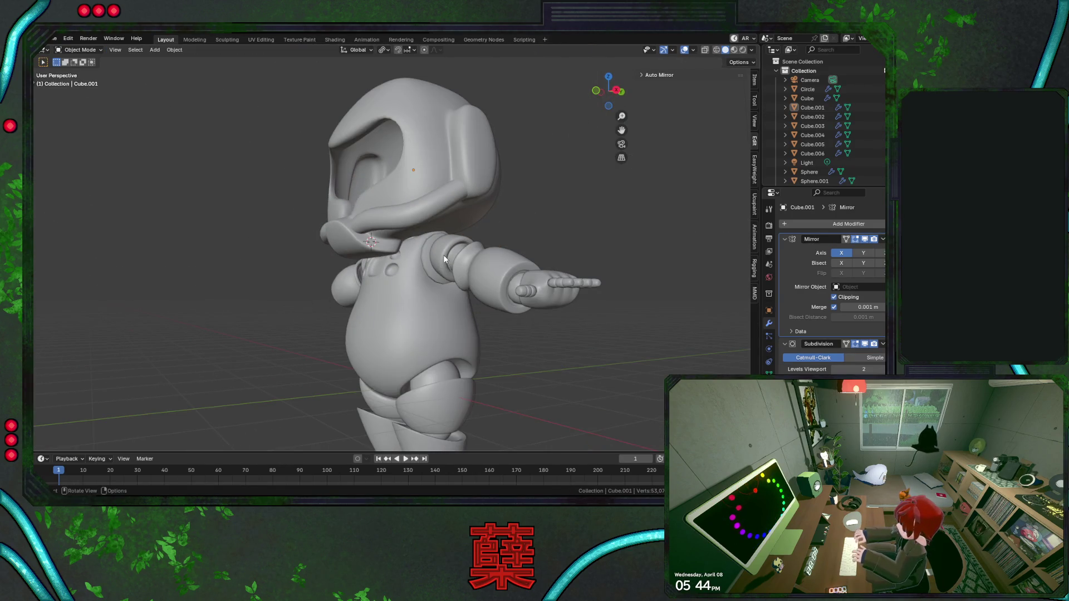
Return to editing the helmet mesh (Cube.001) and view the chin strap from below.
middle_drag(444, 260, 435, 223)
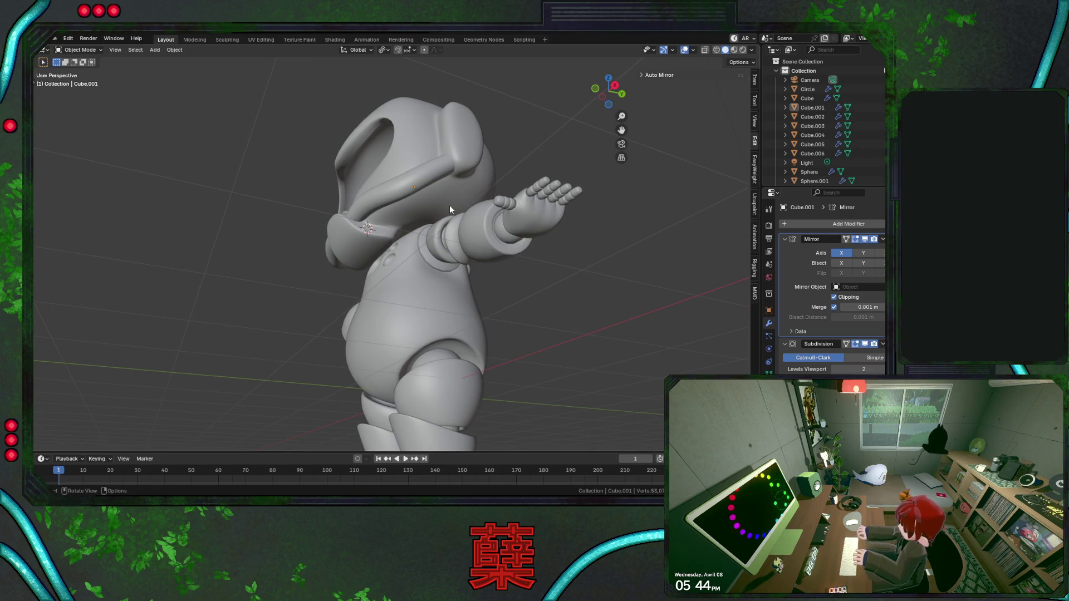
scroll(435, 222, up, 2)
click(436, 142)
key(Tab)
key(shift+z)
middle_drag(491, 112, 515, 144)
key(shift+z)
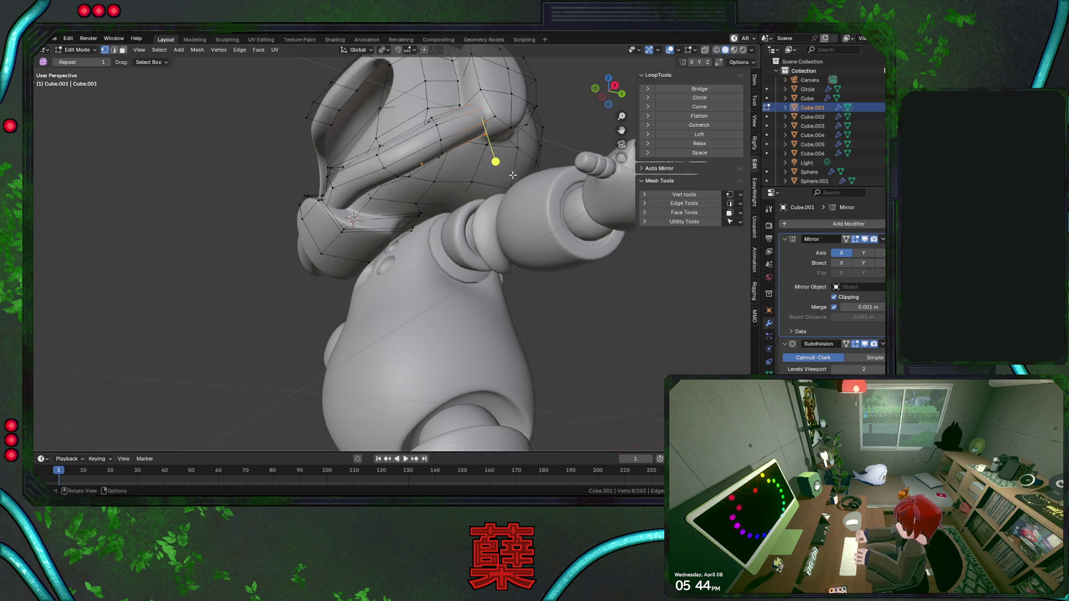
middle_drag(494, 208, 497, 163)
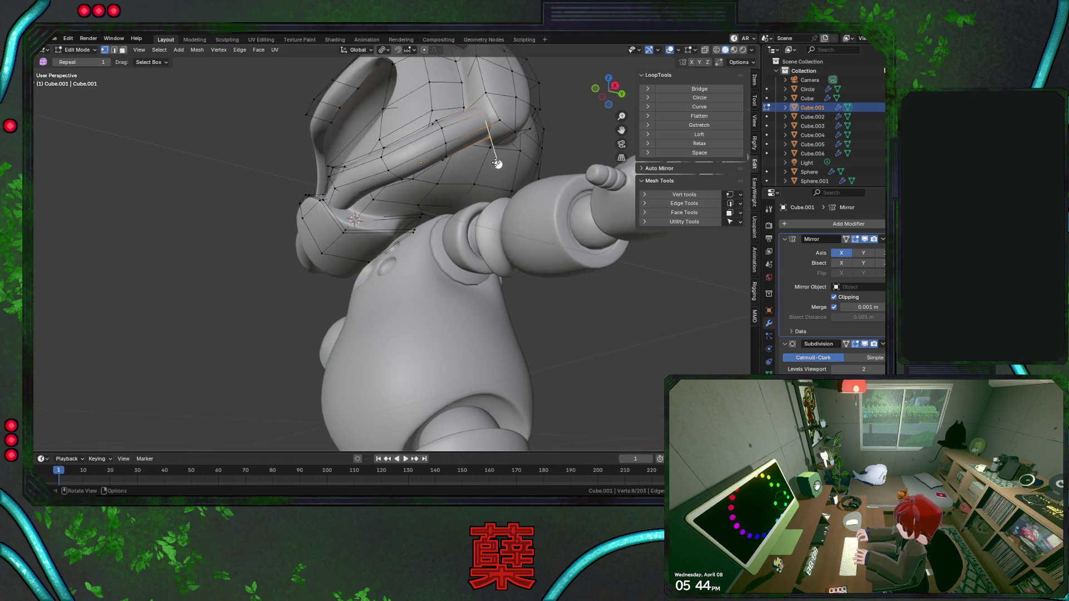
middle_drag(511, 204, 482, 265)
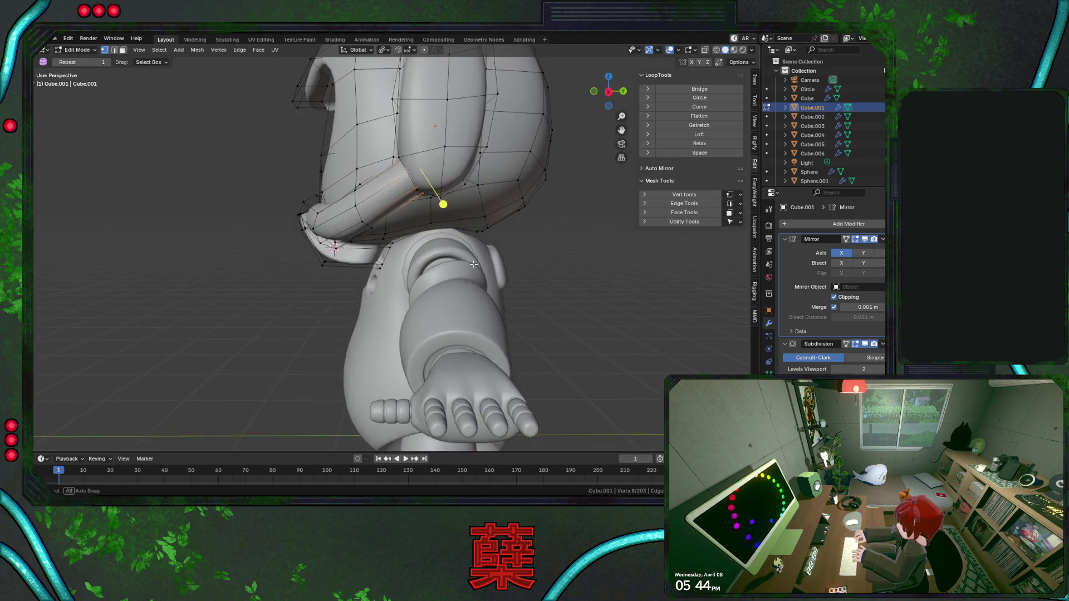
Shrink the selected chin strap edges to about 0.72 and select the linked strap piece.
key(s)
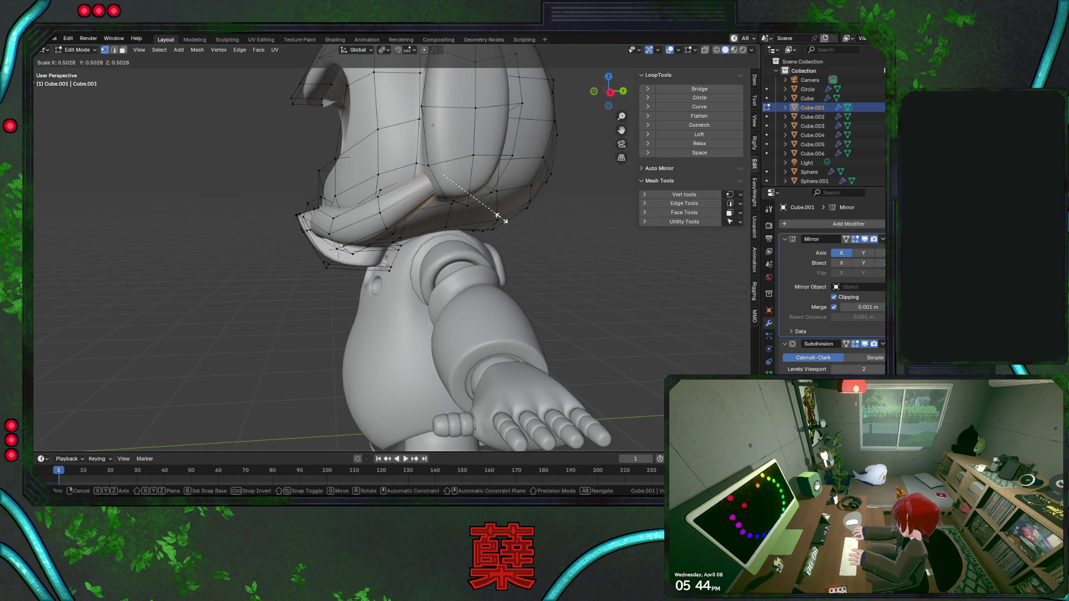
click(424, 213)
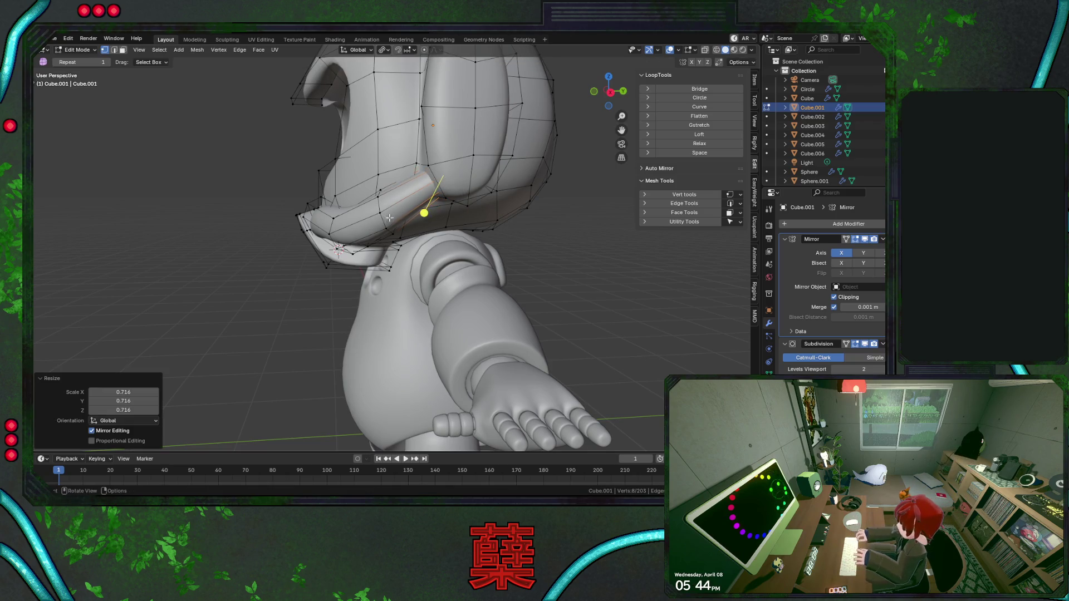
key(l)
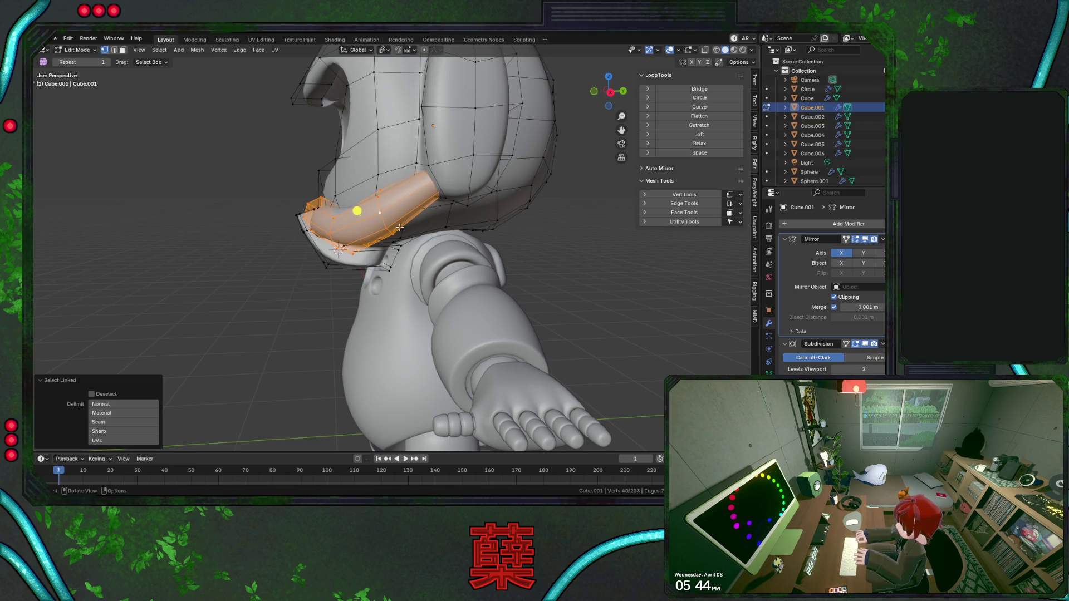
Lower the chin strap piece and shift it back along Y.
key(g)
key(z)
click(409, 262)
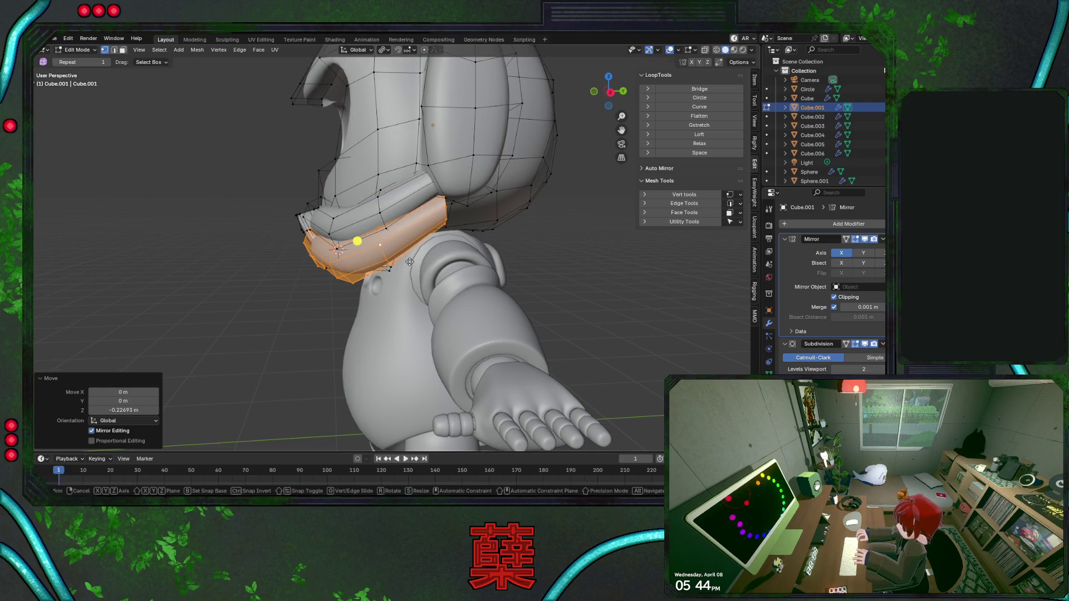
key(y)
click(416, 256)
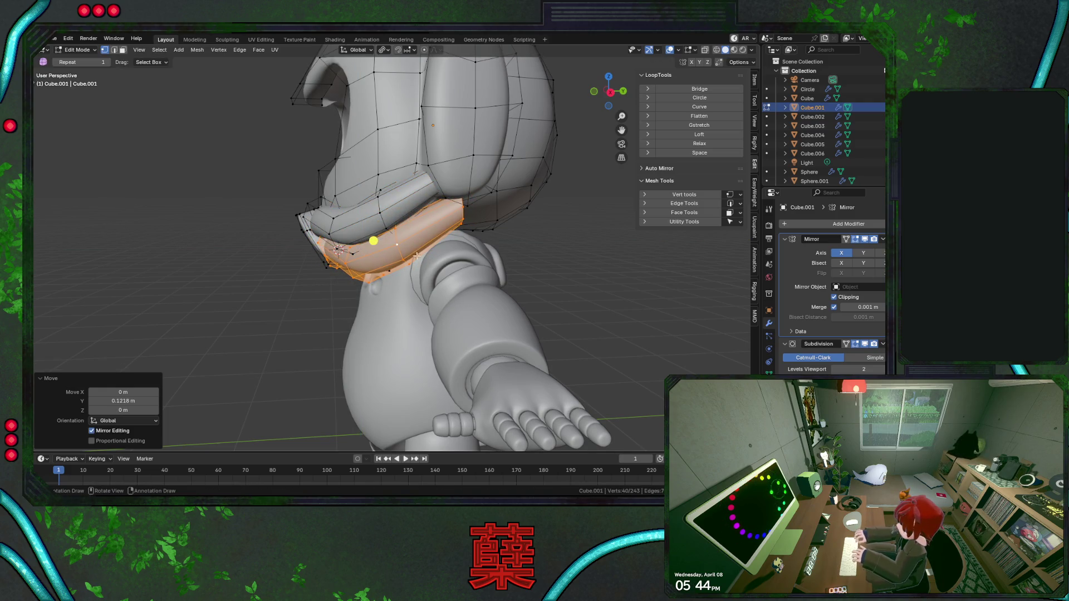
middle_drag(463, 252, 483, 191)
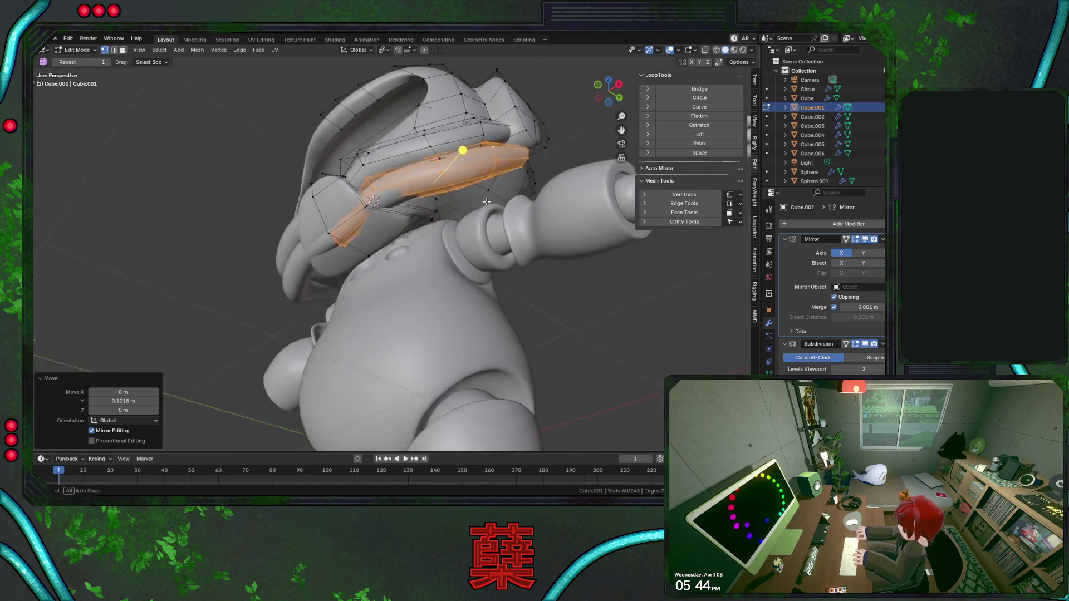
key(g)
click(340, 250)
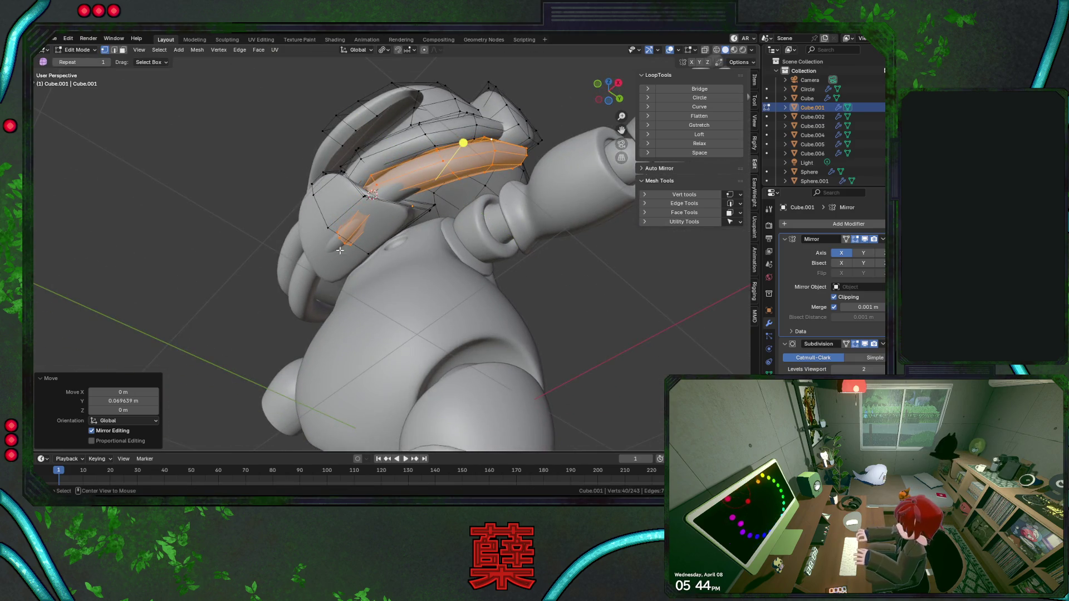
Raise the small front strap piece and shift it along Y.
alt+click(349, 244)
key(g)
key(z)
click(399, 213)
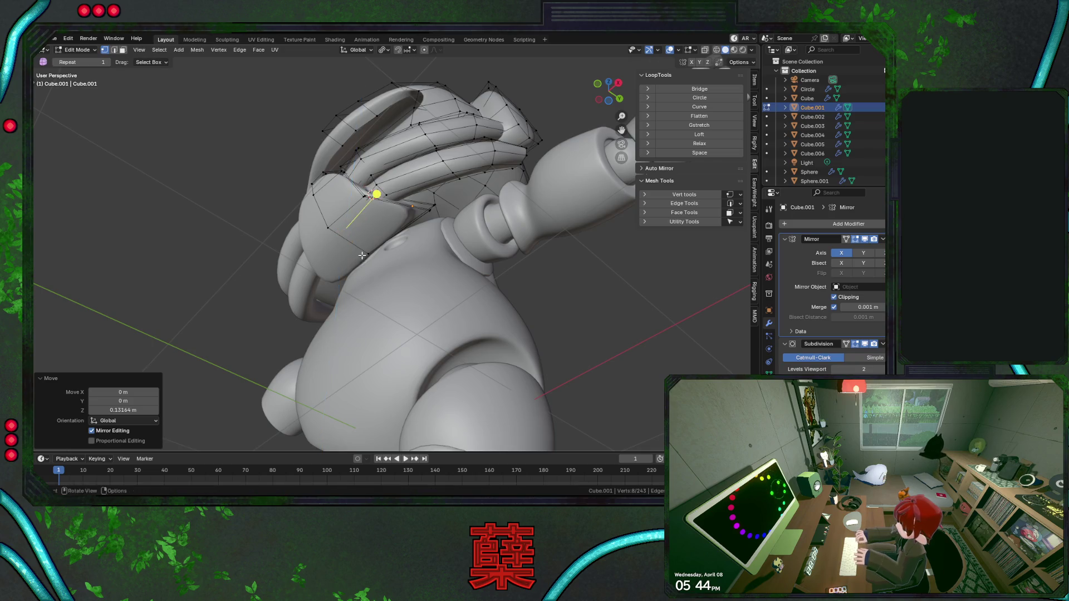
key(shift+z)
mouse_move(399, 213)
middle_down()
mouse_move(376, 275)
mouse_move(468, 237)
middle_up()
key(g)
key(y)
click(374, 291)
key(shift+z)
Try shifting the strap along X and Y, undoing the moves that look wrong.
key(g)
key(x)
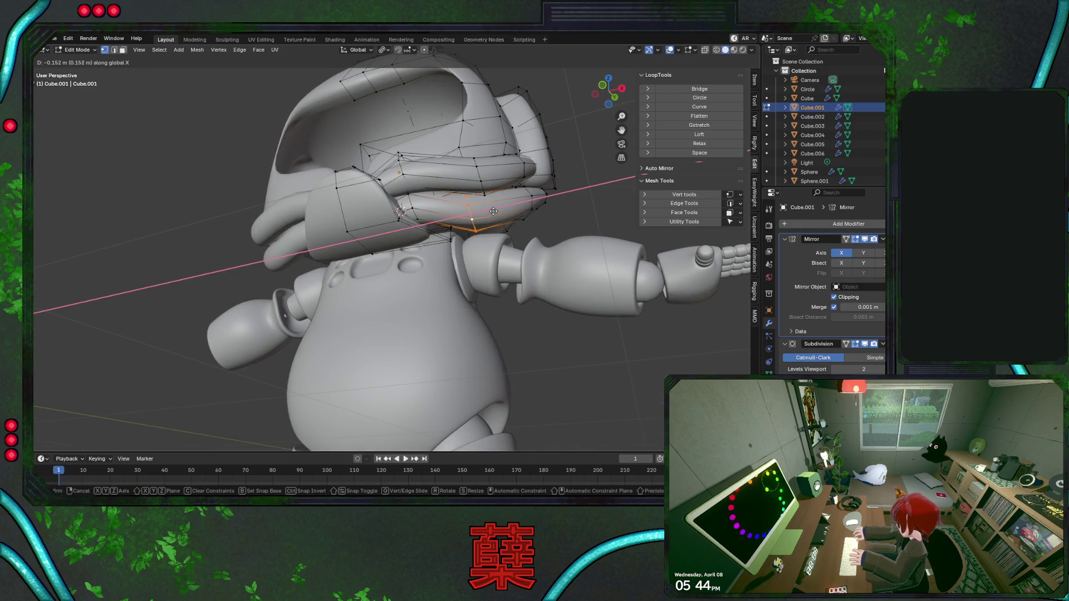
click(494, 211)
key(ctrl+z)
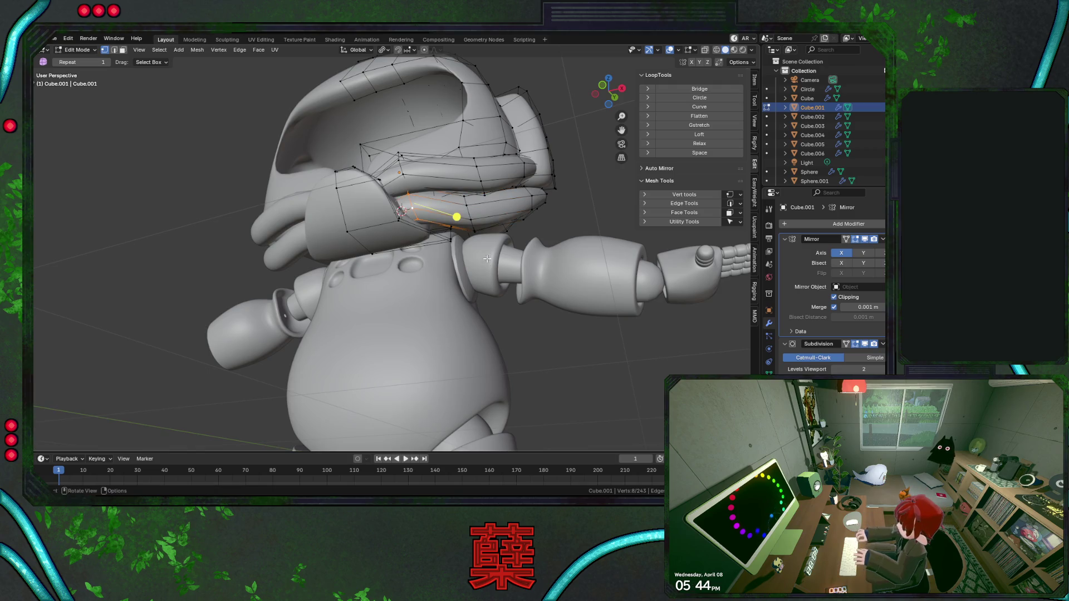
middle_drag(508, 179, 488, 213)
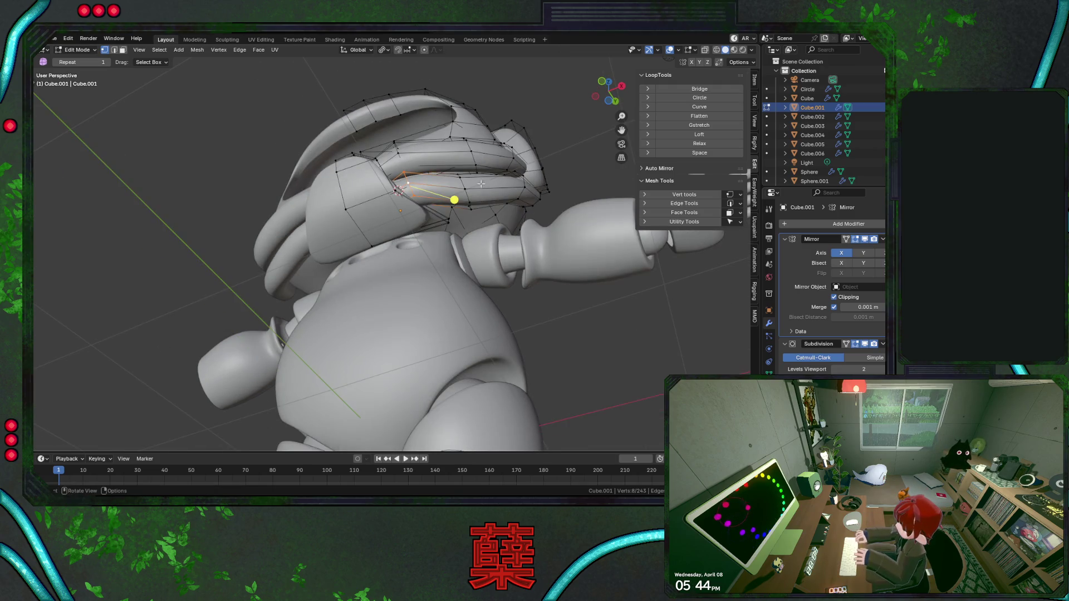
key(g)
key(y)
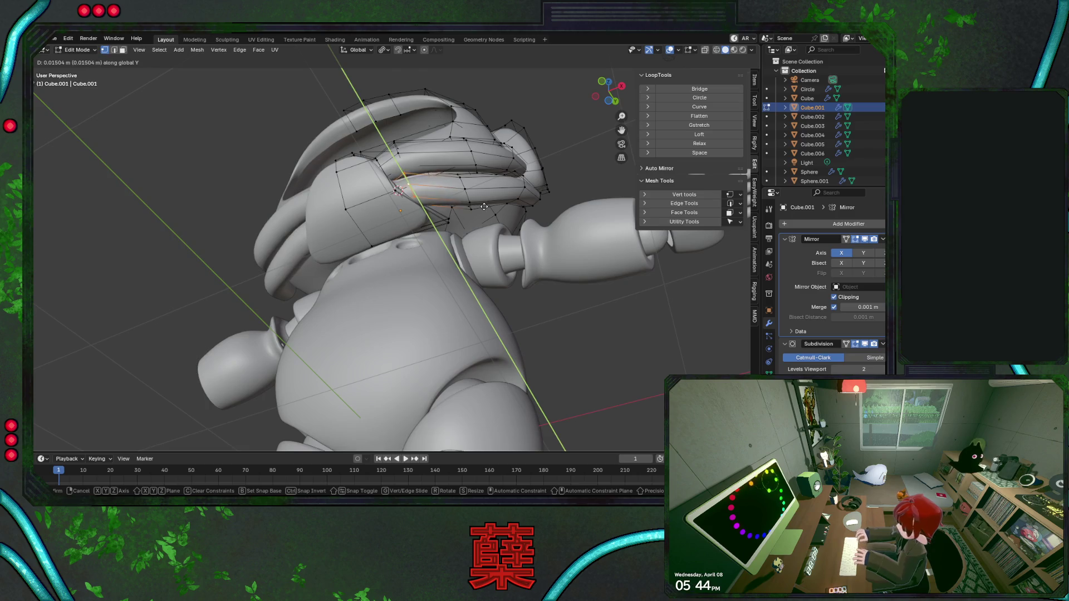
click(389, 206)
key(shift+z)
key(ctrl+z)
key(shift+z)
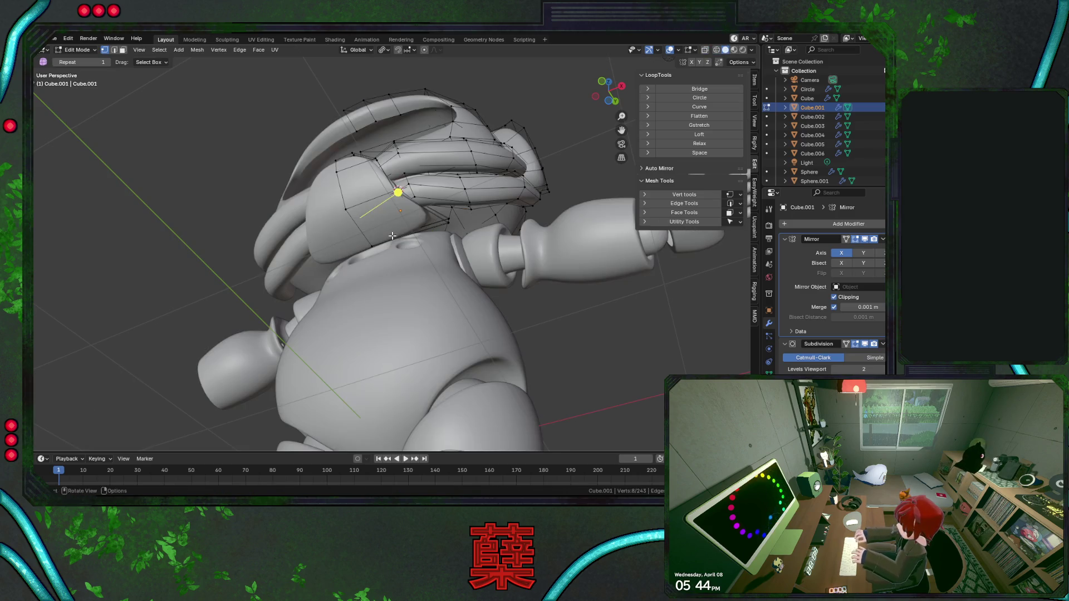
Pull the strap end back along Y in two moves and tilt it about 28.5° around Z.
key(g)
key(y)
click(381, 228)
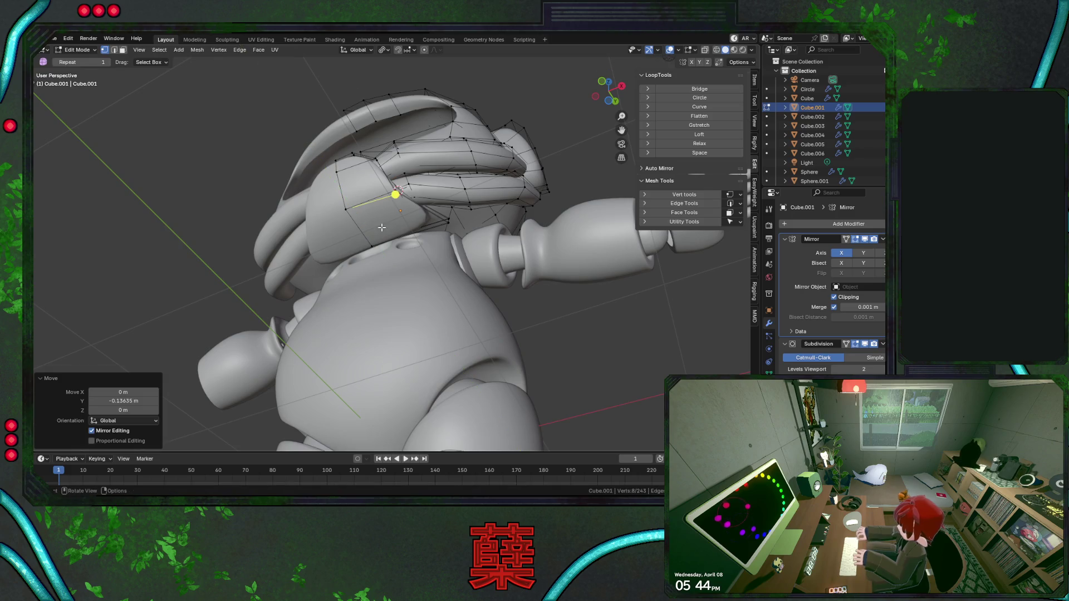
key(g)
key(y)
click(455, 192)
key(r)
key(z)
click(528, 227)
Raise the loop slightly, nudge a strap vertex and begin rotating the strap end in right side view.
mouse_move(517, 209)
middle_down()
mouse_move(463, 251)
mouse_move(469, 219)
middle_up()
key(g)
key(z)
click(464, 253)
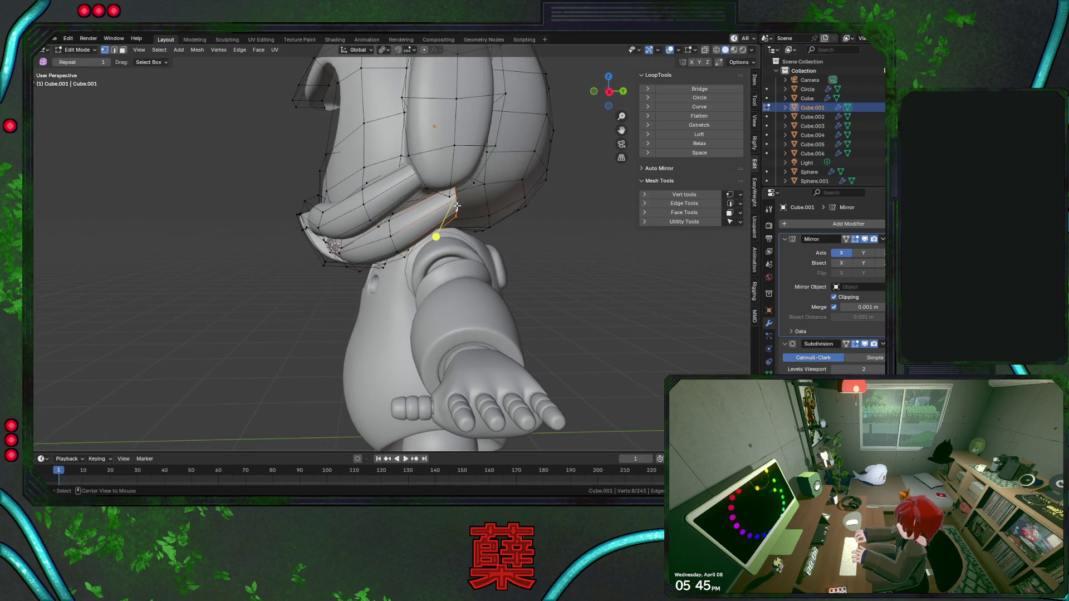
key(g)
click(496, 181)
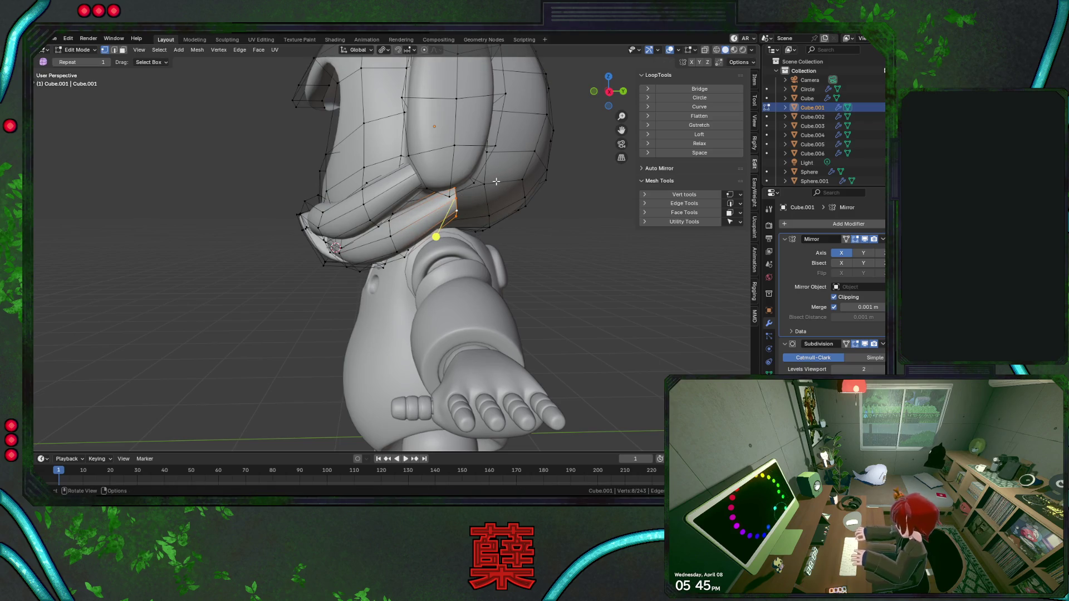
key(KP_3)
key(r)
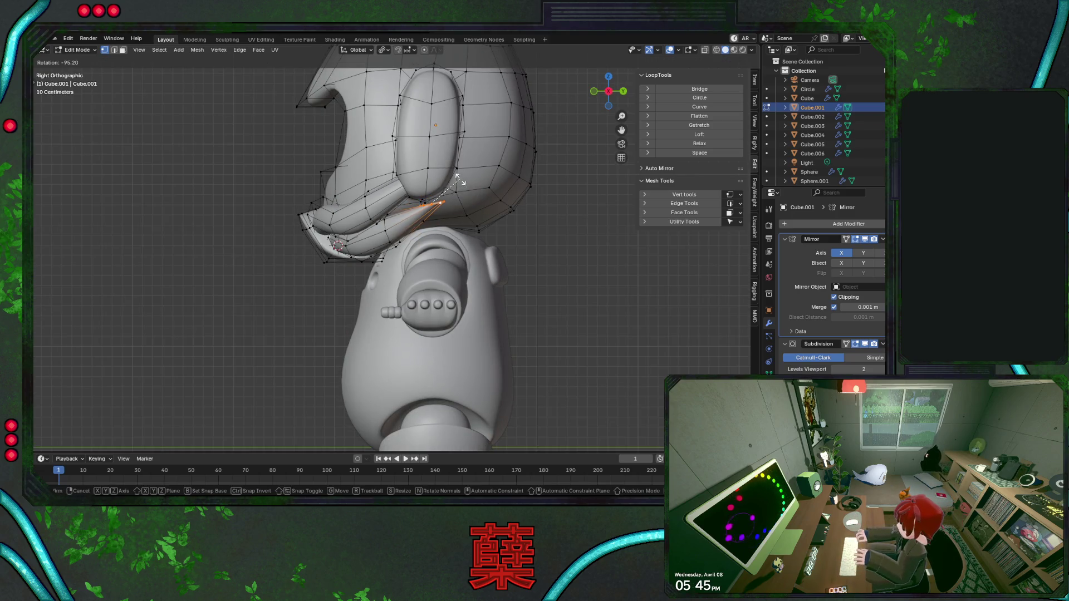
Finish the strap end rotation and shift its vertices along Y in X-ray view.
click(458, 178)
key(g)
key(z)
key(alt+z)
key(g)
key(y)
click(458, 202)
Angle the strap vertices near the ear pod up about 57° and raise the strap end slightly.
click(385, 240)
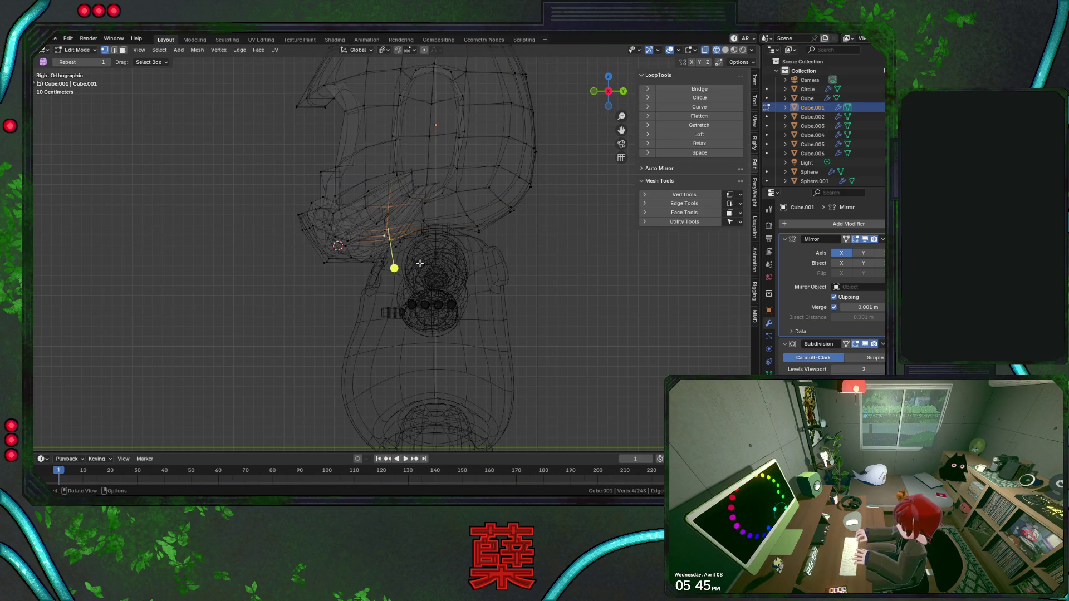
click(370, 209)
key(r)
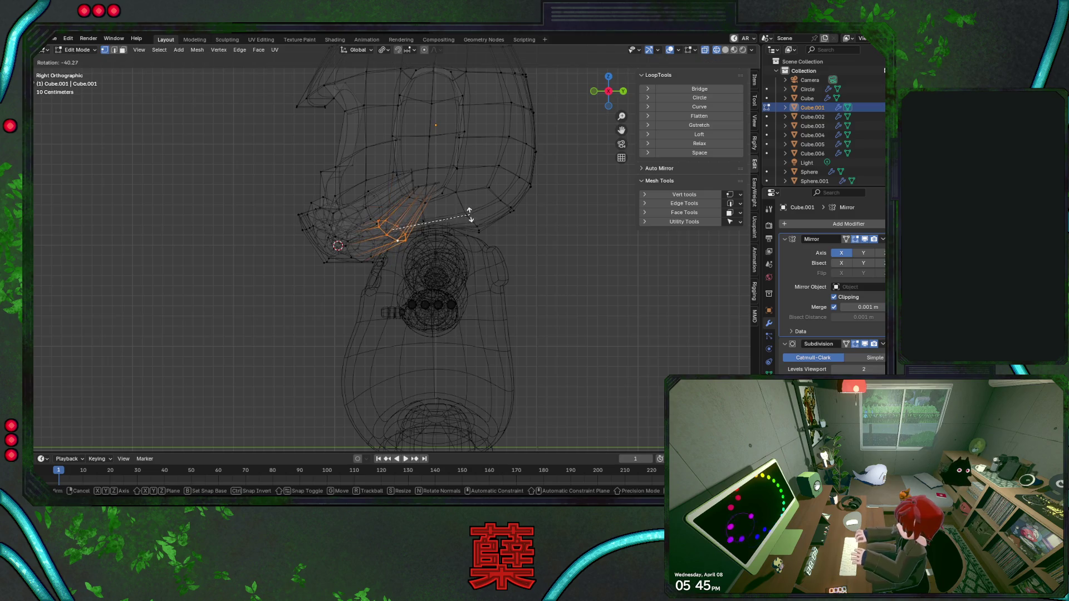
click(464, 203)
key(r)
key(z)
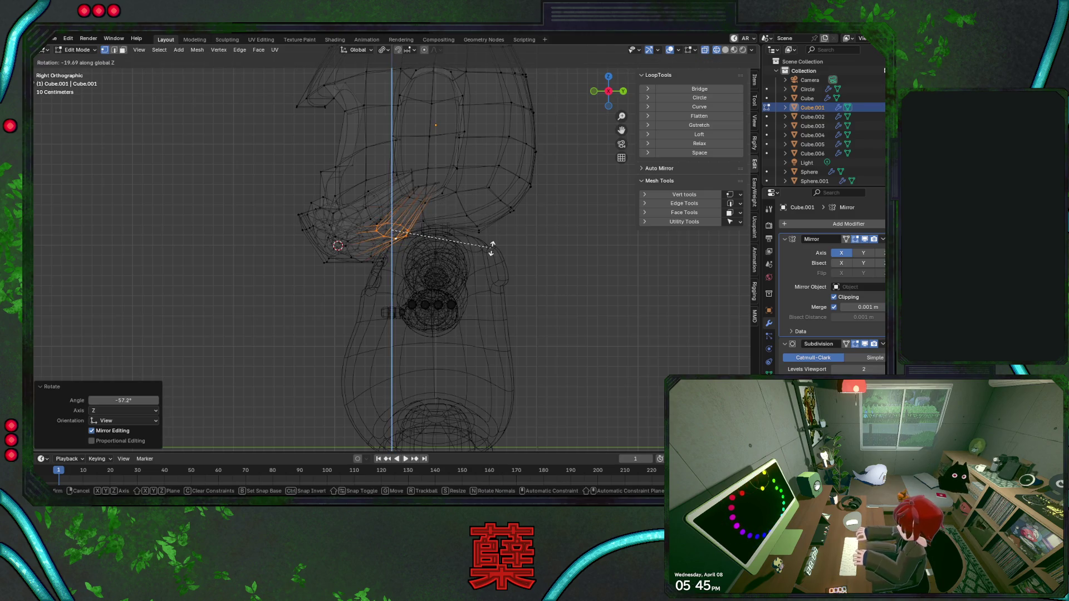
click(489, 222)
key(g)
key(y)
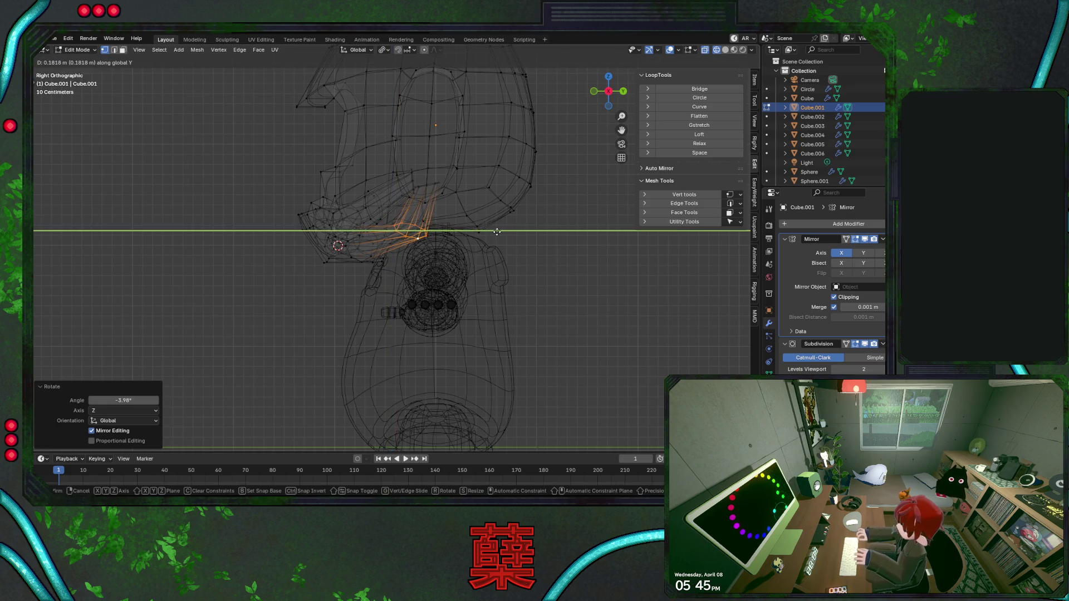
key(z)
click(389, 262)
key(shift+z)
scroll(389, 261, up, 1)
Add an edge loop along the band and slide it to the middle at about 0.501.
key(ctrl+r)
click(355, 244)
right_click(354, 245)
key(r)
key(Escape)
key(g)
key(g)
click(449, 281)
key(KP_1)
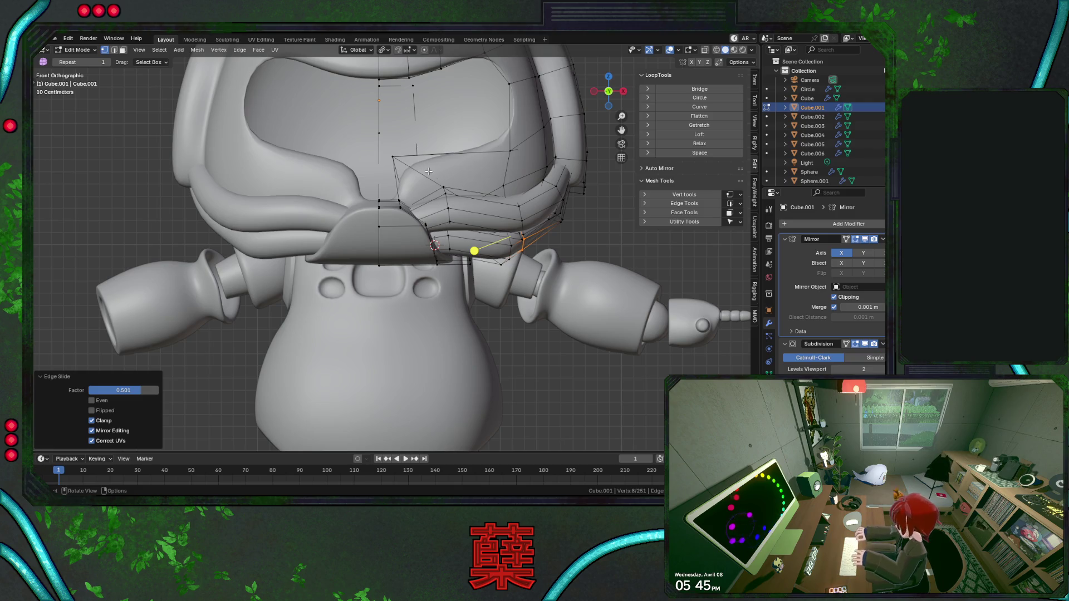
Reposition the new loop and adjust the edge loop along the lower jaw.
middle_drag(427, 172, 421, 186)
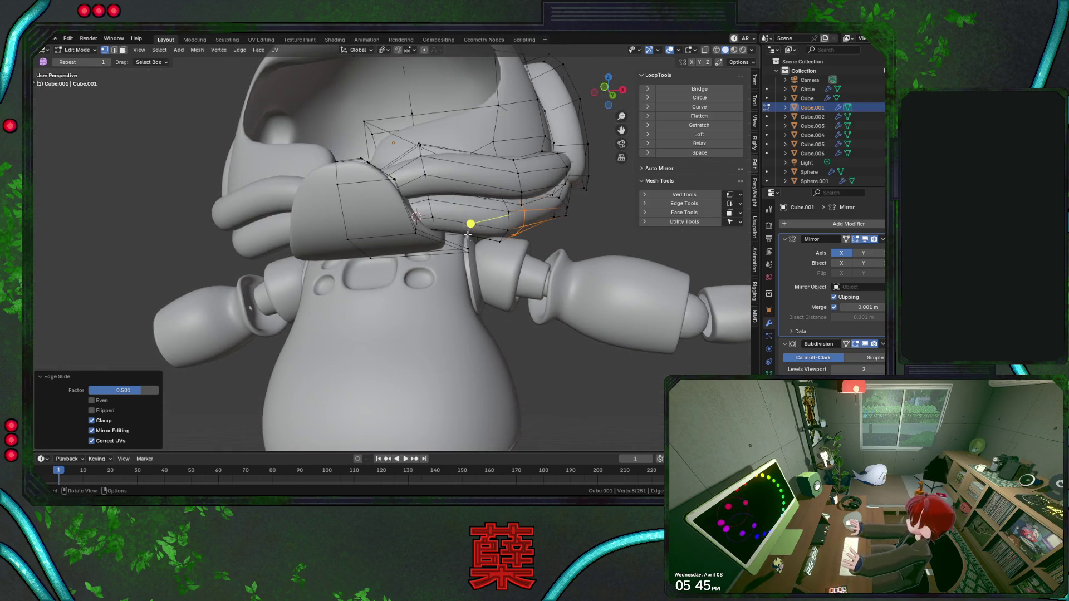
key(g)
click(520, 241)
middle_drag(520, 241, 524, 307)
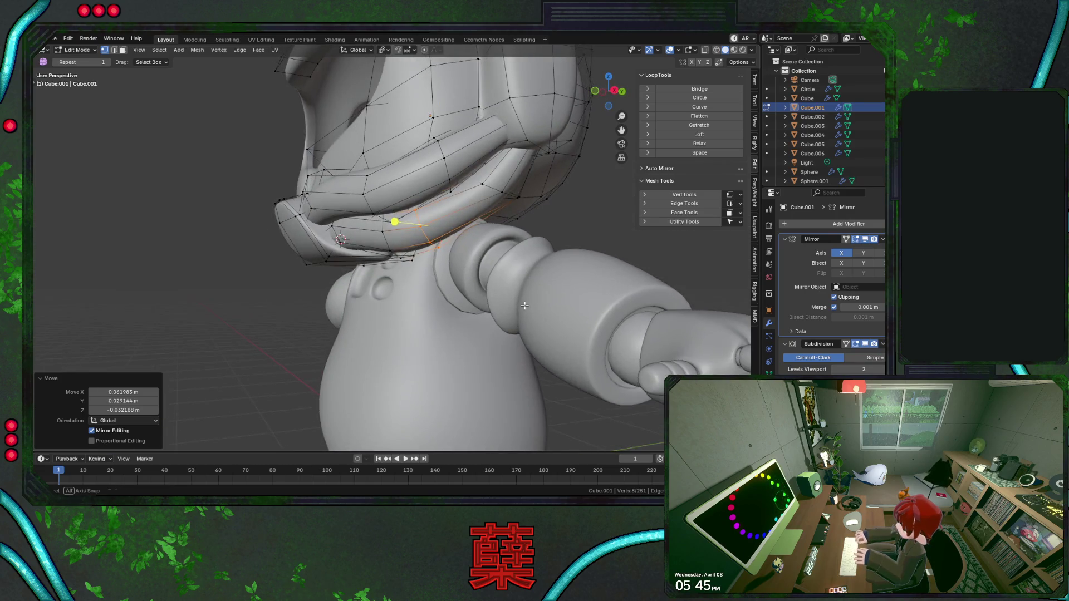
alt+click(412, 255)
key(g)
click(400, 220)
alt+click(502, 205)
Rotate and nudge the jaw loops toward the ear pods, then view the whole astronaut in object mode.
key(r)
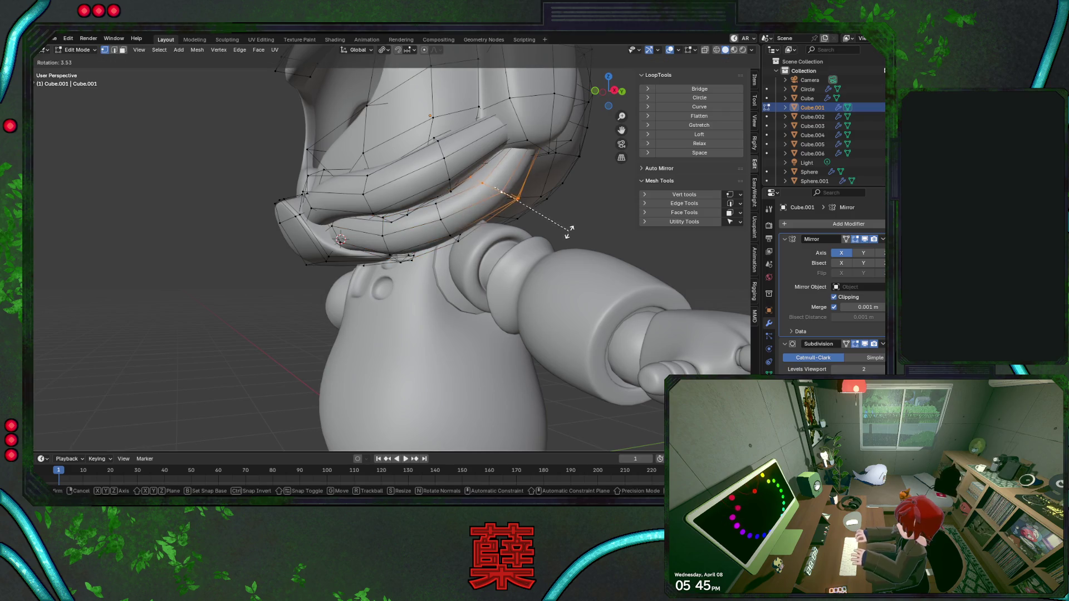
click(454, 210)
alt+click(425, 197)
key(g)
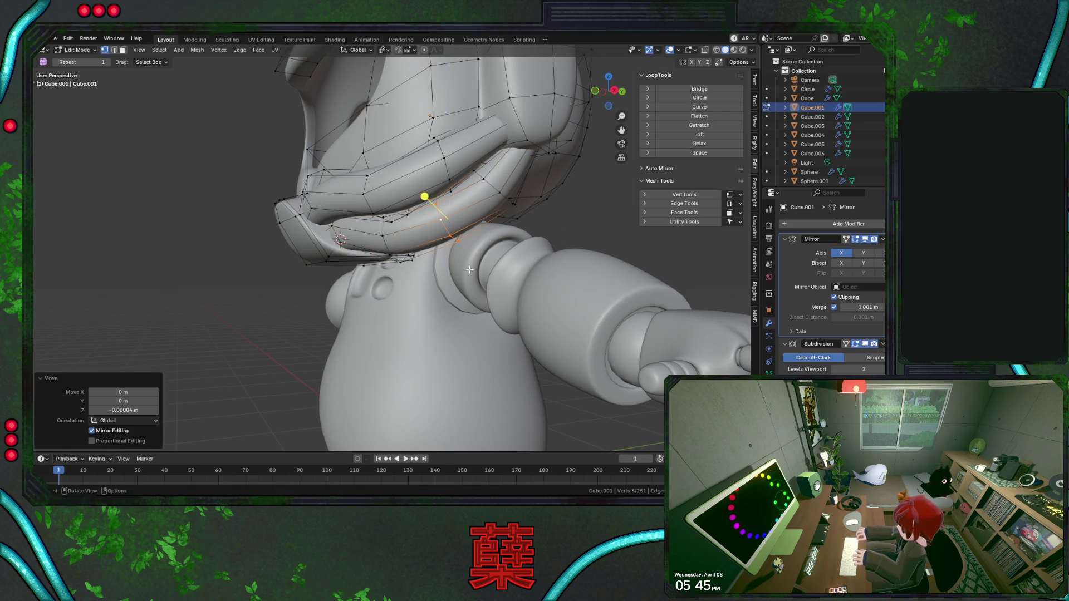
key(Tab)
scroll(469, 269, down, 5)
mouse_move(365, 298)
middle_down()
mouse_move(452, 296)
mouse_move(365, 320)
mouse_move(375, 325)
middle_up()
scroll(422, 302, up, 2)
scroll(440, 266, up, 2)
scroll(470, 271, up, 1)
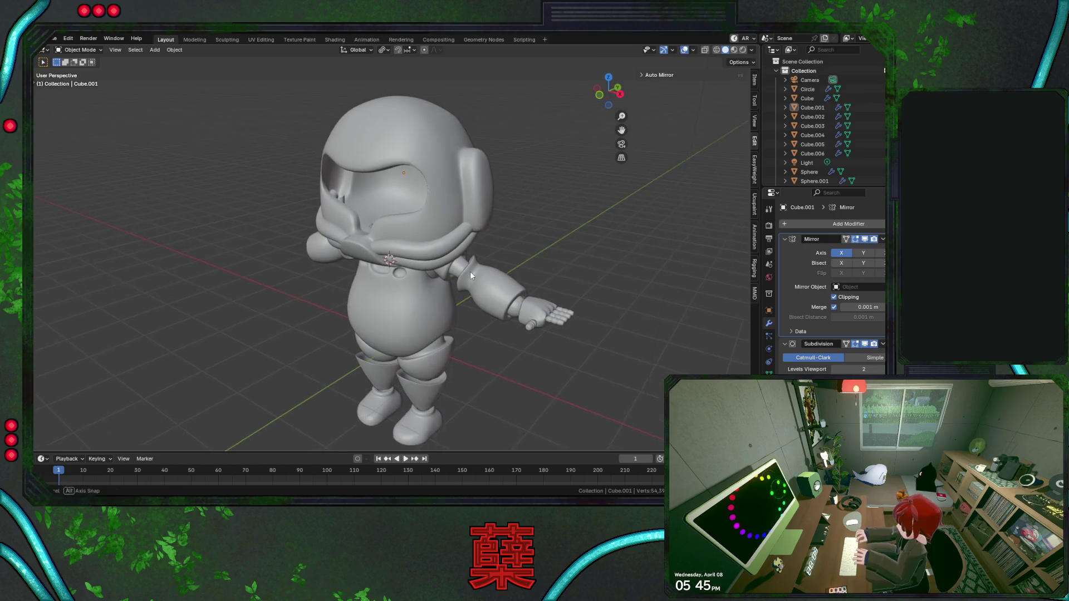
Look over the astronaut from above and the side, then re-enter editing on the helmet mesh.
middle_drag(493, 268, 473, 288)
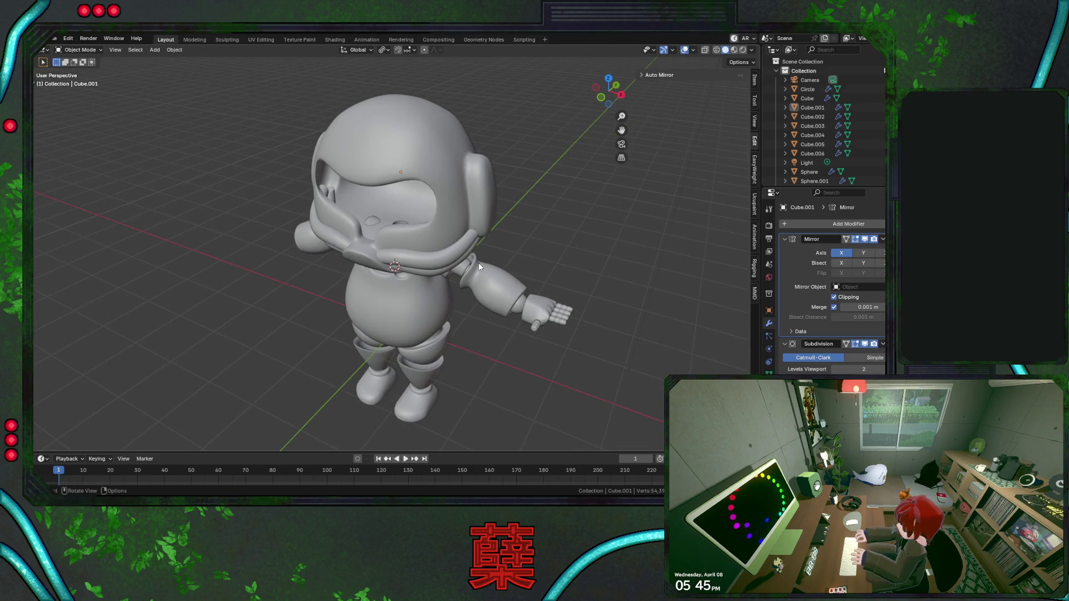
scroll(466, 272, up, 1)
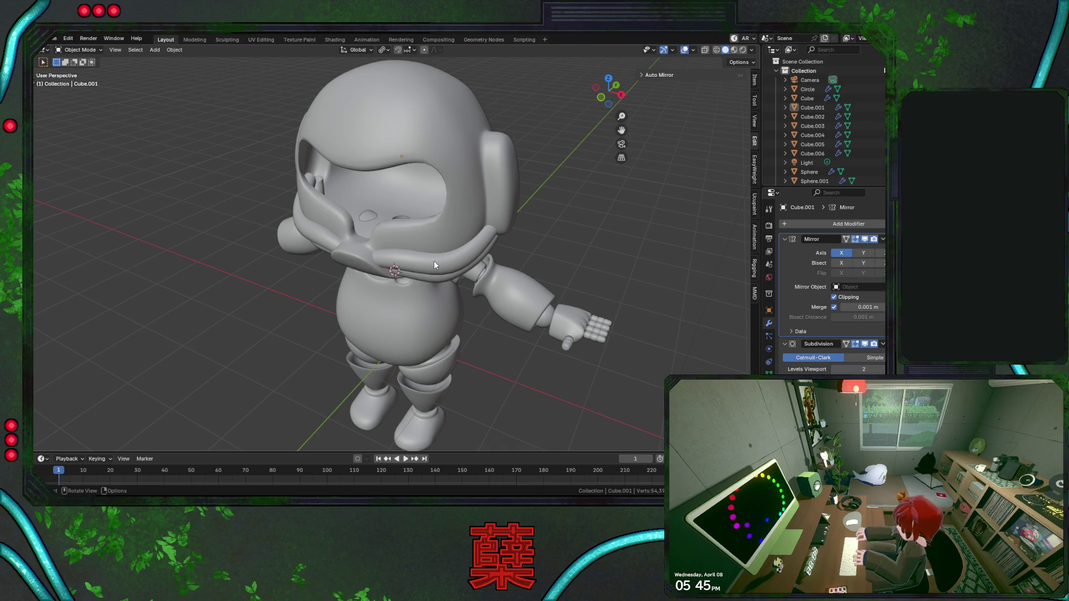
mouse_move(480, 272)
middle_down()
mouse_move(503, 208)
mouse_move(453, 260)
middle_up()
scroll(442, 226, up, 3)
key(Tab)
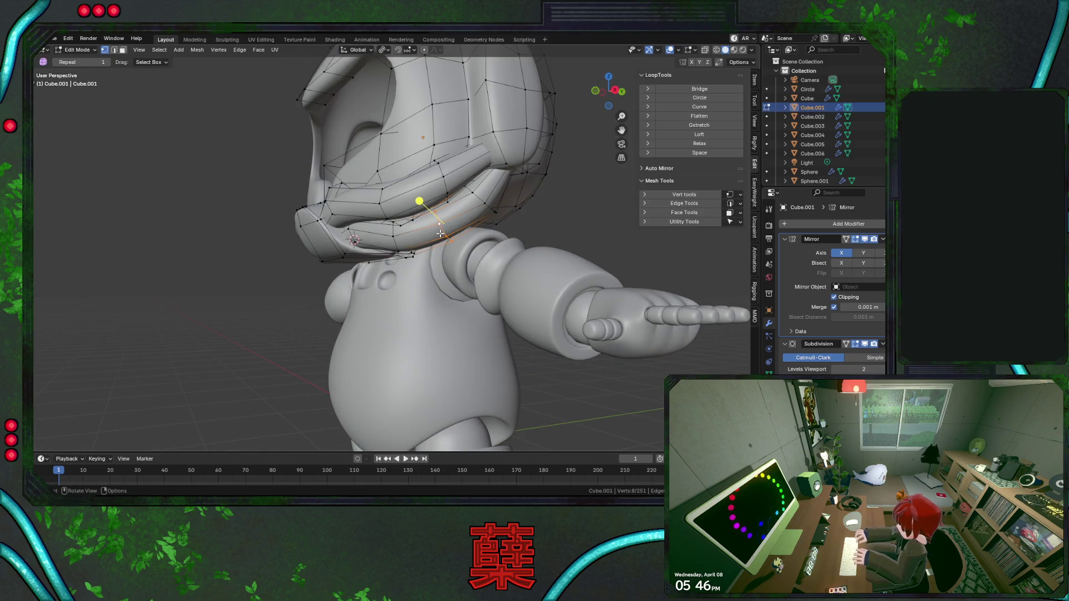
Select the linked lower chin band piece and delete its vertices.
key(l)
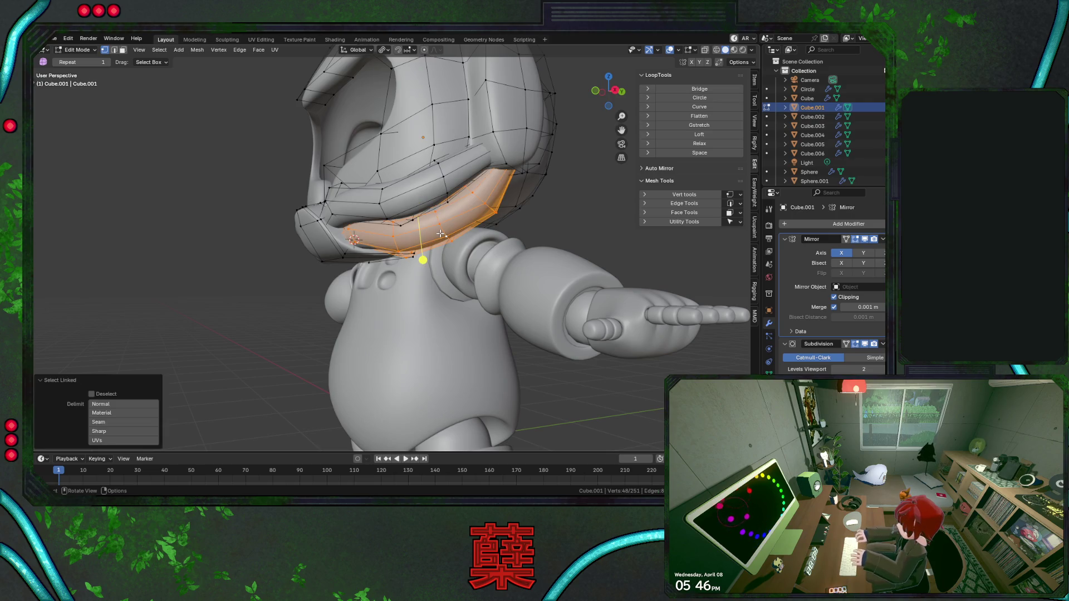
key(x)
click(413, 229)
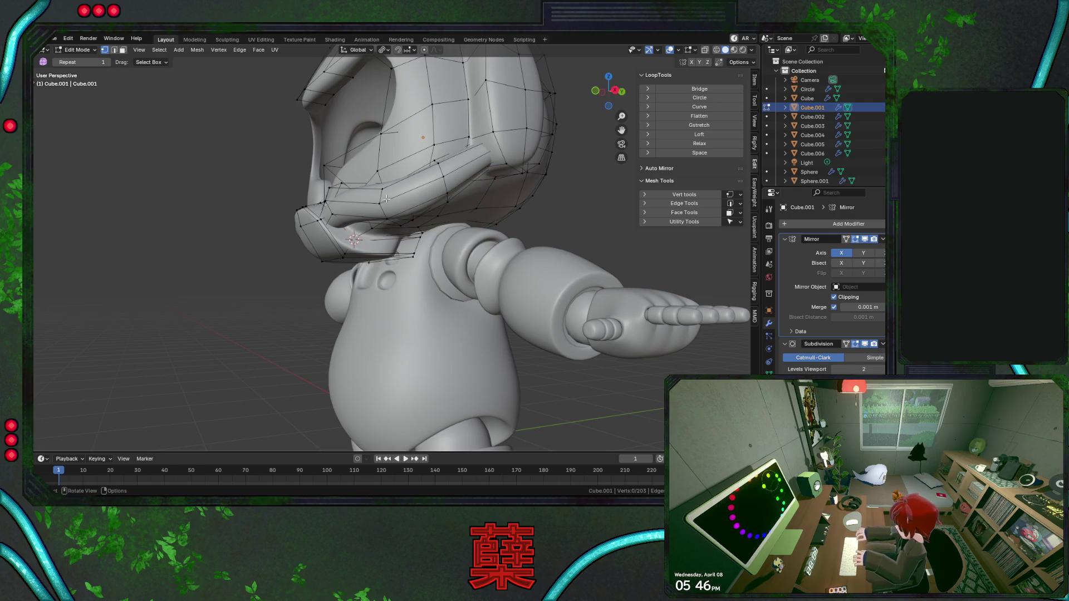
Select the linked upper band piece and delete its vertices, leaving the chin area bare.
key(l)
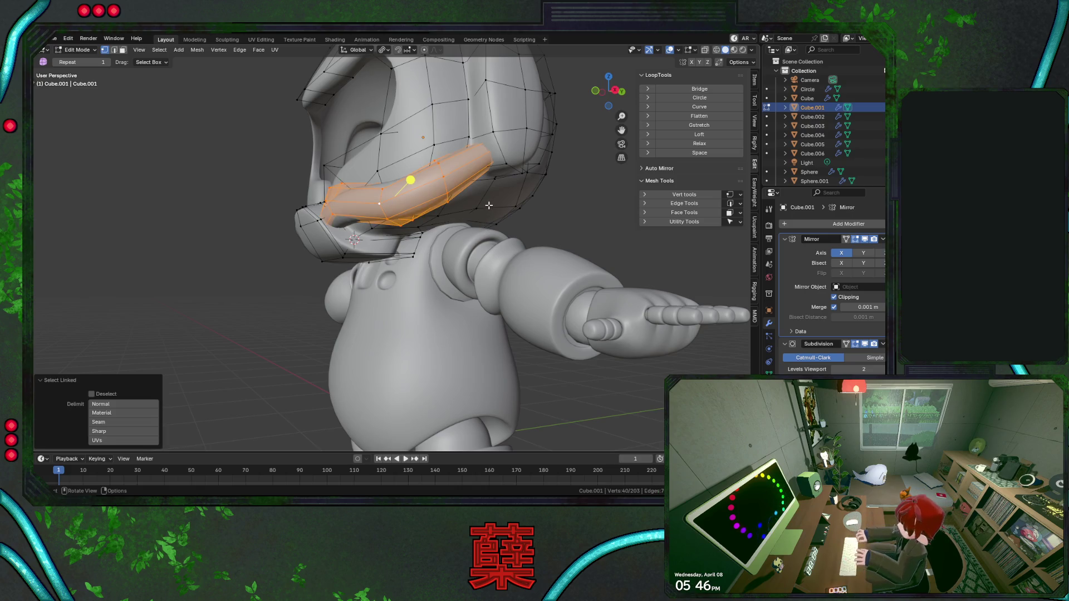
middle_drag(489, 205, 450, 195)
key(x)
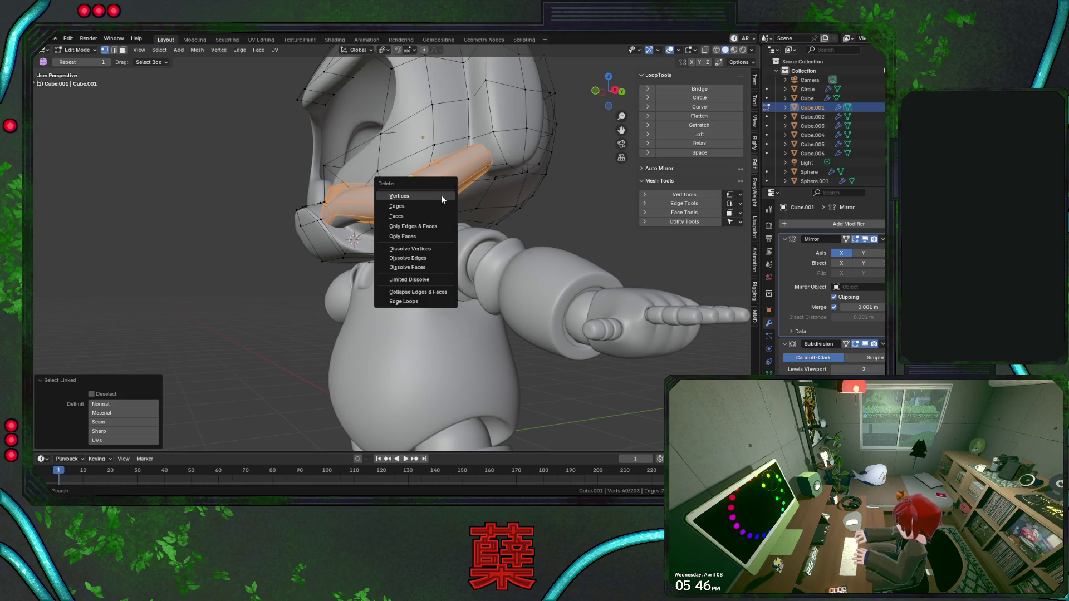
click(441, 195)
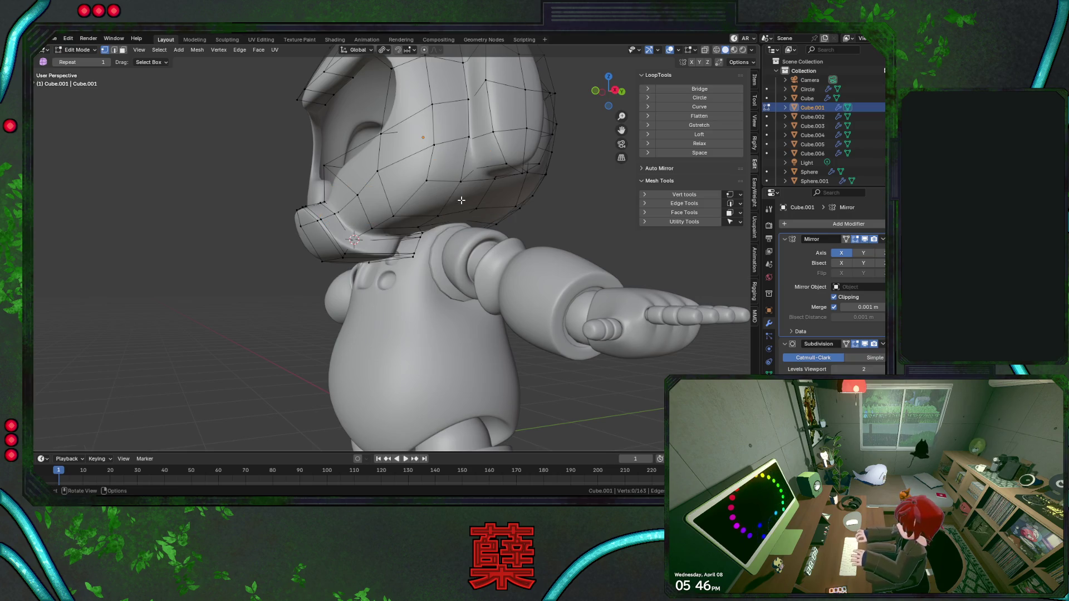
middle_drag(453, 213, 469, 175)
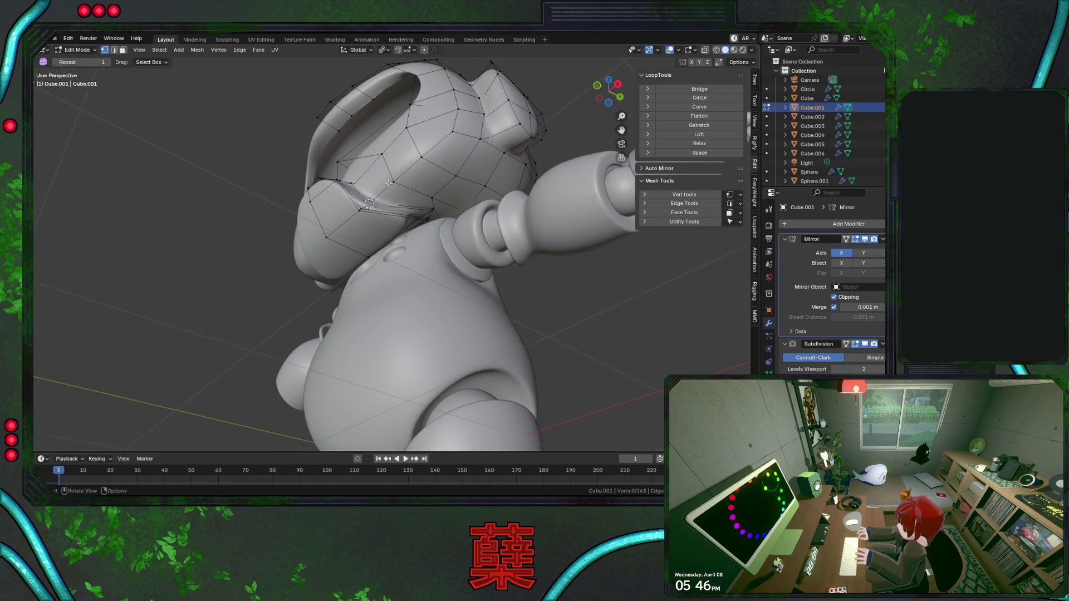
Extrude four selected helmet side faces outward along their normals to form a chin band.
key(3)
shift+click(347, 172)
shift+click(387, 186)
shift+click(440, 146)
shift+click(467, 124)
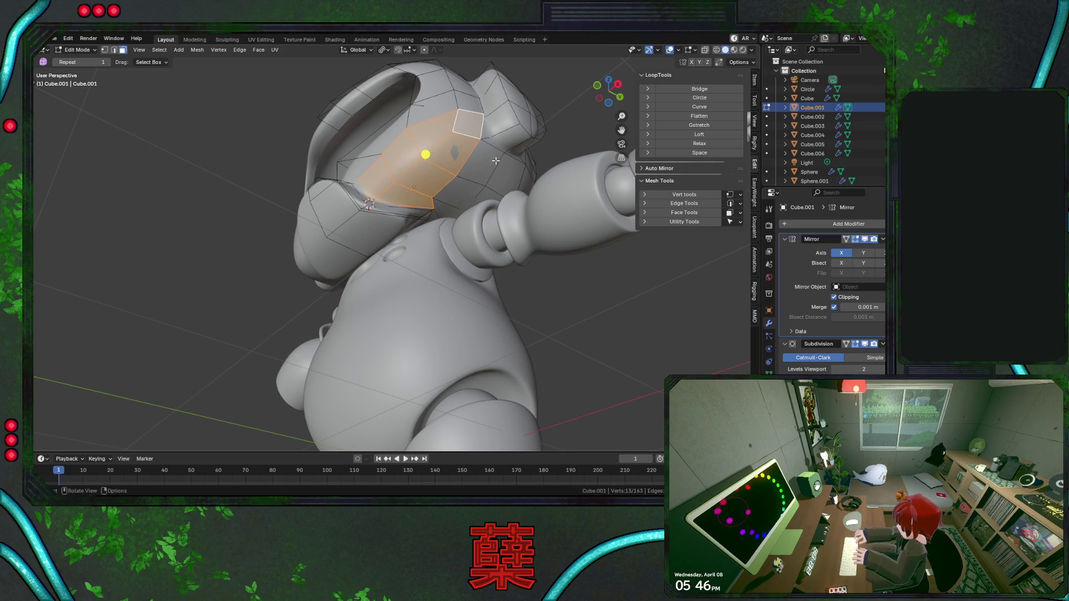
key(alt+e)
click(475, 209)
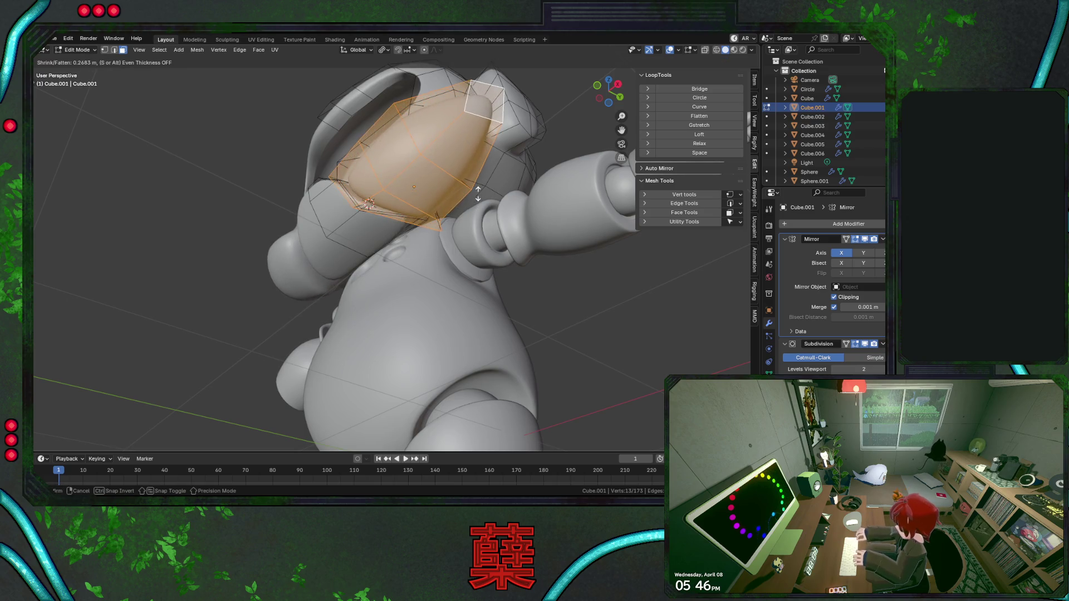
click(478, 194)
mouse_move(478, 194)
middle_down()
mouse_move(532, 330)
mouse_move(504, 308)
mouse_move(432, 300)
mouse_move(573, 287)
mouse_move(466, 298)
mouse_move(519, 302)
mouse_move(537, 329)
middle_up()
key(Tab)
scroll(527, 327, down, 3)
scroll(526, 322, down, 3)
scroll(533, 329, up, 3)
scroll(521, 306, up, 2)
Rotate the chin band loop about Z and nudge it toward the ear pod, then leave edit mode.
key(Tab)
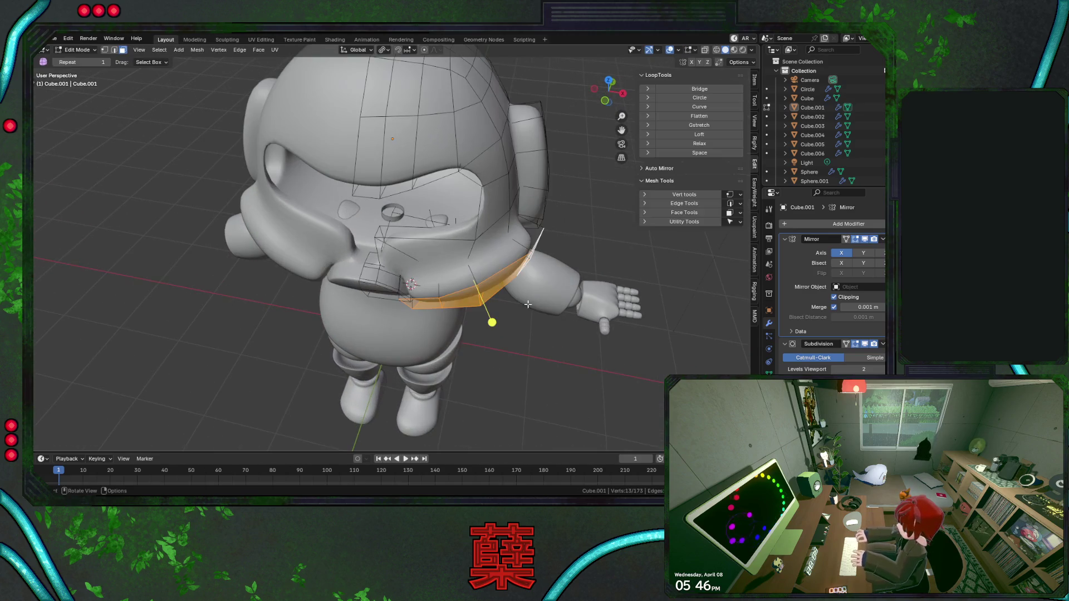
key(r)
key(z)
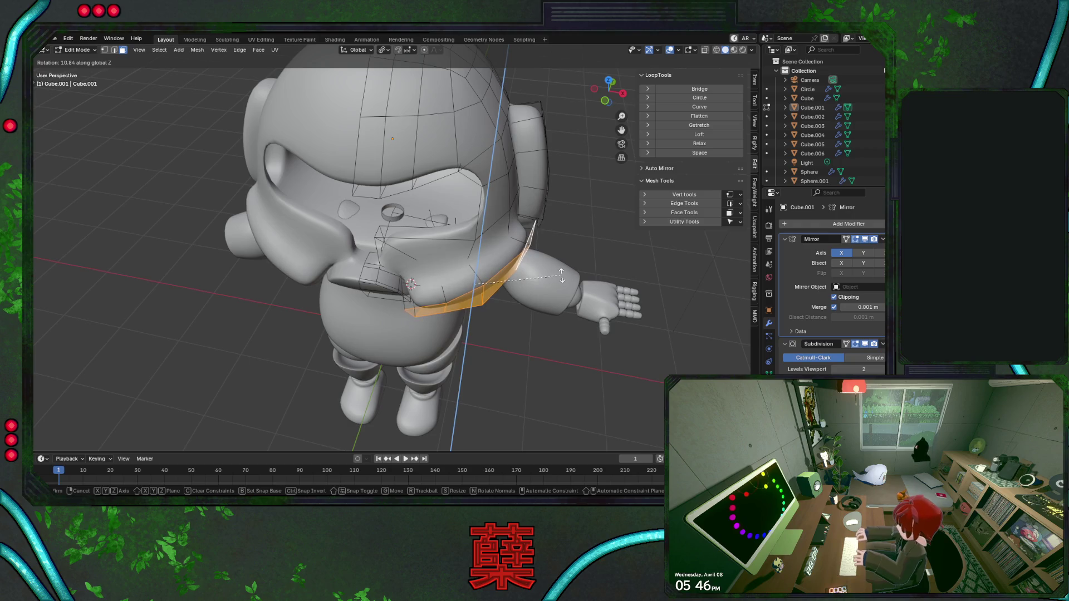
click(560, 279)
key(g)
key(y)
key(Escape)
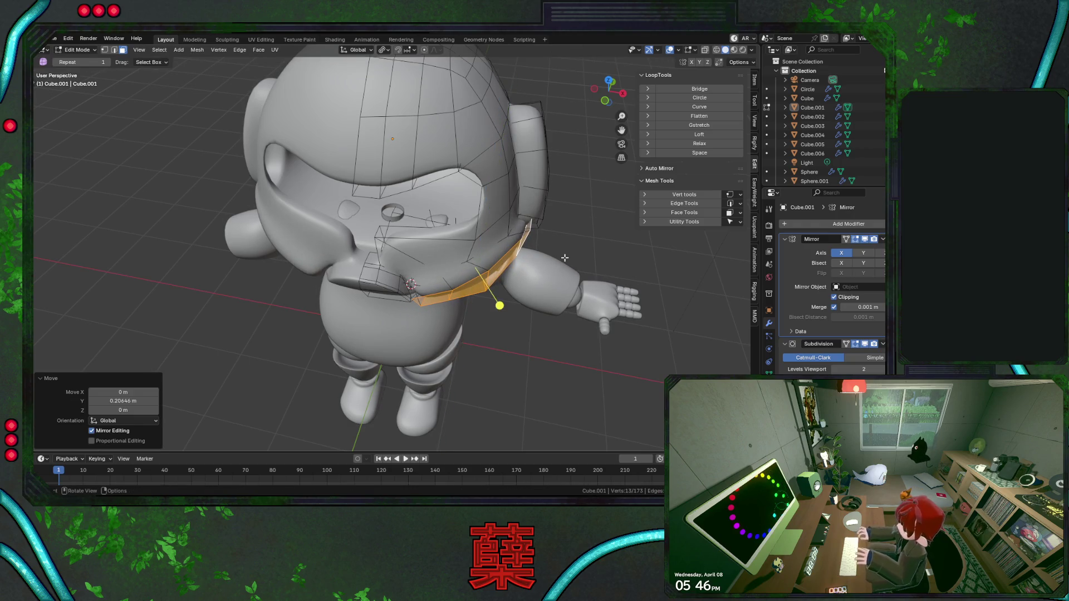
key(r)
click(567, 272)
key(Tab)
scroll(508, 284, down, 2)
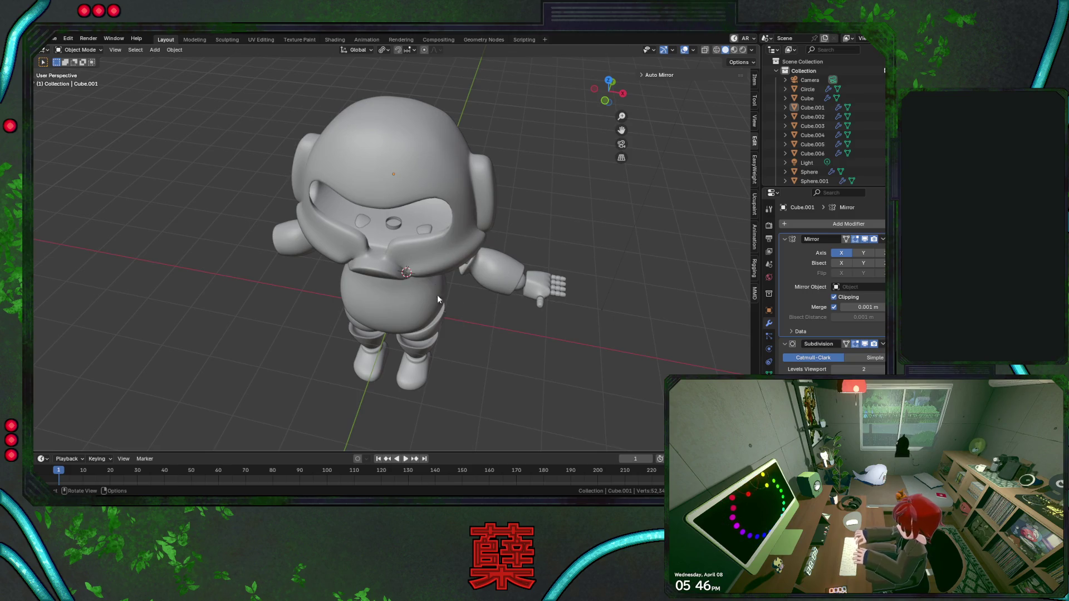
middle_drag(437, 295, 437, 223)
scroll(483, 215, up, 2)
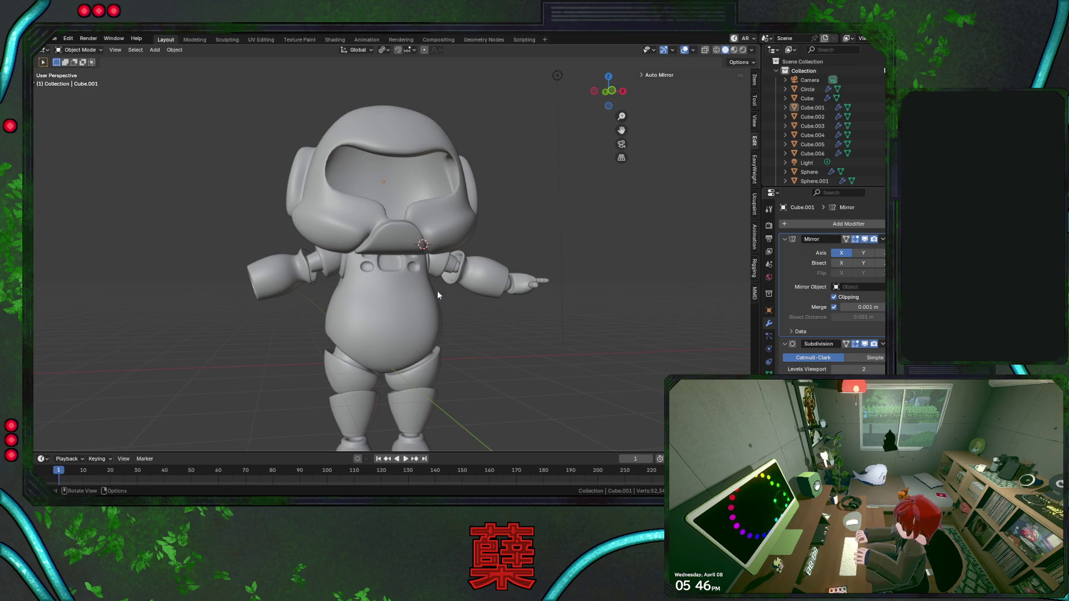
key(Tab)
key(Tab)
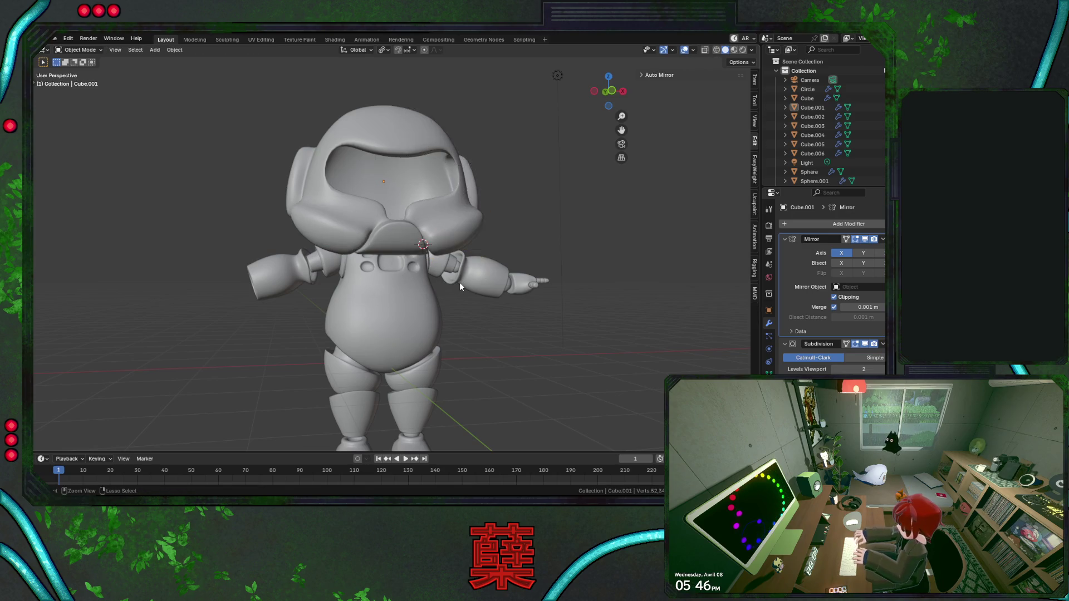
key(Tab)
key(alt+a)
key(Tab)
key(Tab)
key(a)
key(ctrl+z)
key(ctrl+z)
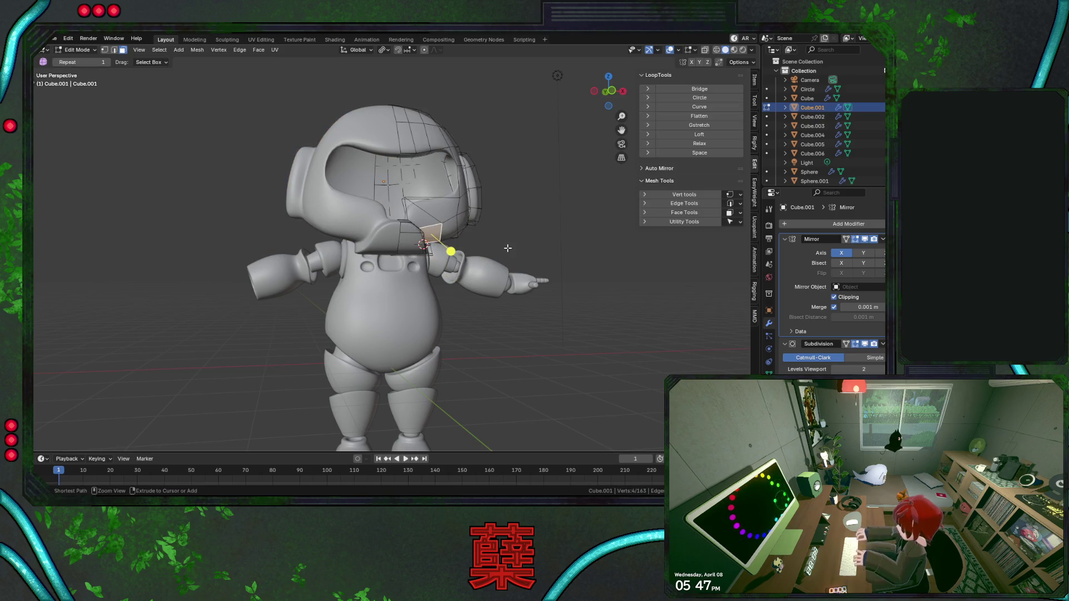
key(ctrl+z)
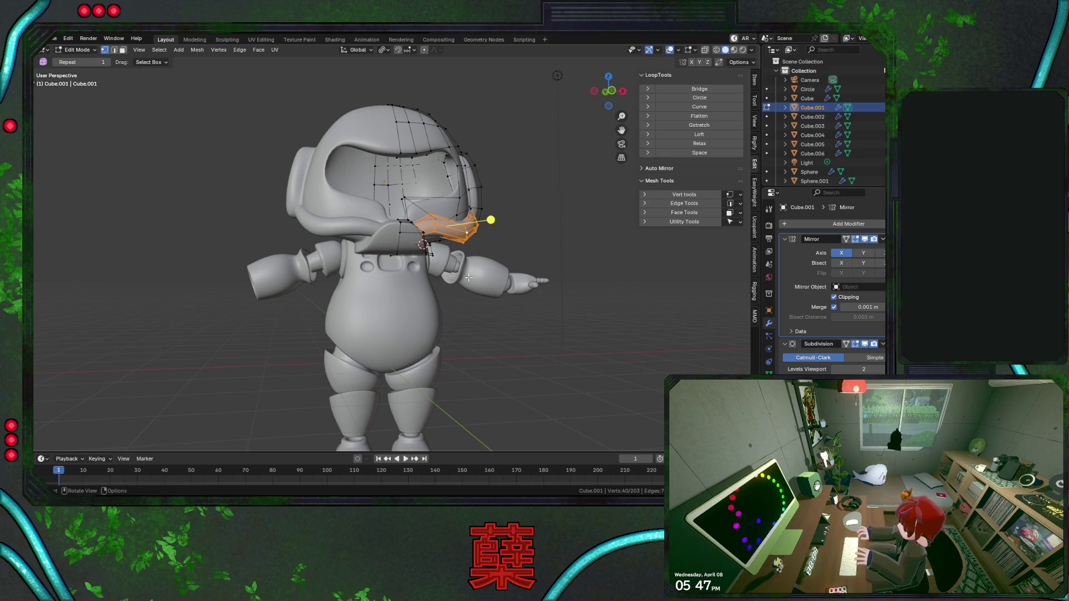
middle_drag(469, 278, 455, 261)
scroll(455, 261, up, 2)
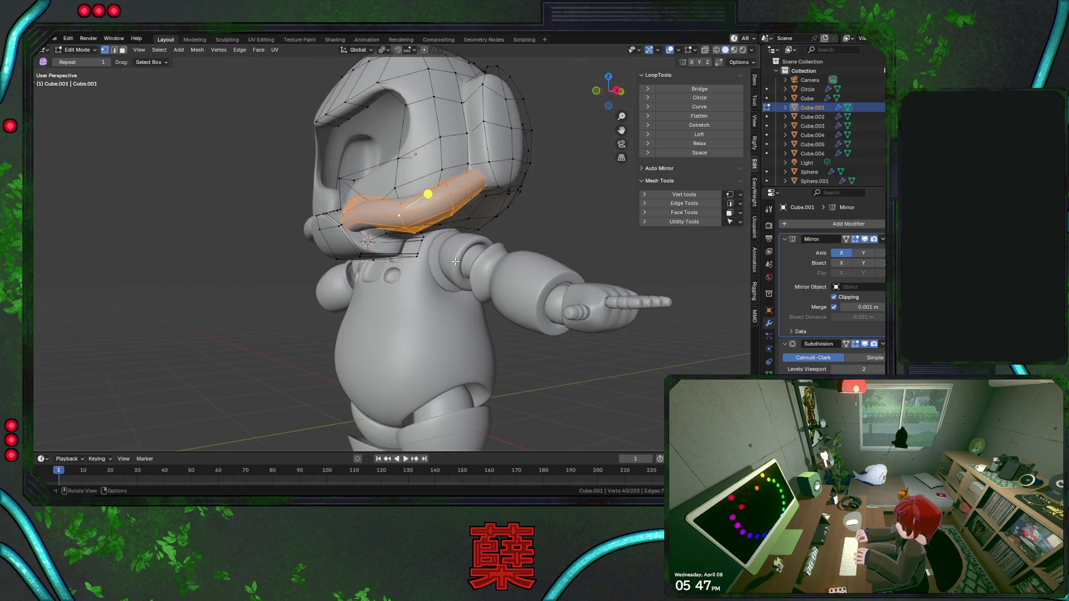
key(Tab)
scroll(462, 258, down, 5)
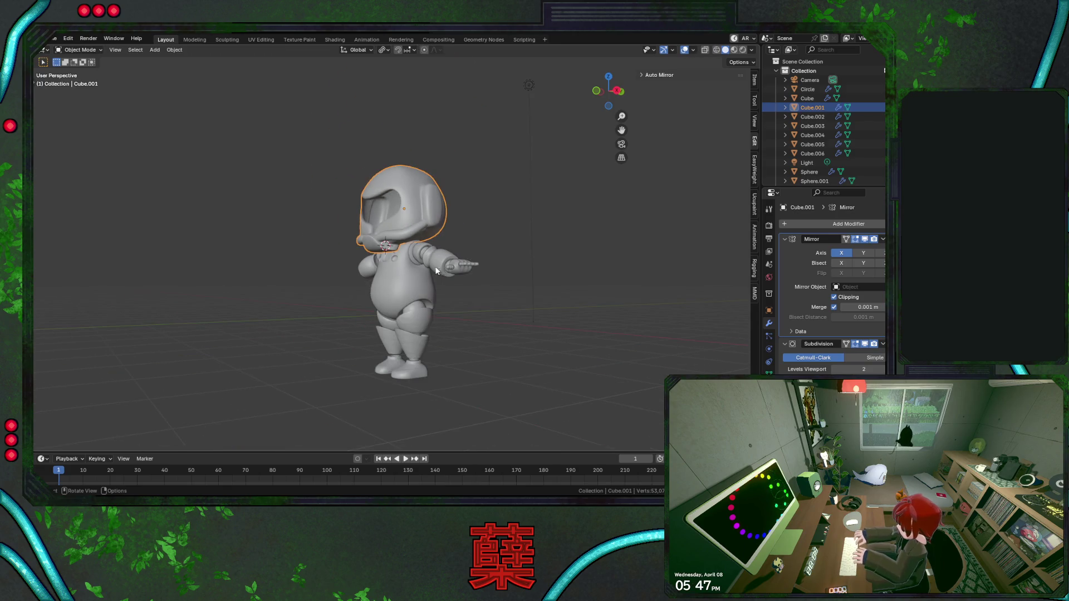
middle_drag(495, 294, 498, 293)
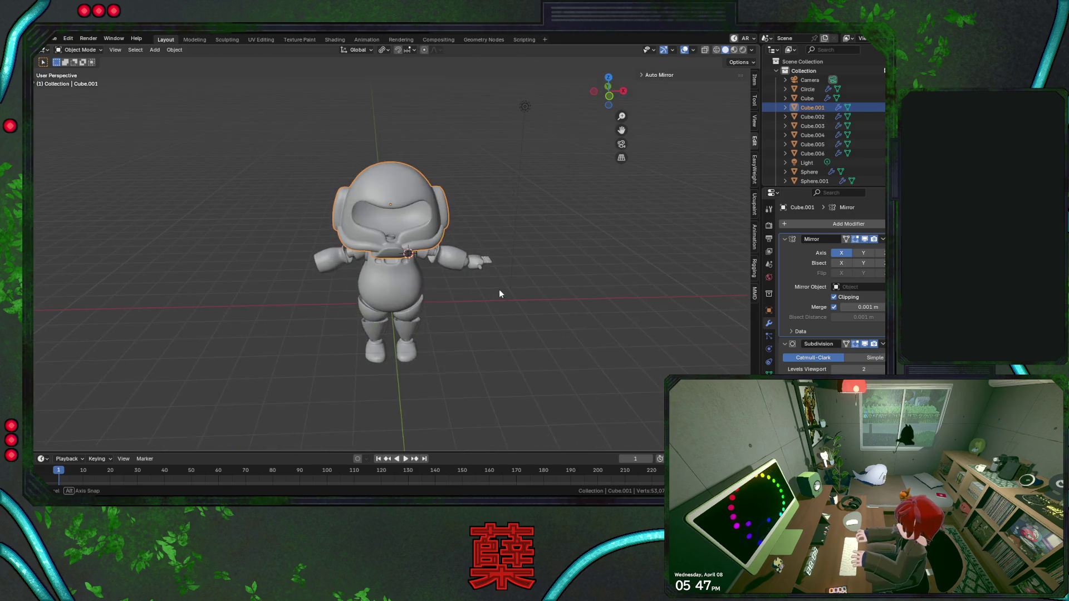
scroll(477, 287, up, 3)
scroll(441, 269, up, 2)
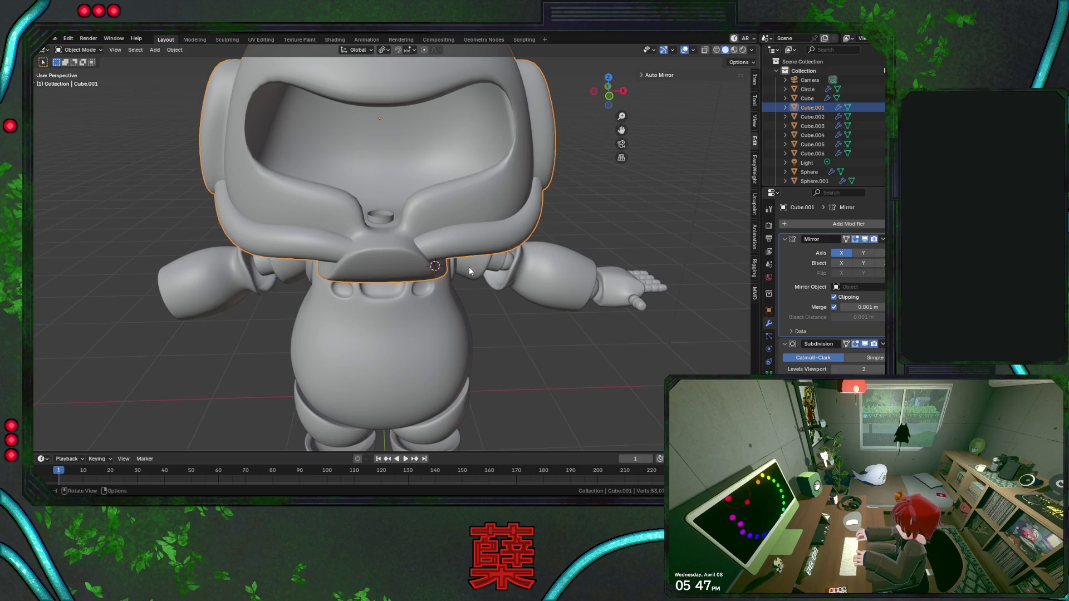
In see-through front and side views, move a strap loop back and down and scale it smaller.
key(KP_1)
key(Tab)
key(shift+z)
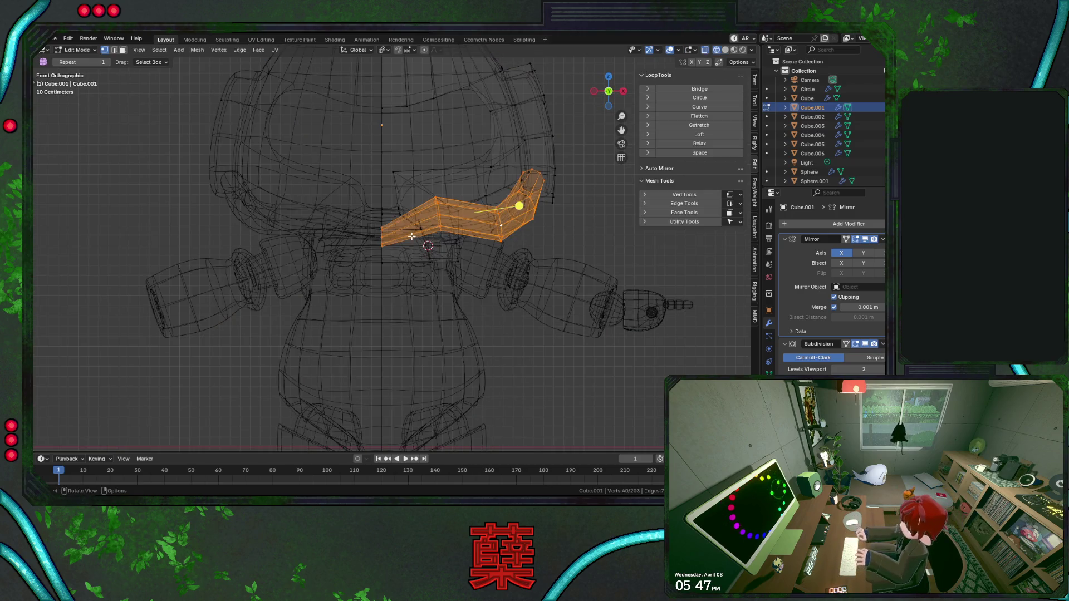
key(ctrl+z)
alt+click(382, 241)
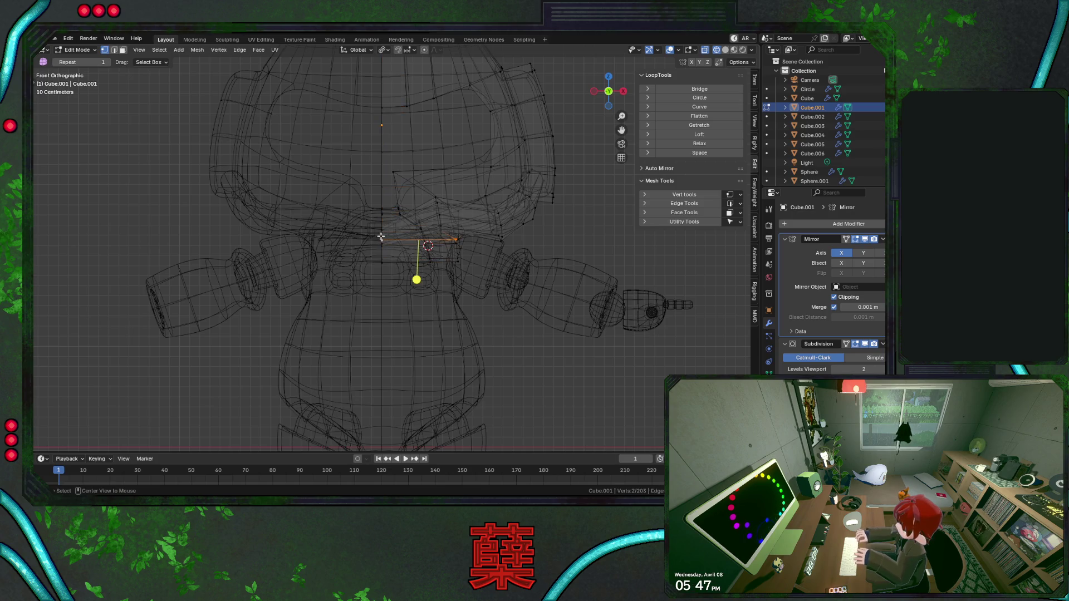
key(KP_3)
scroll(378, 250, up, 1)
key(g)
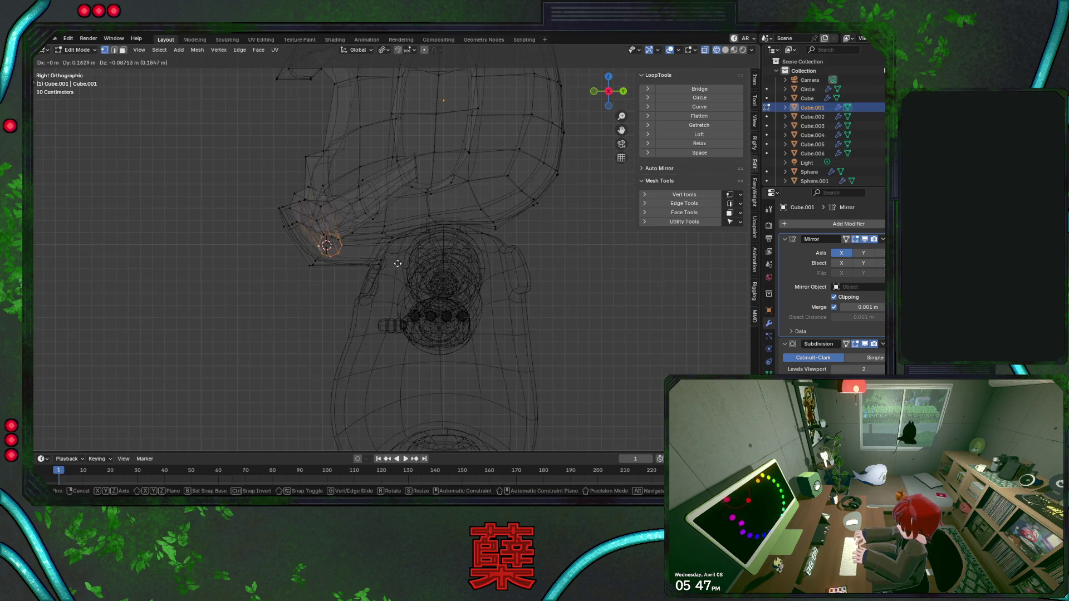
click(407, 269)
key(s)
key(z)
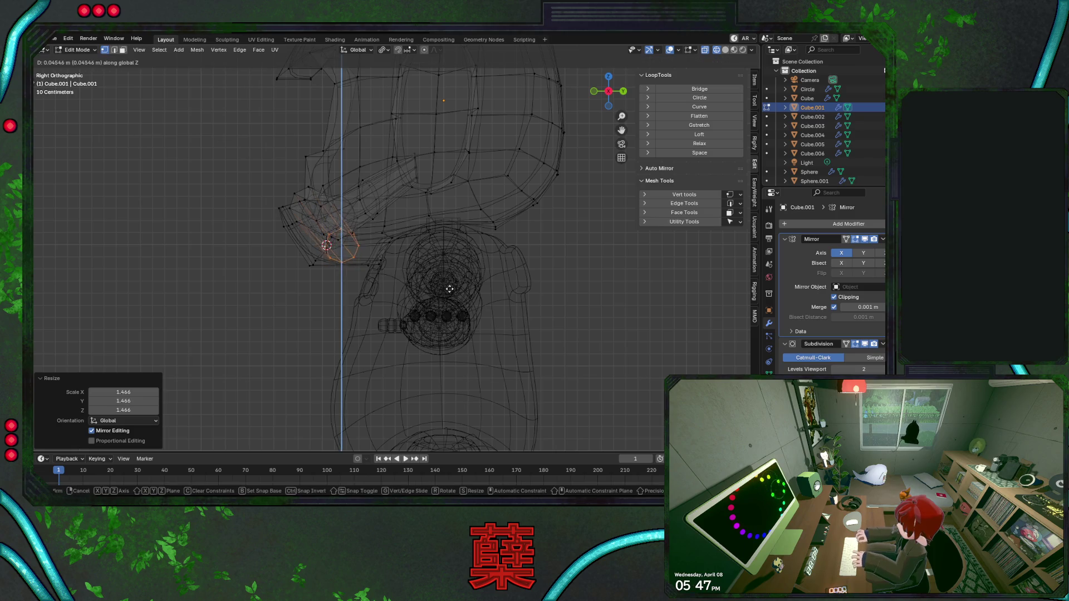
click(318, 203)
key(shift+z)
middle_drag(318, 203, 347, 225)
Reposition the strap loop, then enlarge a neighbouring loop about 1.5 times and tilt it roughly -27.5 degrees.
key(g)
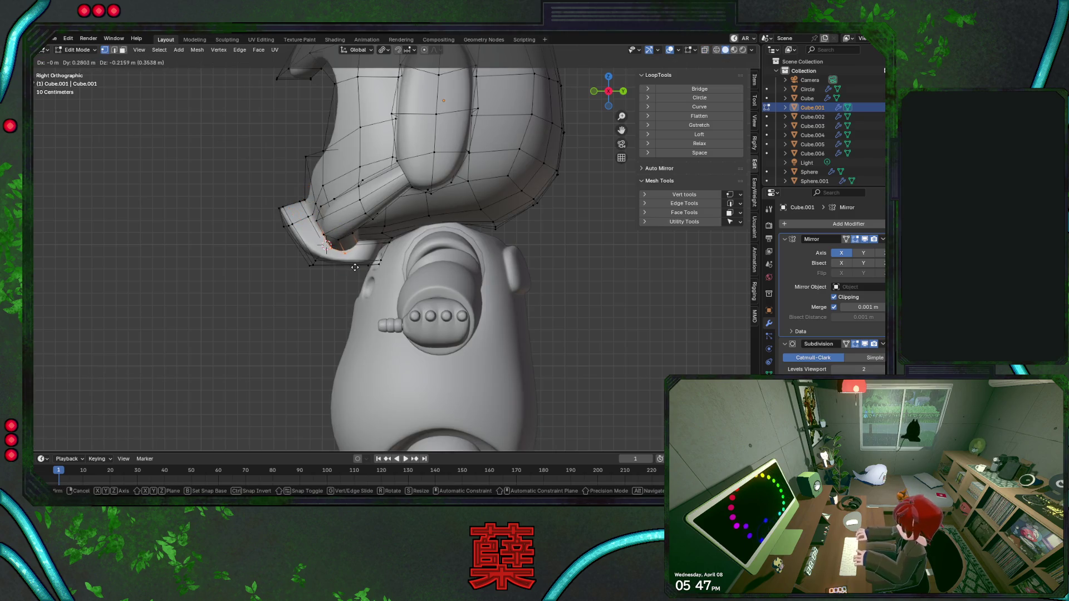
click(348, 262)
key(g)
click(342, 251)
alt+click(361, 207)
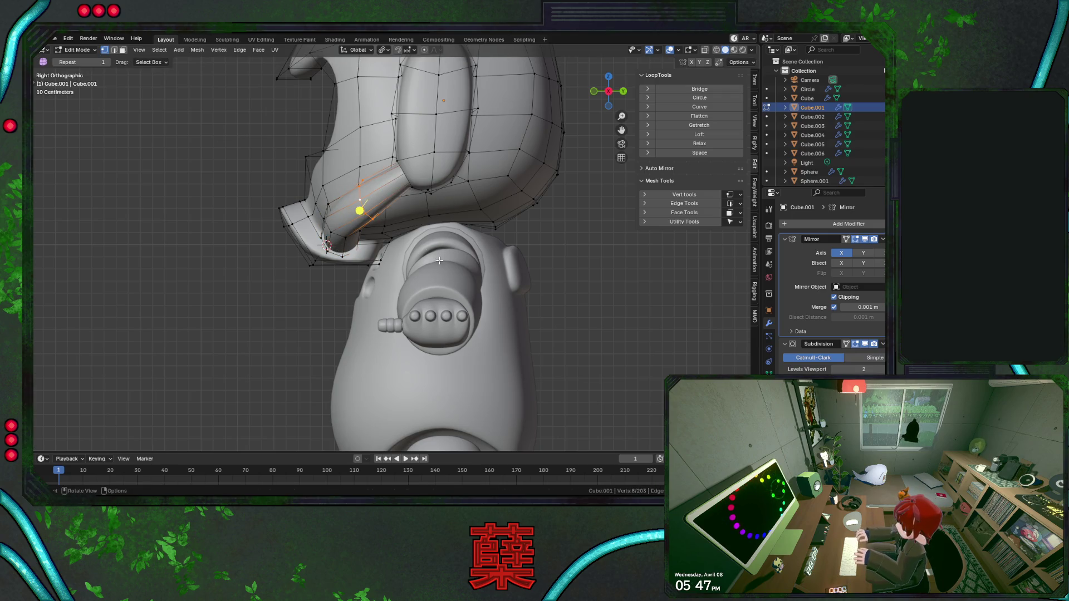
key(shift+z)
alt+click(416, 168)
key(s)
click(459, 228)
key(r)
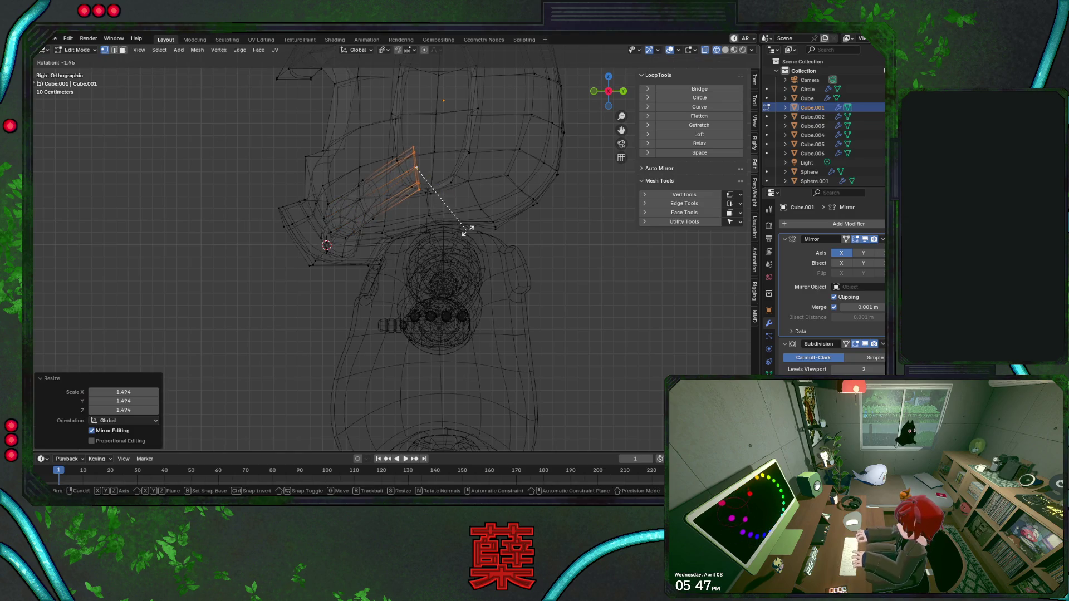
click(484, 201)
key(shift+z)
mouse_move(454, 167)
middle_down()
mouse_move(499, 243)
mouse_move(496, 167)
middle_up()
alt+click(499, 231)
Shift the strap end loop along Y and rotate it about Z so it bends toward the ear pod.
key(g)
key(y)
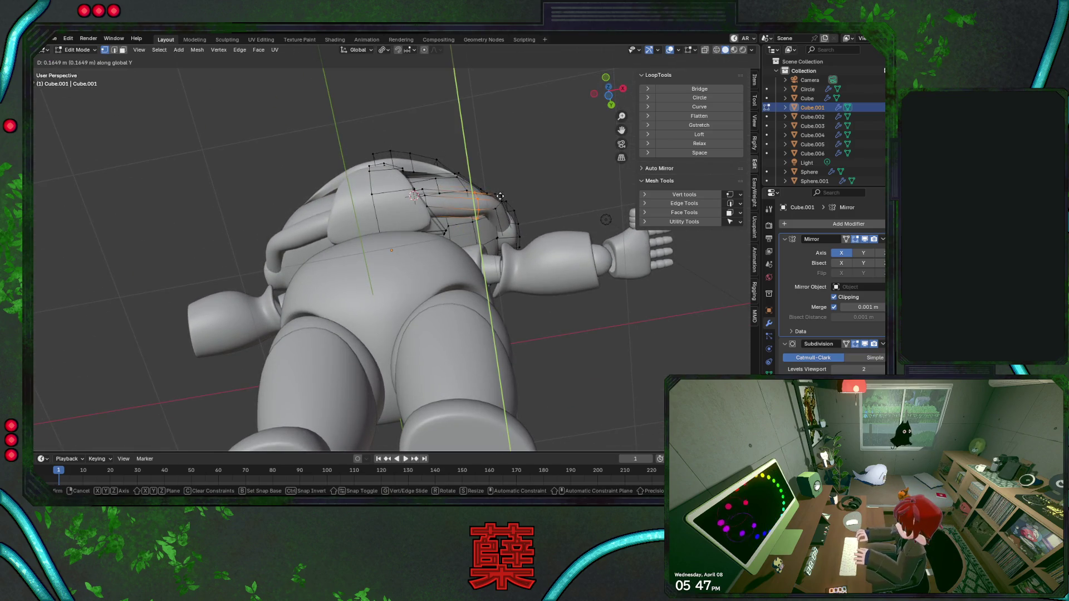
click(500, 204)
key(r)
key(z)
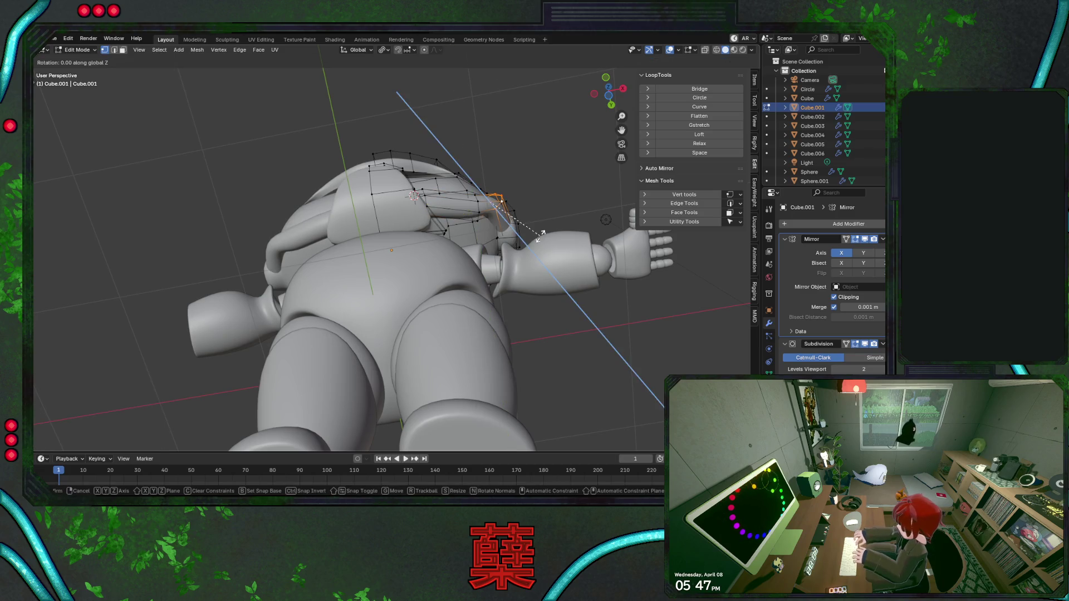
click(545, 202)
key(g)
key(y)
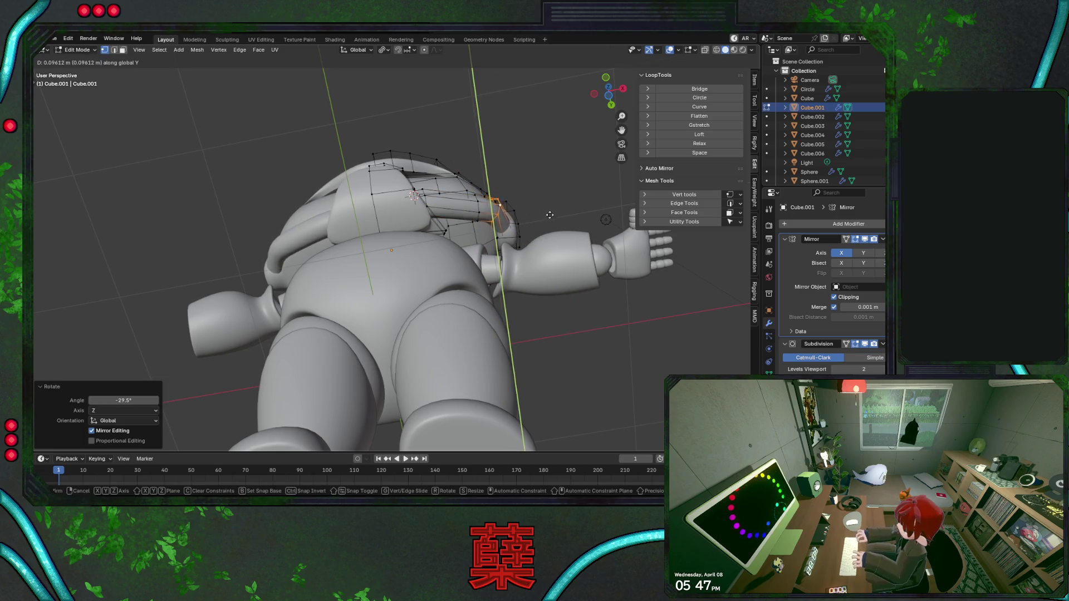
click(551, 223)
mouse_move(431, 203)
middle_down()
mouse_move(449, 292)
mouse_move(365, 239)
mouse_move(493, 206)
middle_up()
Lower the strap loop vertically and tilt it about 26 degrees.
key(g)
key(z)
click(390, 251)
key(r)
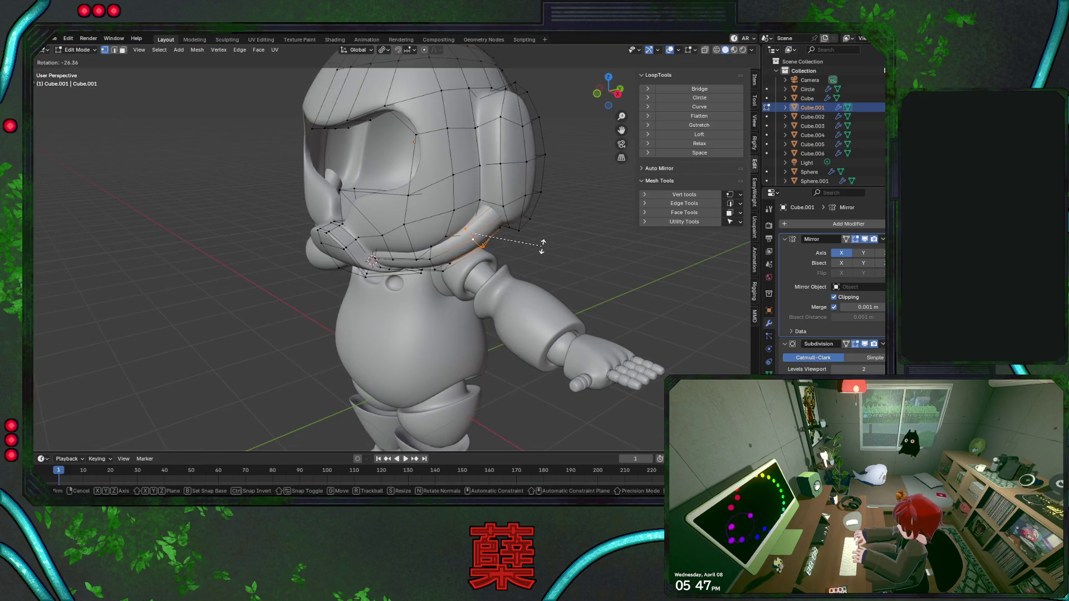
click(542, 245)
middle_drag(542, 244, 452, 255)
Grow a face selection along the strap near the chin, lower that section, and return to object mode.
click(434, 247)
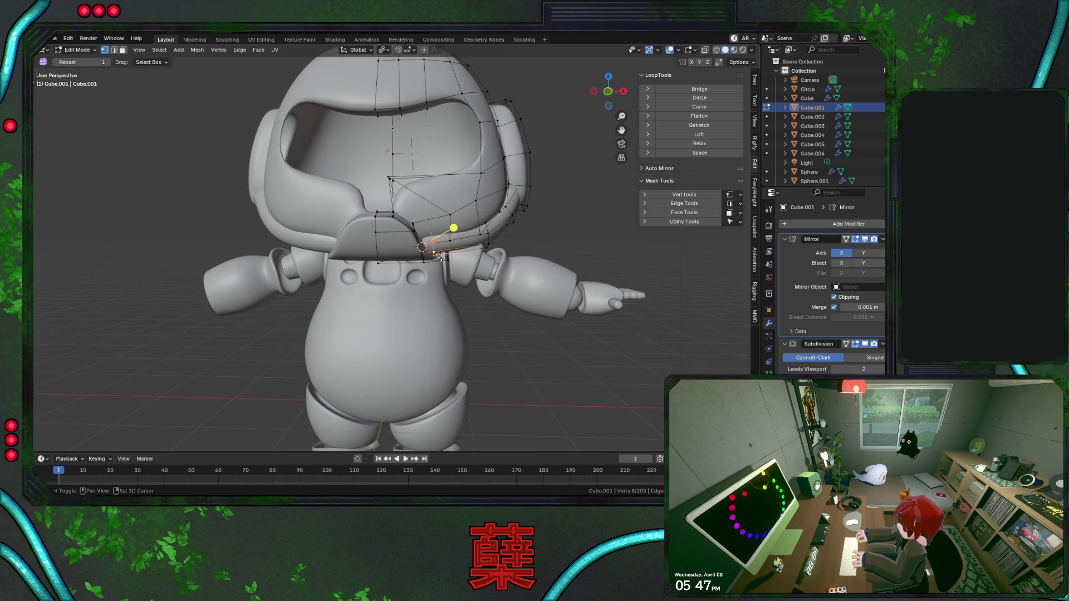
key(shift+z)
key(ctrl+KP_Subtract)
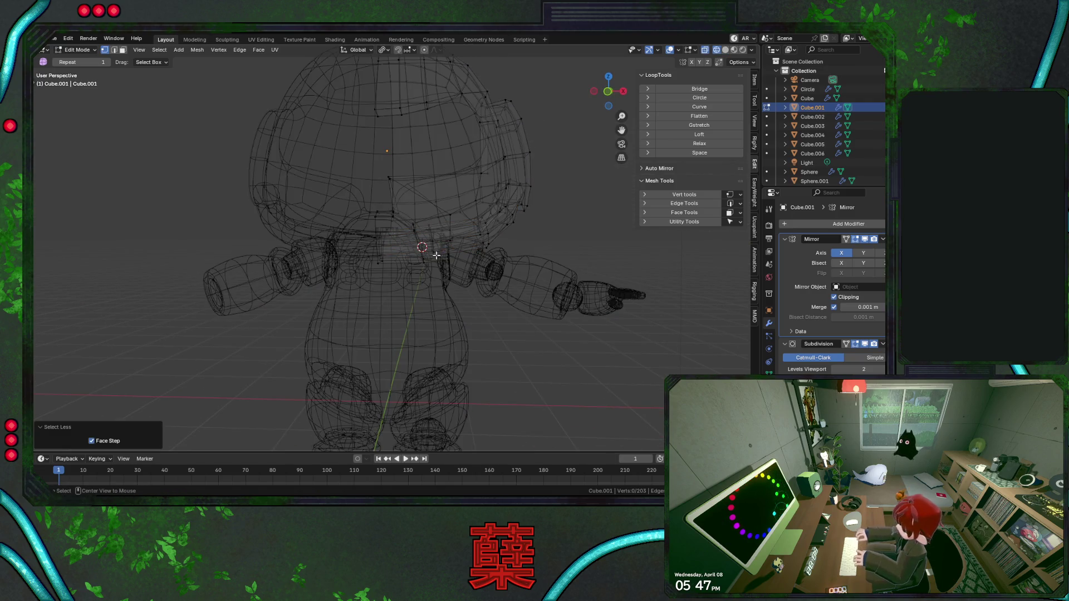
click(434, 250)
key(ctrl+KP_Add)
key(shift+z)
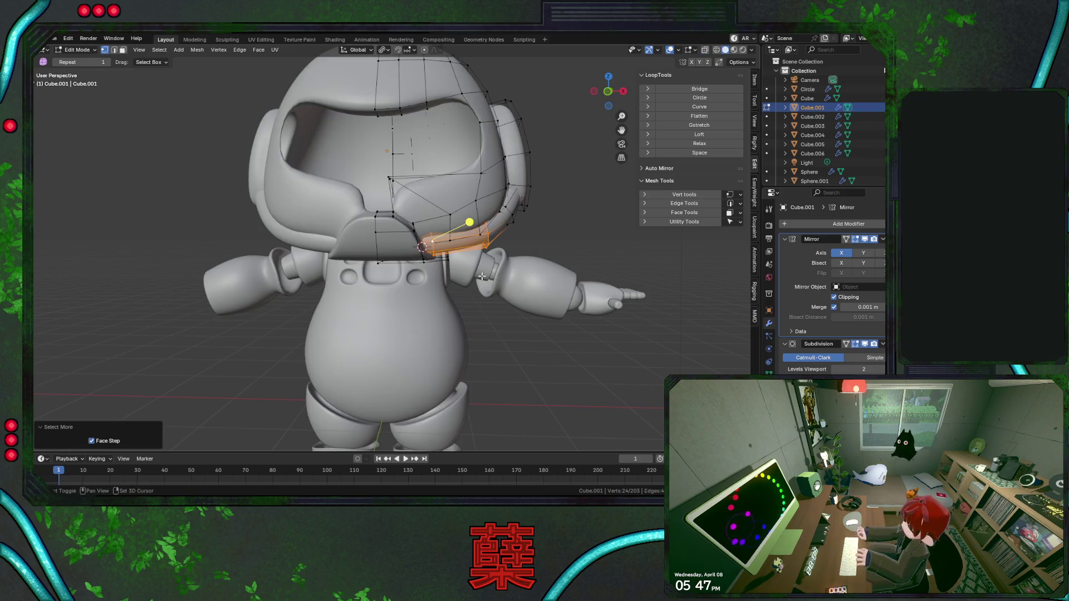
key(g)
key(z)
click(482, 279)
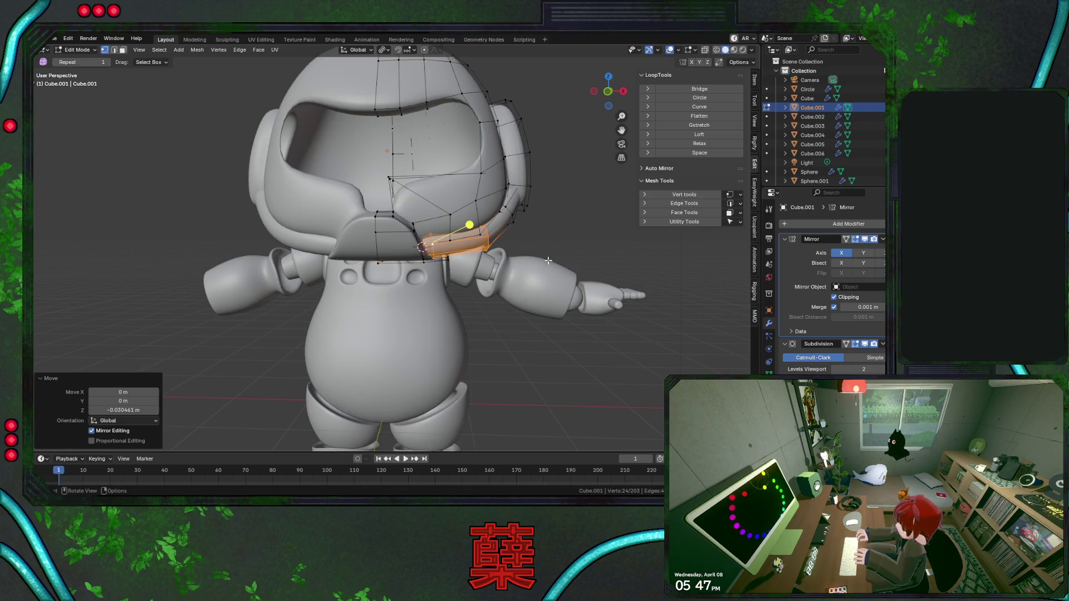
key(Tab)
scroll(556, 241, down, 4)
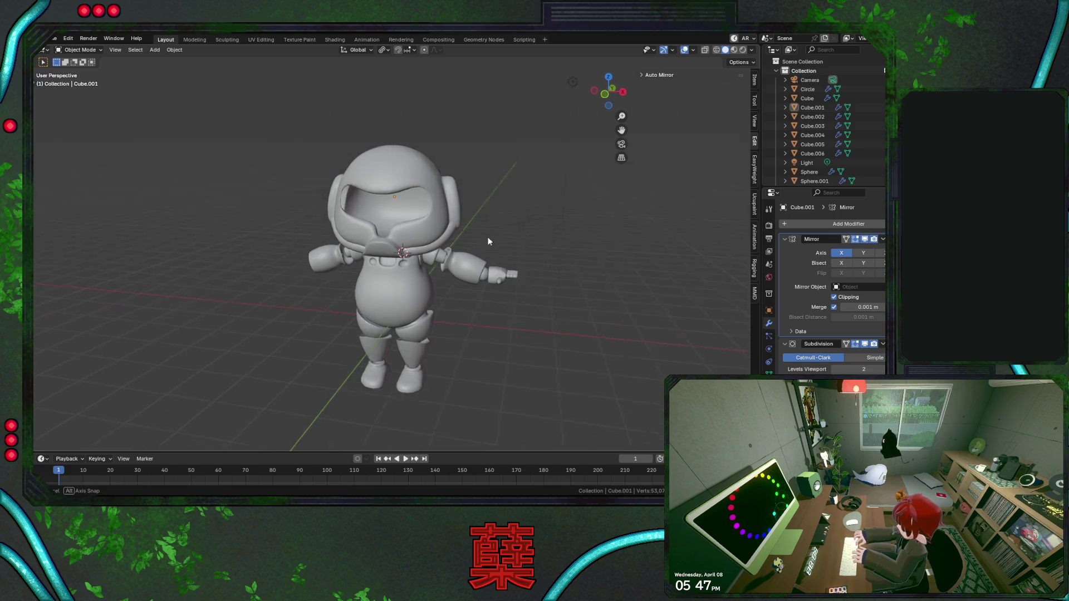
Inspect the astronaut from the front, save BaseRobot.blend and re-enter helmet edit mode.
middle_drag(507, 239, 446, 248)
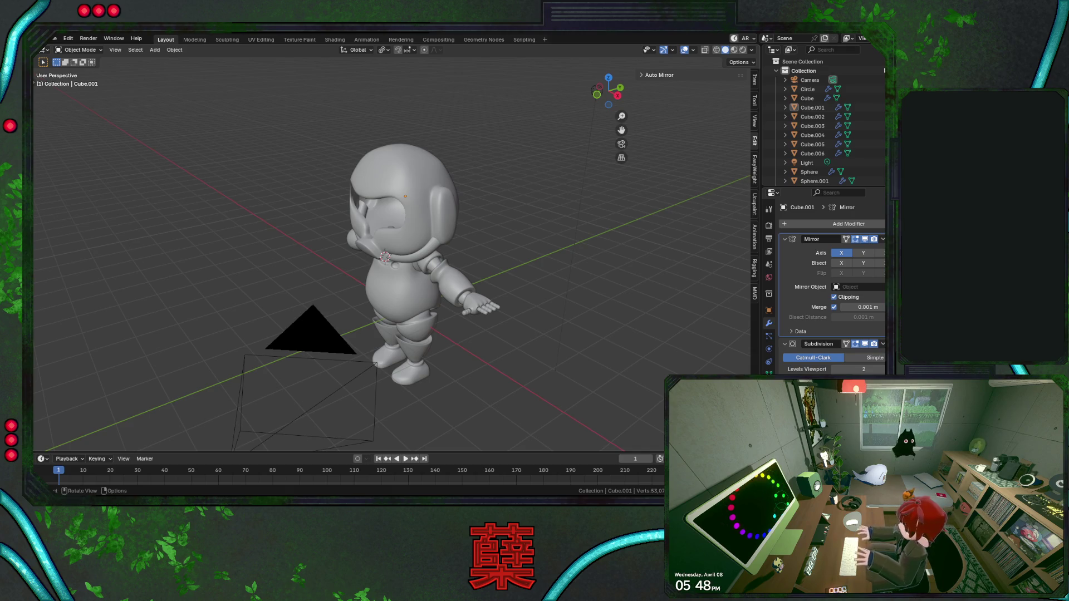
scroll(477, 252, up, 3)
mouse_move(477, 253)
middle_down()
mouse_move(455, 245)
mouse_move(459, 221)
mouse_move(555, 226)
mouse_move(536, 208)
middle_up()
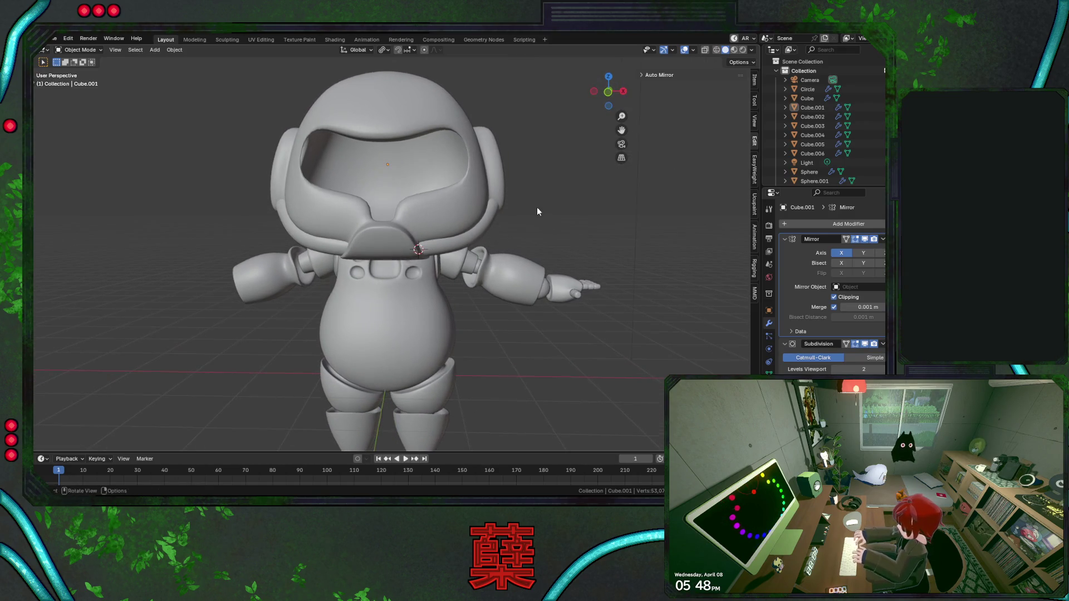
scroll(549, 226, up, 3)
key(Tab)
key(ctrl+s)
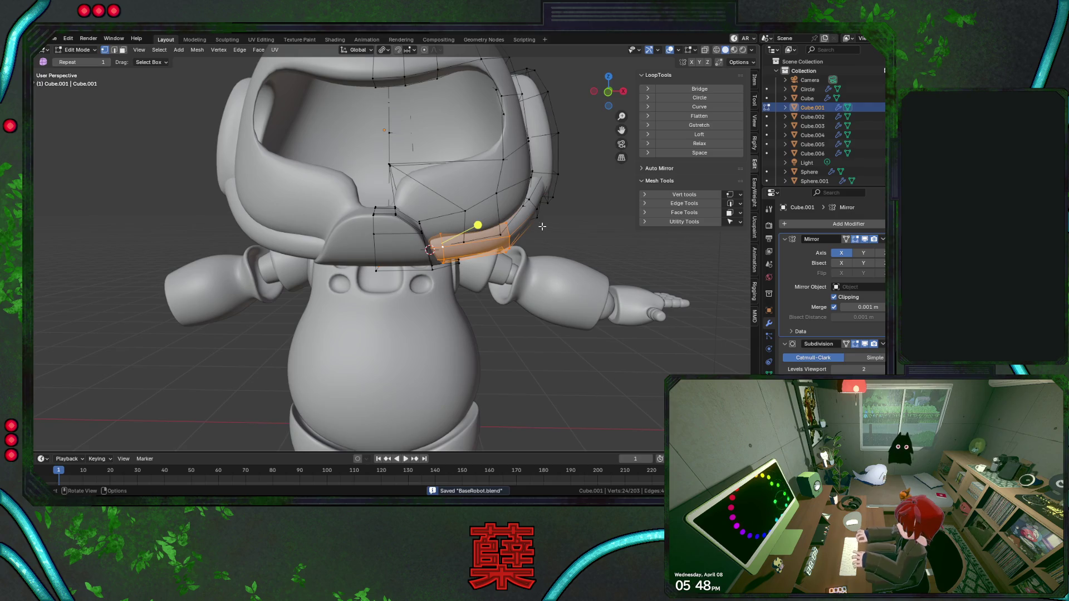
Pull the strap end back along Y twice and outward along X, then check it from the front.
middle_drag(501, 236, 401, 179)
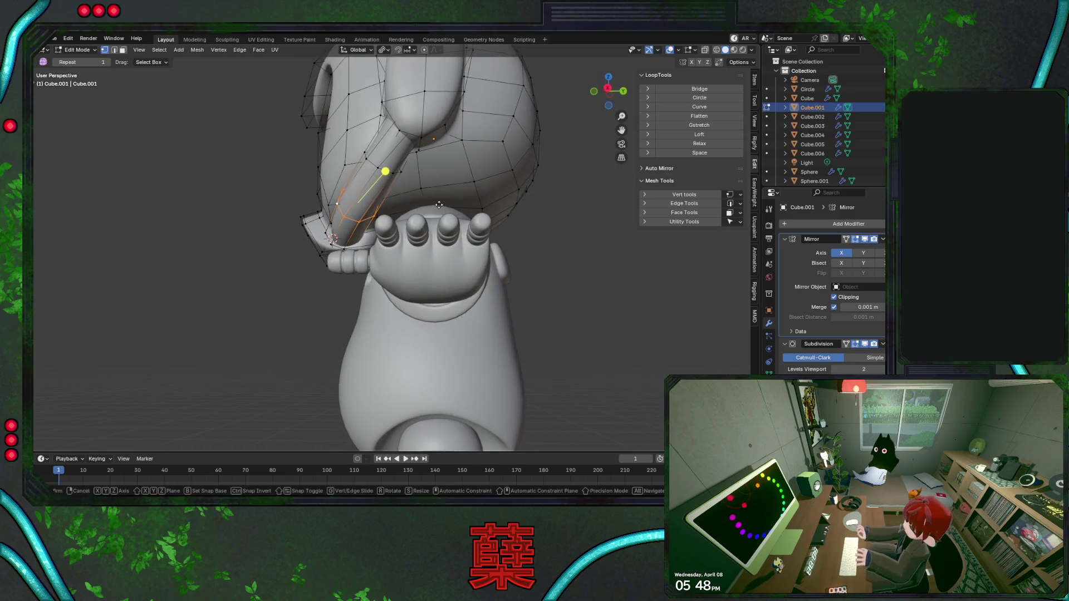
key(g)
key(y)
click(373, 162)
key(g)
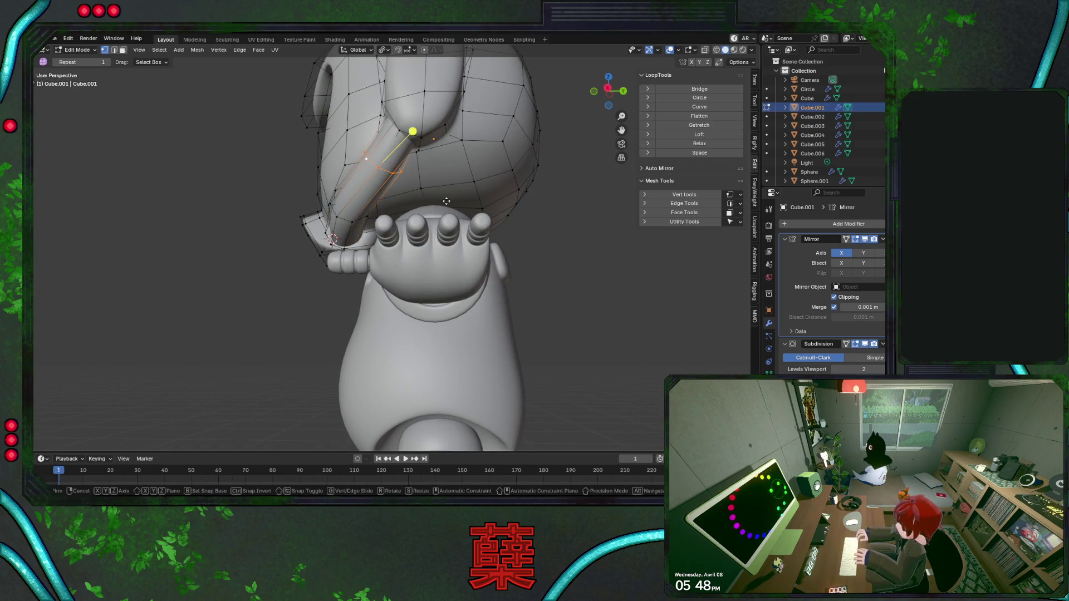
key(y)
click(433, 197)
key(g)
key(x)
click(431, 196)
key(KP_1)
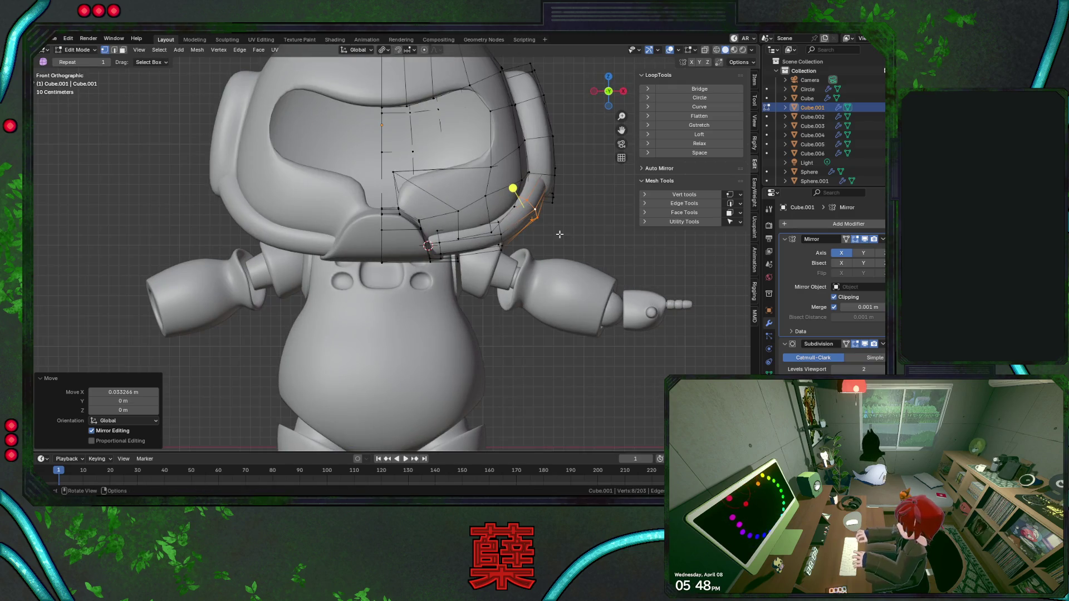
Clear the selection, save the file, and reselect helmet Cube.001 for editing in perspective.
click(503, 228)
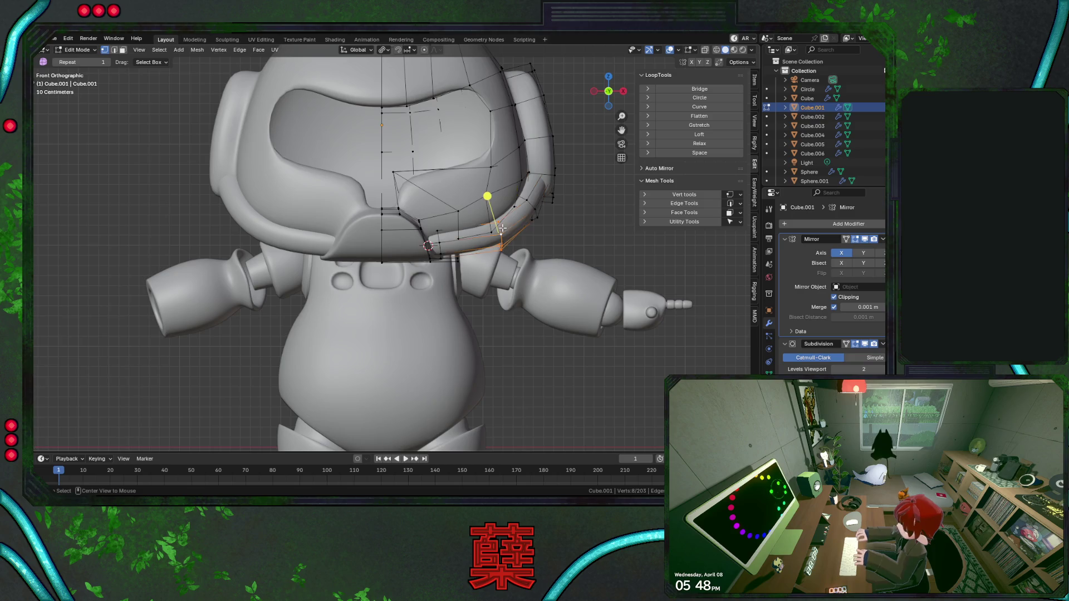
key(ctrl+s)
click(562, 244)
key(shift+z)
key(shift+z)
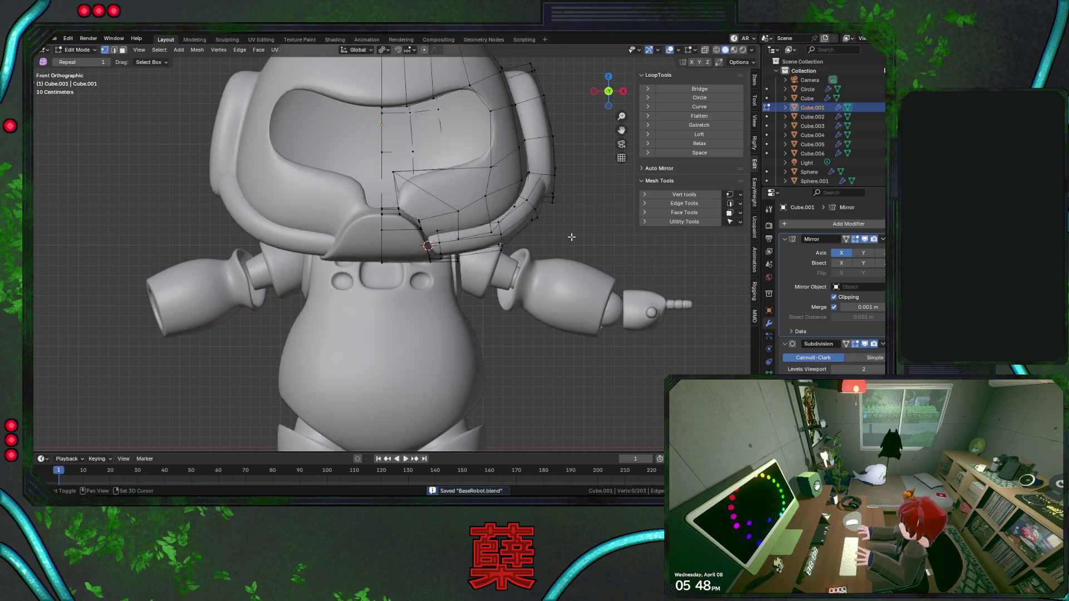
key(Tab)
scroll(557, 232, up, 3)
mouse_move(558, 232)
middle_down()
mouse_move(413, 271)
mouse_move(401, 251)
mouse_move(392, 257)
middle_up()
click(397, 249)
key(Tab)
key(shift+z)
Lower one strap band loop vertically, deselect it and inspect the result in object mode.
alt+click(332, 244)
alt+click(428, 229)
key(g)
key(z)
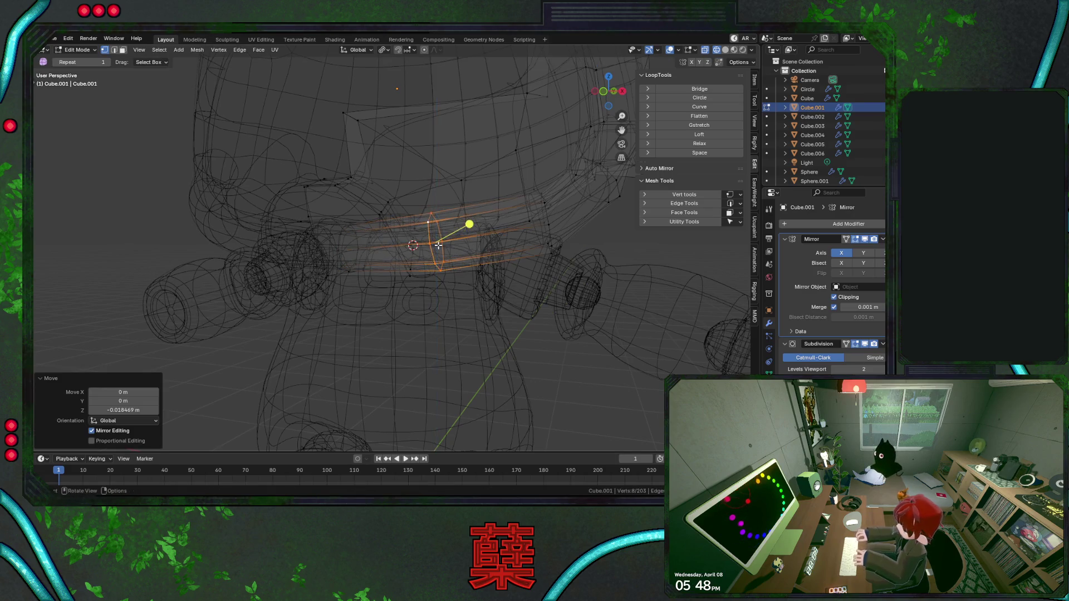
key(shift+z)
key(alt+a)
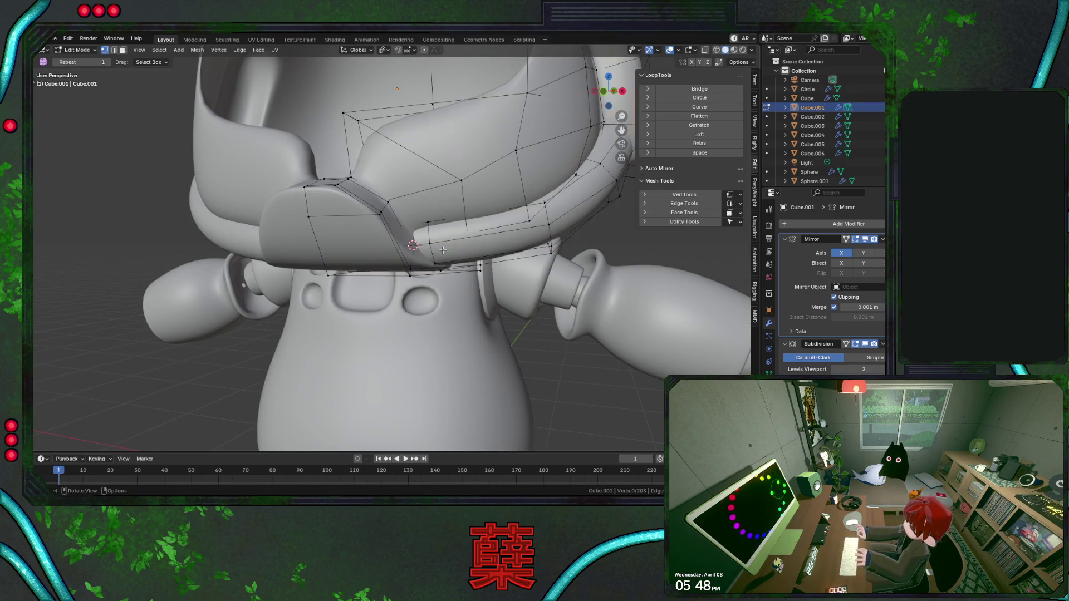
key(Tab)
scroll(595, 226, down, 4)
mouse_move(572, 229)
middle_down()
mouse_move(468, 241)
mouse_move(543, 241)
mouse_move(532, 215)
mouse_move(547, 215)
mouse_move(529, 240)
mouse_move(557, 248)
mouse_move(474, 255)
middle_up()
scroll(540, 236, down, 2)
scroll(540, 236, down, 2)
Save BaseRobot.blend from the front view and reopen the helmet mesh for editing.
key(KP_1)
key(ctrl+s)
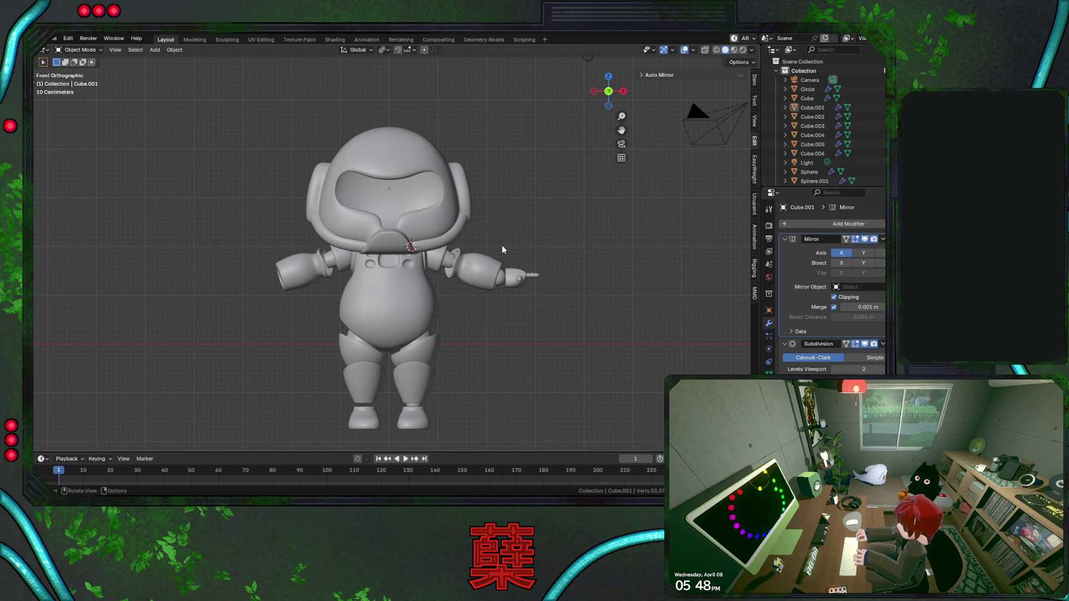
key(alt)
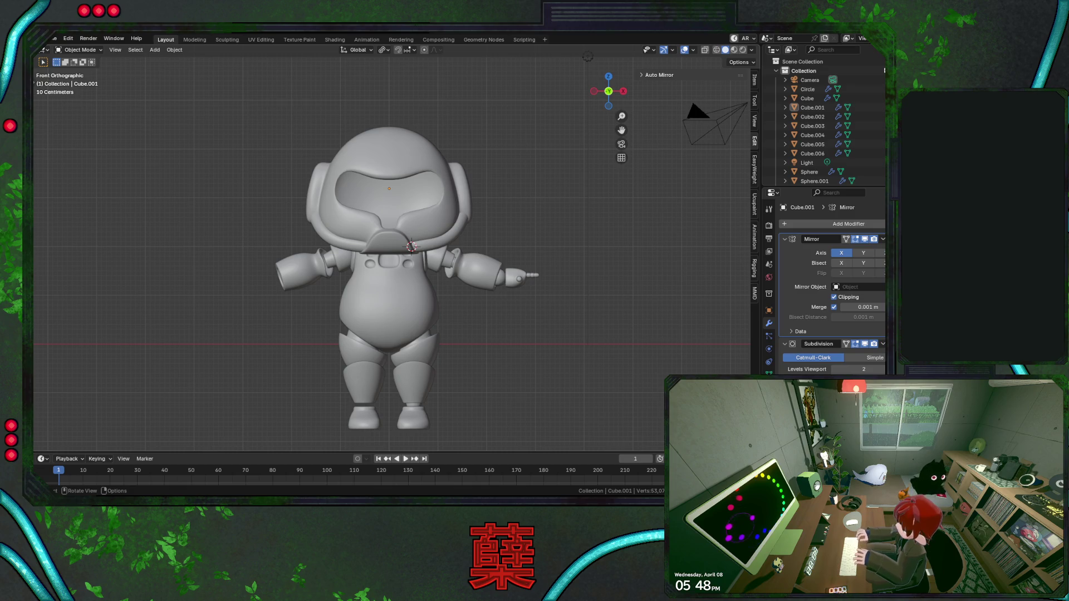
click(444, 186)
key(Tab)
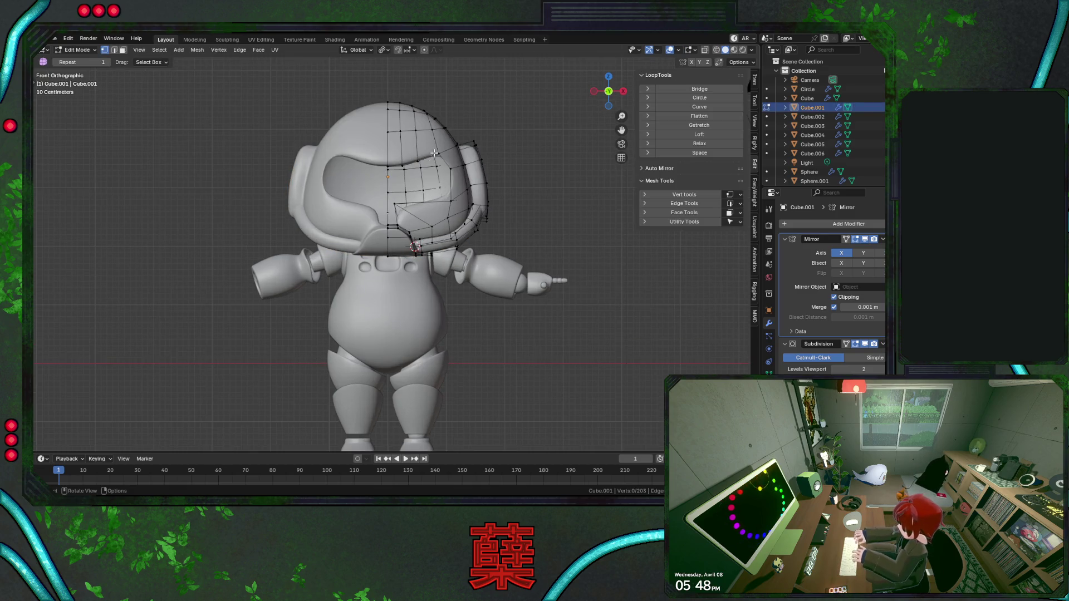
In X-ray, lower a helmet crown vertex with proportional falloff, cancelling a sideways move.
key(shift+z)
click(436, 118)
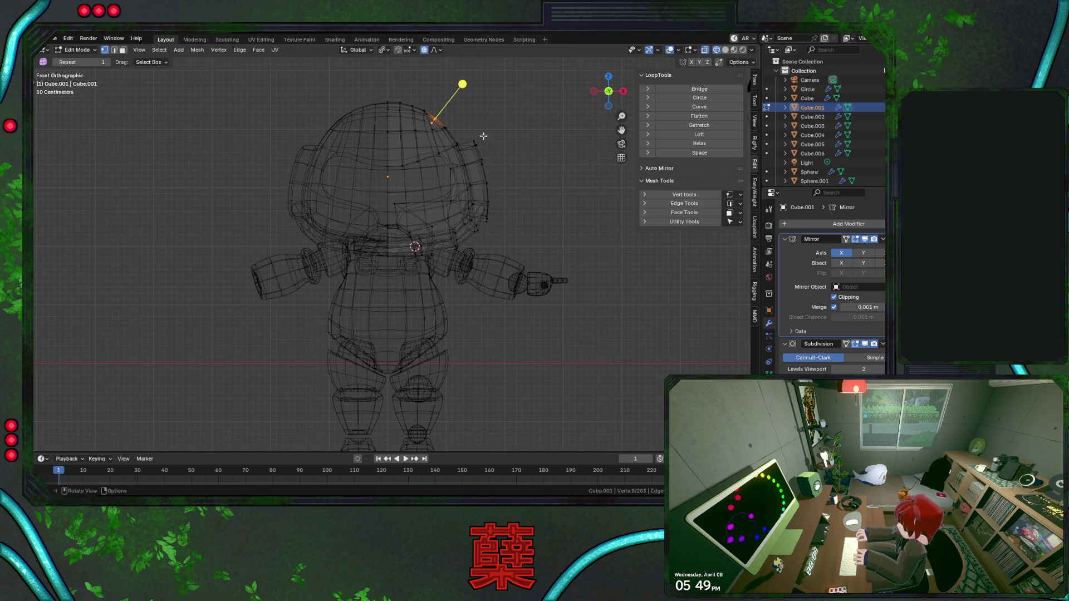
key(g)
key(z)
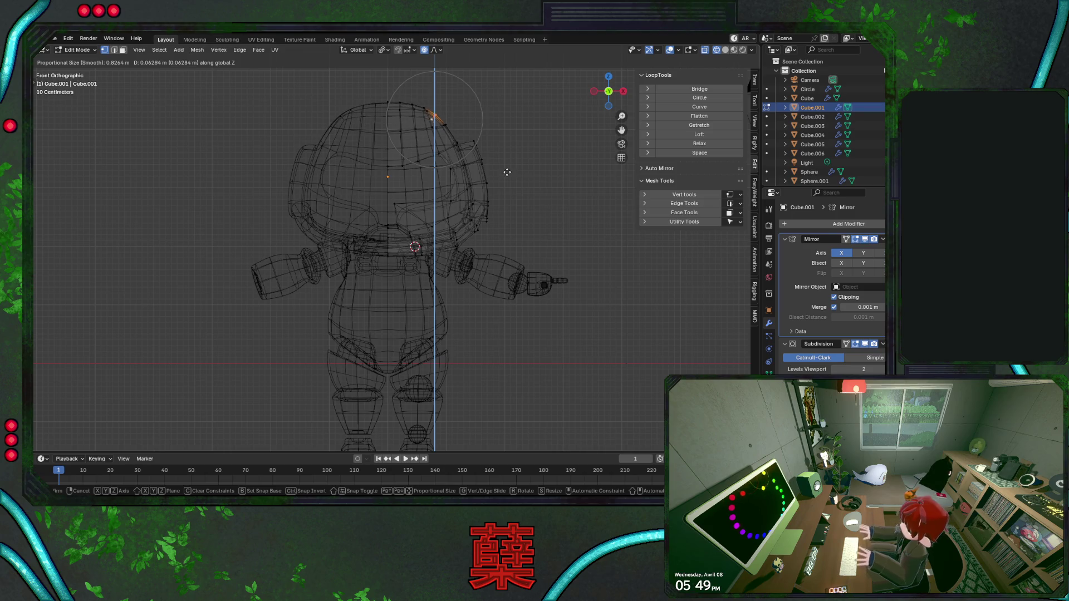
click(508, 174)
key(g)
key(x)
key(Escape)
key(g)
key(z)
click(471, 140)
Lower the strap vertex further, cancel another X move, turn off X-ray and exit to object mode.
key(g)
key(z)
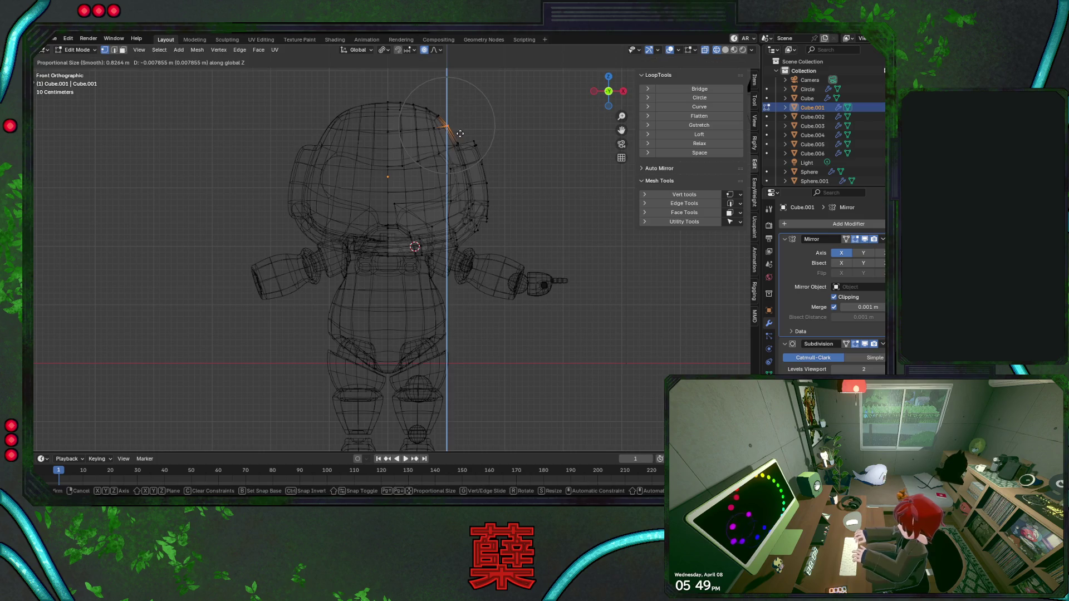
click(461, 134)
key(g)
key(x)
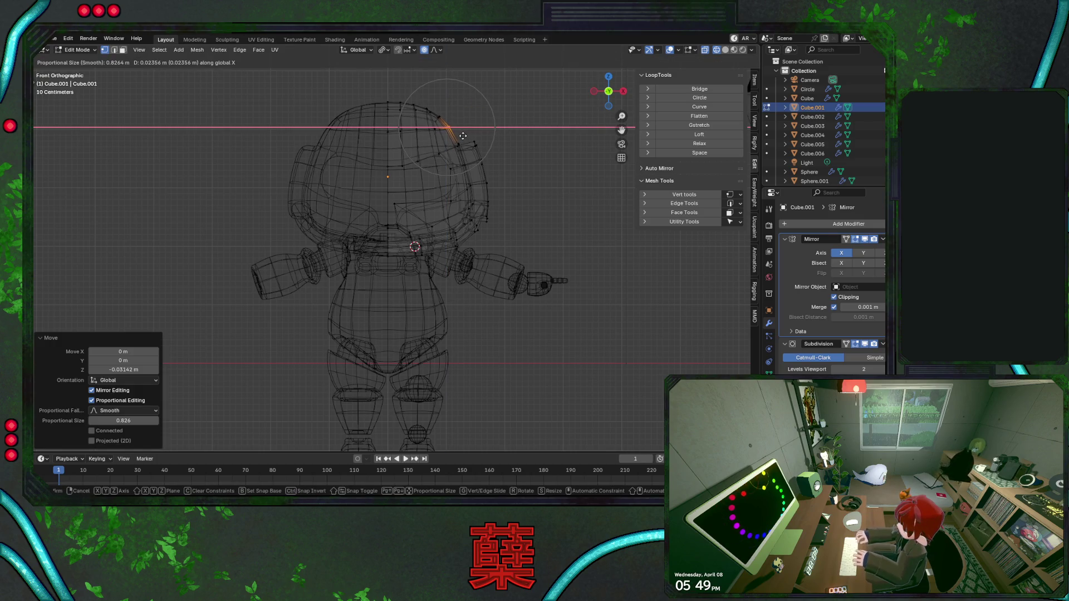
key(Escape)
key(shift+z)
key(Tab)
click(526, 183)
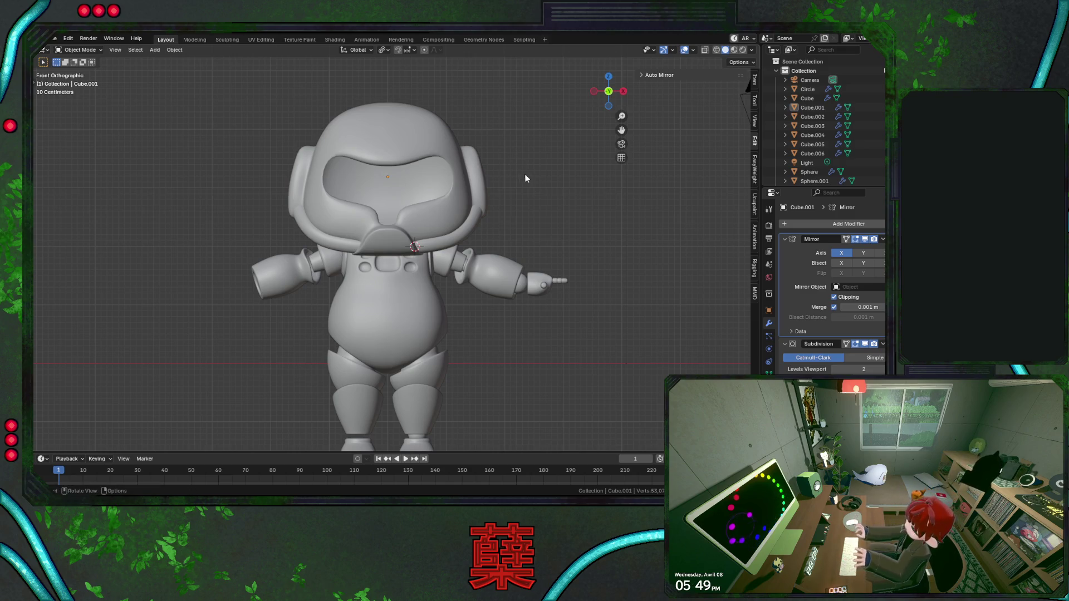
Save BaseRobot.blend twice, briefly check the helmet mesh, and view the astronaut from the right side.
key(ctrl+s)
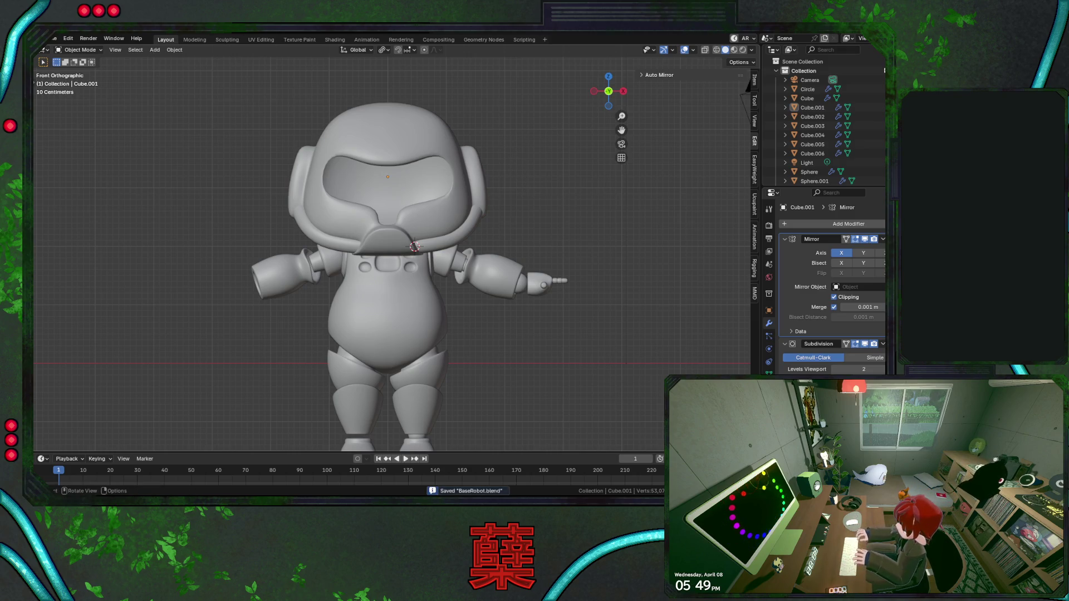
click(476, 178)
click(537, 209)
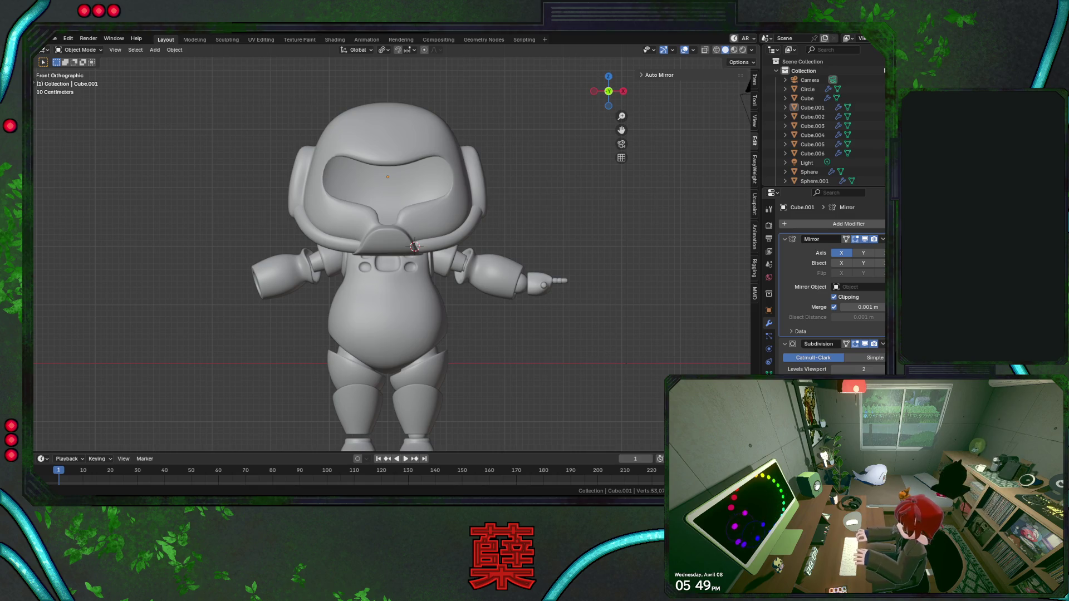
scroll(542, 232, up, 1)
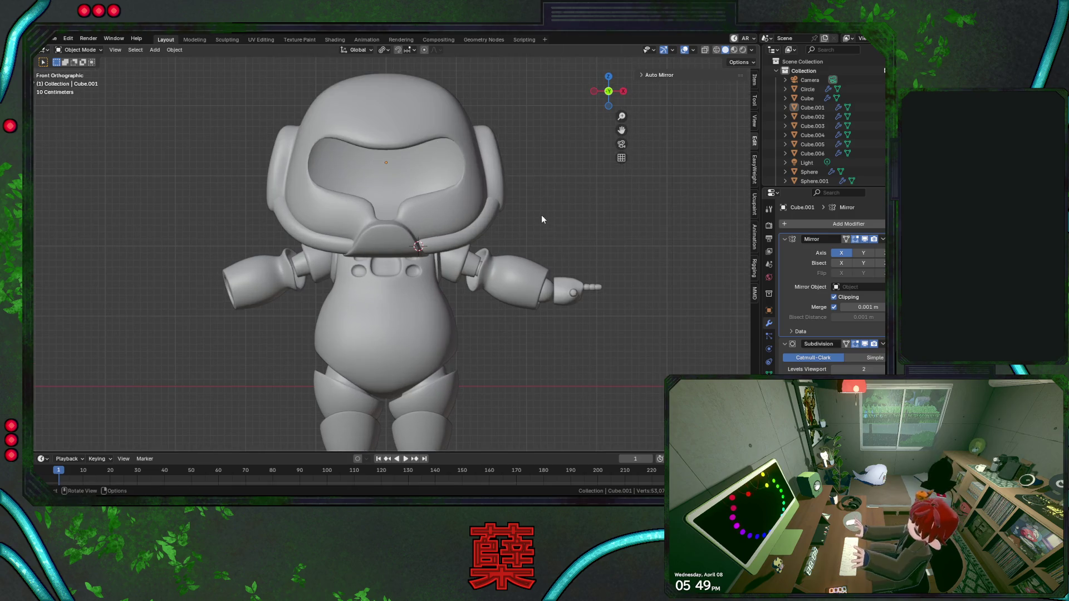
key(ctrl+s)
click(512, 194)
key(Tab)
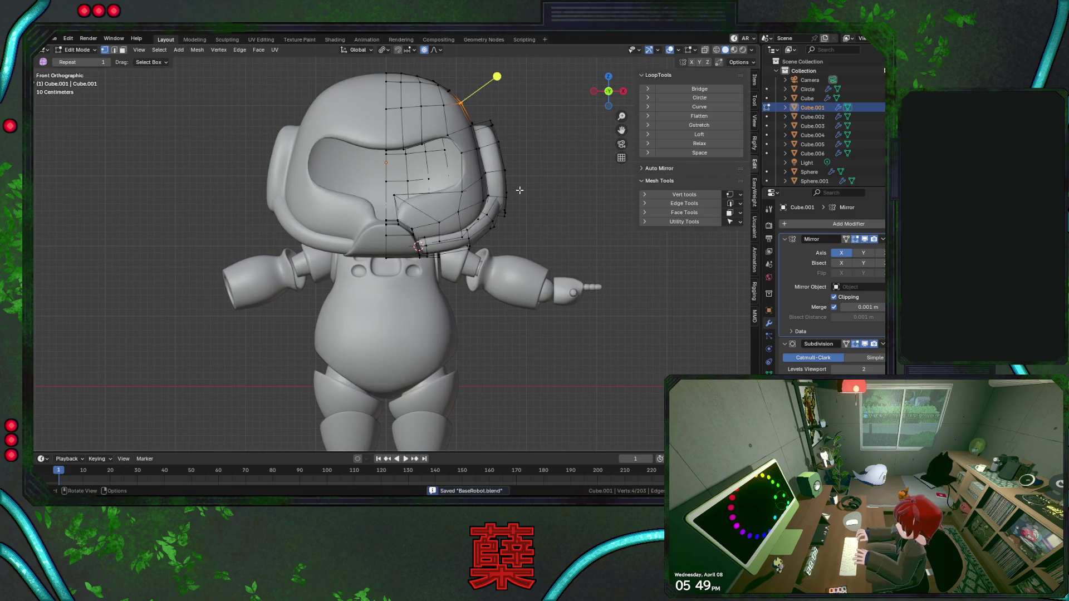
scroll(519, 191, up, 1)
key(Tab)
key(alt+a)
scroll(567, 179, down, 4)
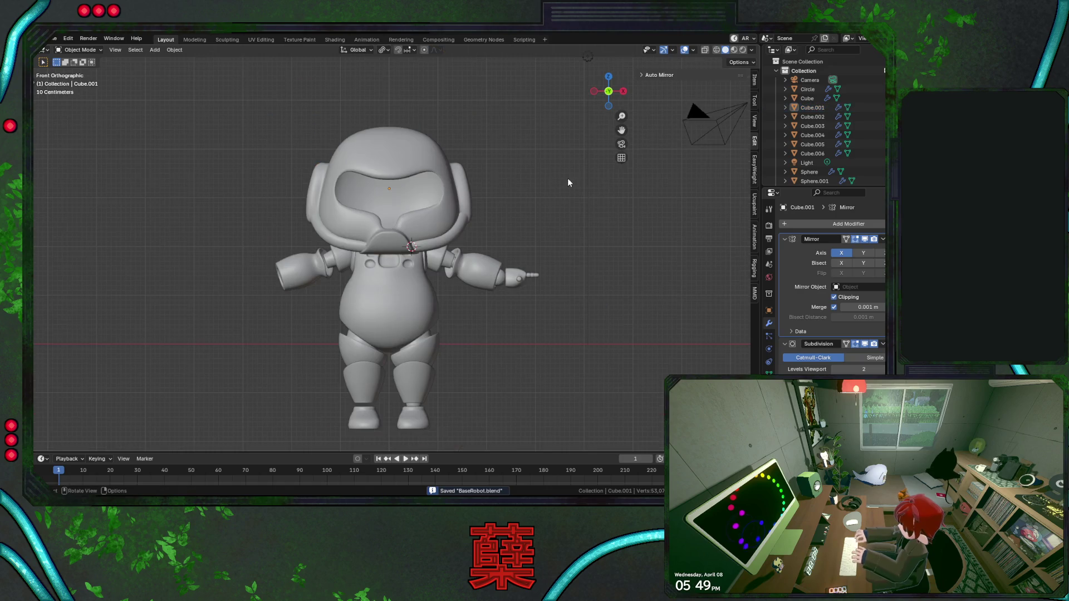
key(KP_3)
scroll(543, 196, up, 3)
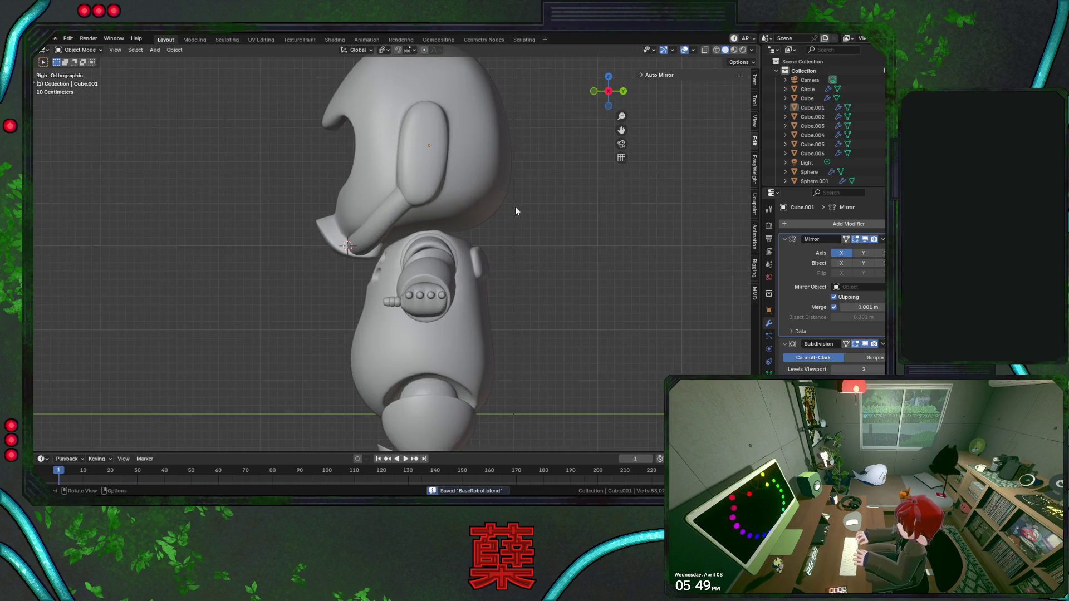
Edit the helmet in see-through view and shift the chin strap vertex backward along Y.
click(444, 189)
key(Tab)
key(shift+z)
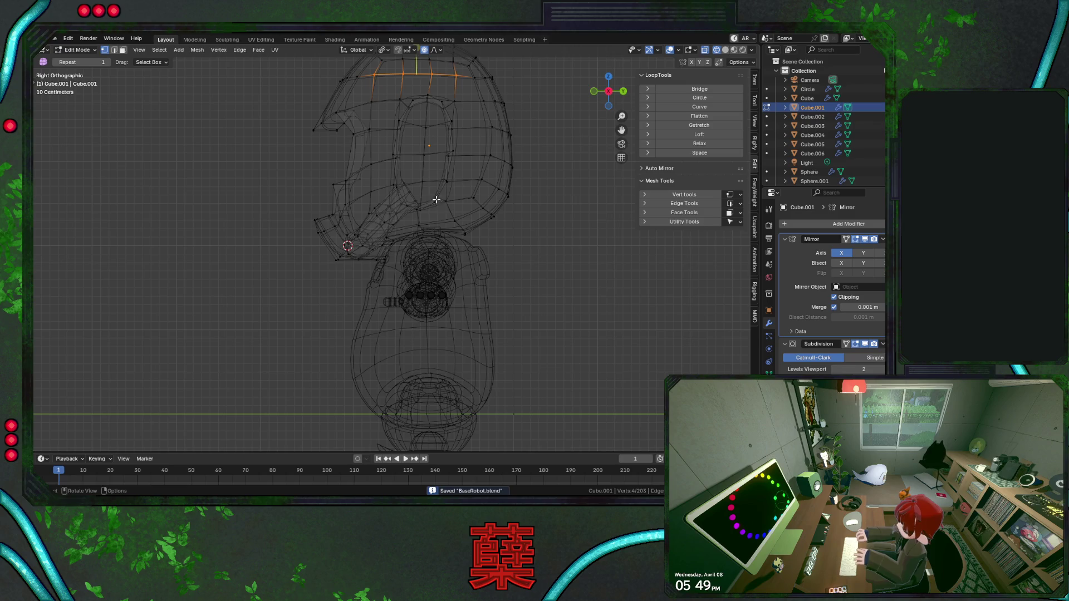
key(shift+z)
scroll(440, 242, up, 2)
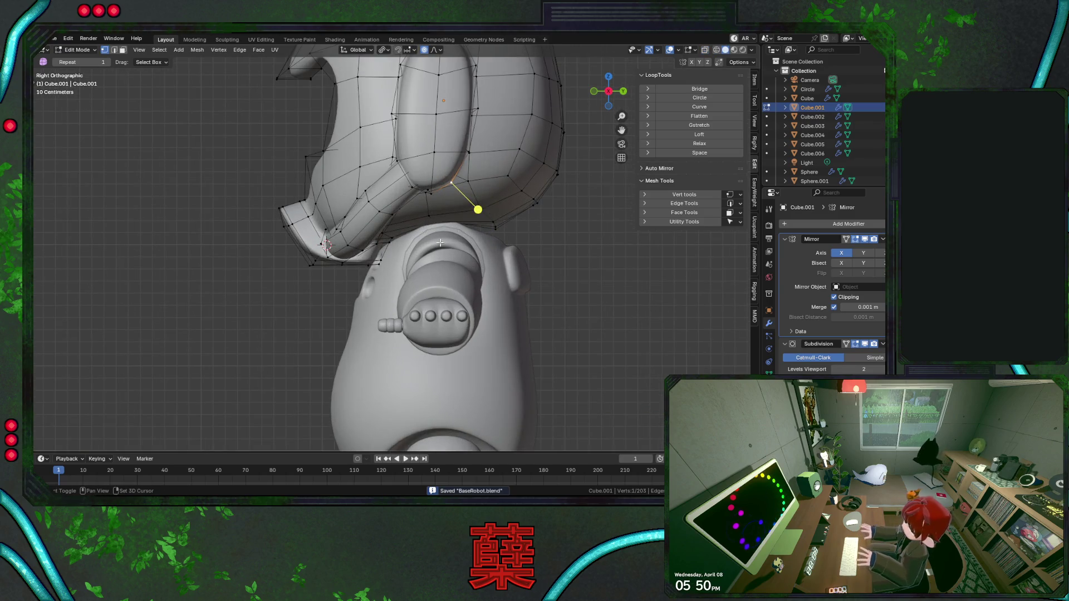
scroll(426, 238, up, 1)
scroll(409, 234, up, 2)
scroll(392, 227, up, 1)
key(shift+z)
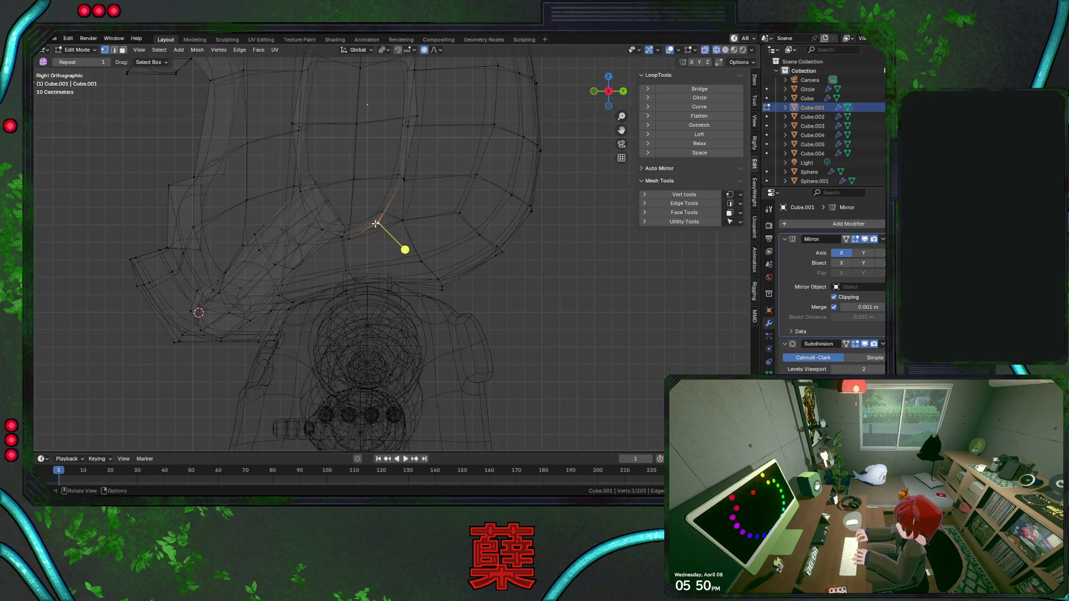
key(g)
key(y)
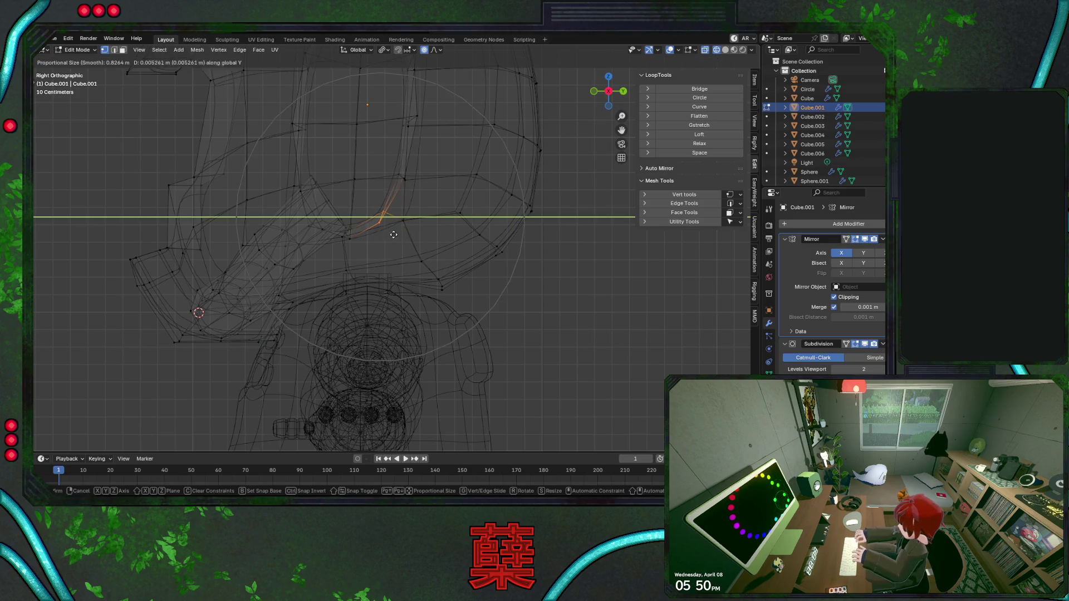
key(g)
key(g)
key(y)
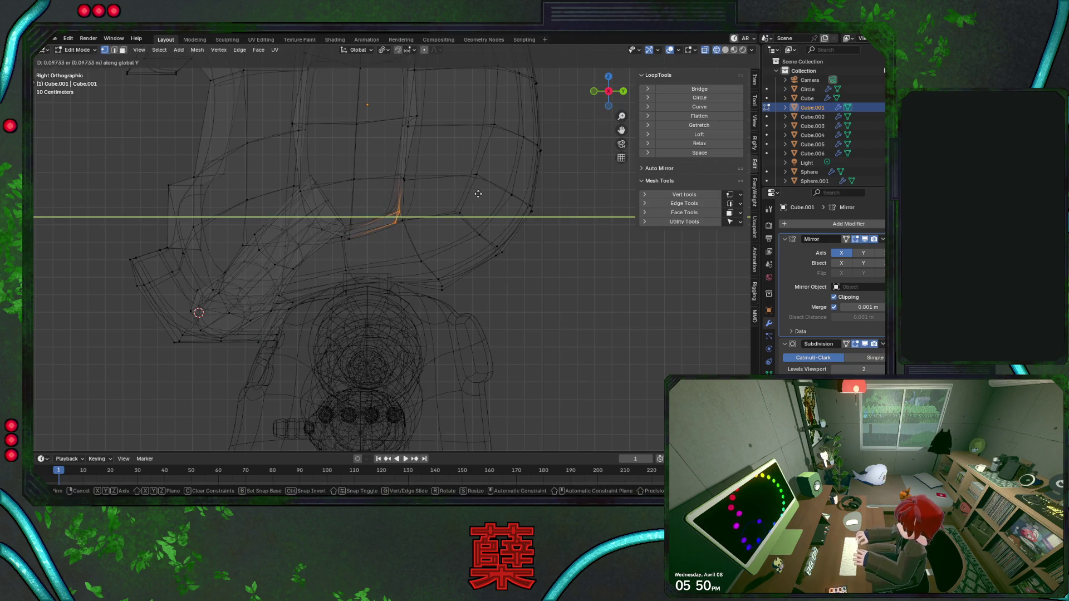
click(477, 193)
key(g)
key(y)
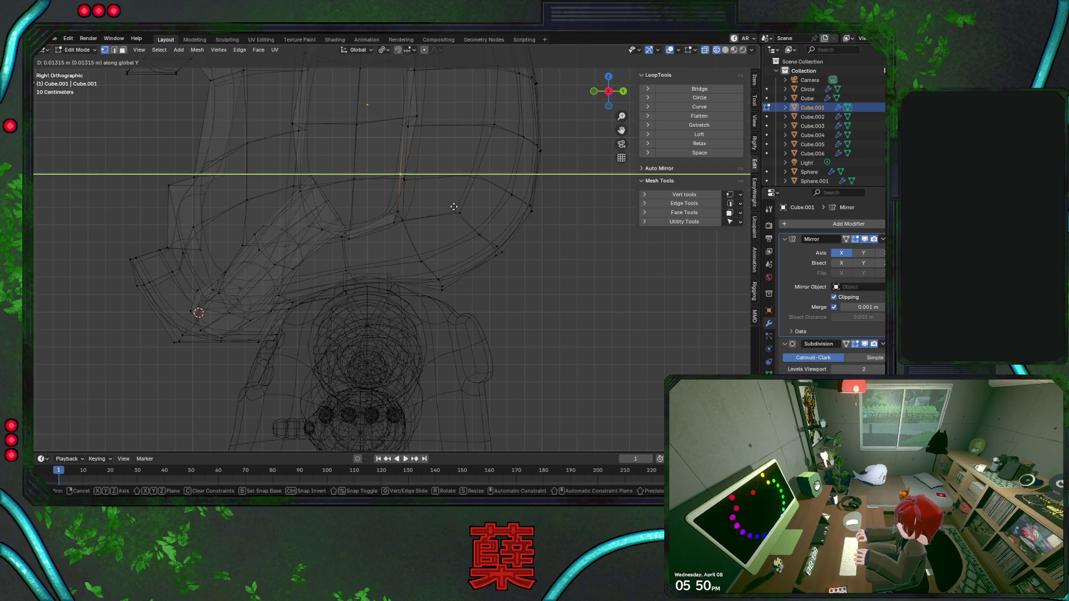
click(418, 232)
Raise the strap vertex along Z and nudge the neighbouring vertex up and back toward the ear pod.
key(alt+z)
key(alt+z)
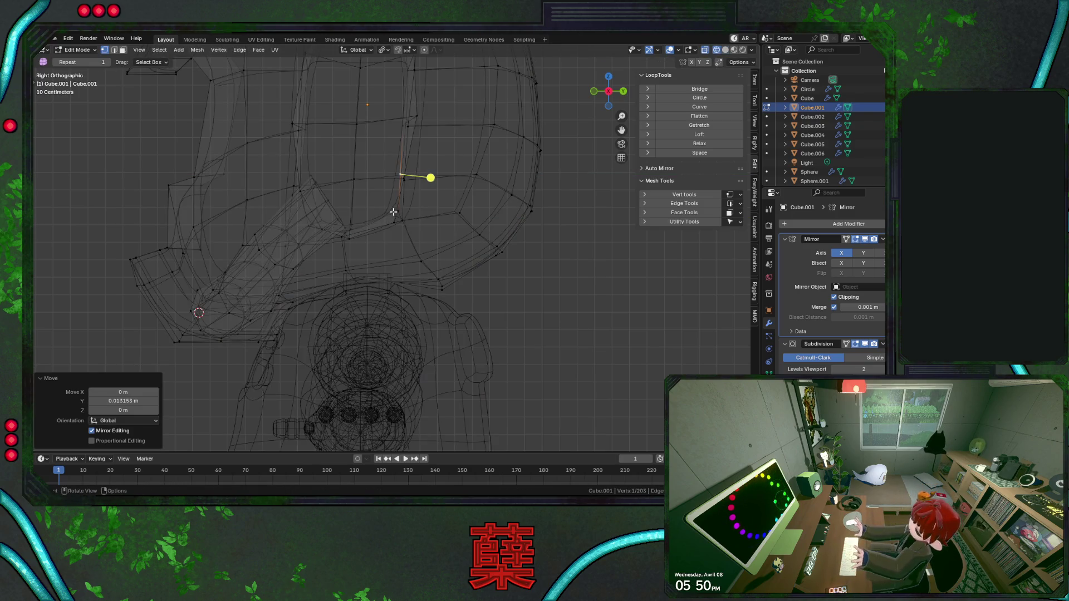
key(g)
key(z)
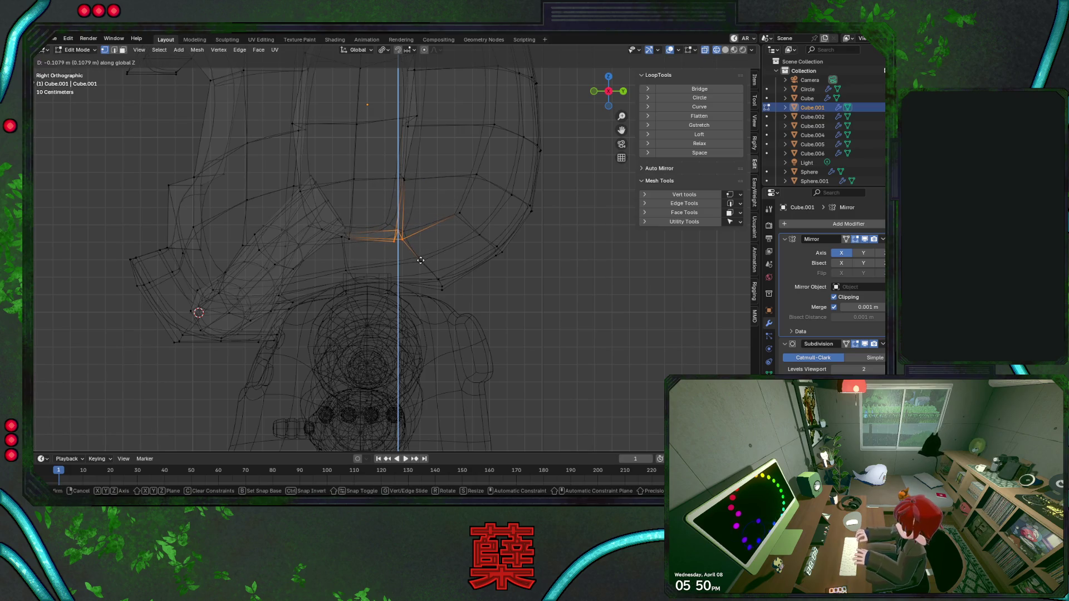
click(423, 274)
key(g)
key(z)
click(443, 159)
click(409, 127)
key(g)
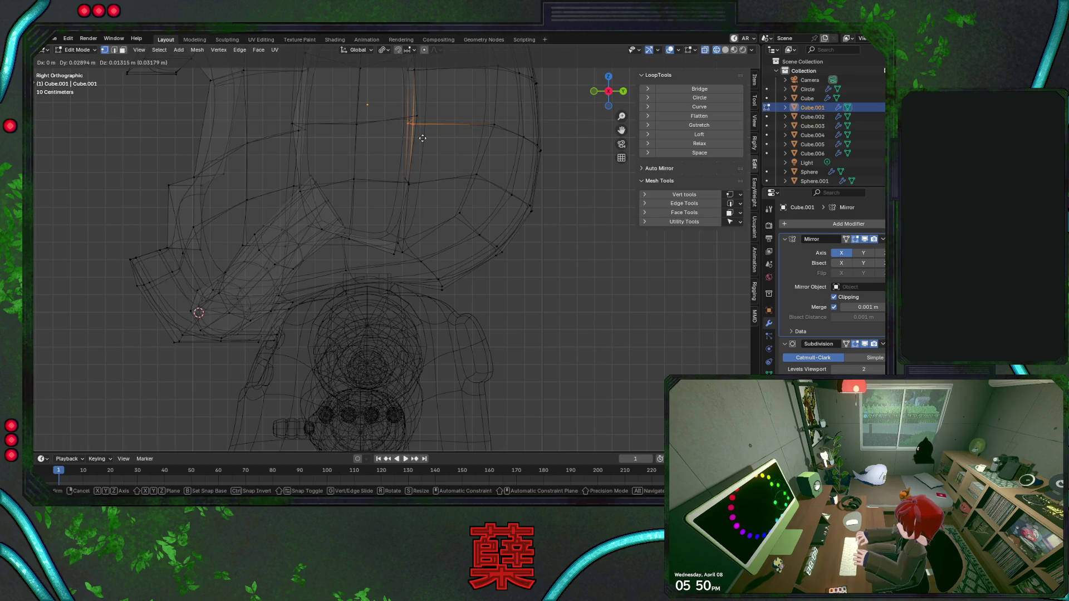
click(461, 142)
shift+scroll(452, 189, up, 5)
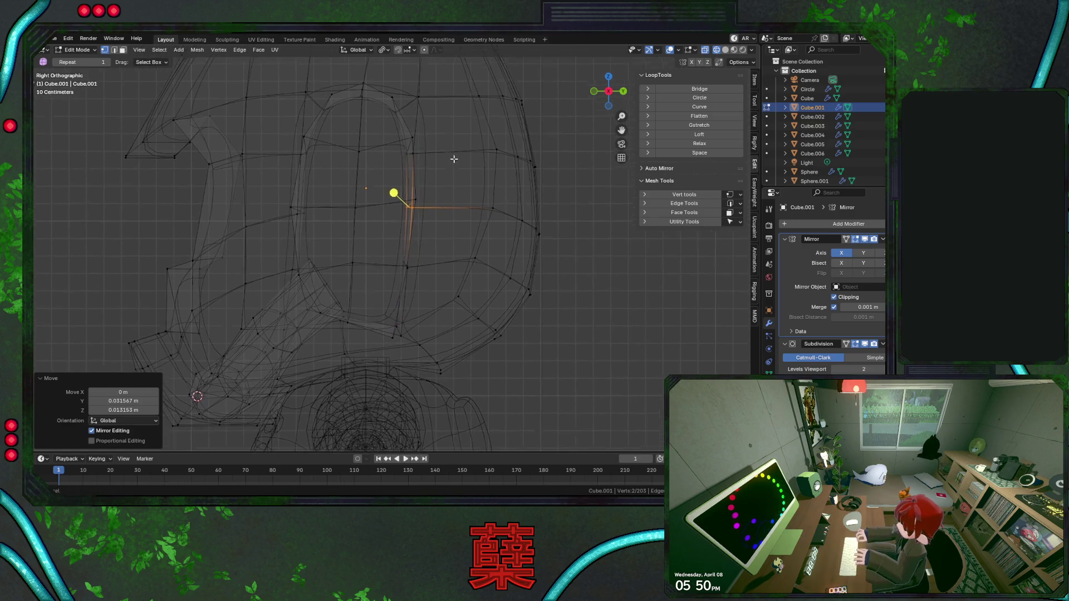
Slide a strap vertex along its edge and rotate the next vertex's edges around Y.
key(g)
key(g)
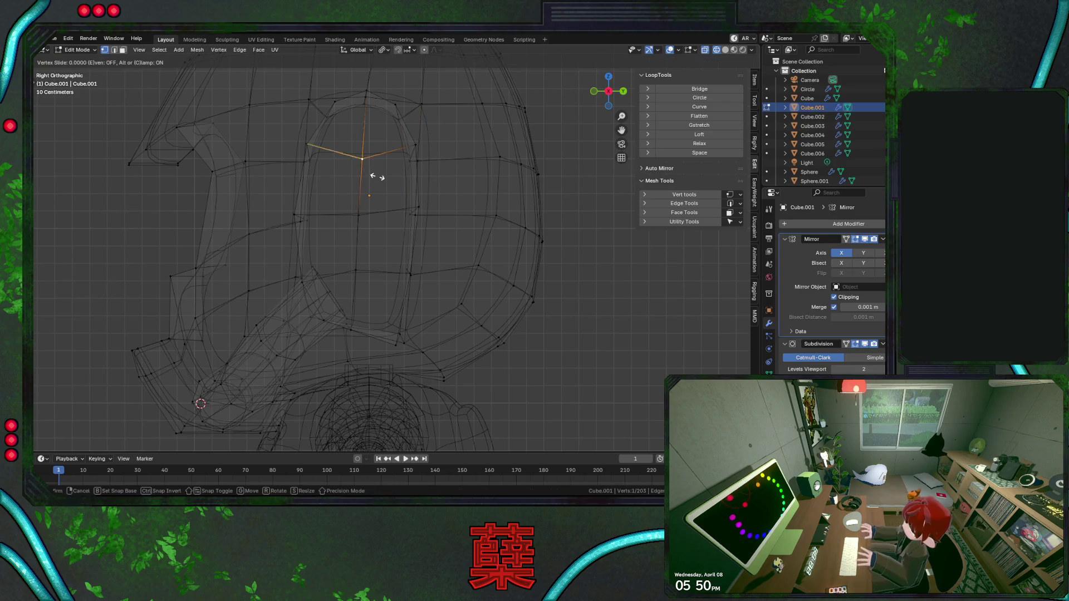
click(378, 163)
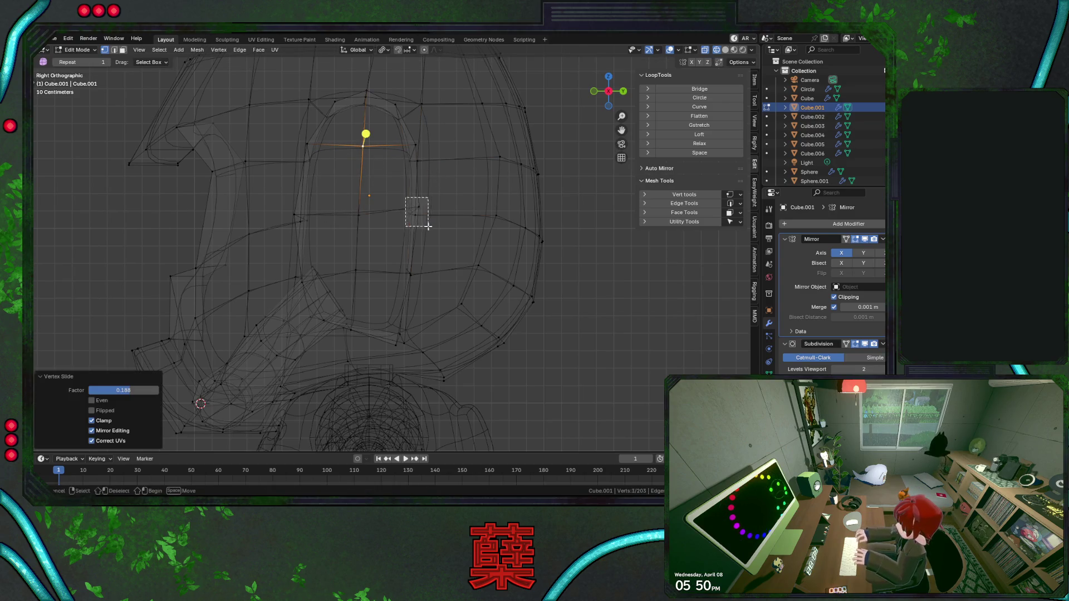
click(415, 211)
key(r)
key(Escape)
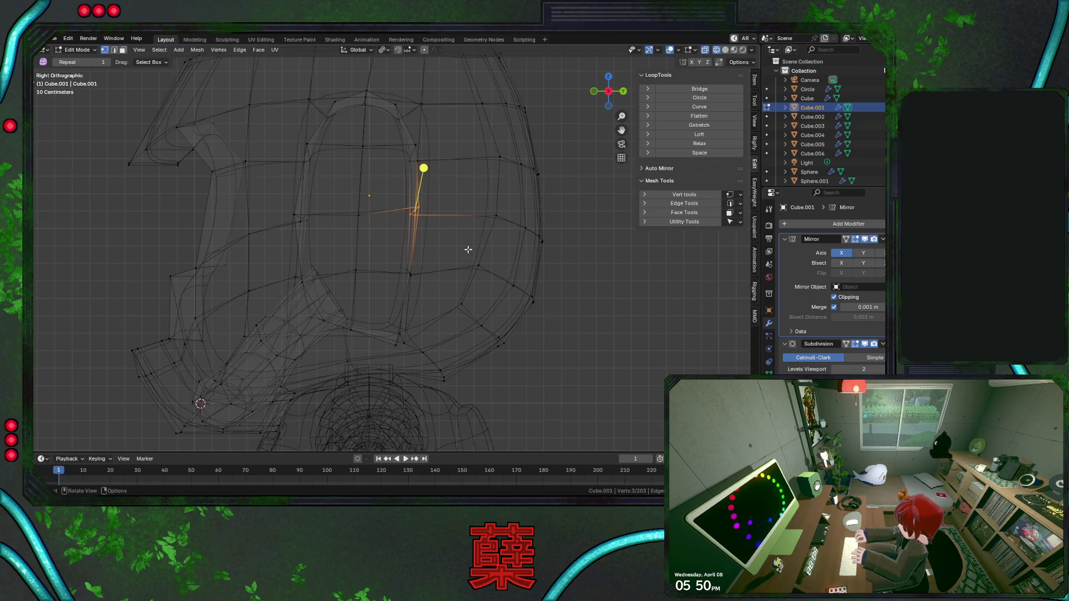
key(r)
key(y)
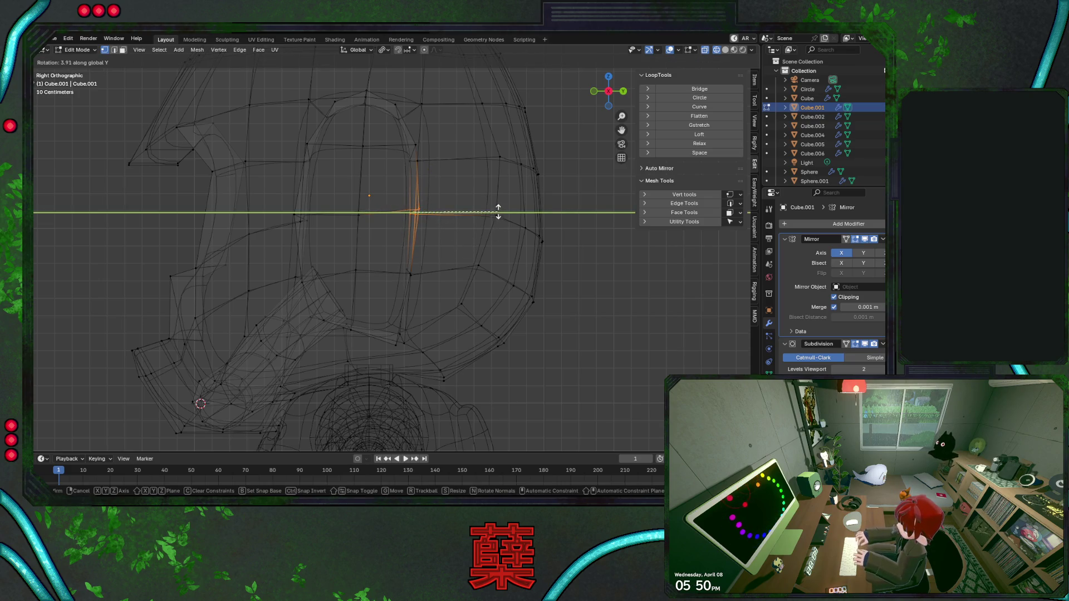
click(497, 202)
key(g)
click(489, 229)
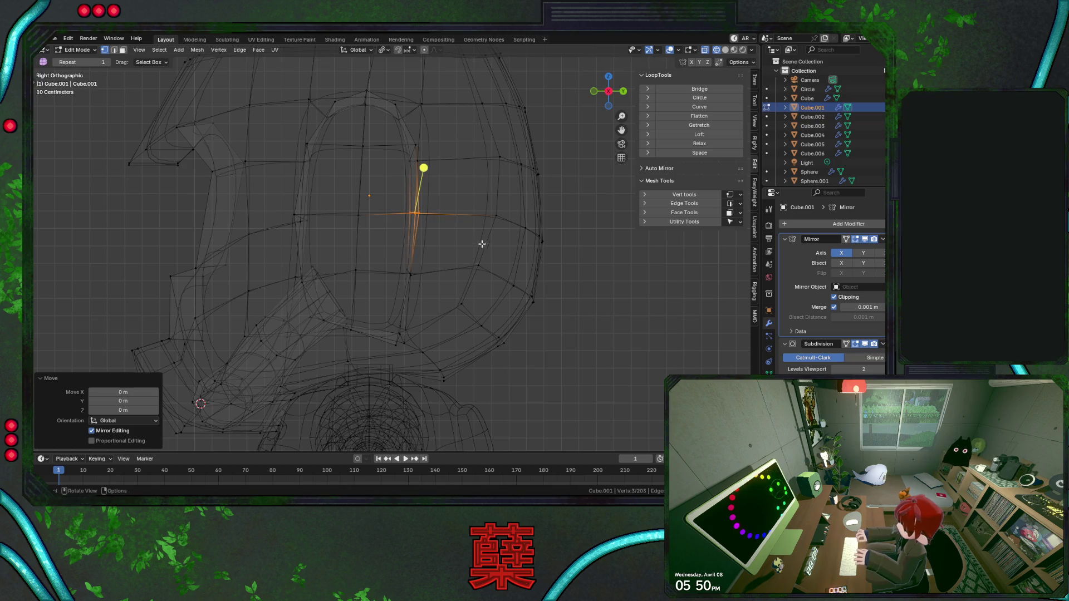
Tilt the forward strap edges roughly nine degrees around Y and leave edit mode to check the helmet.
click(298, 219)
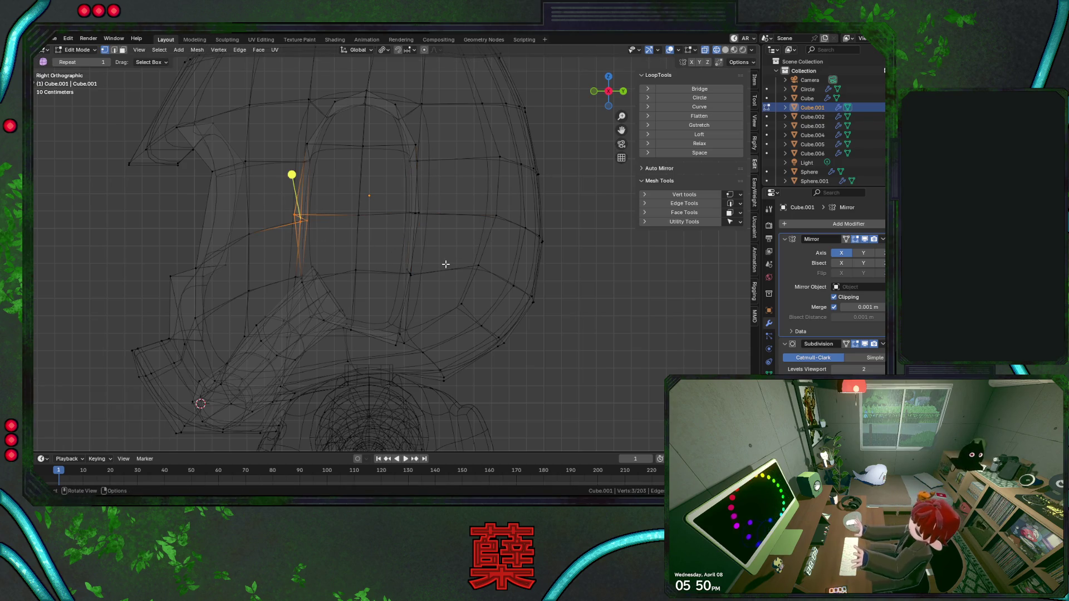
key(r)
key(y)
click(447, 240)
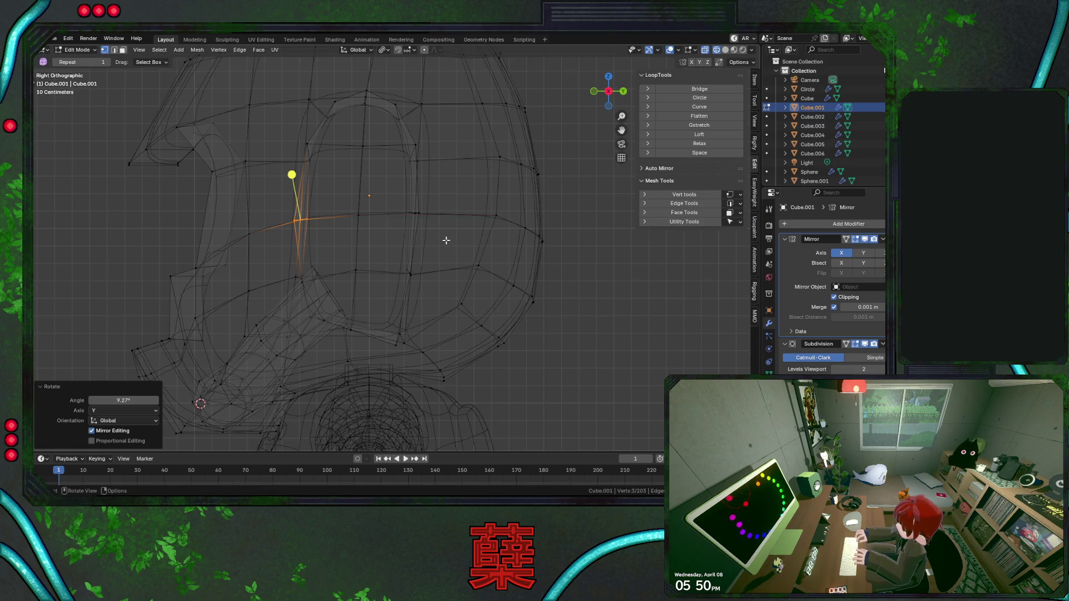
key(alt+z)
key(Tab)
click(528, 315)
scroll(576, 317, down, 2)
scroll(543, 316, down, 2)
scroll(488, 289, up, 3)
Rotate the chin-side strap edges around Z and move that vertex backward and upward about 3 cm.
key(Tab)
key(alt+z)
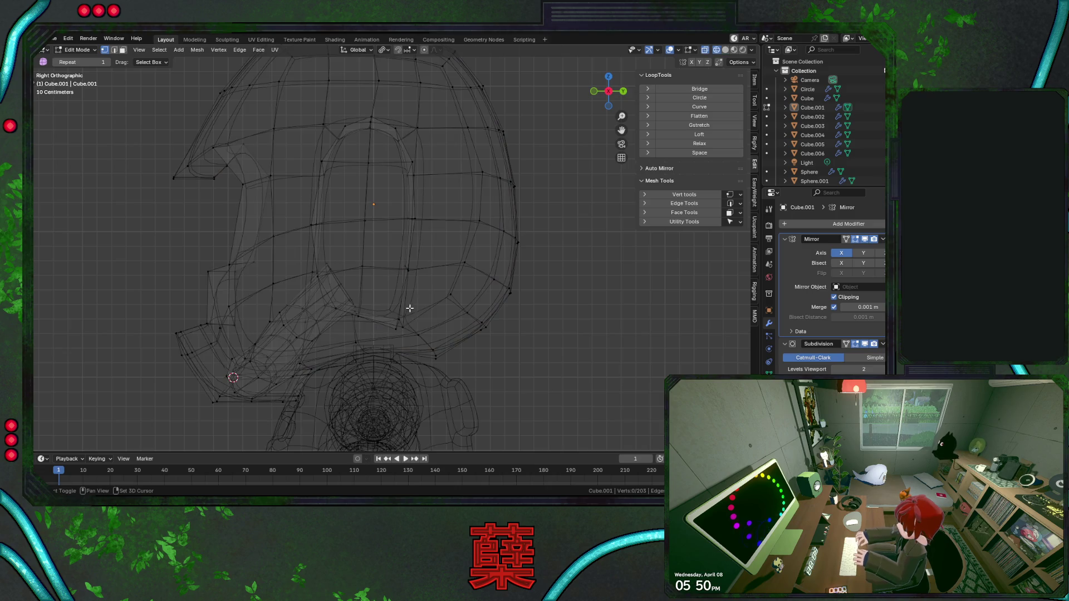
click(396, 327)
key(g)
key(g)
key(r)
key(z)
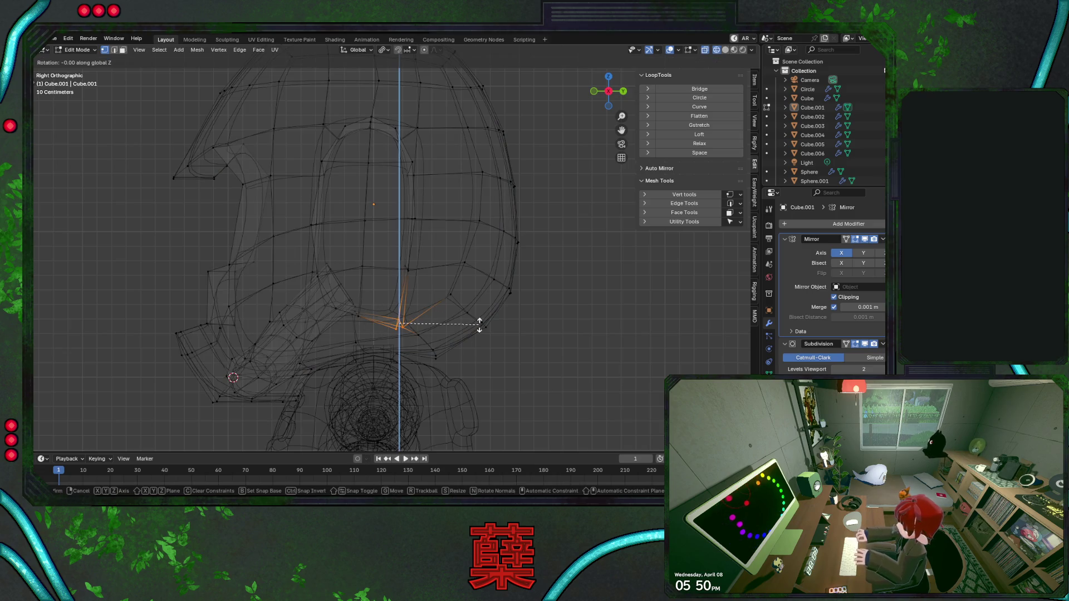
click(478, 322)
key(g)
key(y)
click(404, 268)
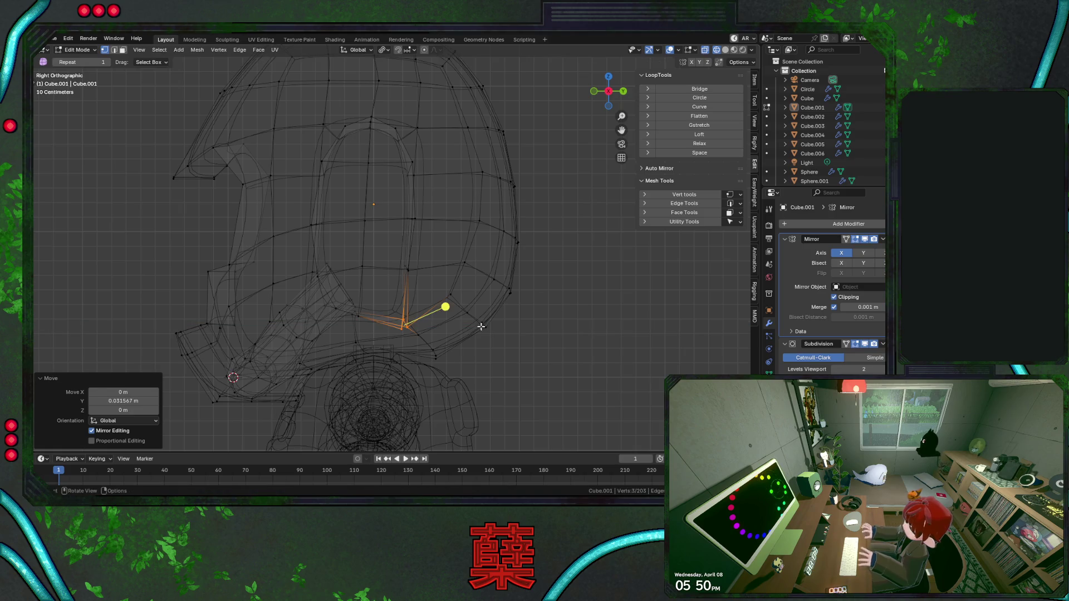
key(g)
click(418, 251)
key(g)
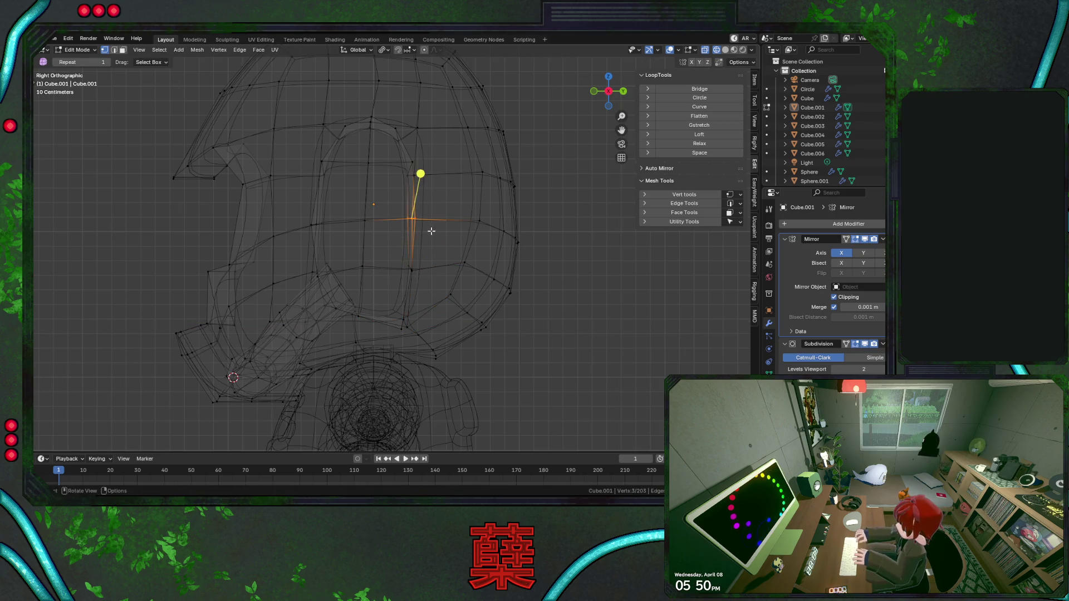
right_click(433, 230)
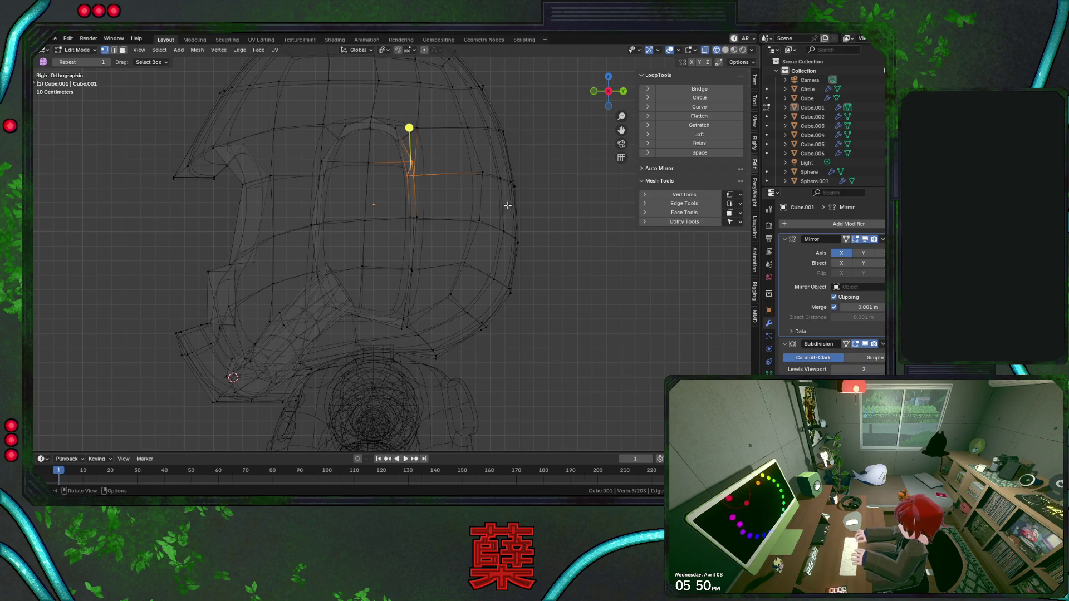
Select the vertices above the ear pod and review the shaded helmet from the side.
shift+click(324, 172)
shift+click(322, 162)
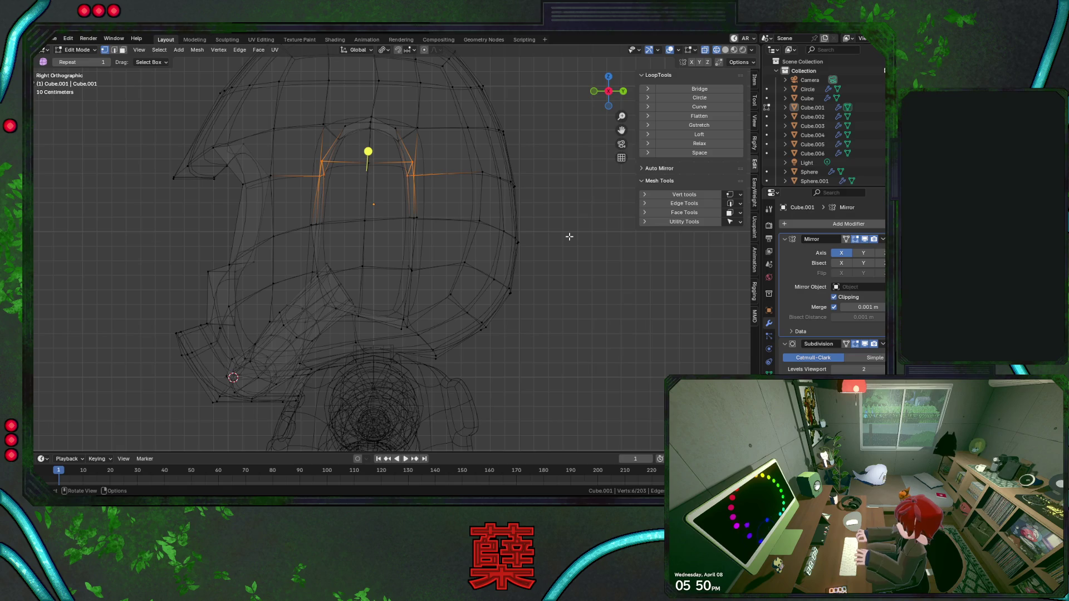
key(shift+z)
key(Tab)
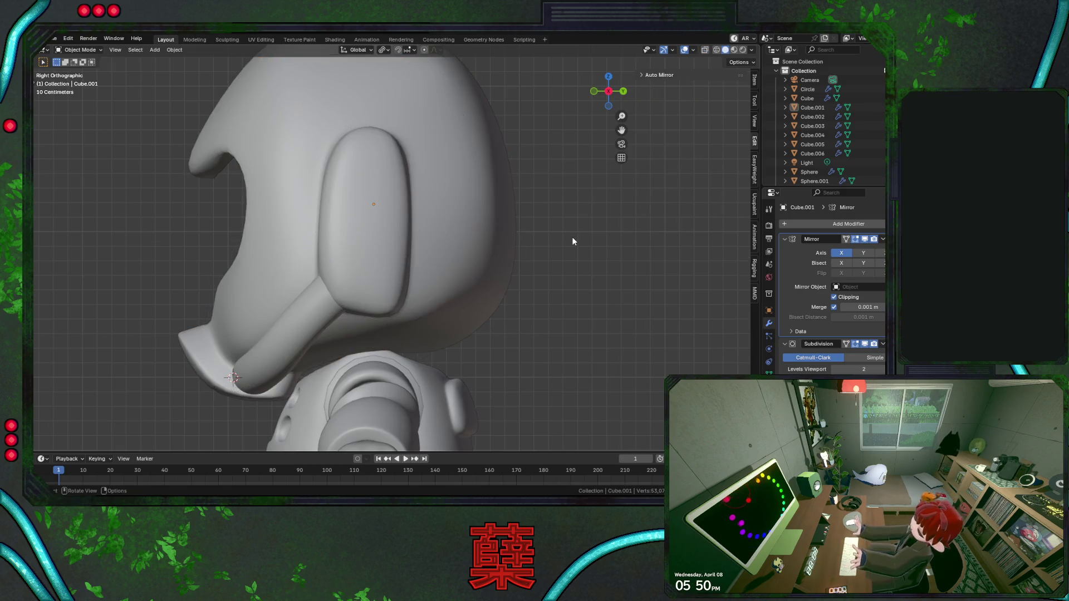
View the astronaut from the front and save BaseRobot.blend.
key(KP_1)
key(KP_8)
key(KP_1)
scroll(587, 265, down, 5)
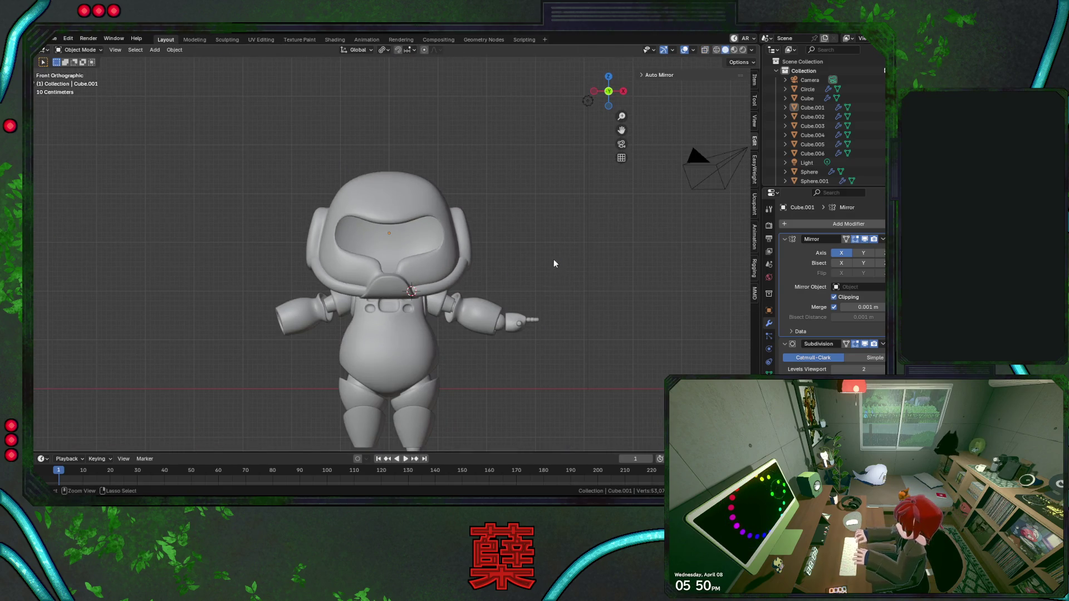
key(ctrl+s)
scroll(554, 260, up, 3)
scroll(475, 214, up, 2)
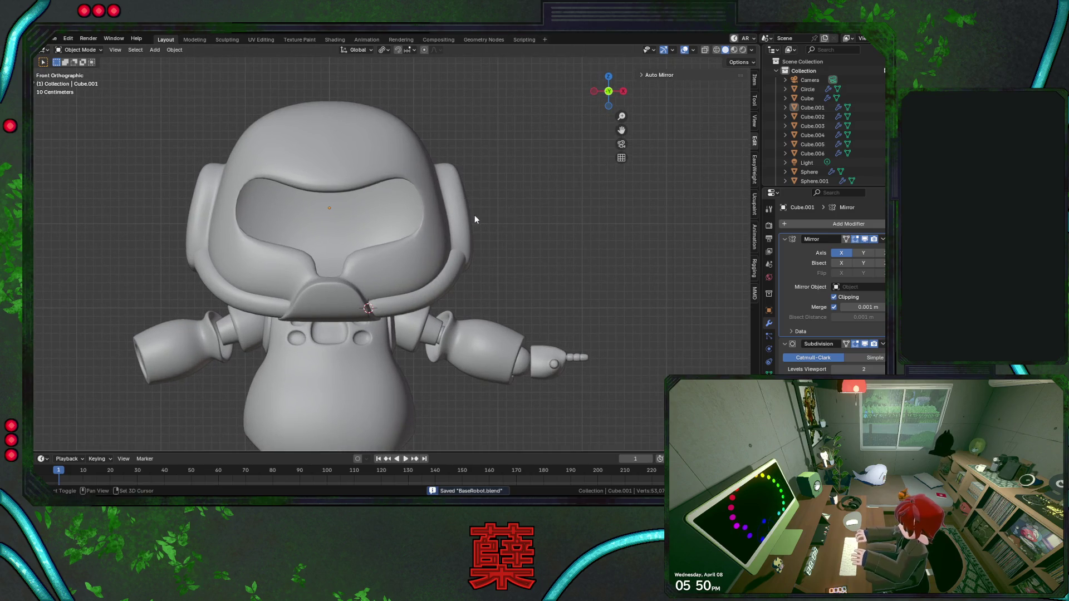
Select the strap's side edge loop beside the ear pod and tilt it -3.5° around X.
key(Tab)
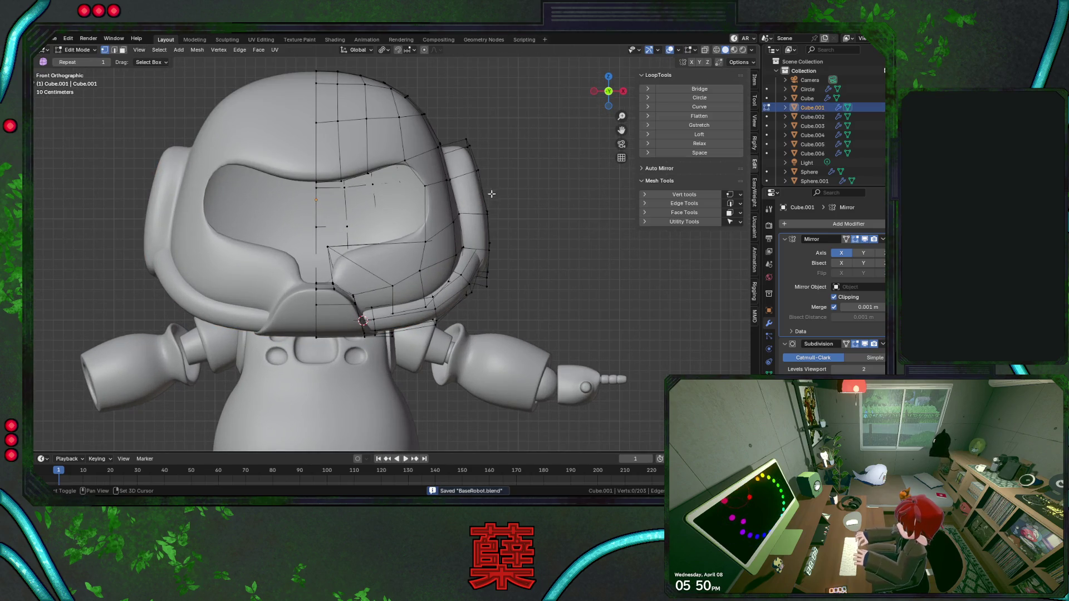
key(shift+z)
click(500, 219)
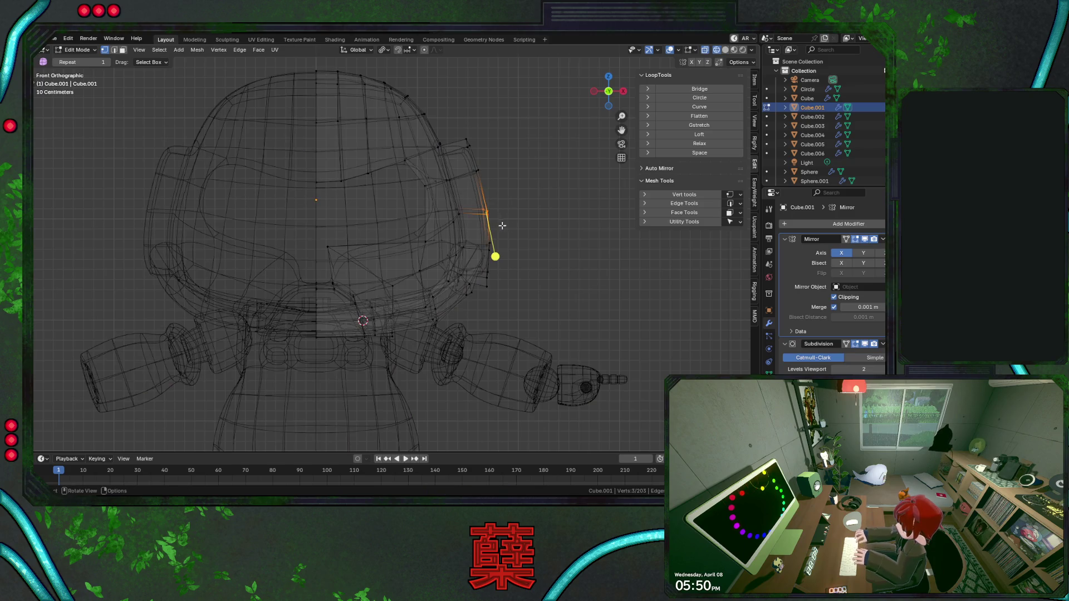
alt+shift+click(452, 205)
key(r)
key(x)
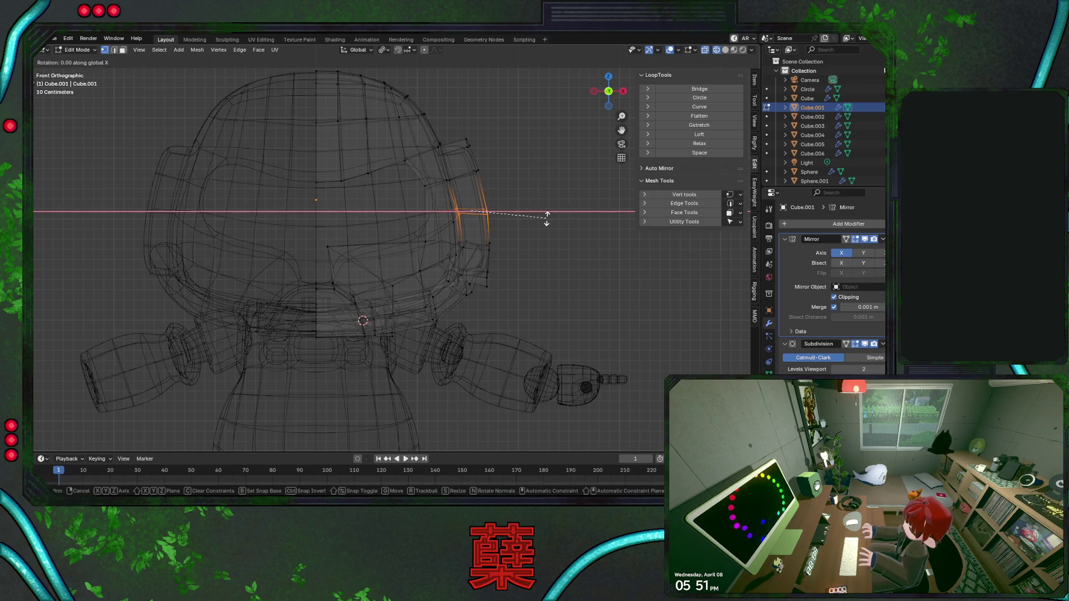
click(546, 214)
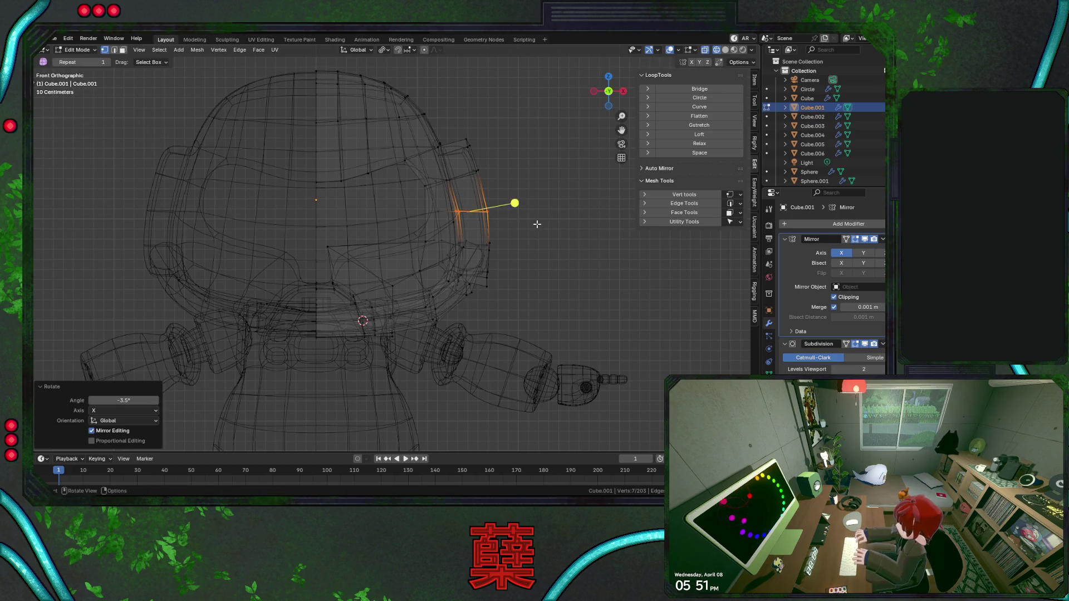
Raise the tilted loop slightly along Z, deselect everything and save BaseRobot.blend.
key(shift+z)
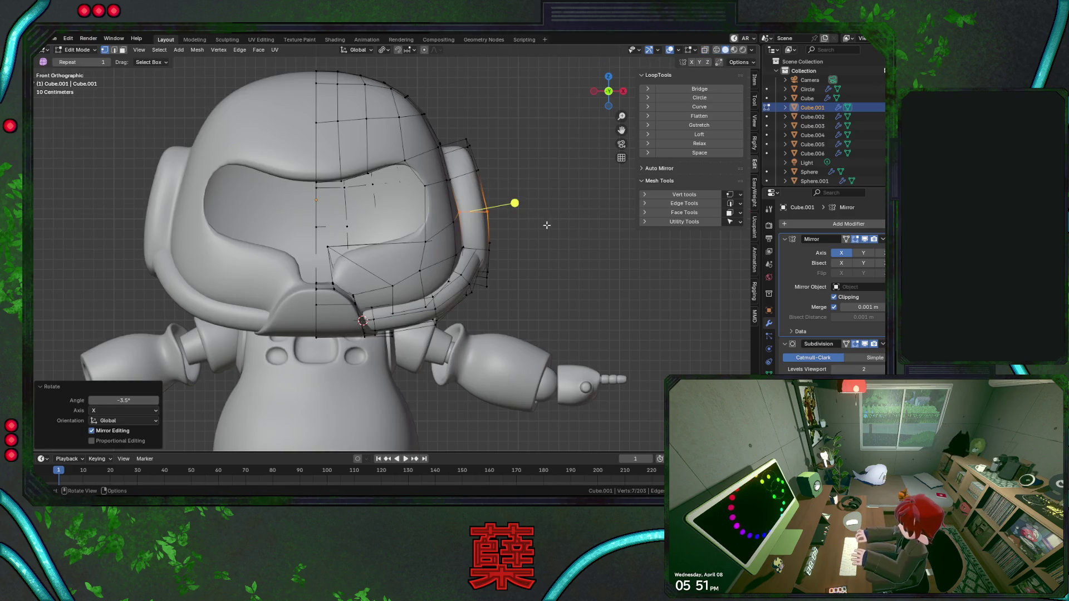
key(g)
key(Escape)
key(g)
key(z)
click(548, 215)
key(alt+a)
key(Tab)
key(alt+a)
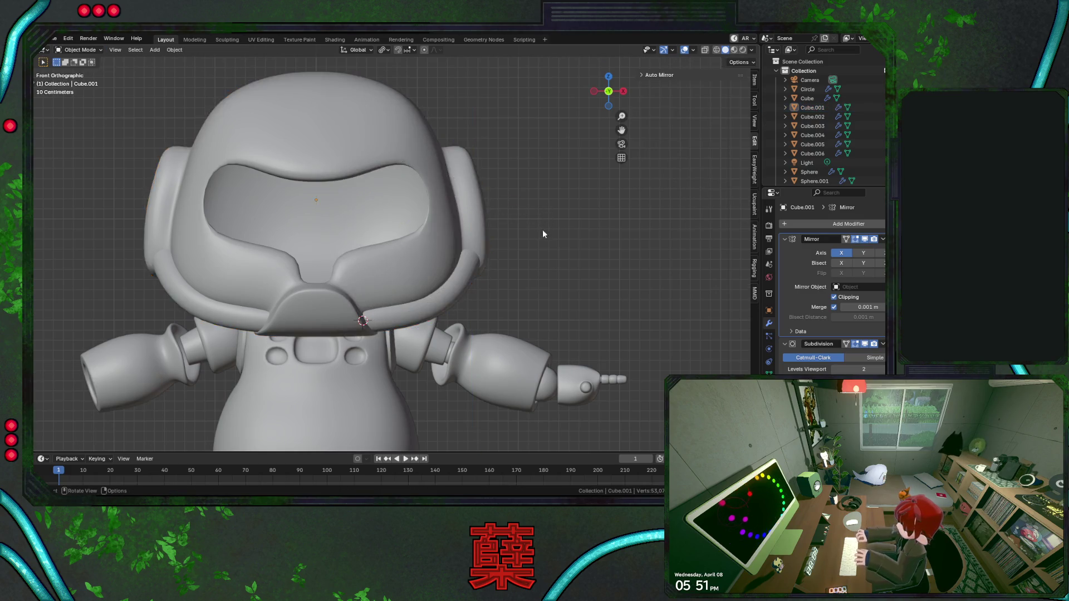
scroll(542, 229, down, 3)
key(ctrl+s)
scroll(505, 239, down, 1)
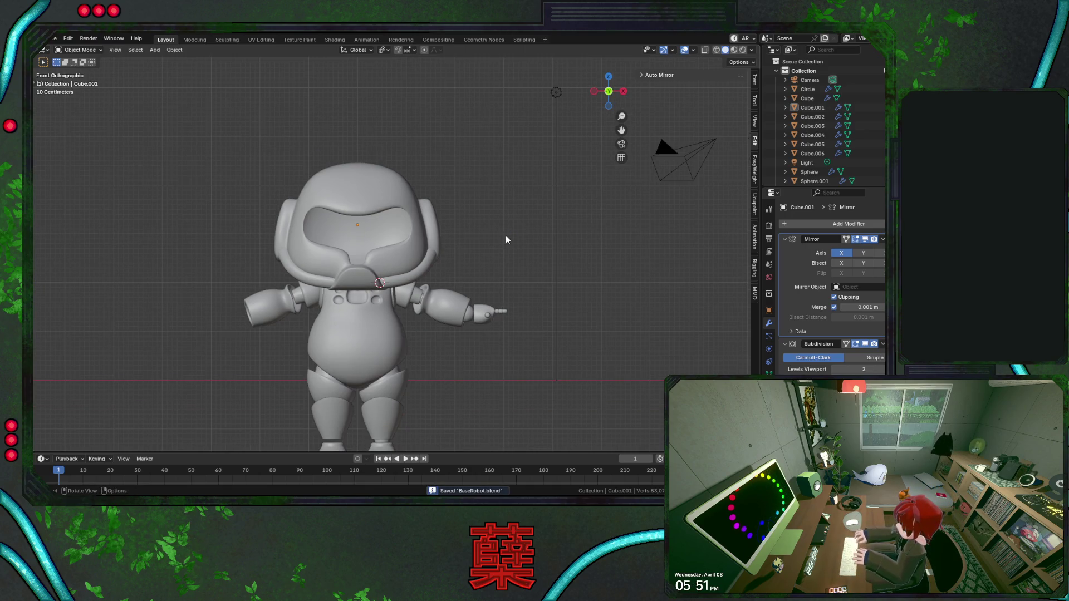
scroll(506, 235, up, 1)
In right view, lower a strap vertex near the ear pod and shift it front-to-back.
key(KP_3)
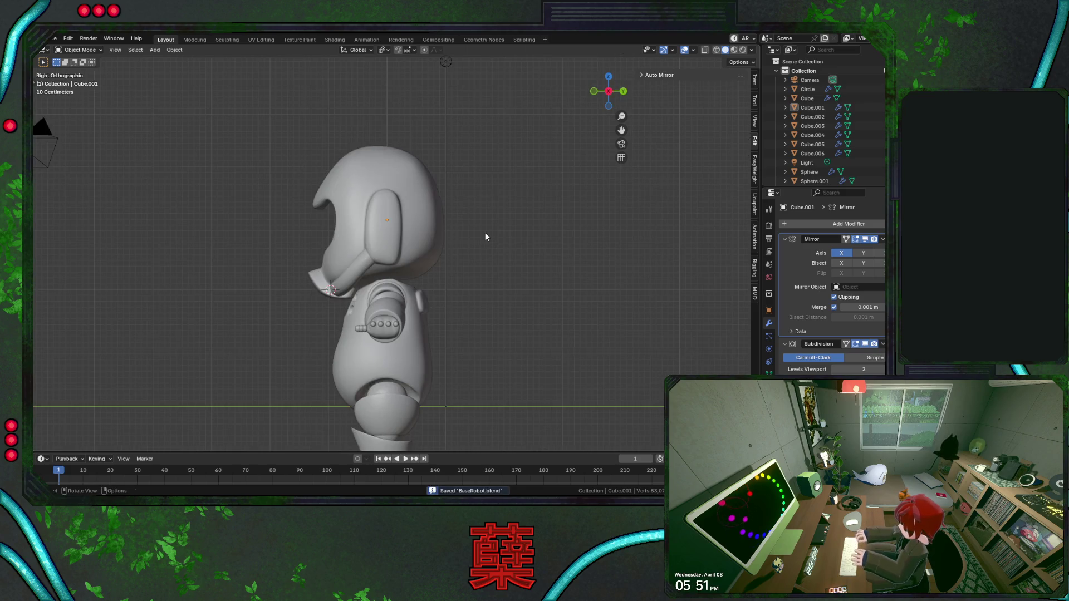
scroll(437, 257, up, 2)
click(437, 257)
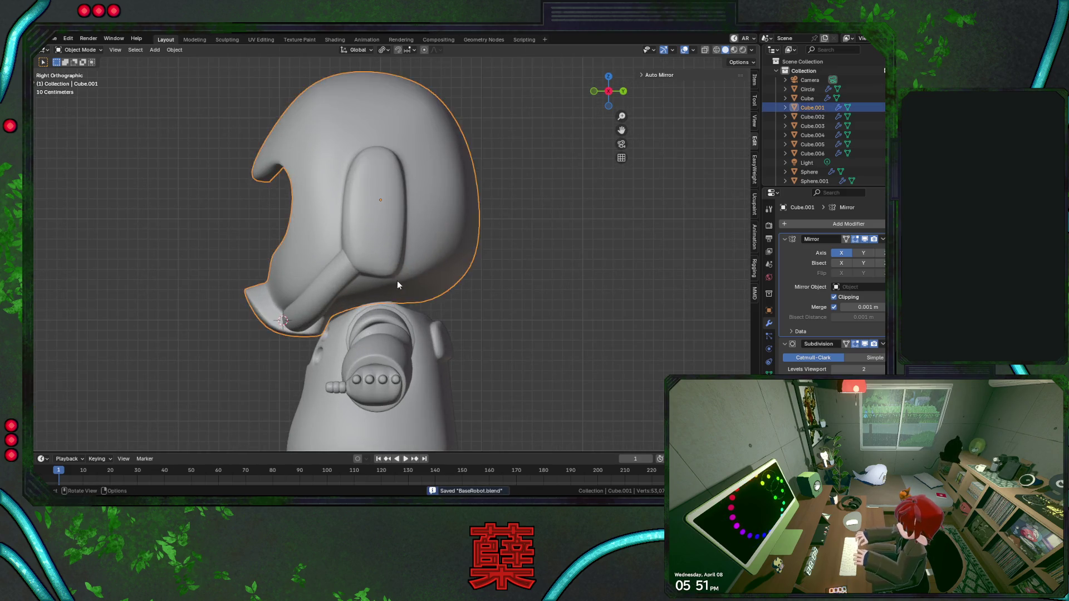
key(Tab)
scroll(397, 281, up, 2)
key(shift+z)
click(347, 298)
key(g)
key(z)
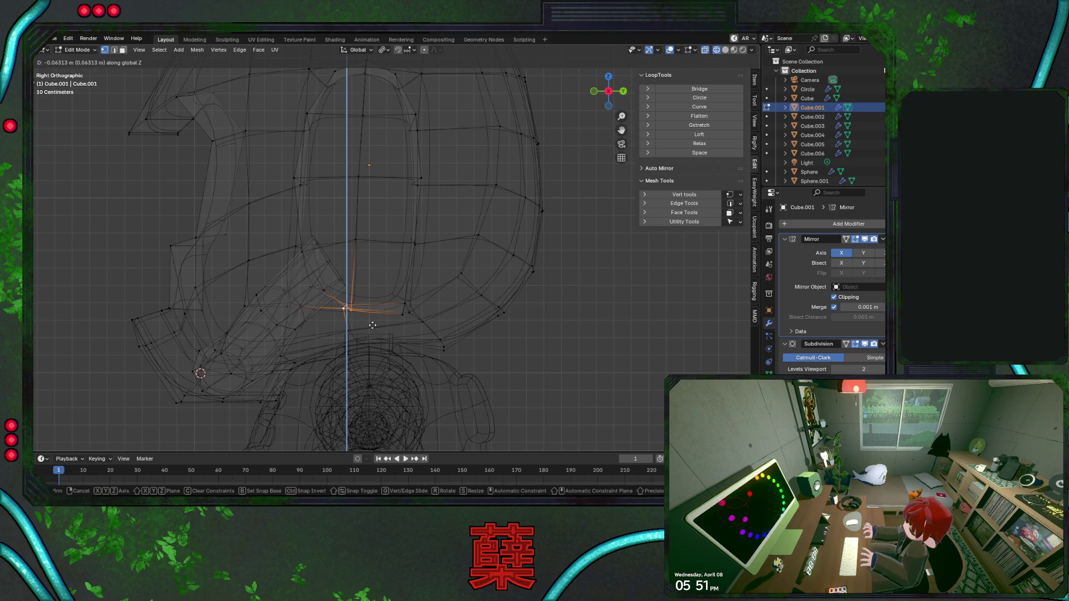
click(376, 337)
key(g)
key(y)
click(375, 338)
Check the strap in solid shading, then move the vertex behind the ear pod vertically and backward.
key(shift+z)
key(a)
key(alt+a)
key(Tab)
click(588, 332)
key(a)
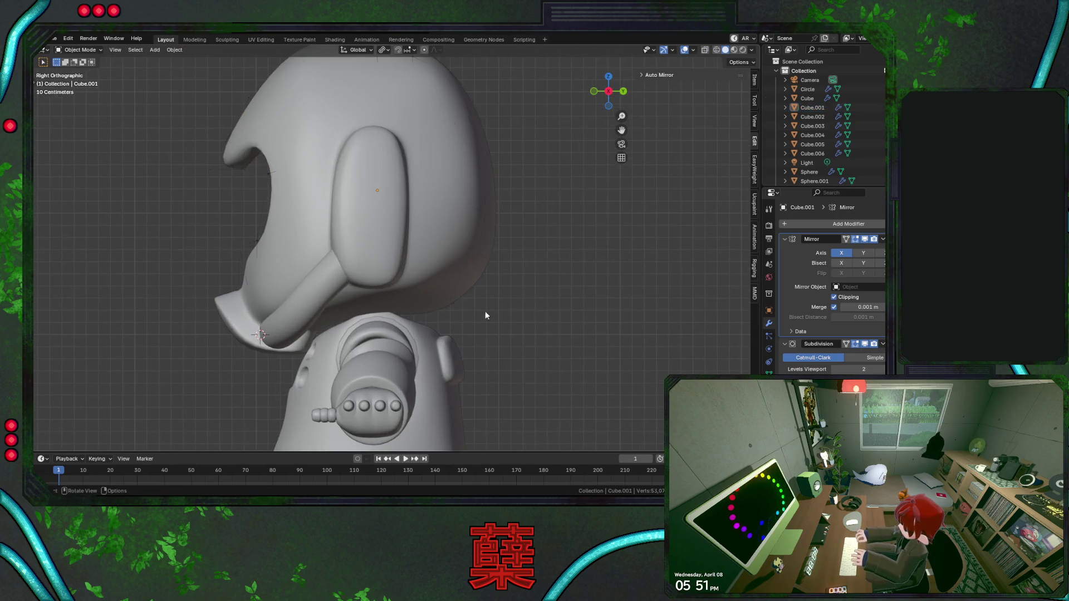
key(Tab)
key(shift+z)
click(406, 293)
key(g)
key(z)
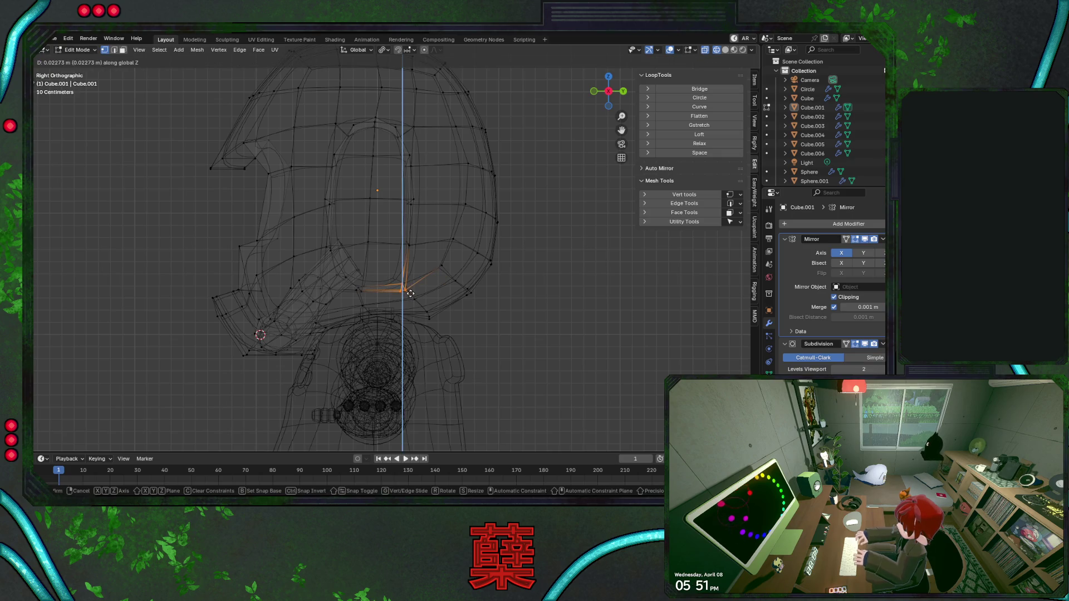
click(410, 291)
key(g)
key(y)
click(488, 309)
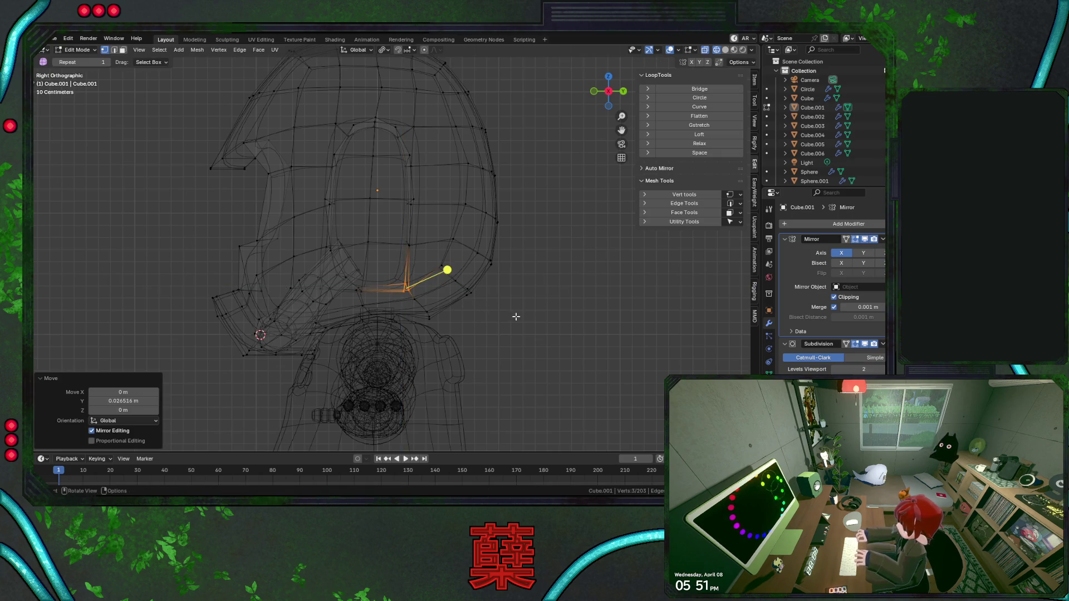
Shift one more strap vertex along Y so the band follows the pod, then deselect.
key(shift+z)
key(shift+z)
click(409, 245)
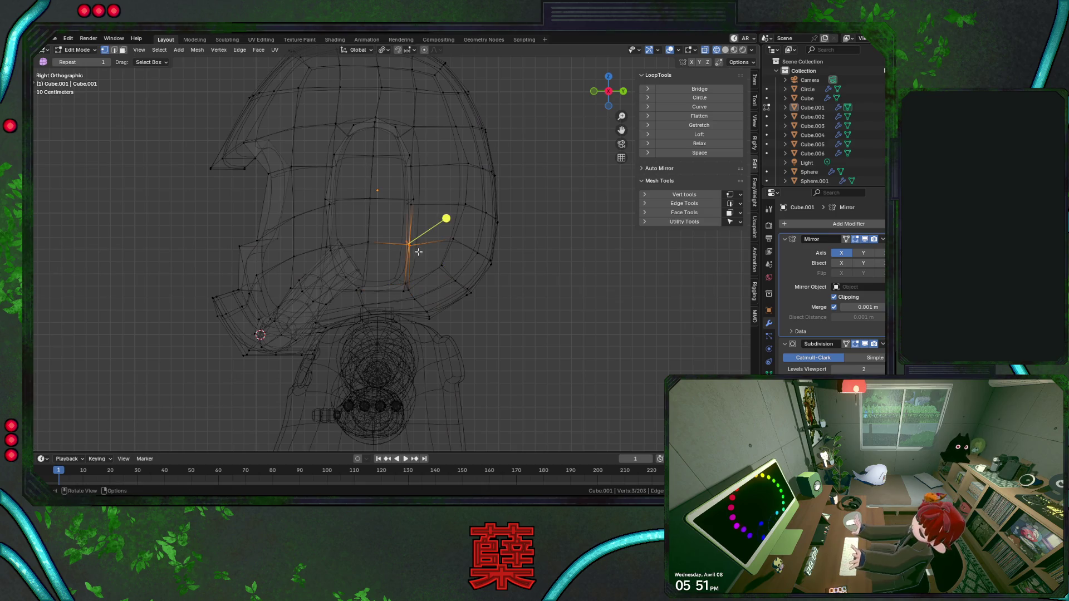
key(g)
key(y)
click(490, 270)
click(513, 295)
key(shift+z)
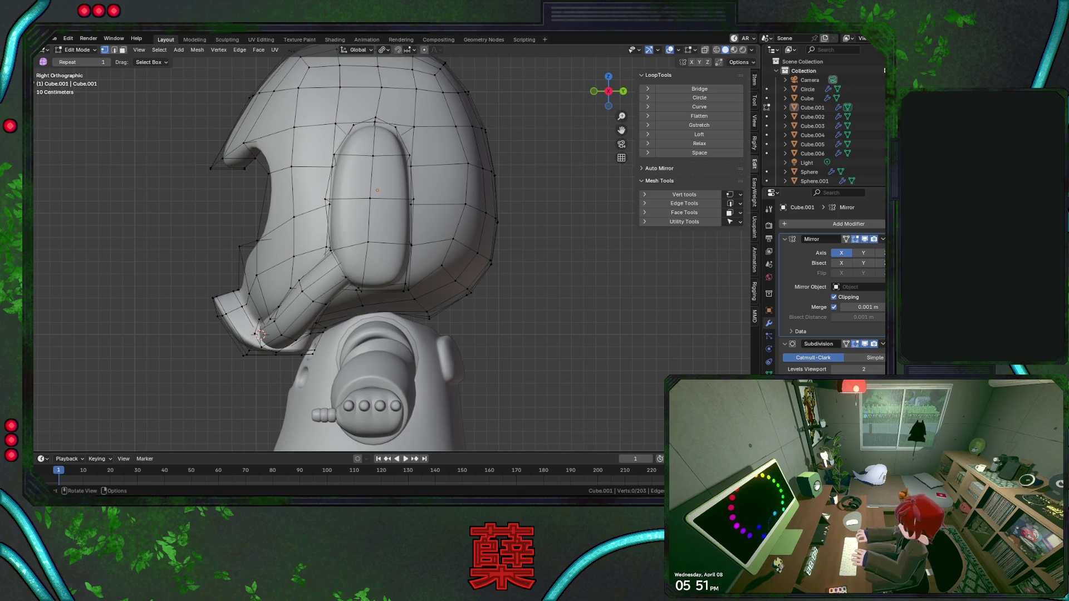
scroll(453, 191, up, 2)
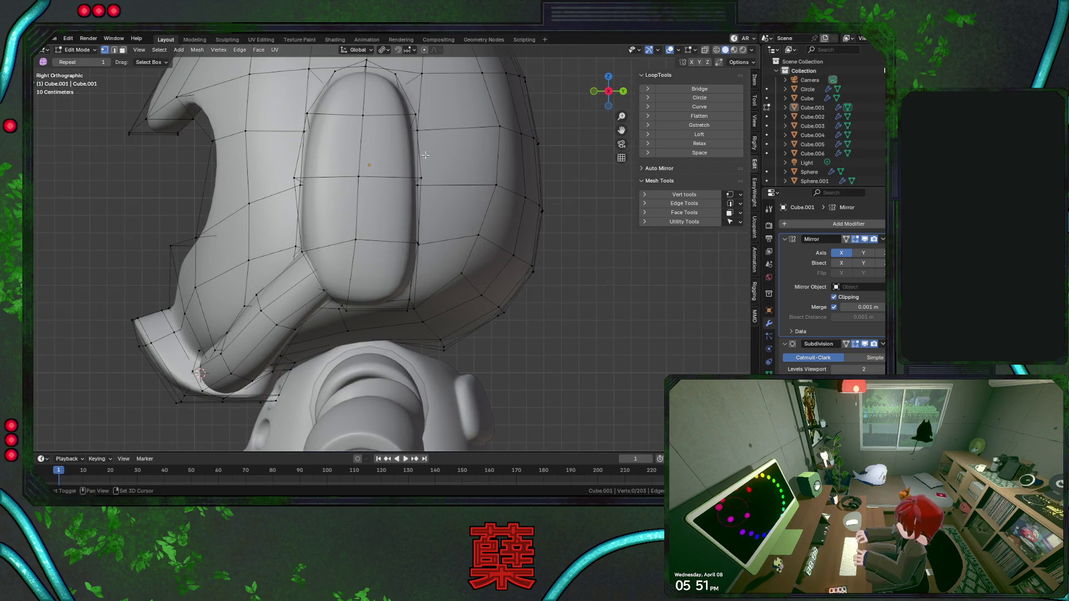
Inspect the reshaped strap in wireframe and solid from the front, then save BaseRobot.blend.
key(shift+z)
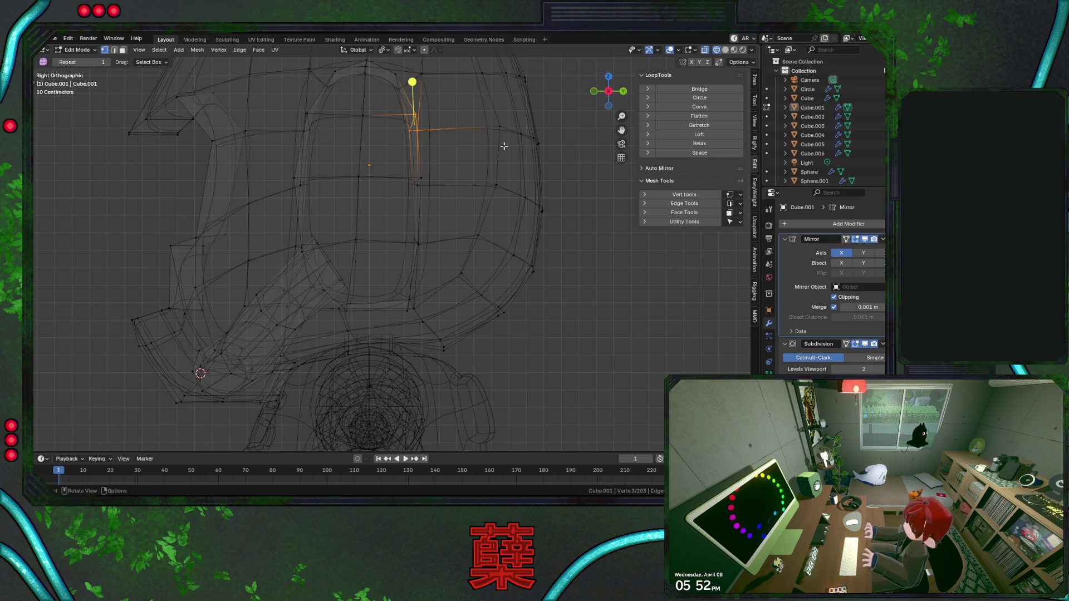
key(KP_1)
scroll(504, 146, up, 3)
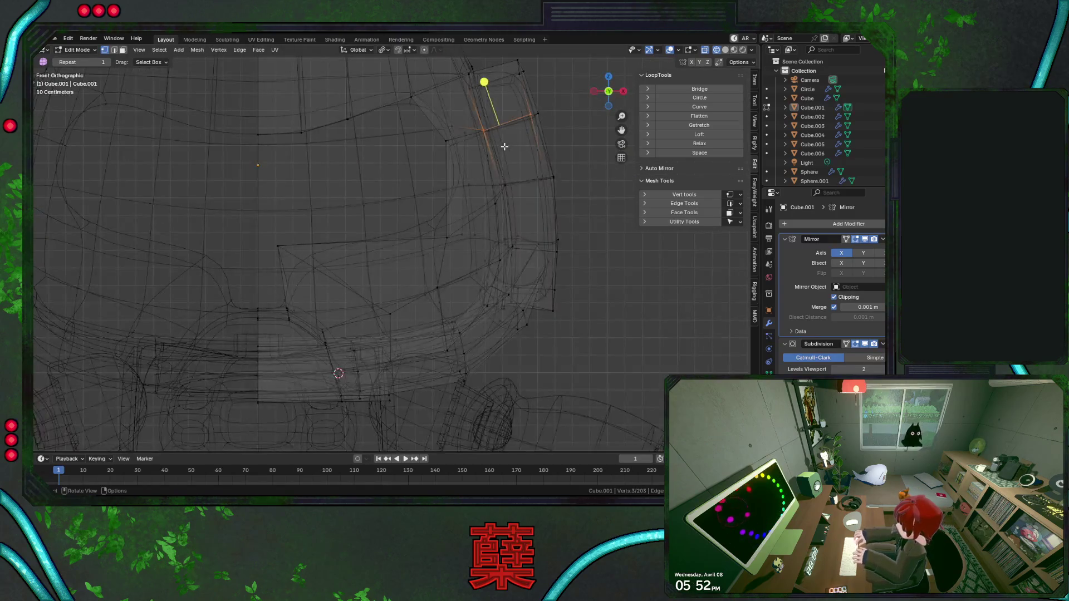
key(shift+z)
scroll(554, 239, down, 1)
scroll(551, 239, down, 1)
key(ctrl+s)
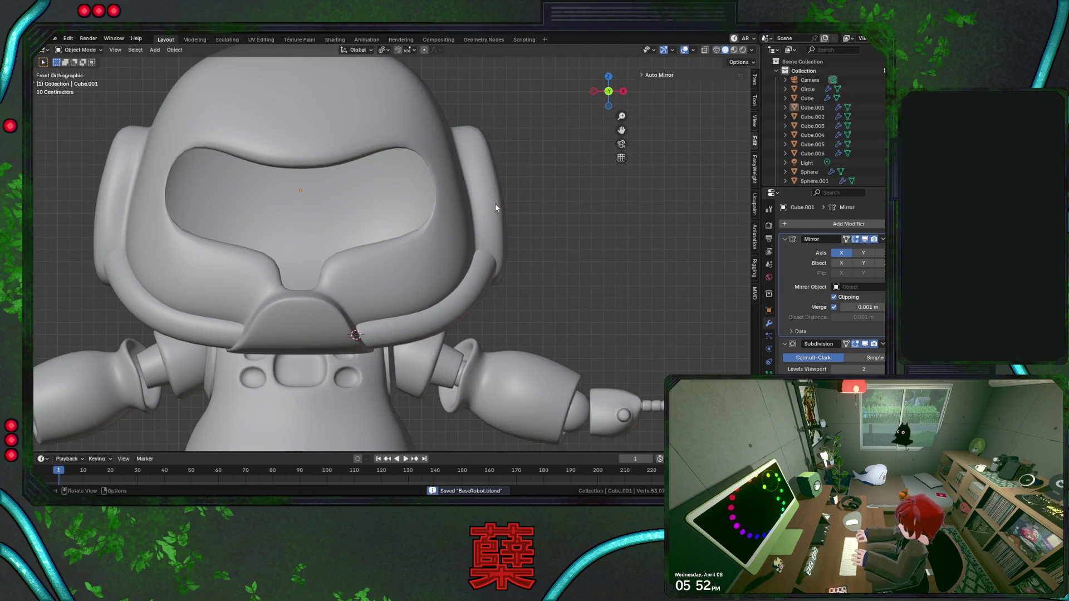
Tilt the strap's side edge loop about -4.05° then a further -1.19° around X in wireframe.
key(shift+z)
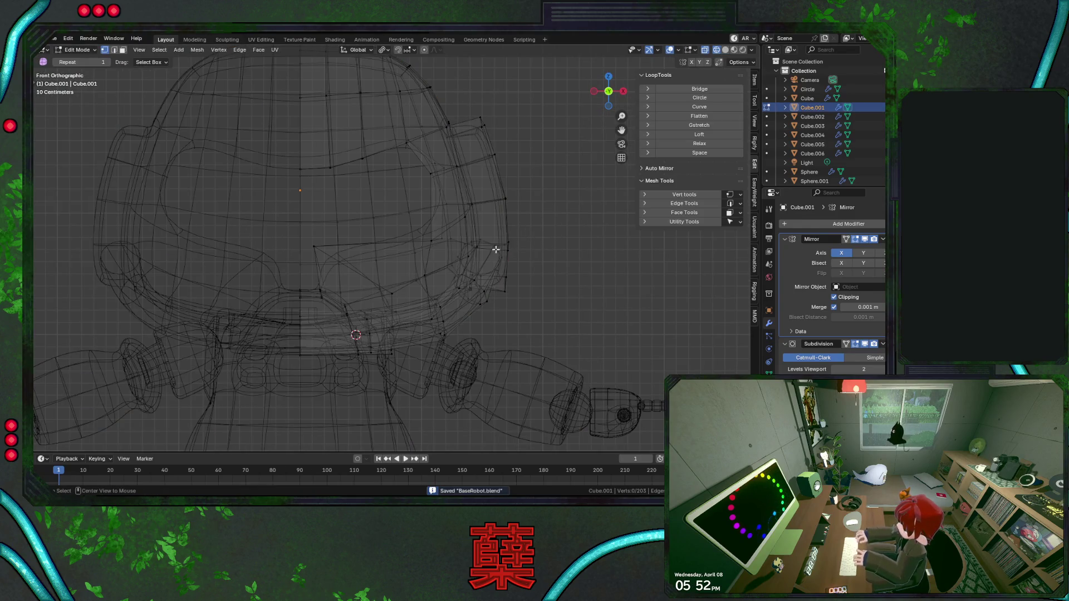
alt+click(495, 250)
middle_drag(496, 249, 531, 251)
middle_drag(465, 284, 570, 256)
key(r)
key(x)
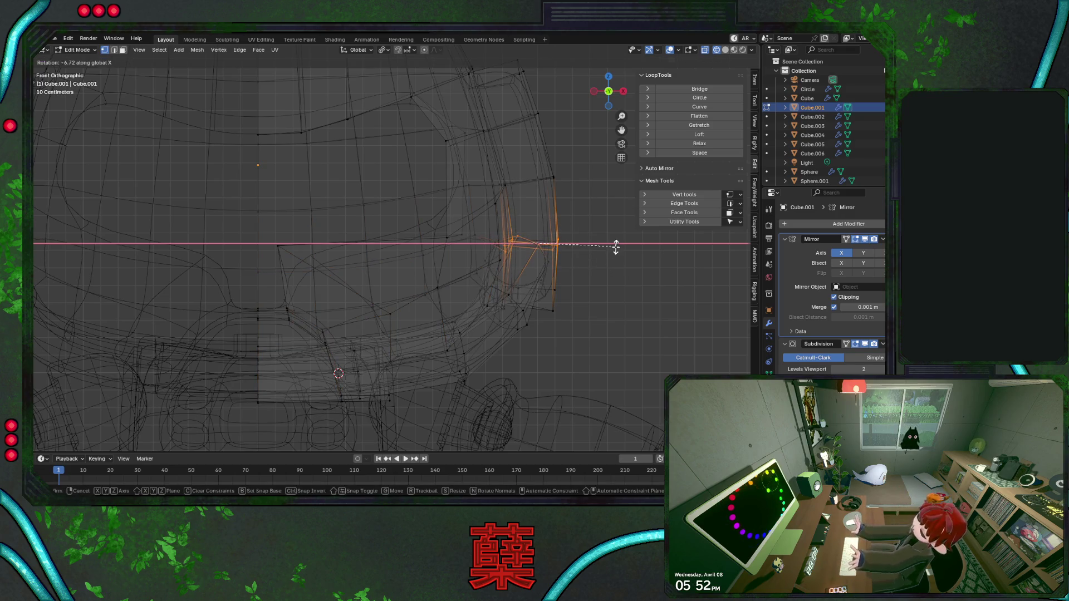
click(570, 256)
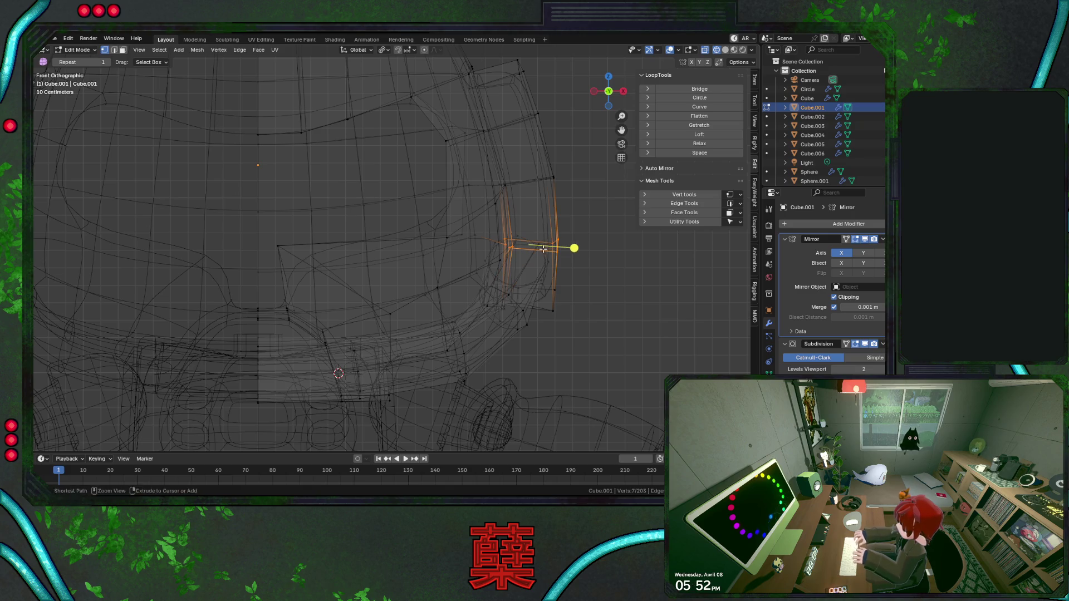
key(r)
key(x)
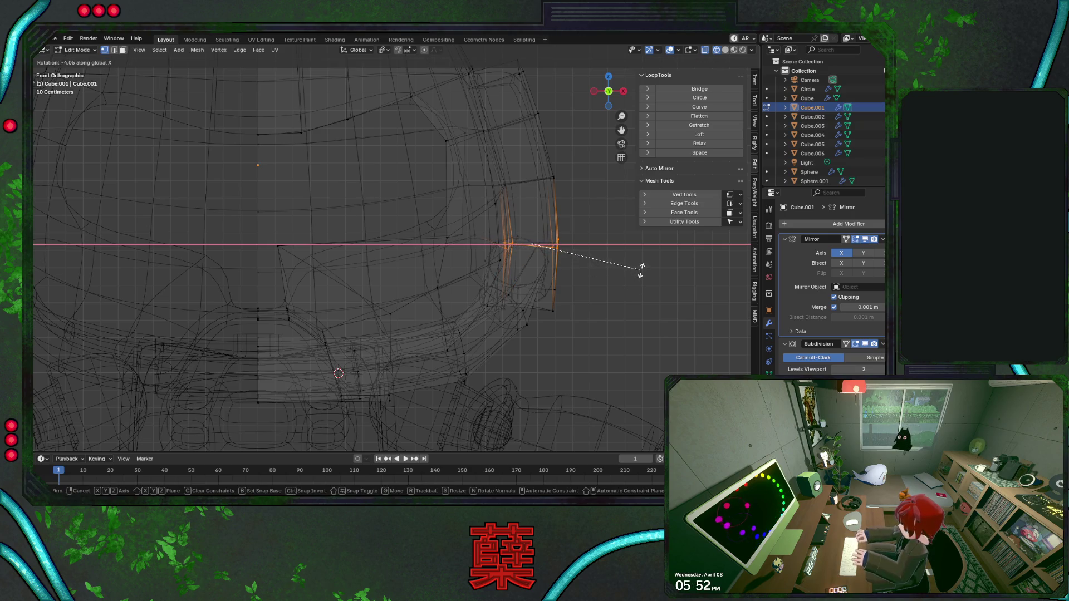
click(641, 269)
key(r)
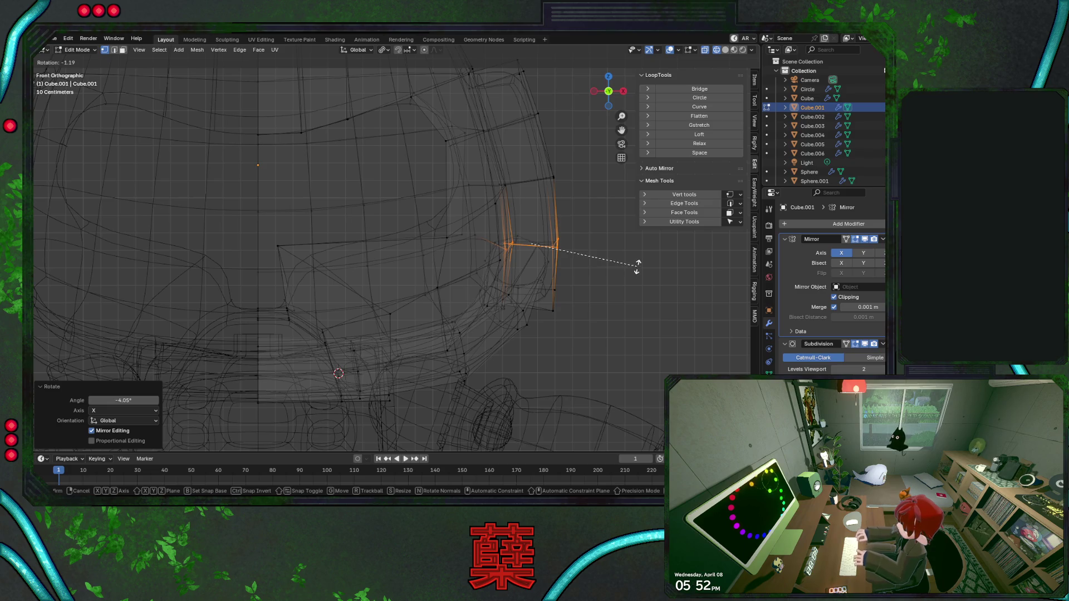
click(636, 267)
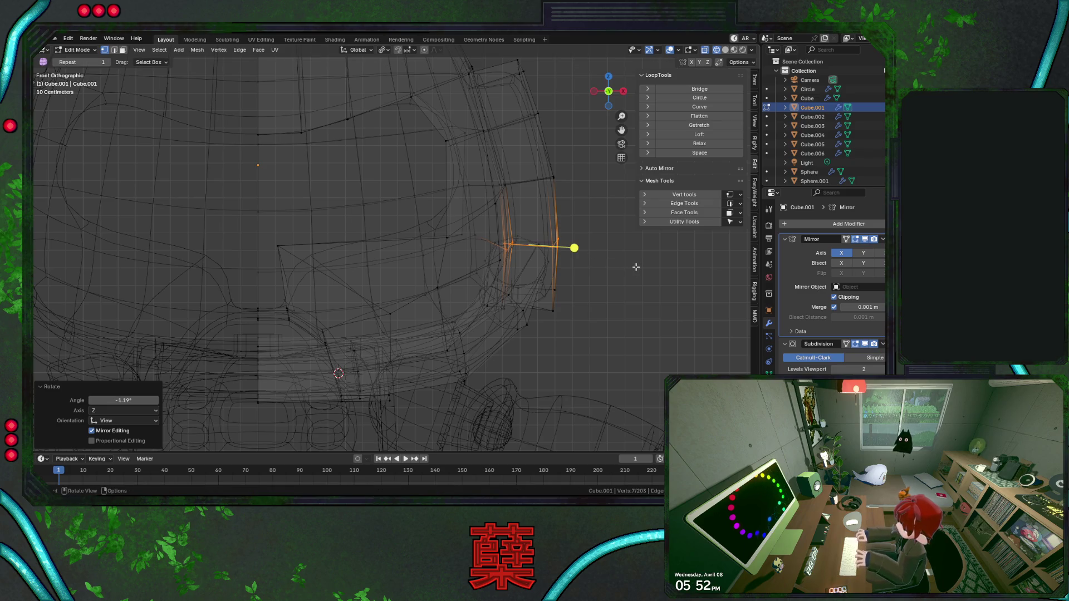
Shift the tilted loop sideways along X after one cancelled attempt.
key(g)
key(x)
key(Escape)
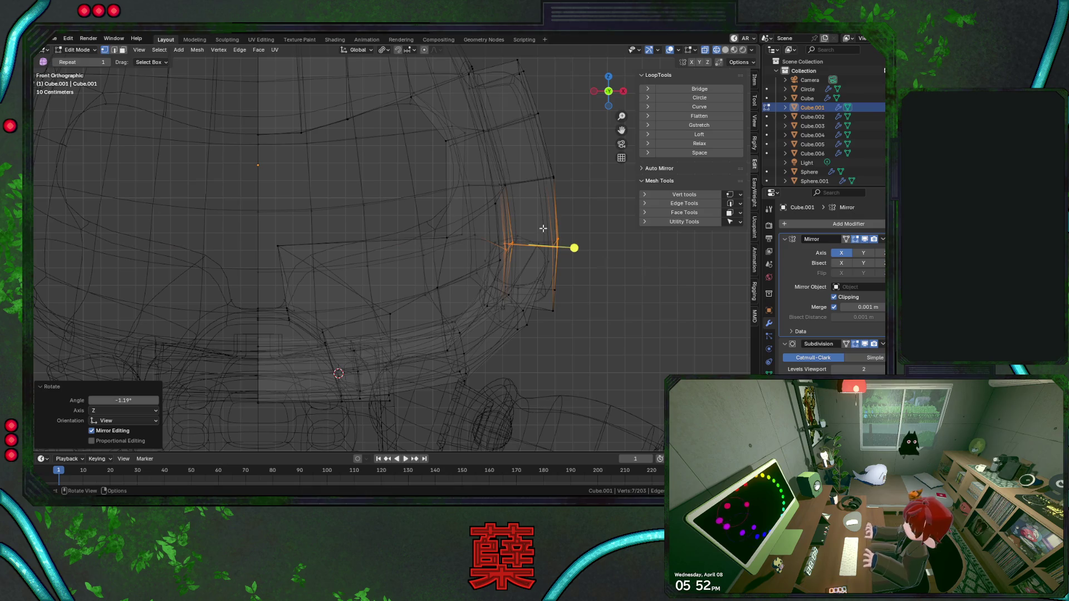
key(g)
key(x)
click(585, 262)
Nudge the strap-end edges by the chin guard from the right side view, then return to solid object mode.
click(577, 303)
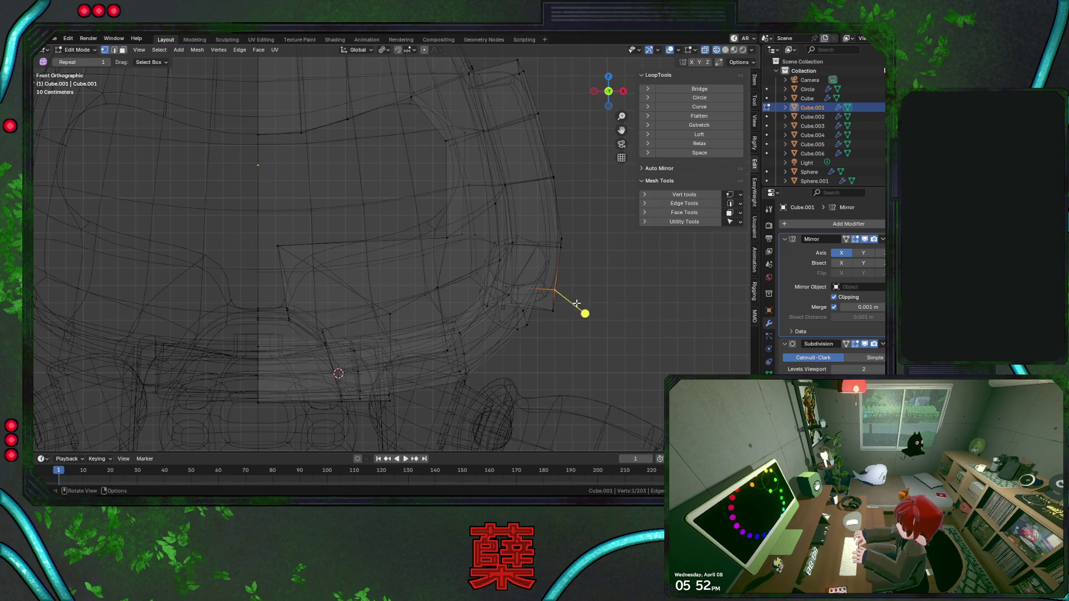
drag(565, 310, 568, 311)
key(KP_3)
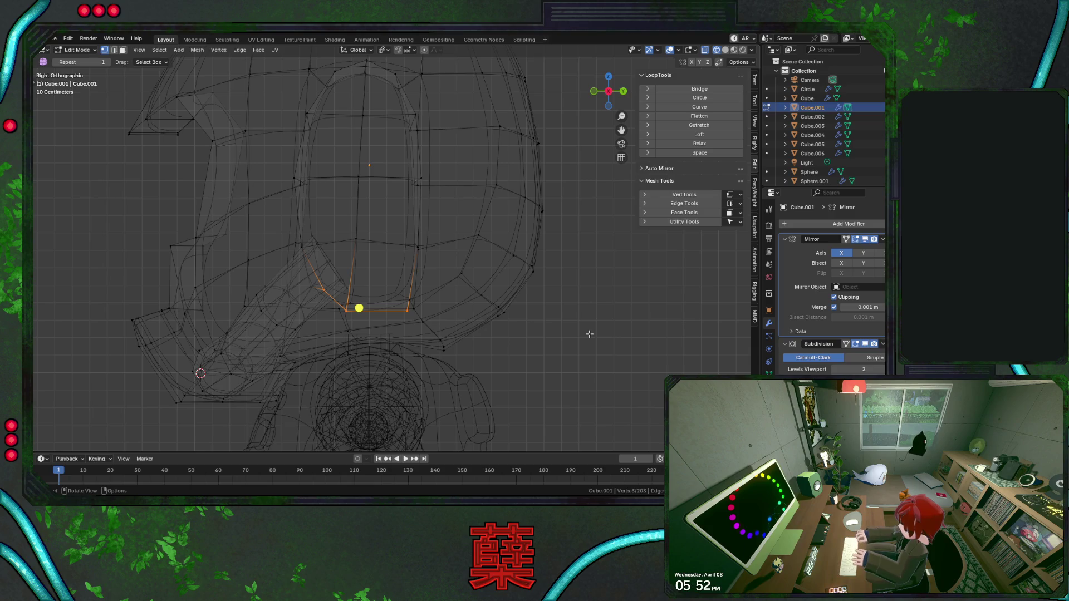
key(g)
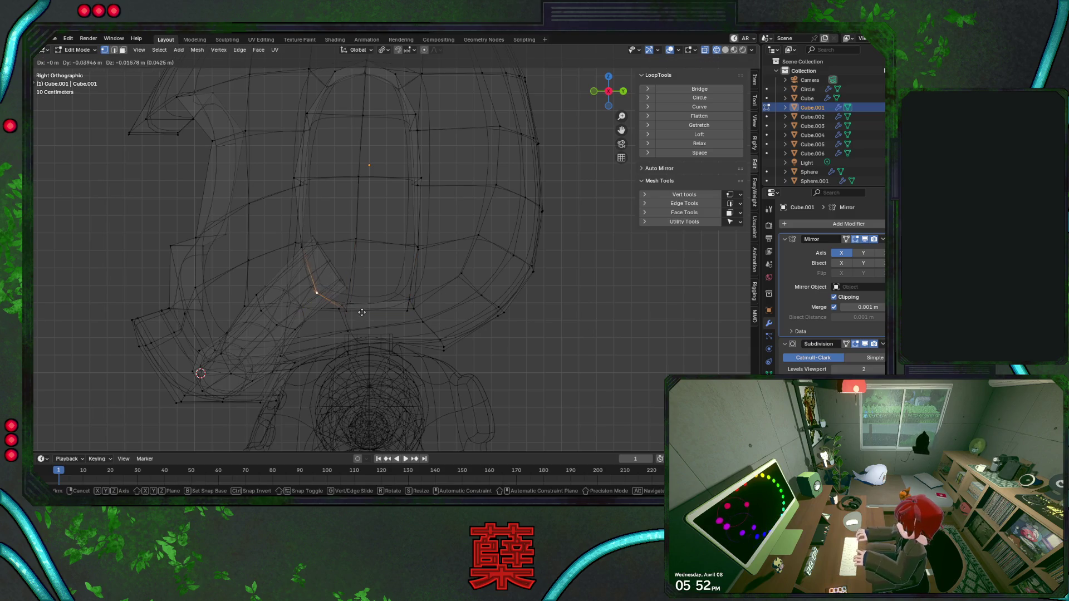
click(358, 313)
key(shift+z)
key(Tab)
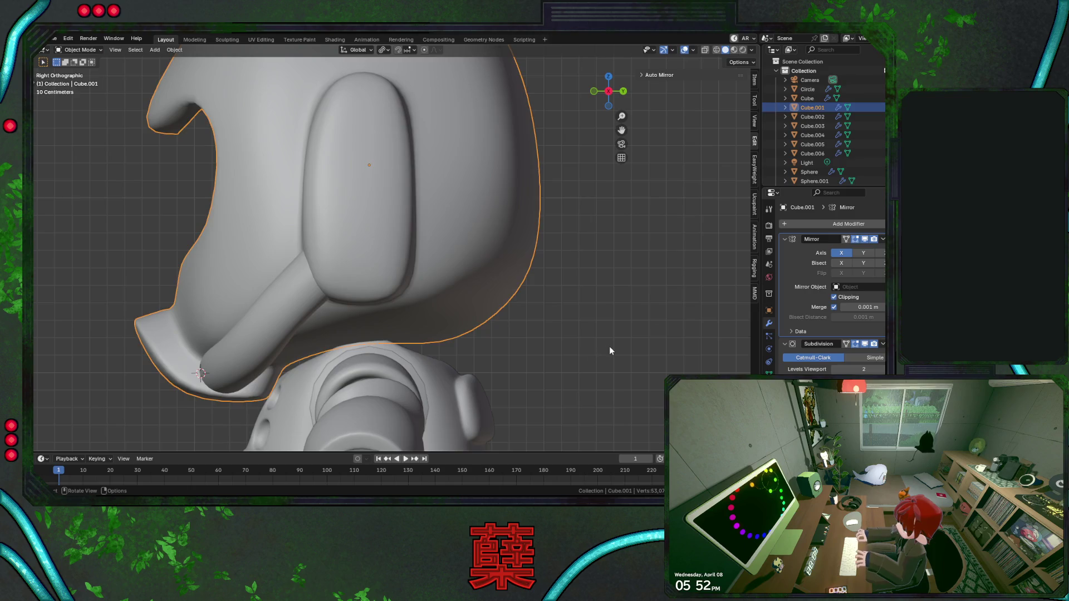
scroll(608, 347, down, 2)
Deselect the helmet, review the character in perspective and save the file.
click(517, 312)
mouse_move(477, 301)
middle_down()
mouse_move(546, 281)
mouse_move(523, 236)
mouse_move(517, 250)
mouse_move(476, 260)
mouse_move(386, 267)
mouse_move(455, 311)
mouse_move(501, 288)
mouse_move(503, 262)
mouse_move(527, 260)
mouse_move(488, 276)
mouse_move(455, 272)
middle_up()
key(ctrl+s)
scroll(444, 270, up, 3)
scroll(414, 257, up, 3)
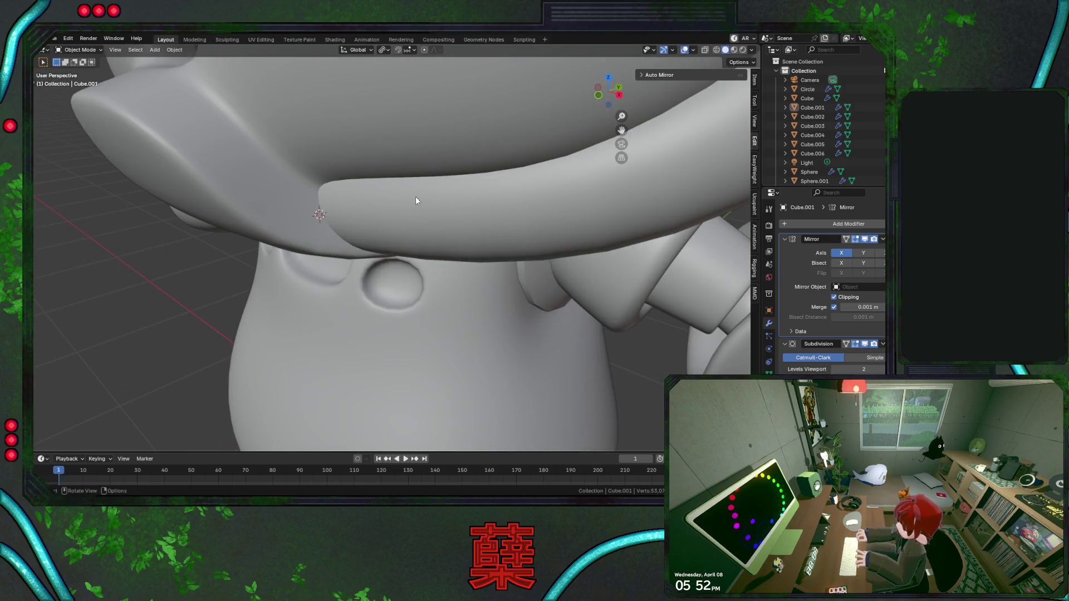
mouse_move(434, 263)
middle_down()
mouse_move(443, 175)
mouse_move(396, 162)
mouse_move(421, 212)
mouse_move(499, 251)
mouse_move(469, 242)
middle_up()
scroll(412, 212, down, 2)
scroll(442, 218, down, 2)
scroll(451, 232, down, 2)
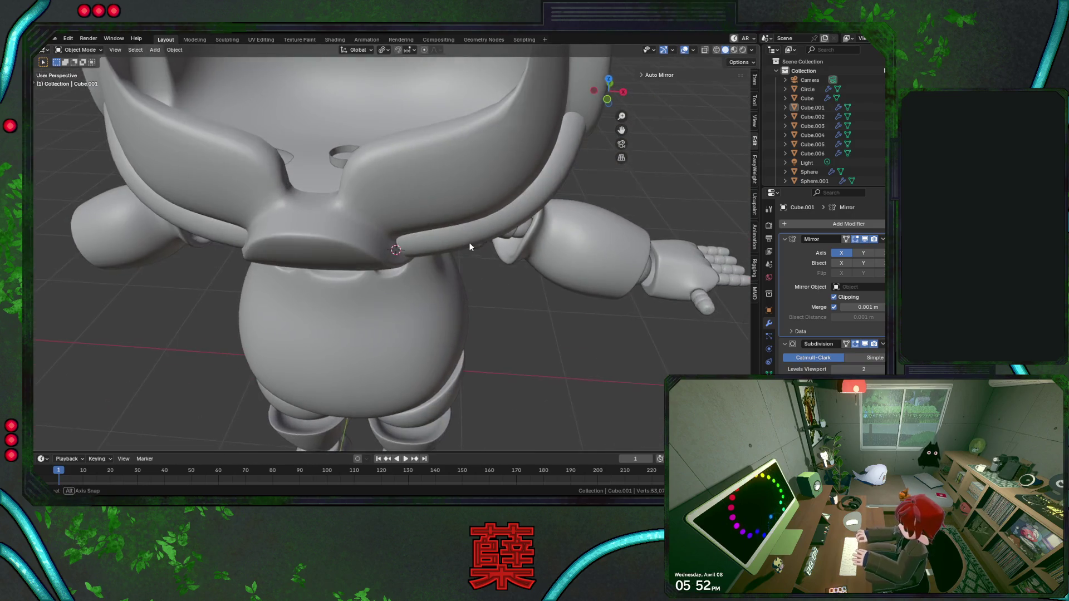
Edit the helmet mesh and pull a chin-strap edge loop back about 0.057 m along Y.
click(461, 245)
key(Tab)
alt+click(447, 253)
key(g)
key(y)
click(460, 286)
mouse_move(459, 286)
middle_down()
mouse_move(398, 212)
mouse_move(401, 167)
middle_up()
Move another strap loop along Y, then select the whole strap band and shrink its thickness.
alt+click(399, 155)
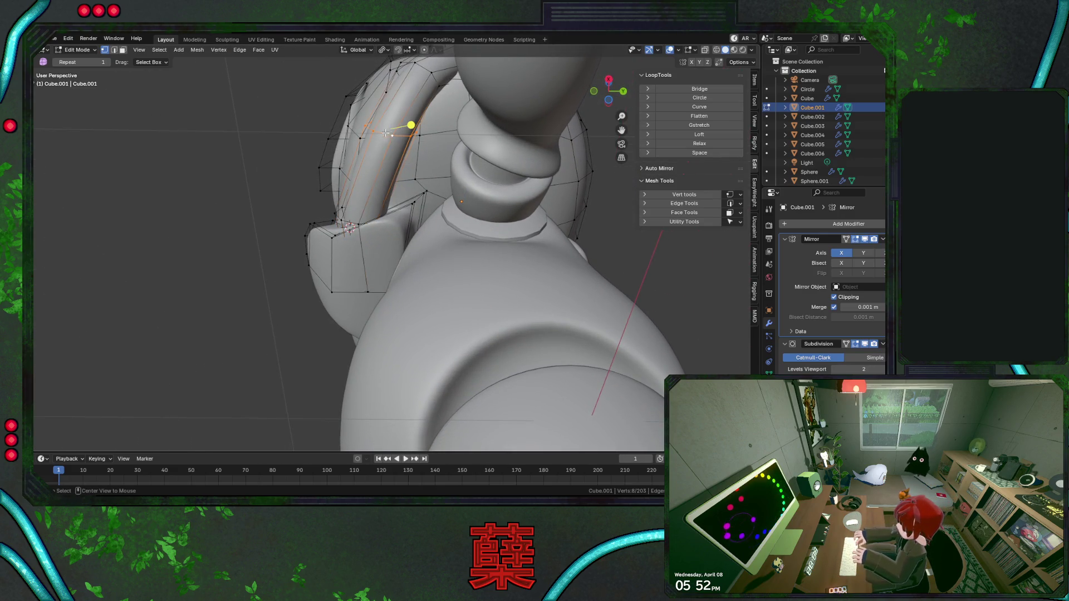
key(g)
key(y)
click(432, 179)
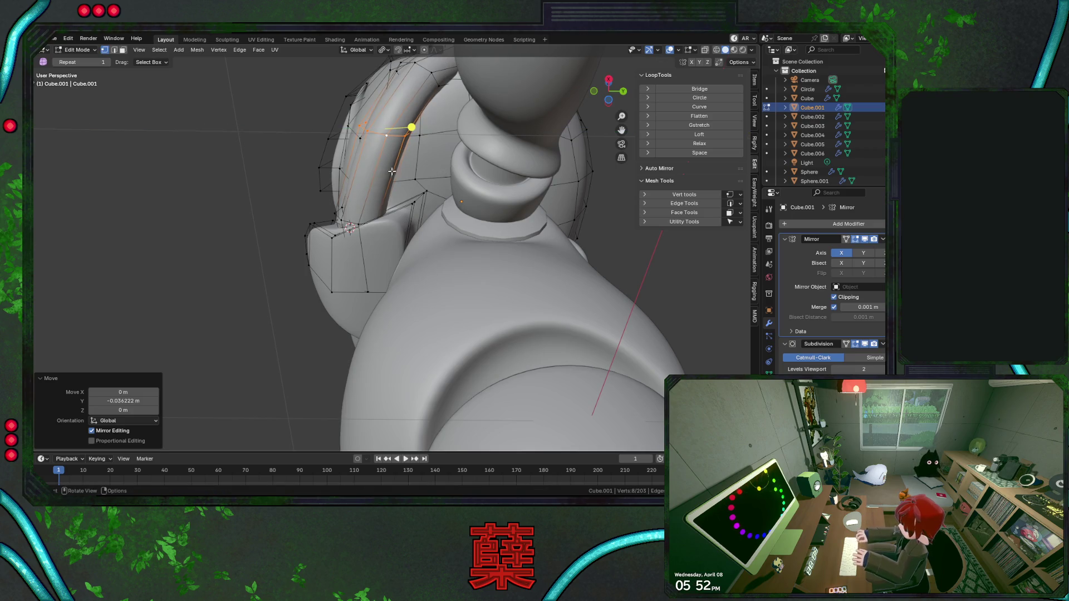
key(ctrl+l)
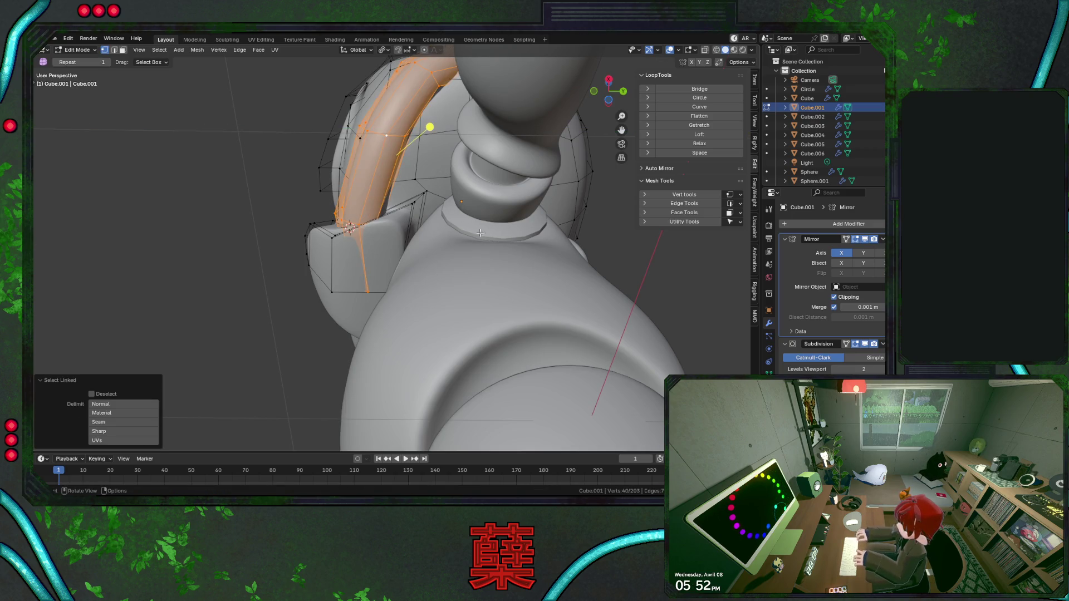
key(alt+s)
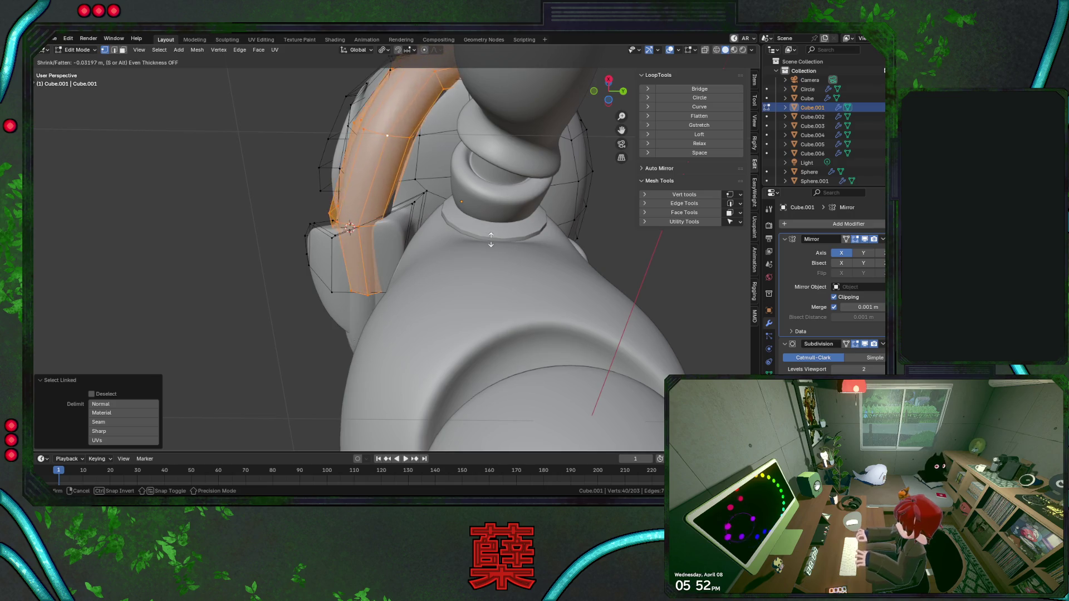
key(Escape)
middle_drag(458, 207, 558, 277)
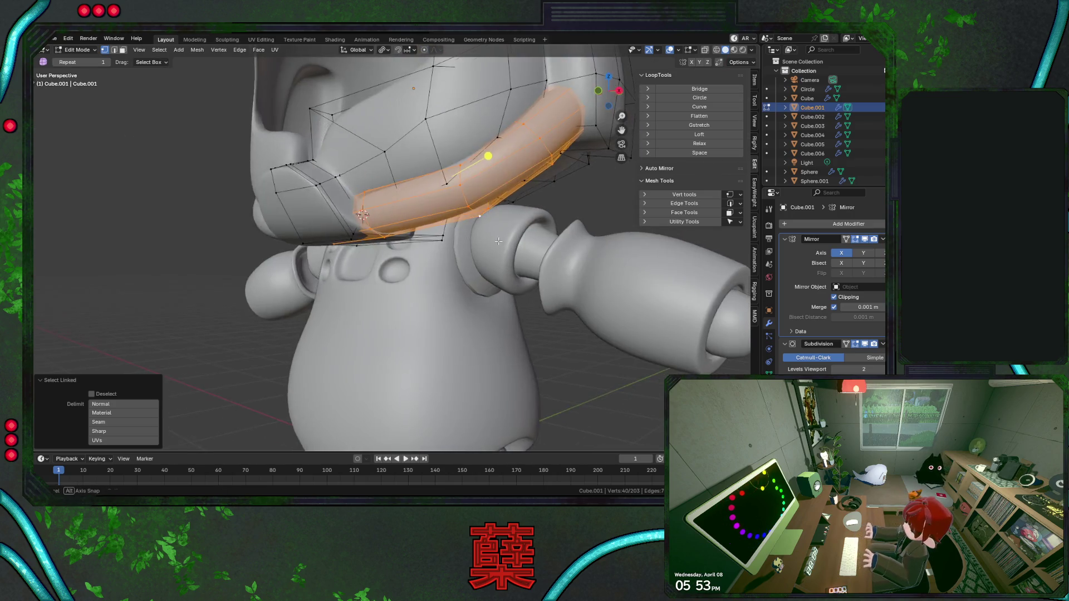
key(alt+s)
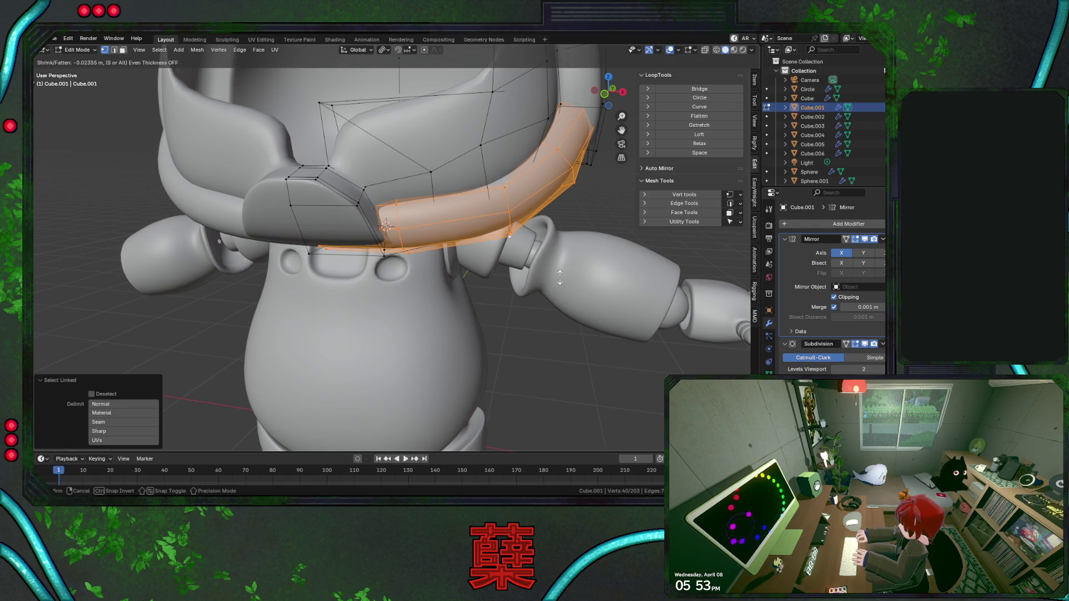
click(390, 265)
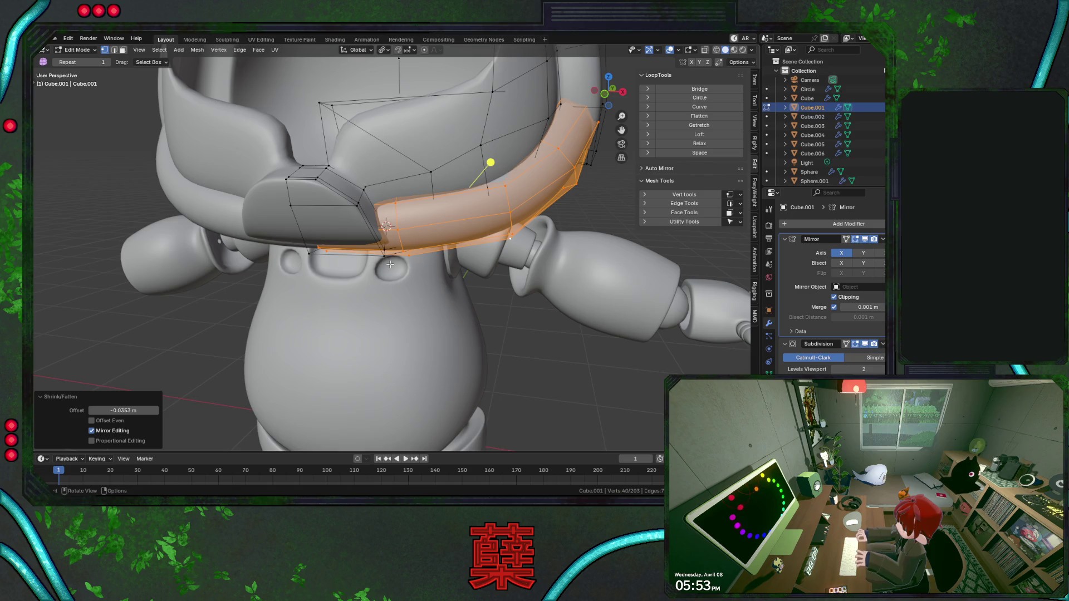
Scale down a strap-end loop in wireframe, then shift a neighbouring loop along Y and raise it along Z.
alt+click(401, 221)
key(shift+z)
key(s)
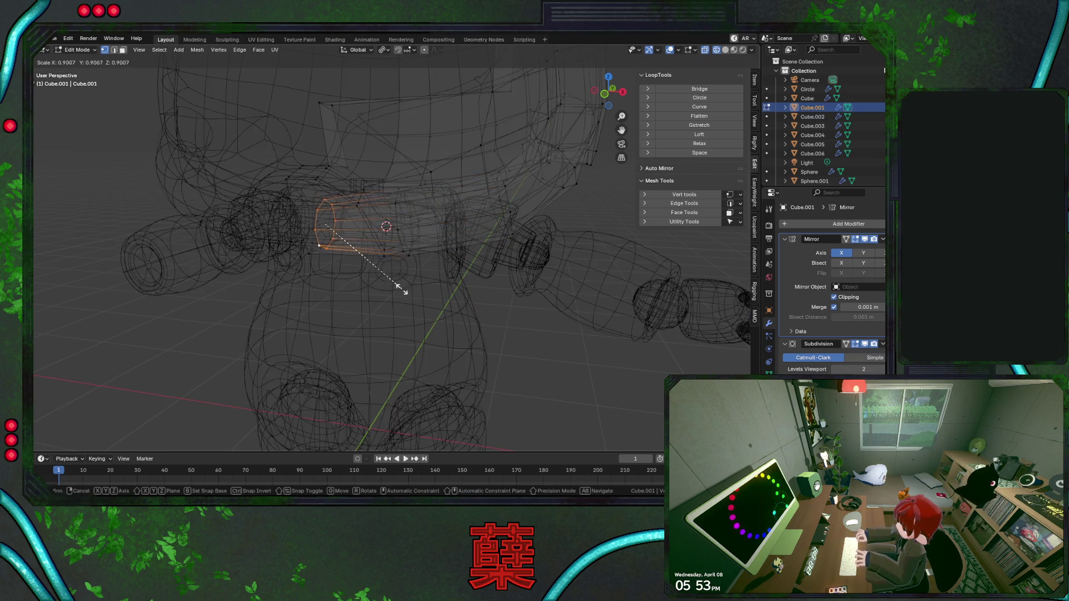
click(397, 283)
alt+click(442, 242)
key(shift+z)
key(g)
key(y)
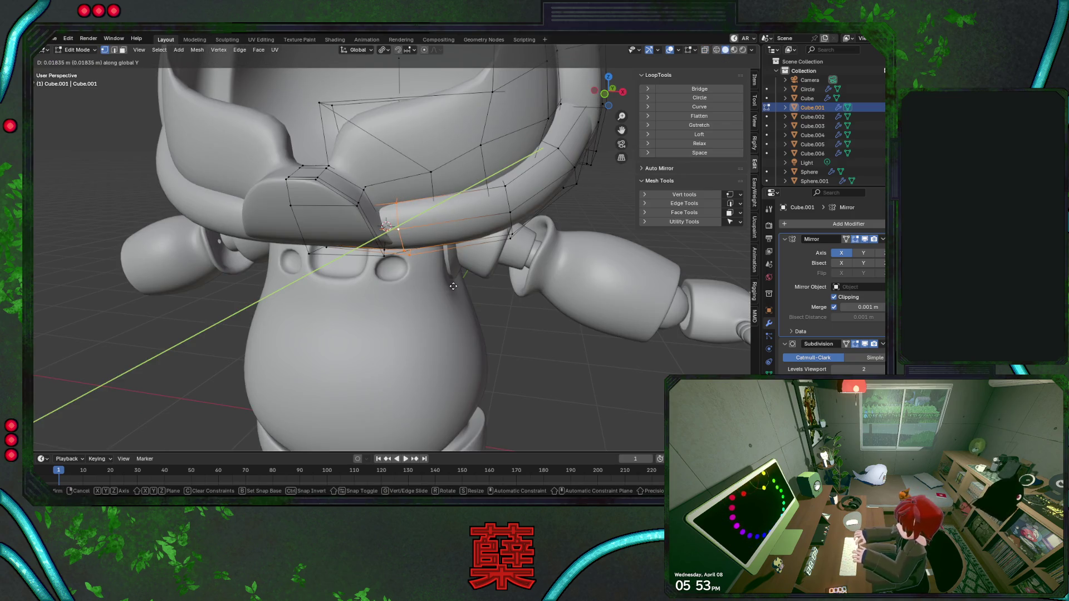
click(453, 286)
key(g)
key(z)
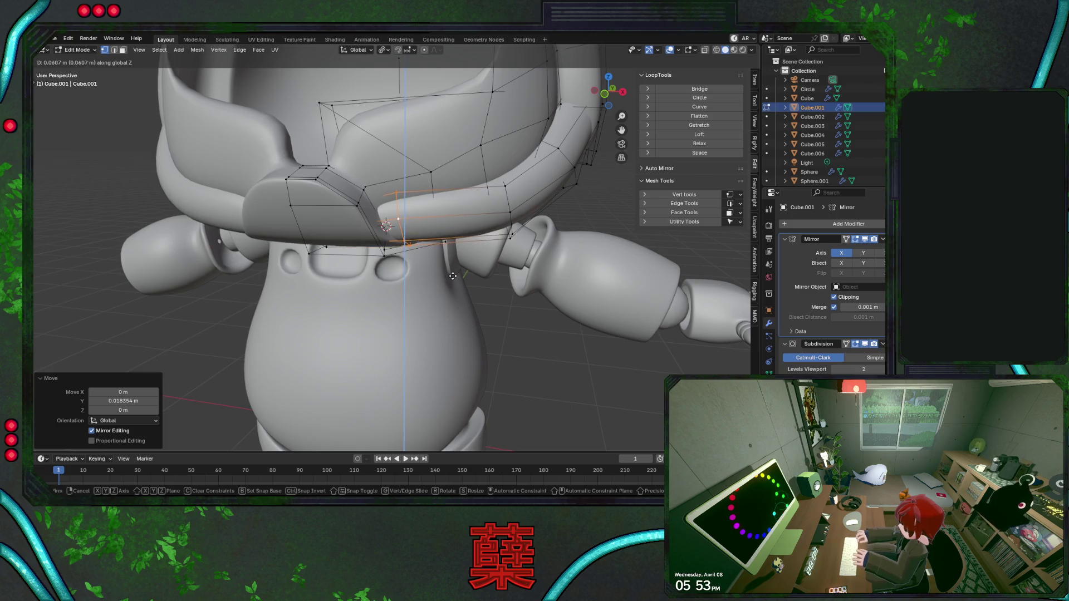
click(482, 281)
From side views, repeatedly reposition the strap loop in Y and Z toward the ear pod.
middle_drag(409, 292, 426, 268)
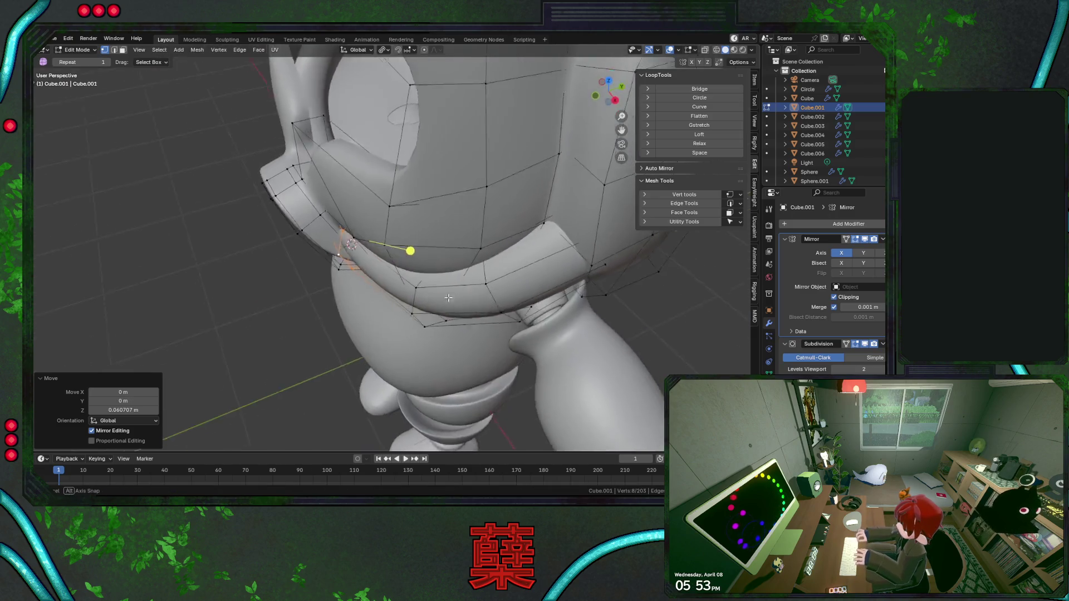
key(g)
key(y)
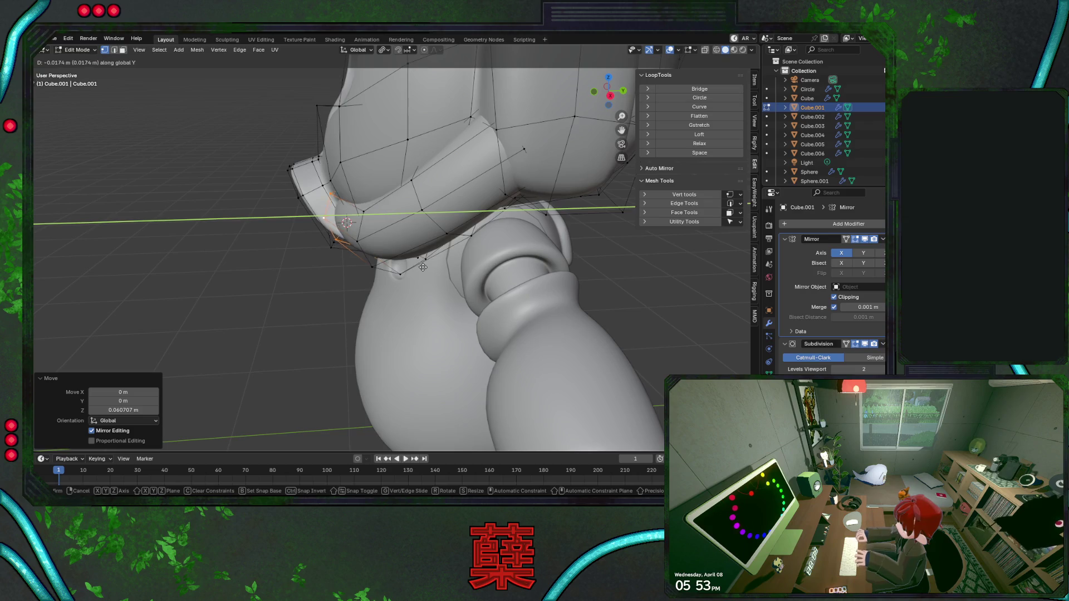
click(418, 261)
key(g)
key(z)
click(413, 256)
mouse_move(413, 256)
middle_down()
mouse_move(432, 225)
mouse_move(430, 240)
middle_up()
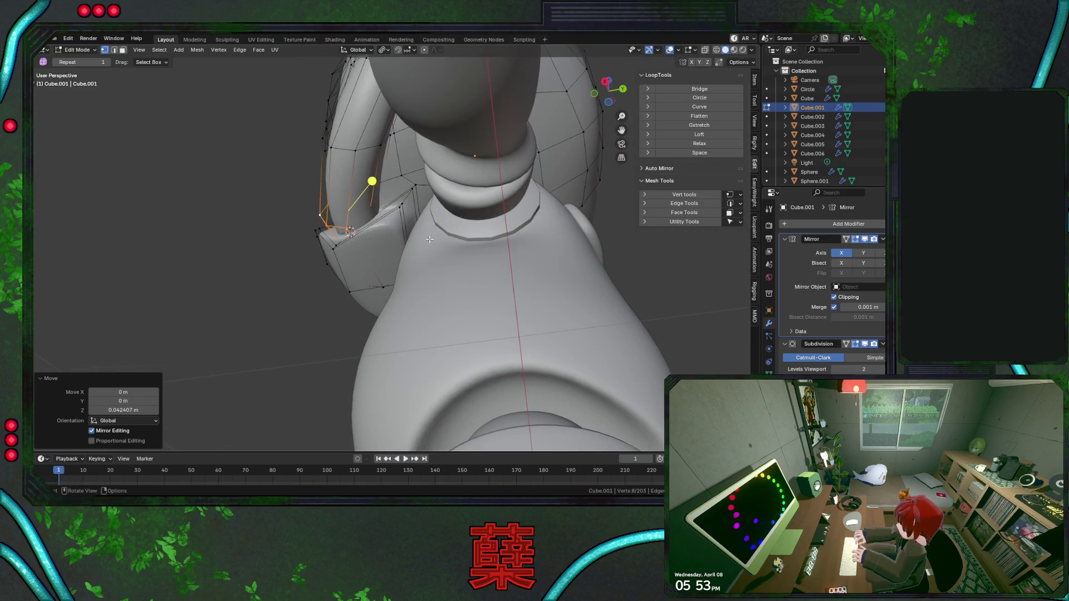
key(g)
key(y)
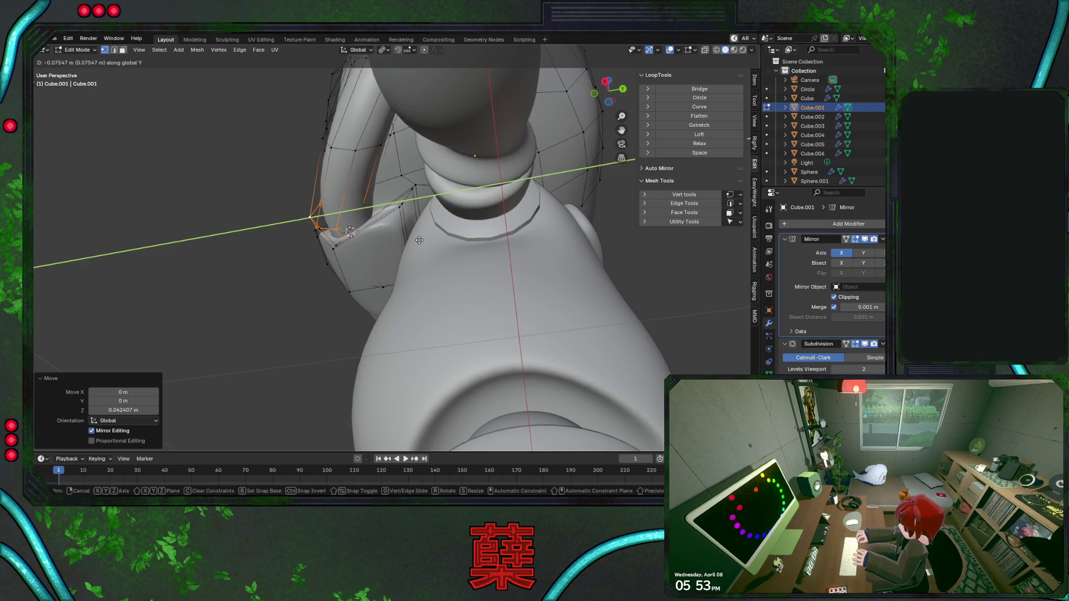
click(418, 240)
key(g)
key(z)
click(418, 236)
In wireframe, fine-tune the loop's Y position and raise the end vertices along Z.
key(shift+z)
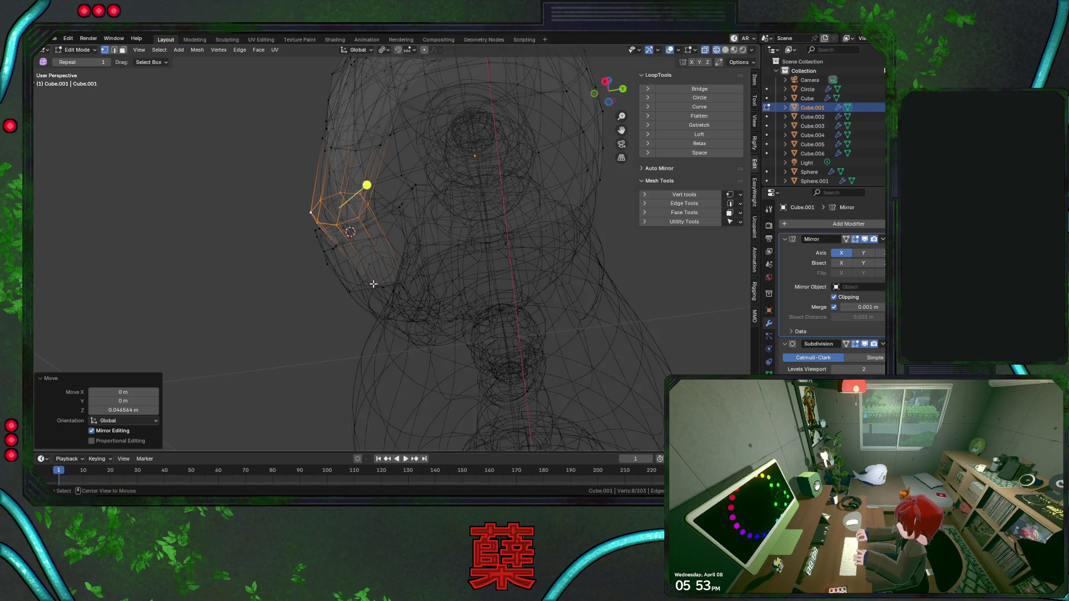
key(g)
key(y)
click(425, 303)
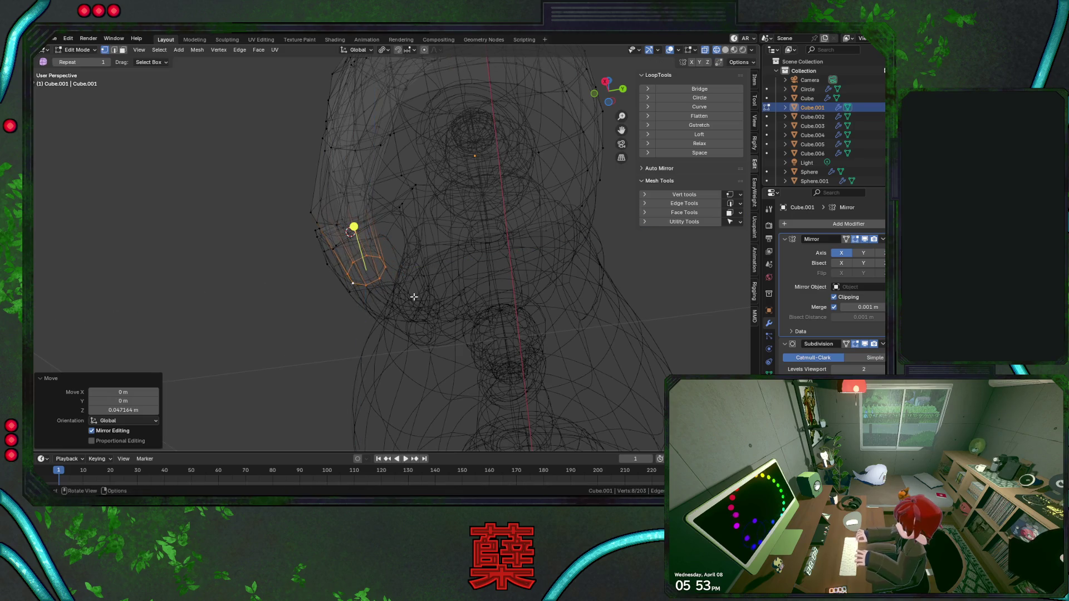
key(shift+z)
mouse_move(413, 298)
middle_down()
mouse_move(441, 282)
mouse_move(458, 246)
mouse_move(445, 224)
mouse_move(477, 236)
middle_up()
key(shift+z)
key(g)
key(z)
click(443, 267)
key(shift+z)
Leave edit mode to review the strap from the side, then resume editing the helmet.
key(Tab)
scroll(452, 257, down, 5)
click(545, 214)
scroll(445, 224, up, 3)
mouse_move(387, 260)
middle_down()
mouse_move(377, 203)
mouse_move(341, 165)
mouse_move(345, 137)
mouse_move(410, 181)
mouse_move(396, 228)
middle_up()
key(Tab)
Rotate, enlarge and move a strap loop near the ear pod so the band curves into it.
alt+click(406, 218)
key(r)
click(491, 264)
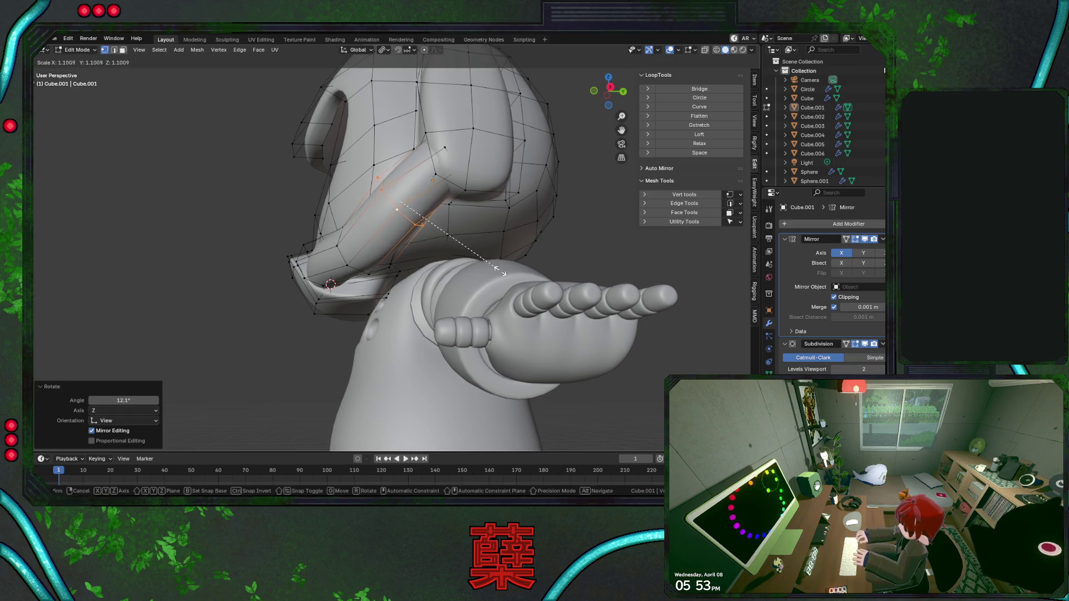
key(s)
click(436, 186)
key(g)
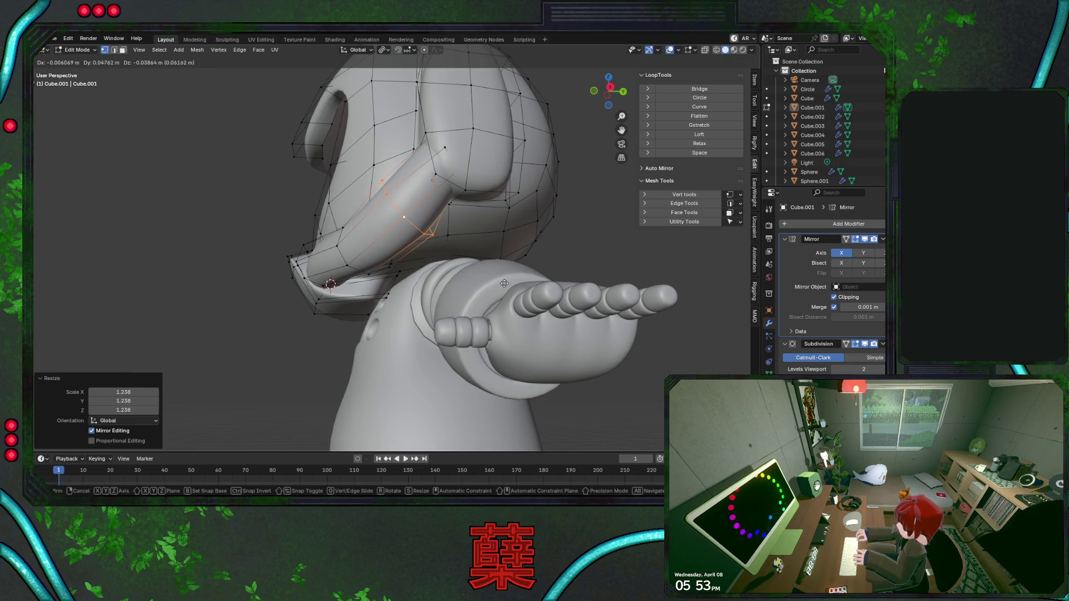
click(436, 185)
Select a loop near the ear pod and shift it sideways along X from the front view, redoing the move once.
alt+click(449, 159)
key(alt+z)
middle_drag(448, 177, 567, 241)
alt+click(493, 208)
key(KP_1)
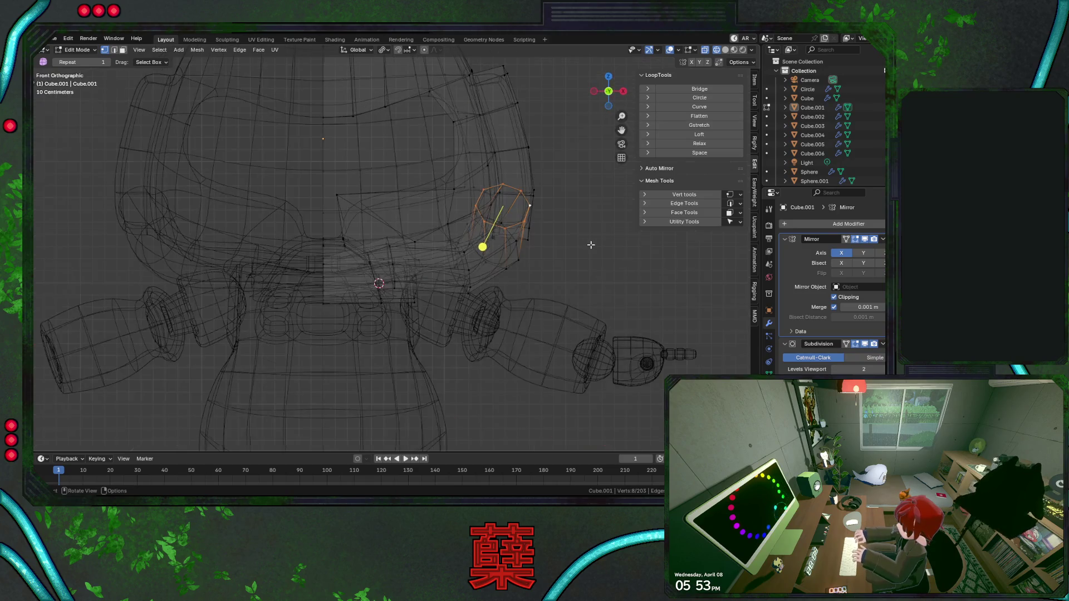
key(alt+z)
mouse_move(591, 243)
middle_down()
mouse_move(580, 233)
mouse_move(574, 257)
middle_up()
key(g)
key(x)
click(571, 257)
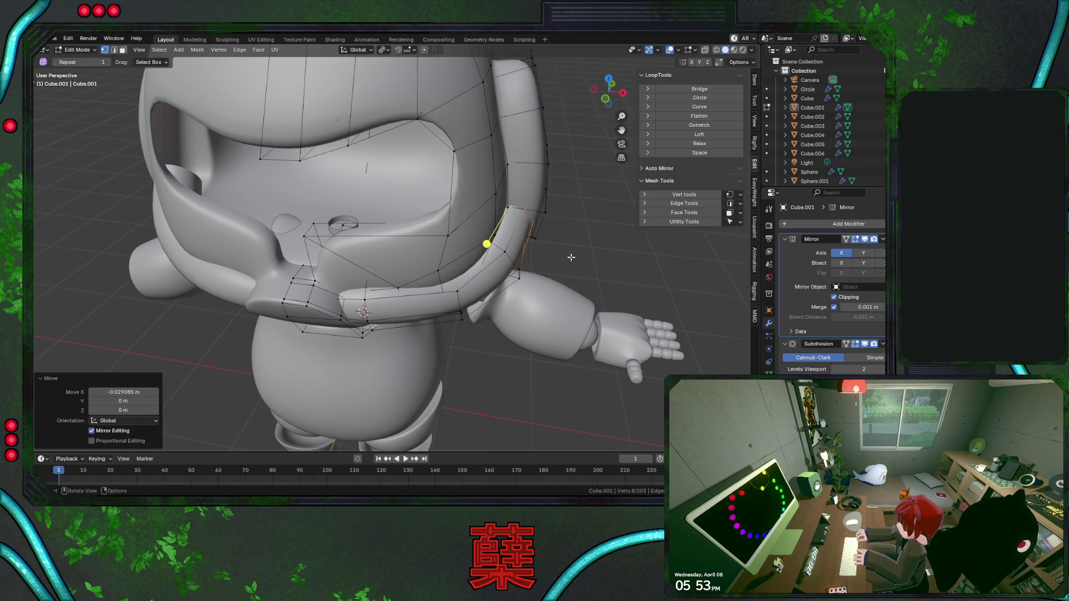
key(ctrl+z)
key(g)
key(x)
click(505, 268)
Check another strap loop, leave edit mode and save BaseRobot.blend, then reopen the helmet for editing.
click(481, 309)
click(481, 308)
click(583, 278)
key(a)
key(alt+z)
key(alt+z)
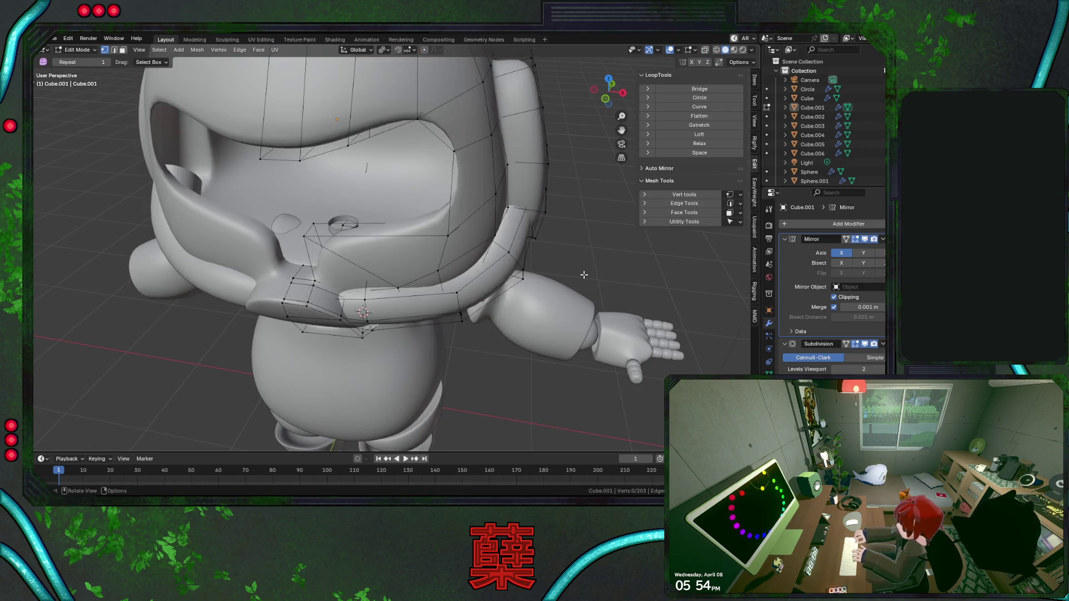
key(Tab)
scroll(550, 242, down, 3)
mouse_move(550, 242)
middle_down()
mouse_move(469, 208)
mouse_move(477, 217)
mouse_move(499, 181)
mouse_move(529, 220)
mouse_move(495, 239)
mouse_move(404, 256)
mouse_move(396, 232)
mouse_move(496, 239)
middle_up()
key(ctrl+s)
scroll(496, 238, up, 4)
mouse_move(453, 274)
middle_down()
mouse_move(457, 198)
mouse_move(428, 212)
middle_up()
key(Tab)
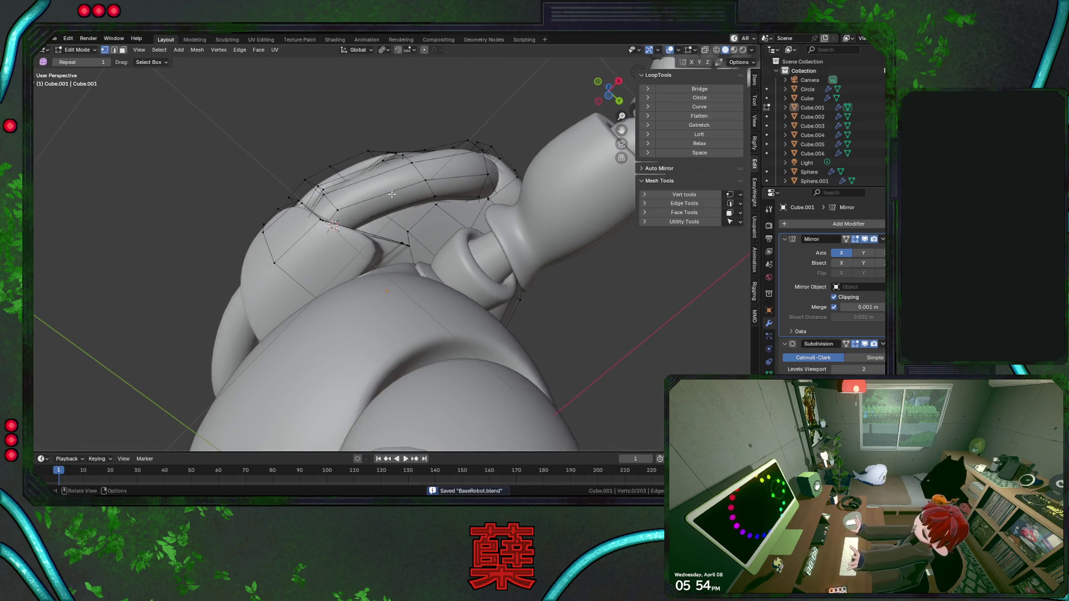
Shift the selected chin strap band edges along the Y axis in two passes.
middle_drag(387, 224, 376, 254)
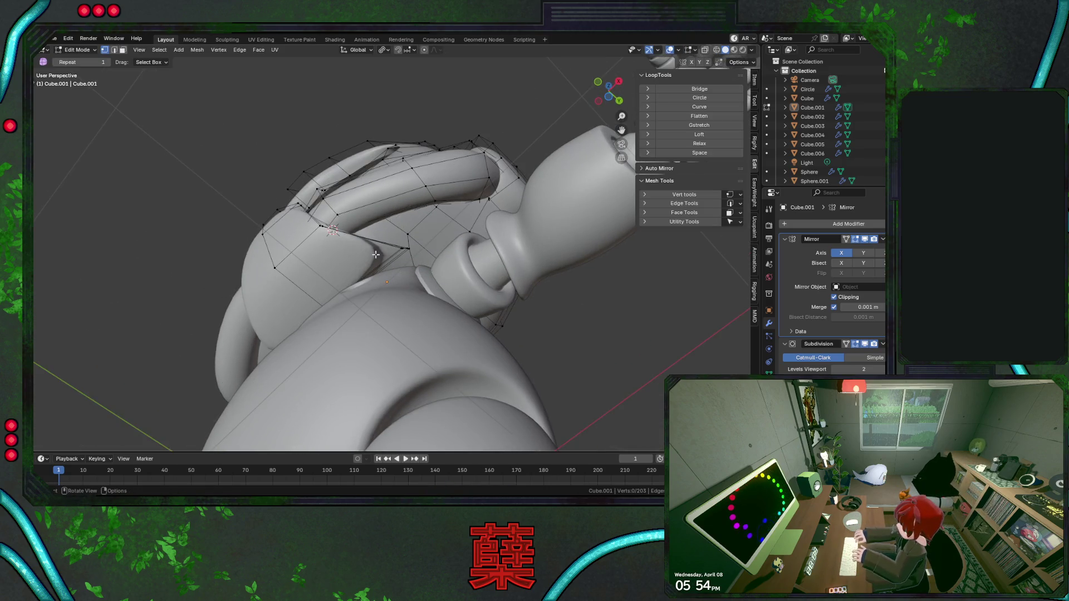
key(g)
key(y)
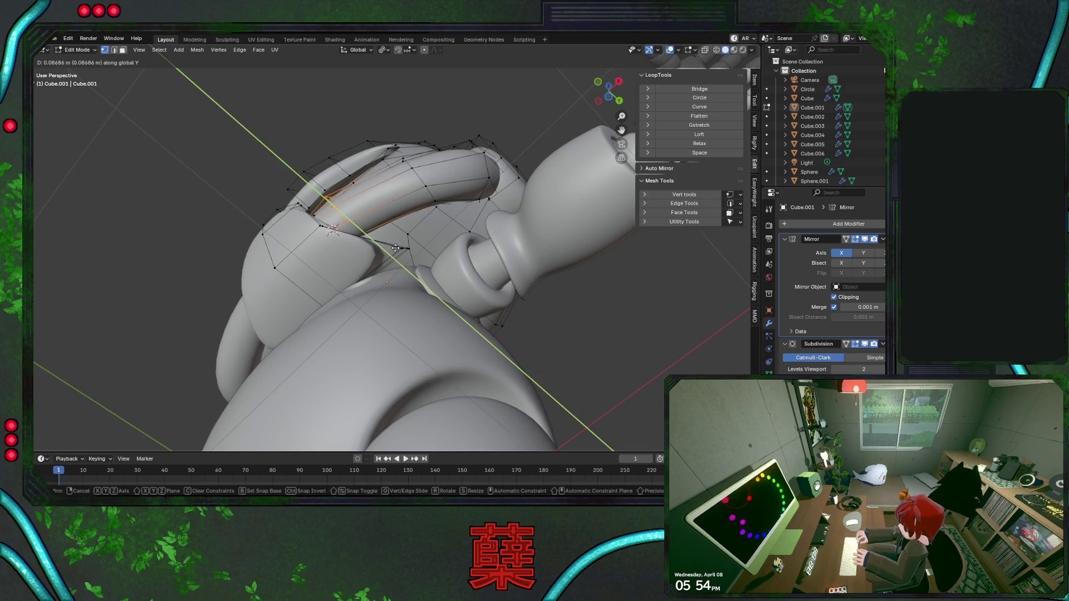
click(396, 249)
key(g)
key(y)
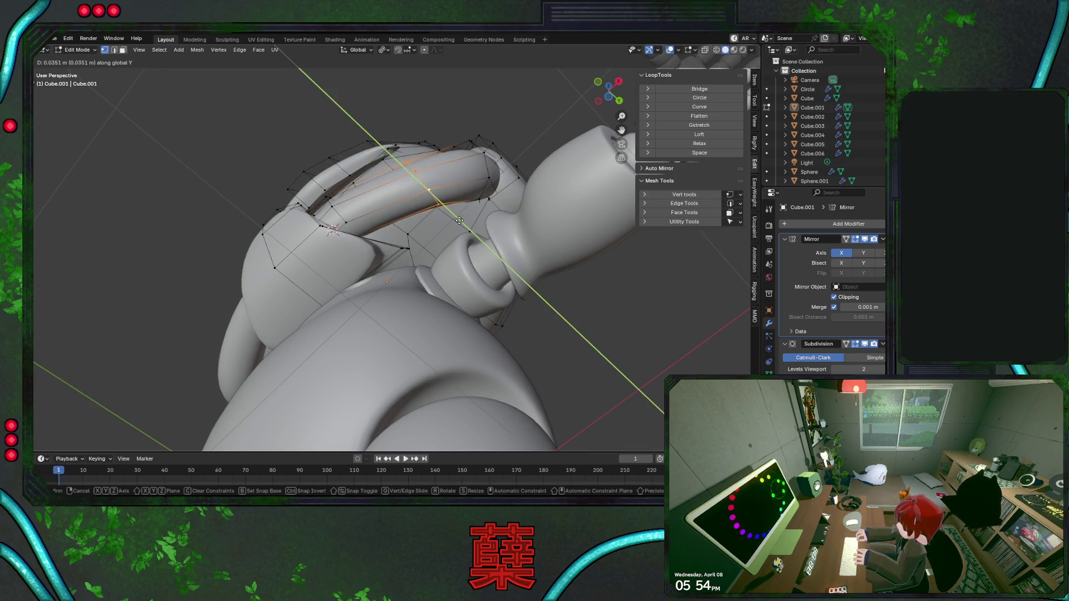
key(Escape)
click(501, 172)
Lower the strip of band faces along the edge loop about 10 cm vertically.
mouse_move(500, 225)
middle_down()
mouse_move(472, 270)
mouse_move(557, 332)
middle_up()
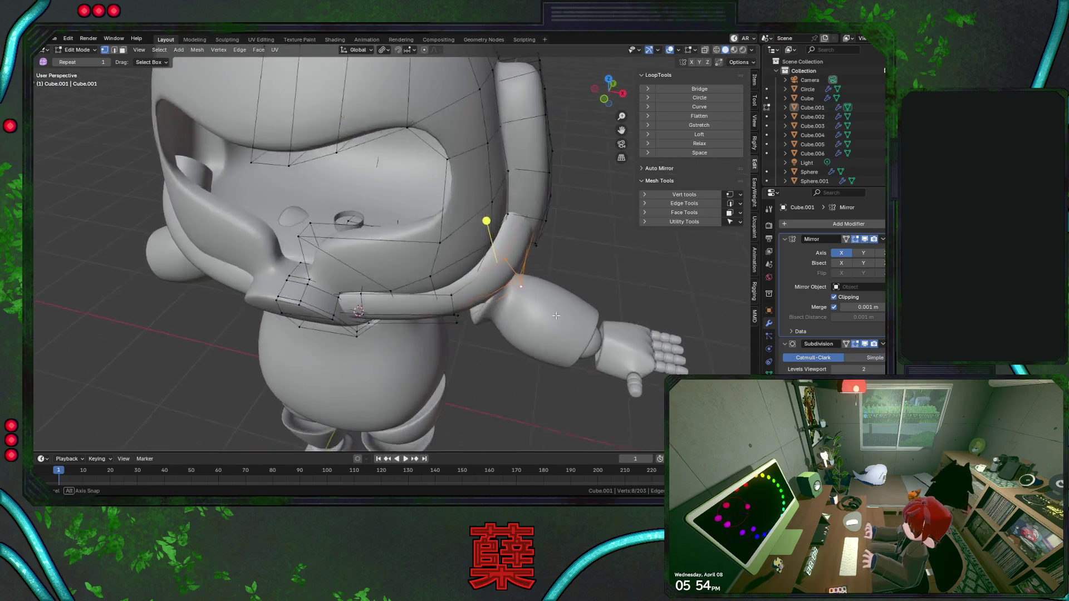
alt+click(460, 310)
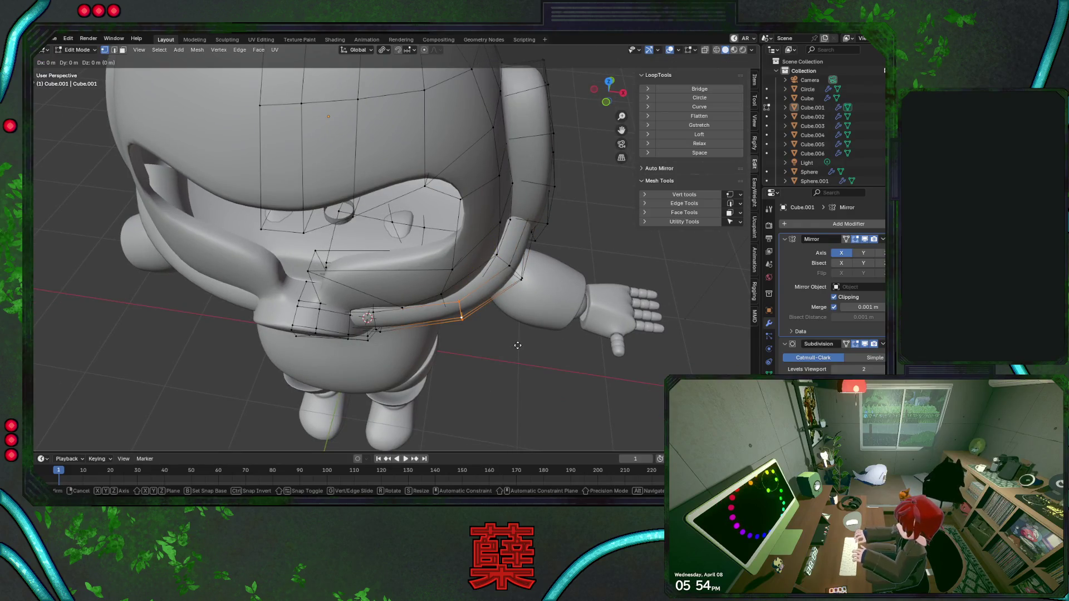
middle_drag(519, 348, 481, 268)
alt+shift+click(380, 262)
key(g)
key(z)
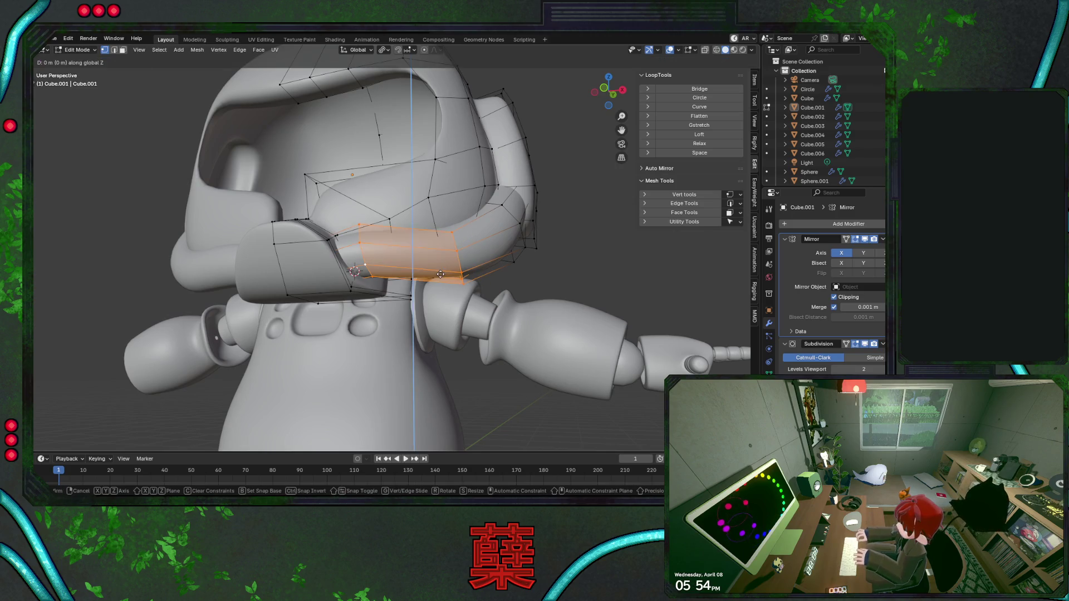
click(444, 287)
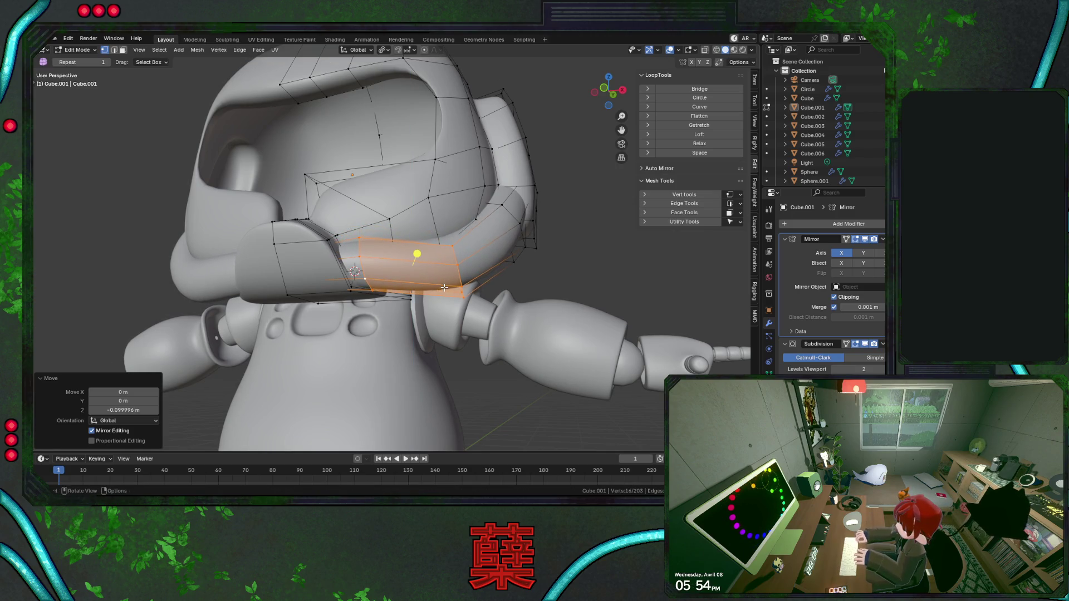
click(589, 260)
Raise a single band vertex under the head, leave Edit Mode and view from the front.
mouse_move(549, 249)
middle_down()
mouse_move(431, 270)
mouse_move(564, 281)
middle_up()
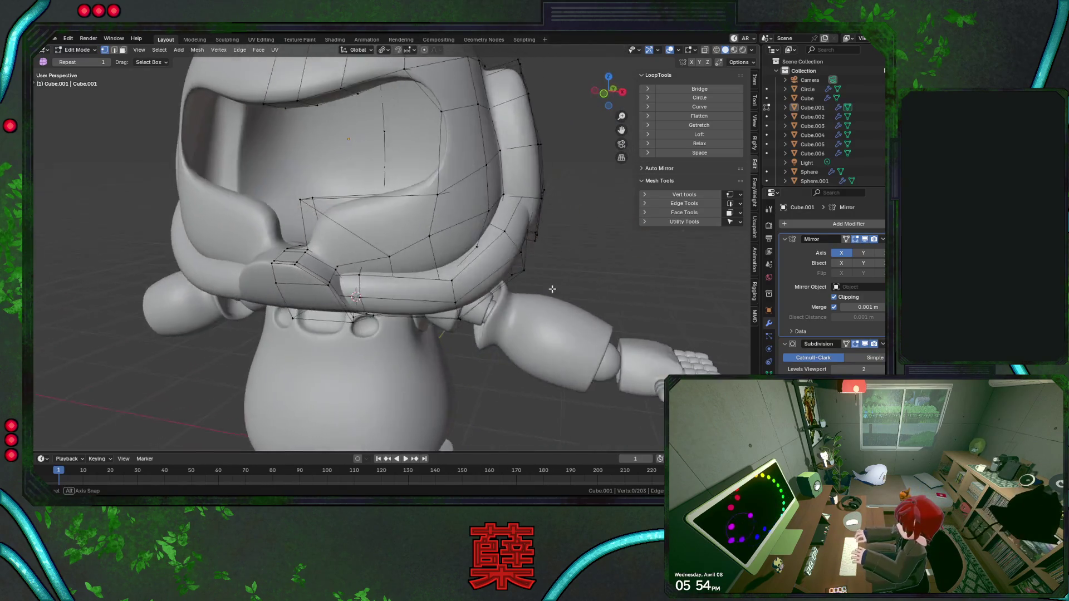
click(470, 286)
key(g)
key(z)
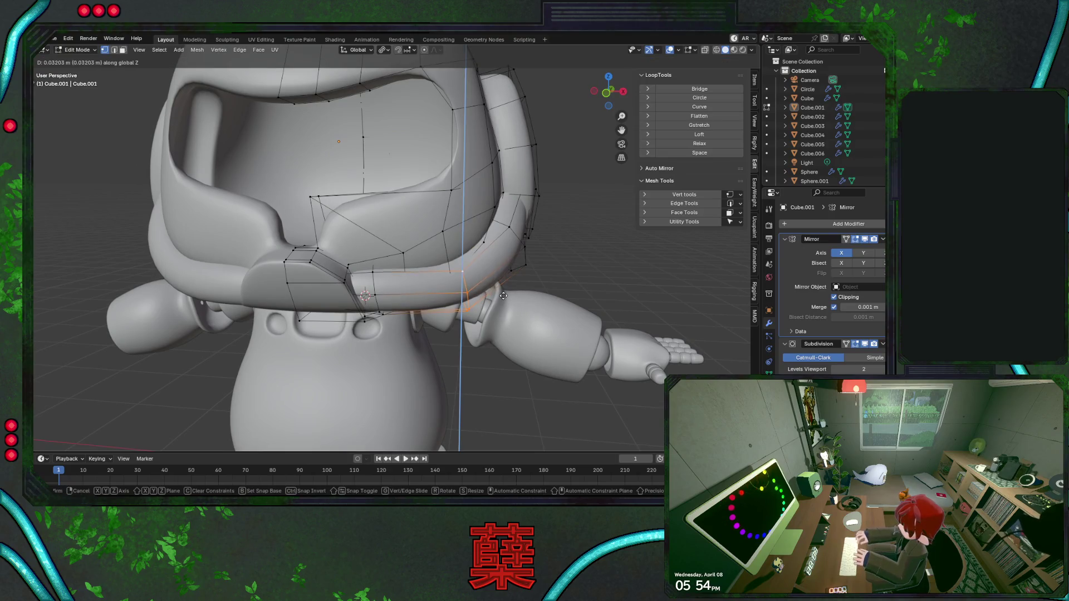
click(503, 294)
key(Tab)
click(568, 267)
key(KP_1)
scroll(556, 267, down, 5)
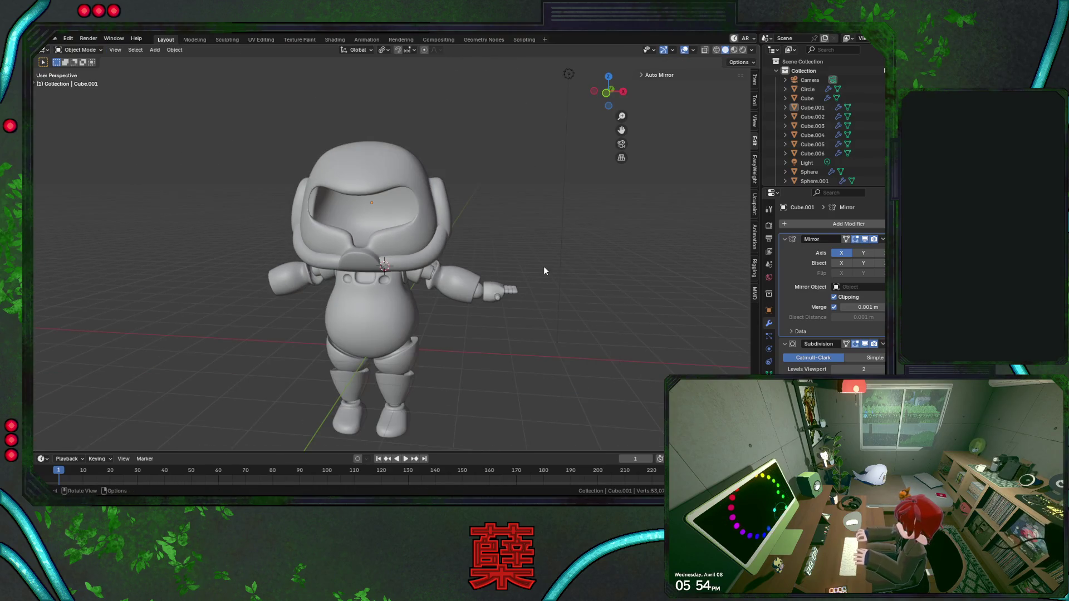
Save BaseRobot.blend, select the helmet Cube.001 and return to Edit Mode.
key(ctrl+s)
scroll(514, 269, up, 2)
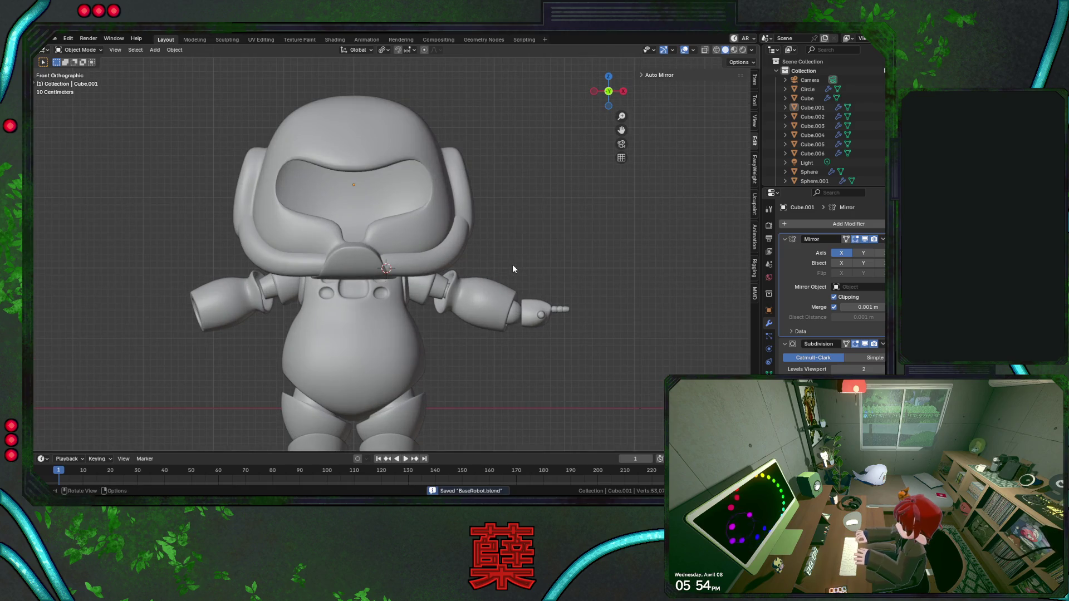
mouse_move(512, 244)
middle_down()
mouse_move(508, 231)
mouse_move(433, 259)
middle_up()
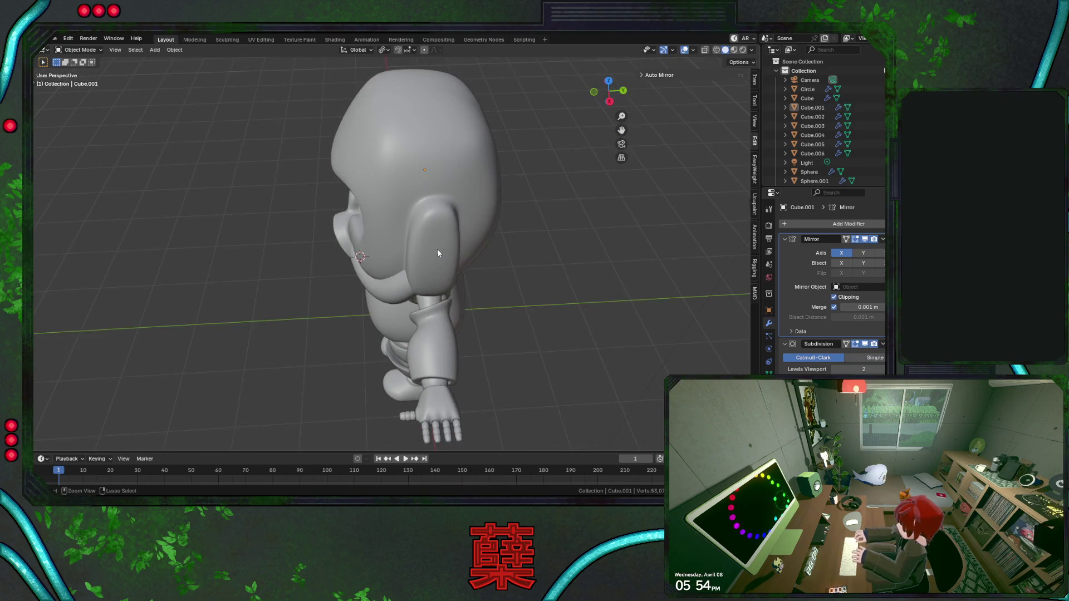
click(436, 249)
key(Tab)
mouse_move(435, 230)
middle_down()
mouse_move(481, 223)
mouse_move(450, 226)
middle_up()
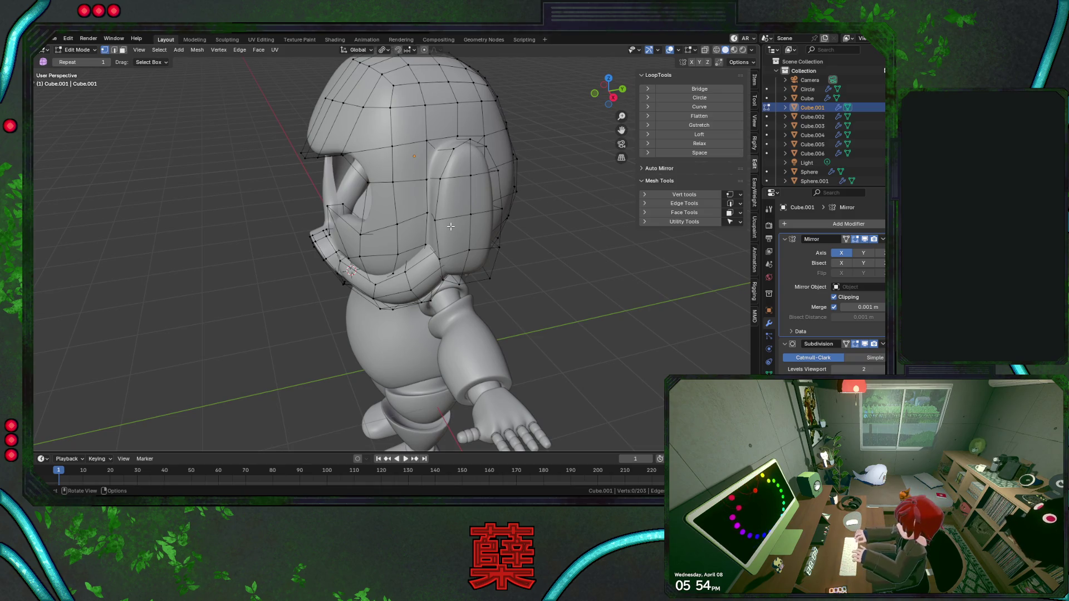
Vertex Slide several helmet vertices beside the ear pod along their edges.
key(shift+v)
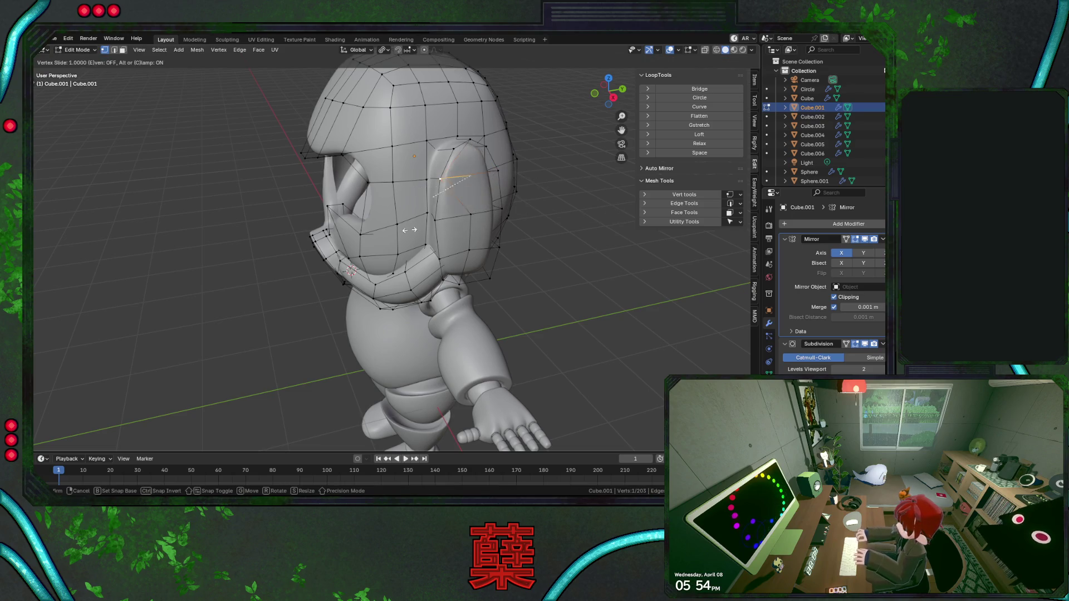
click(487, 221)
key(shift+v)
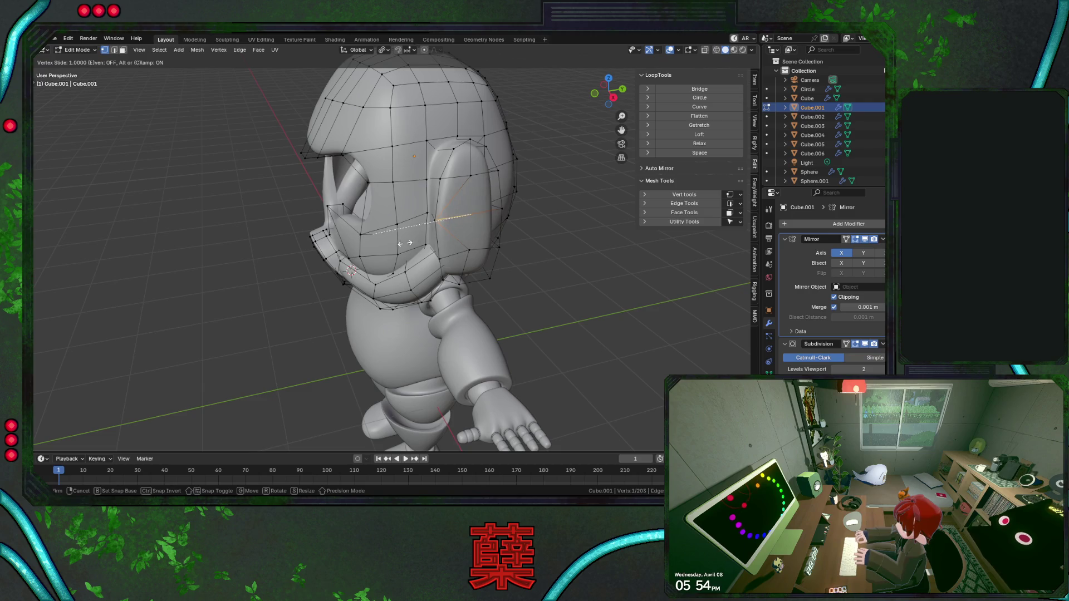
click(456, 231)
click(495, 174)
key(shift+v)
click(586, 217)
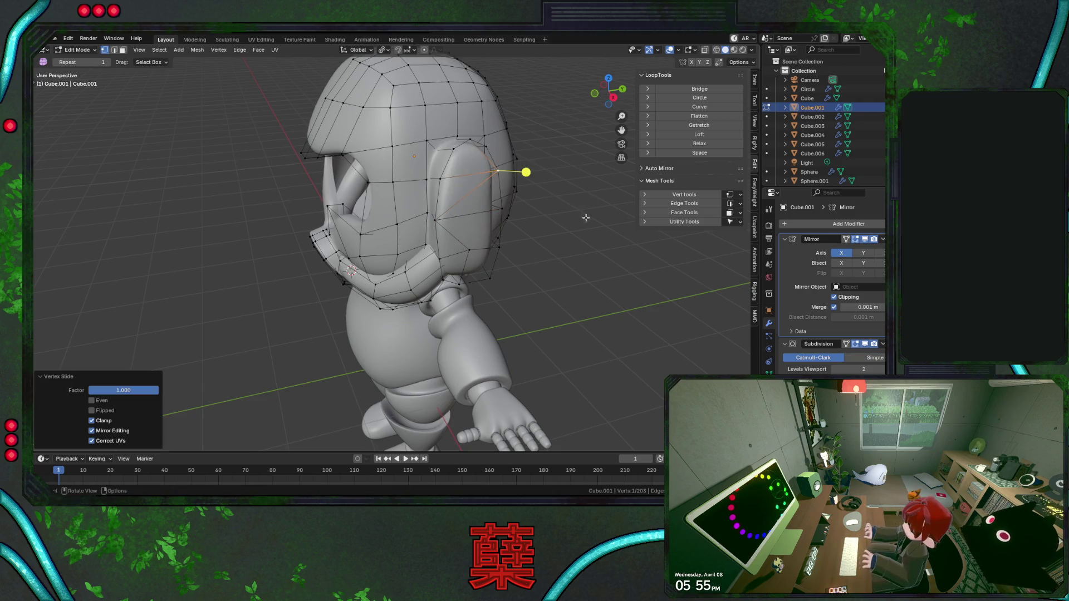
click(575, 265)
Save the file and inspect the helmet from front and side views before resuming edits.
key(Tab)
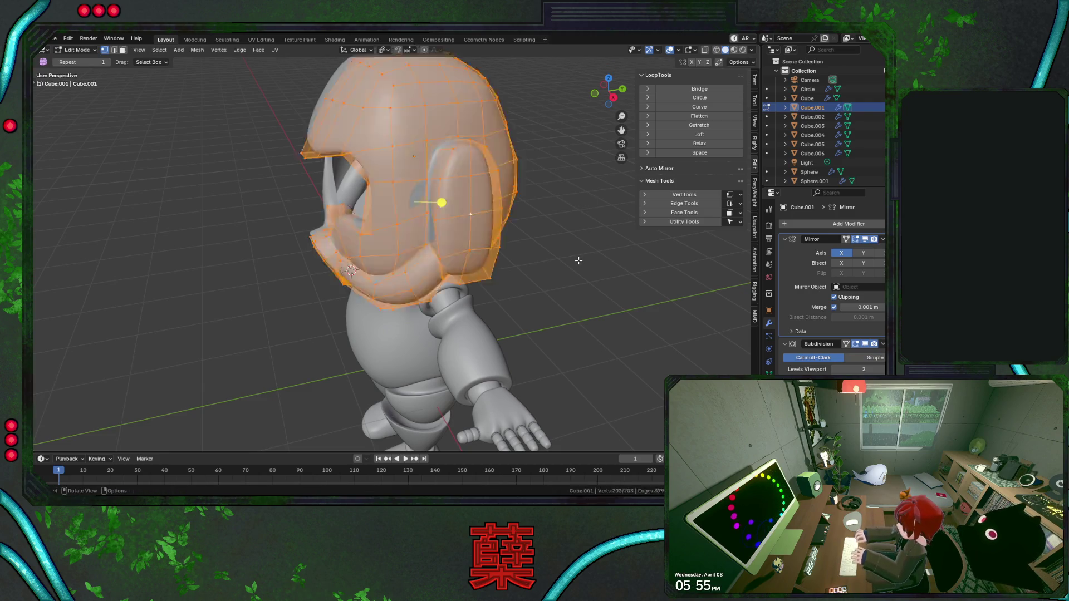
mouse_move(569, 274)
middle_down()
mouse_move(552, 230)
mouse_move(433, 252)
mouse_move(431, 214)
middle_up()
key(ctrl+s)
key(KP_1)
key(Tab)
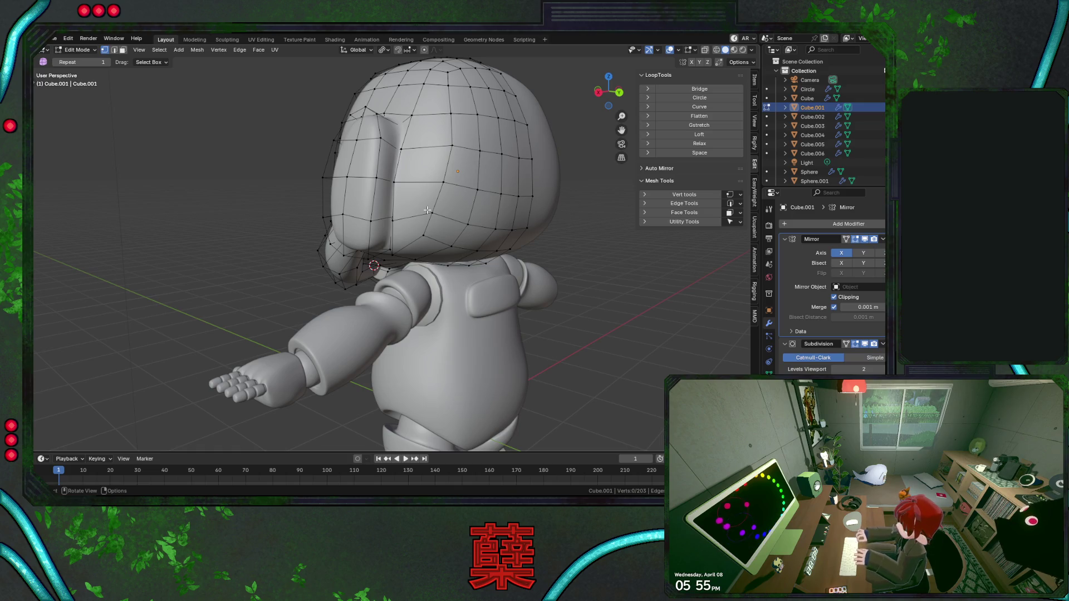
mouse_move(430, 245)
middle_down()
mouse_move(451, 249)
mouse_move(406, 192)
middle_up()
scroll(452, 249, down, 3)
scroll(451, 249, up, 3)
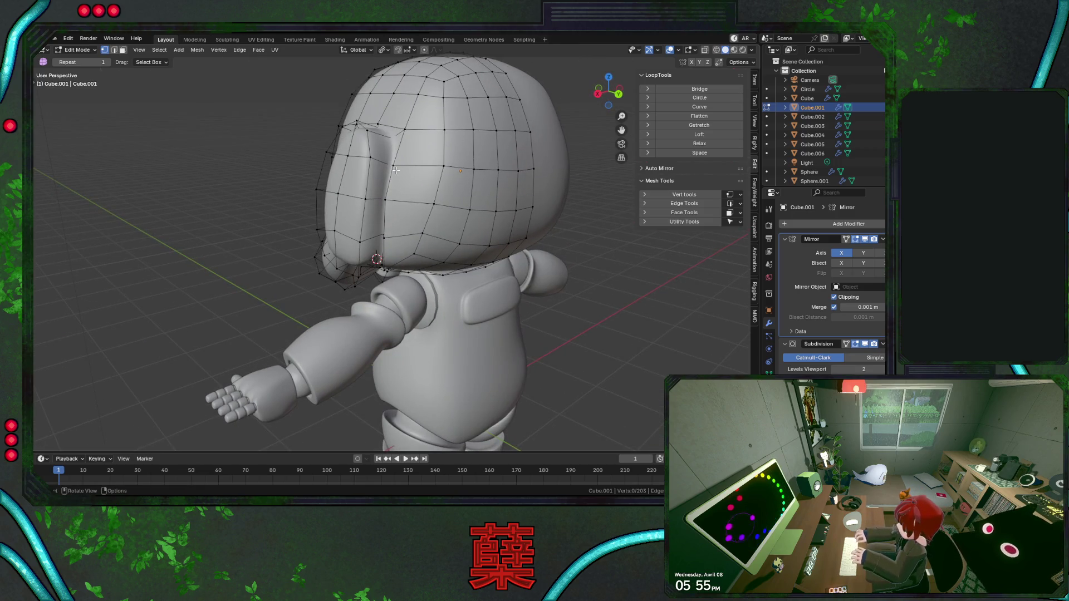
mouse_move(394, 171)
middle_down()
mouse_move(444, 251)
mouse_move(409, 197)
middle_up()
scroll(434, 242, down, 3)
scroll(443, 250, up, 3)
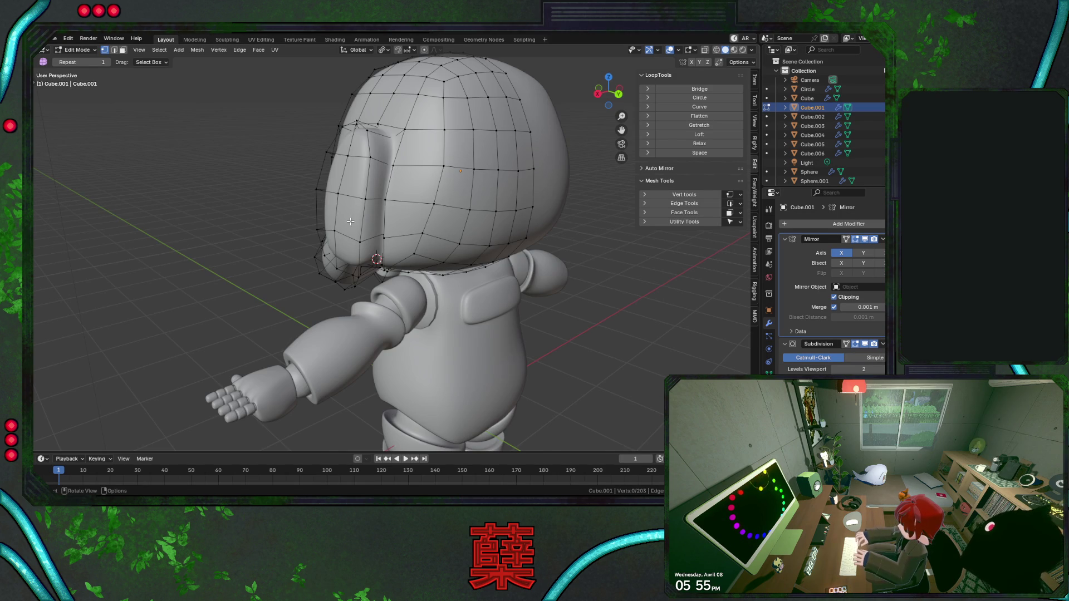
middle_drag(335, 231, 531, 242)
Save BaseRobot.blend with the refined helmet, chin guard and ear pods.
key(ctrl+s)
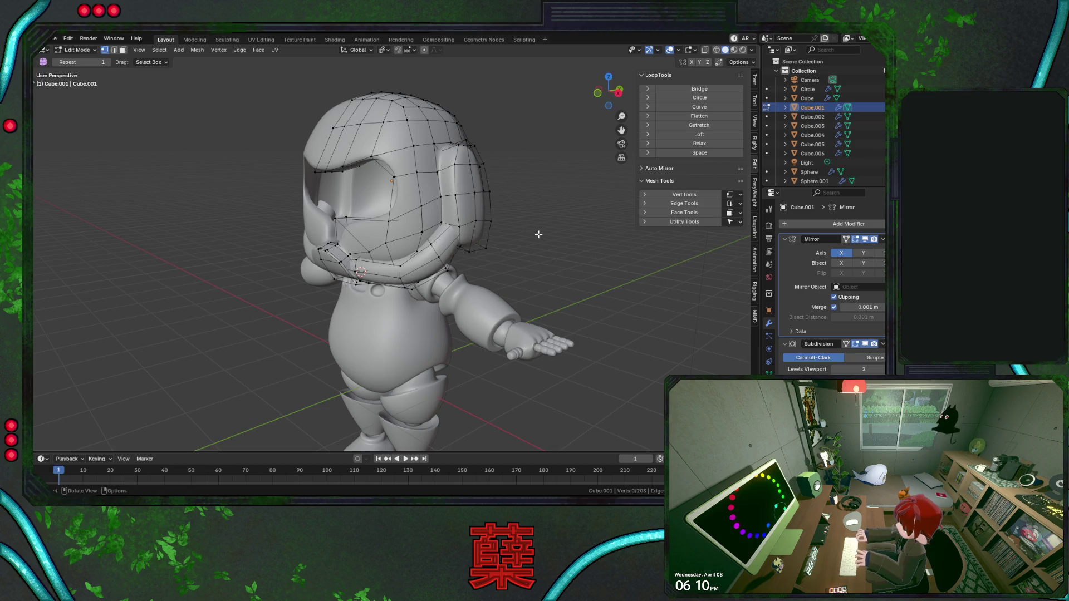
Save the file, select the chin strap's outer loop and begin moving it vertically.
key(KP_1)
key(ctrl+s)
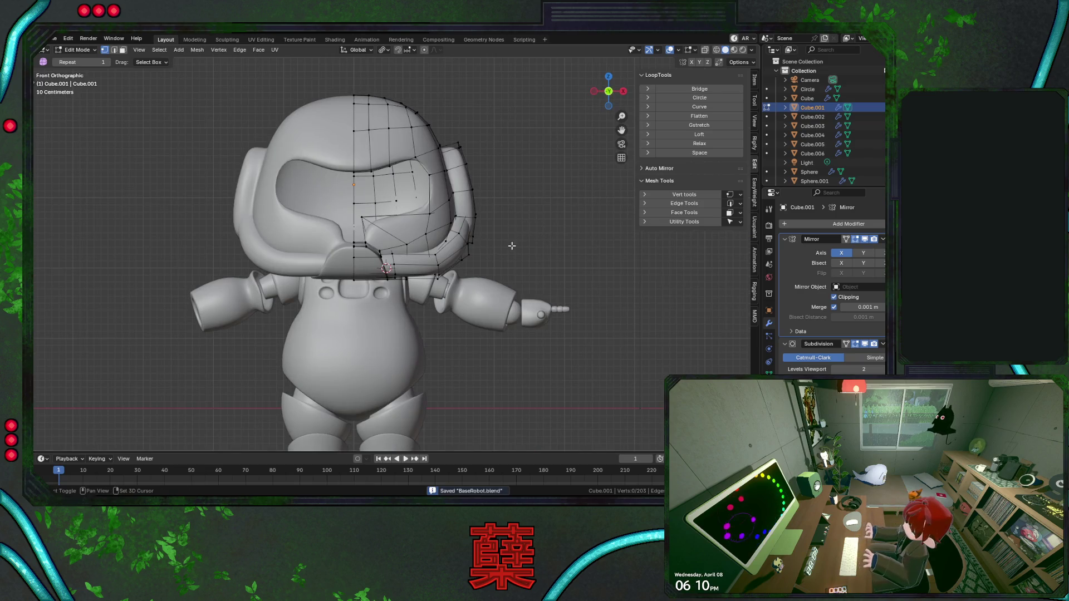
shift+middle_drag(510, 243, 543, 220)
scroll(550, 233, up, 3)
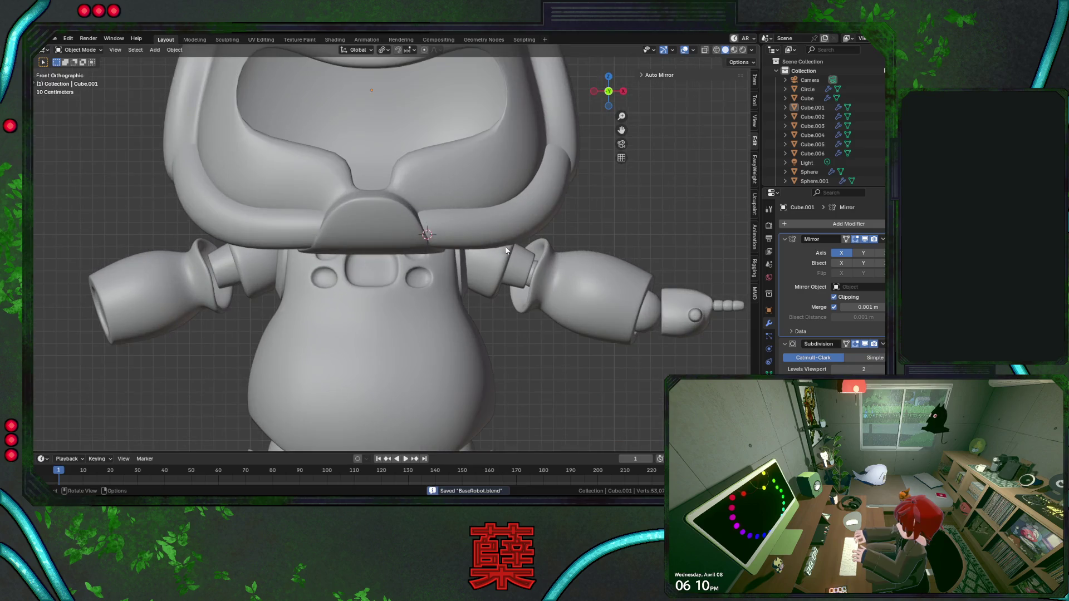
alt+click(515, 215)
key(g)
key(z)
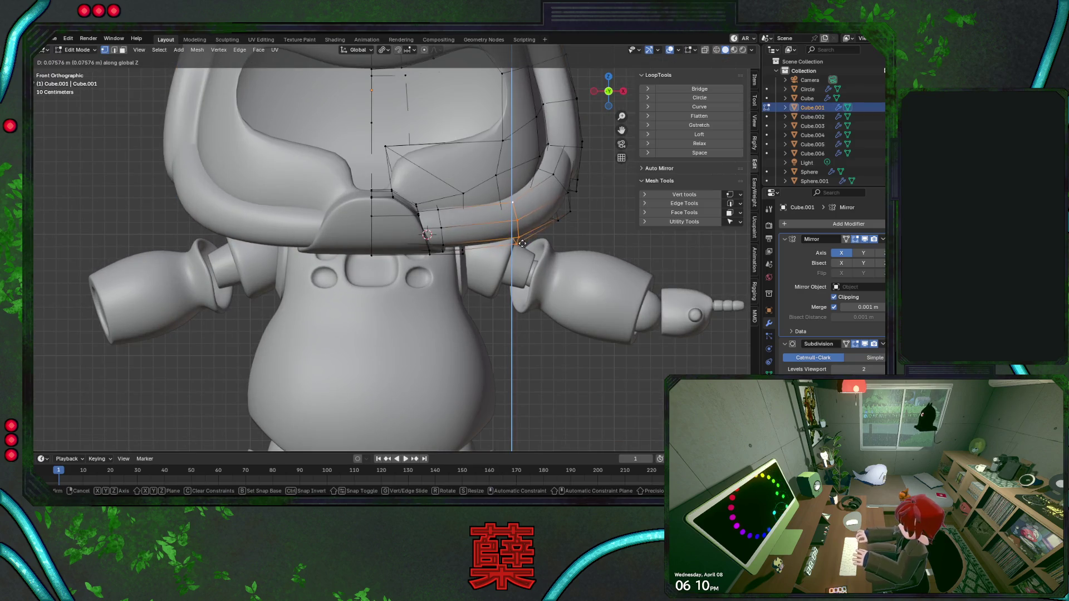